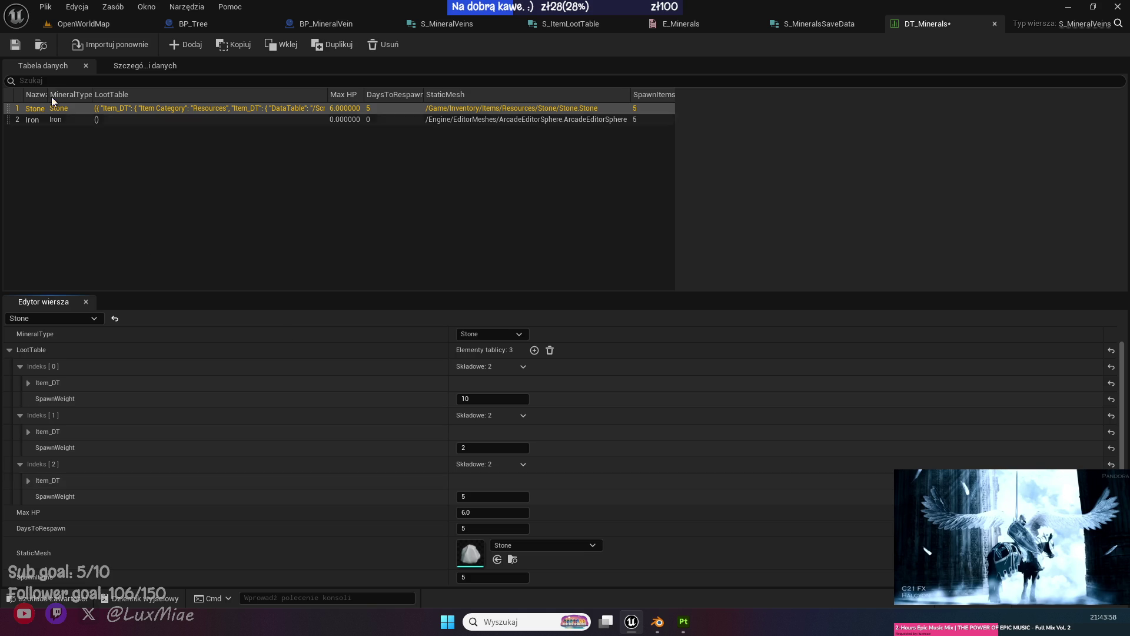
Save DT_Minerals and start a Play-In-Editor session in OpenWorldMap.
left_click(15, 45)
left_click(82, 23)
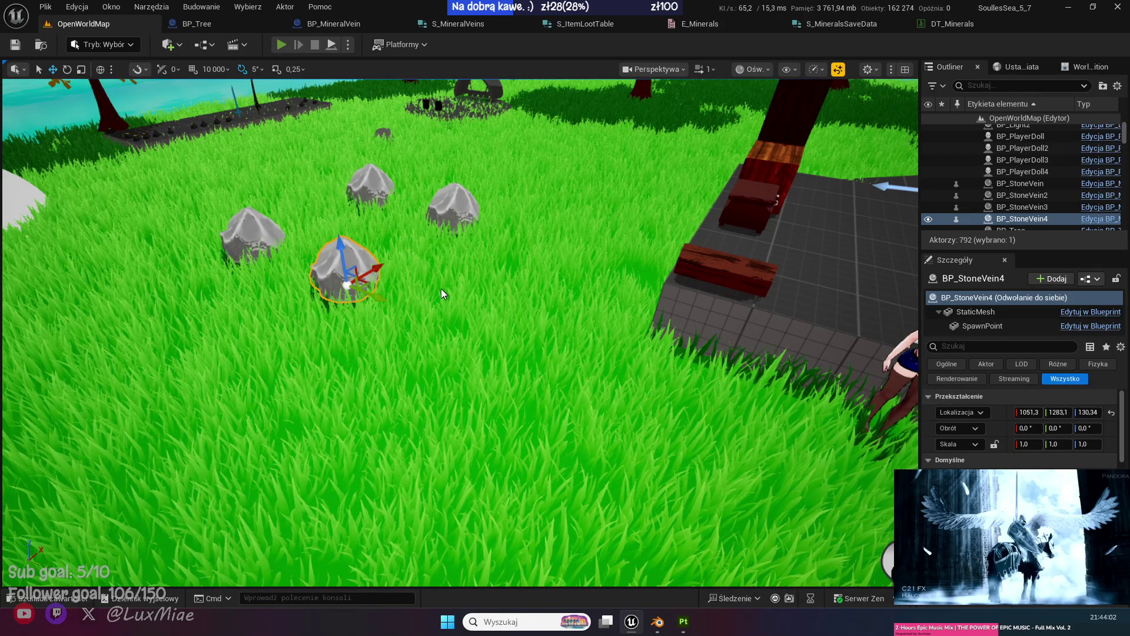
key("alt+p")
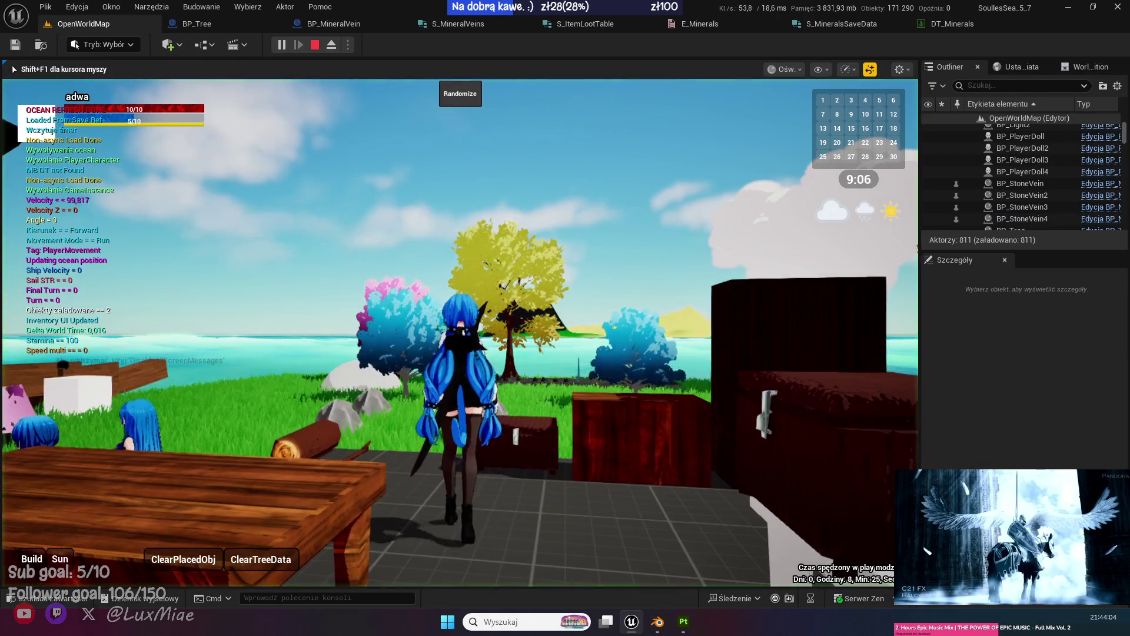
Walk to a stone vein, harvest it with E, then end the play session.
key("w")
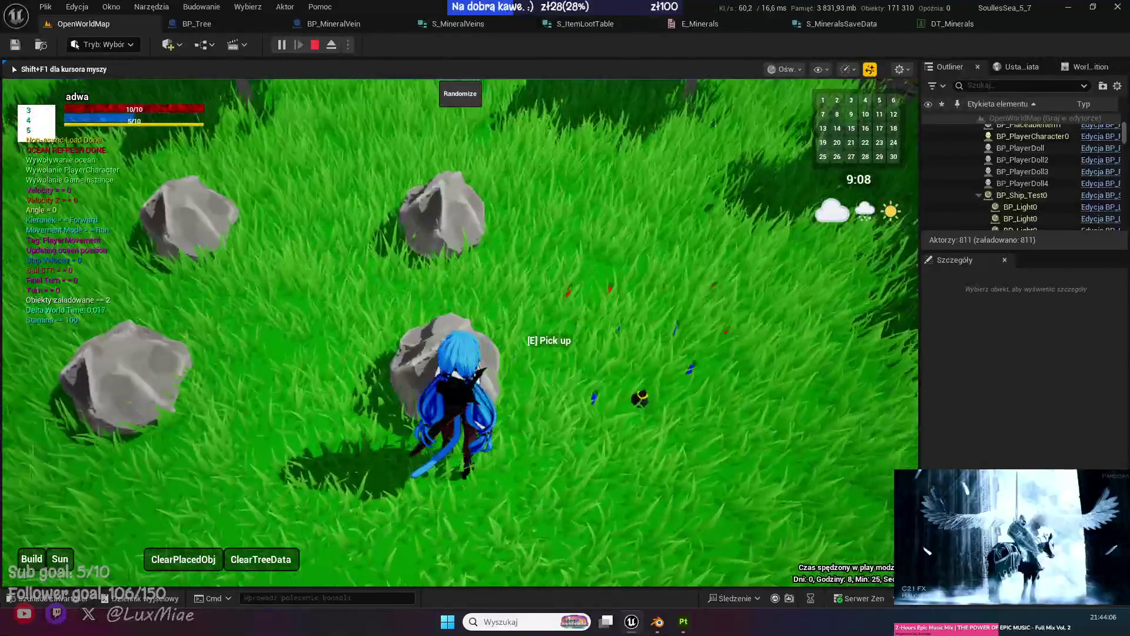
key("a")
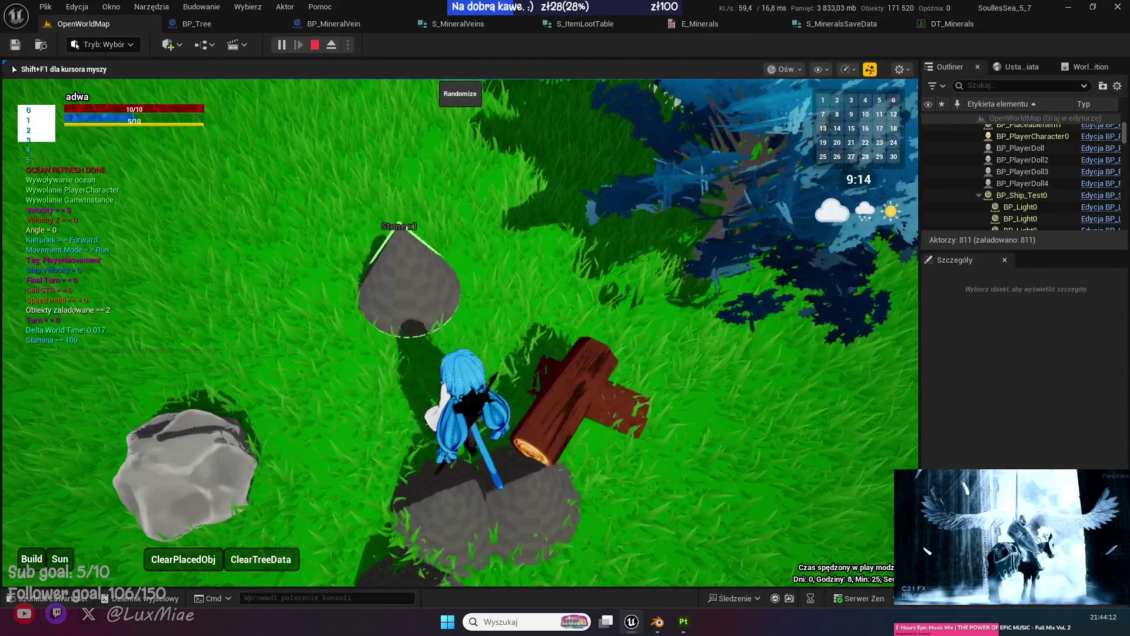
key("e")
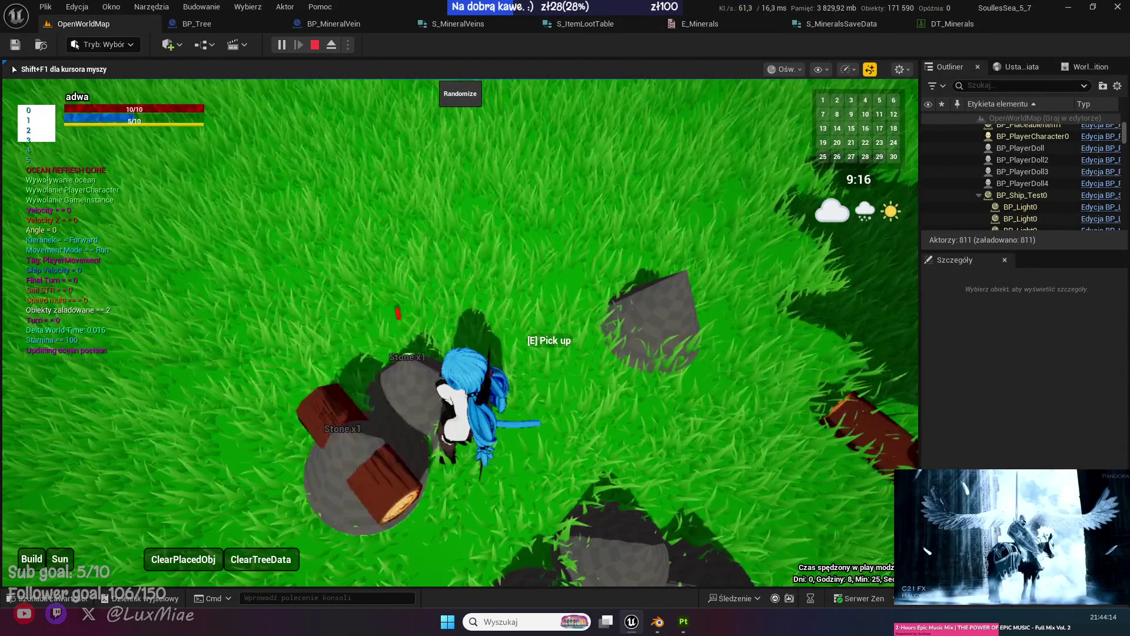
key("w")
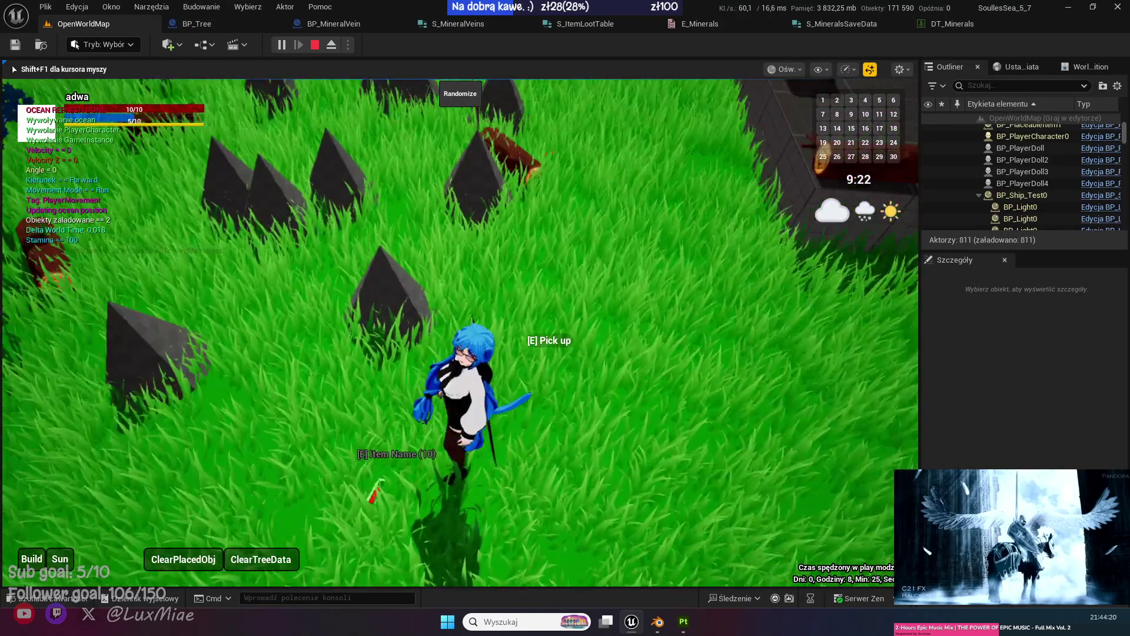
key("Escape")
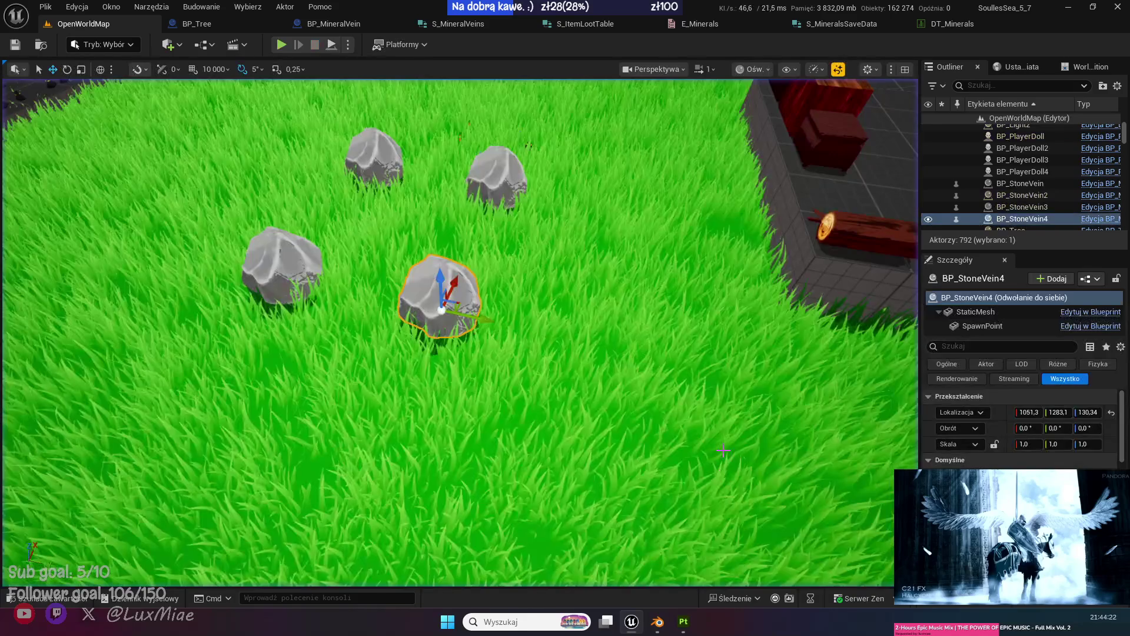
left_click(342, 27)
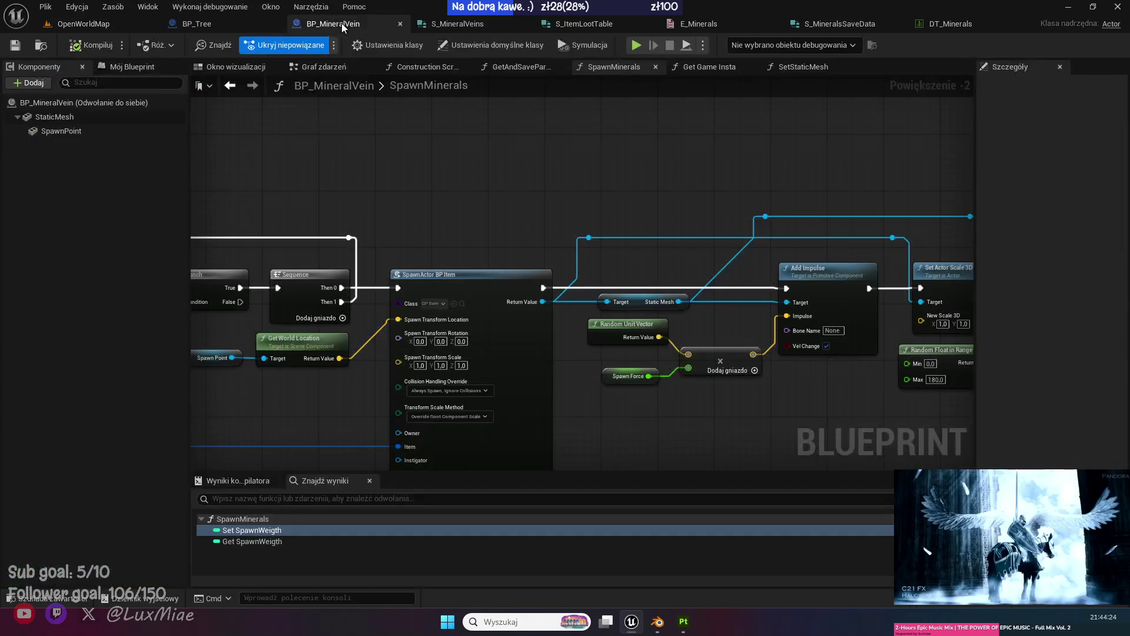
In DT_Minerals, expand and review the Stone row's first loot entry item details.
left_click(943, 26)
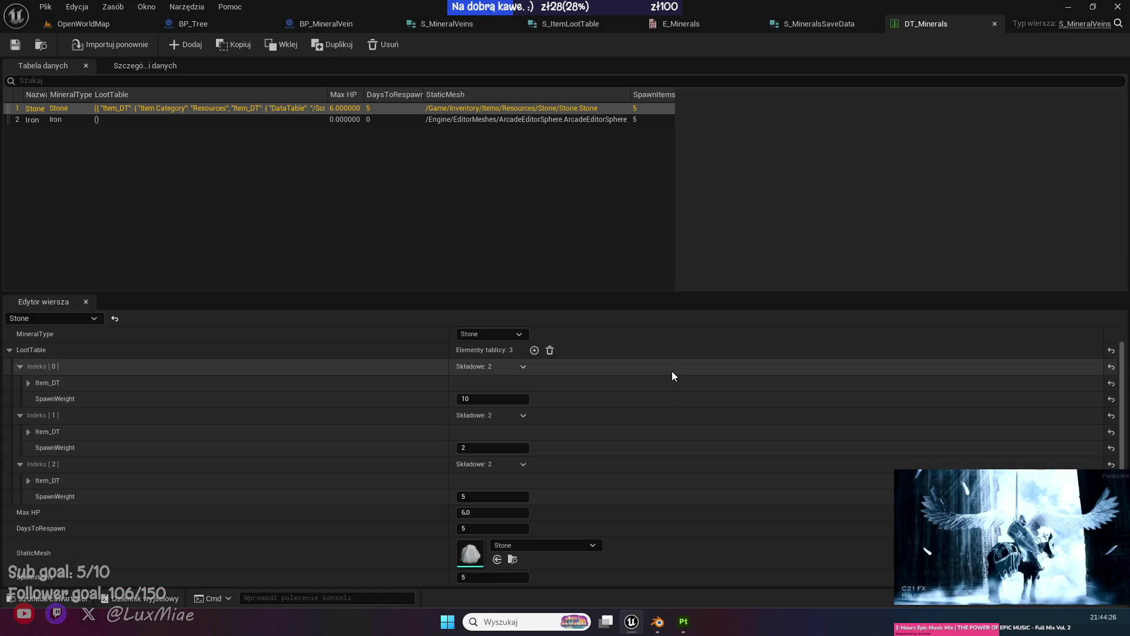
left_click(28, 383)
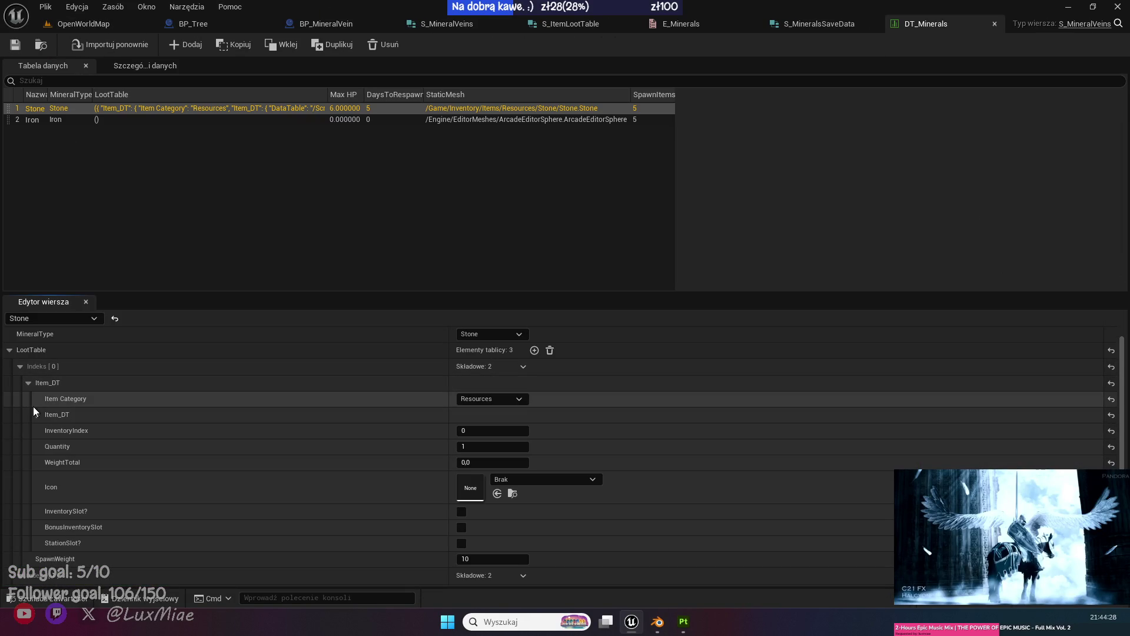
left_click(37, 415)
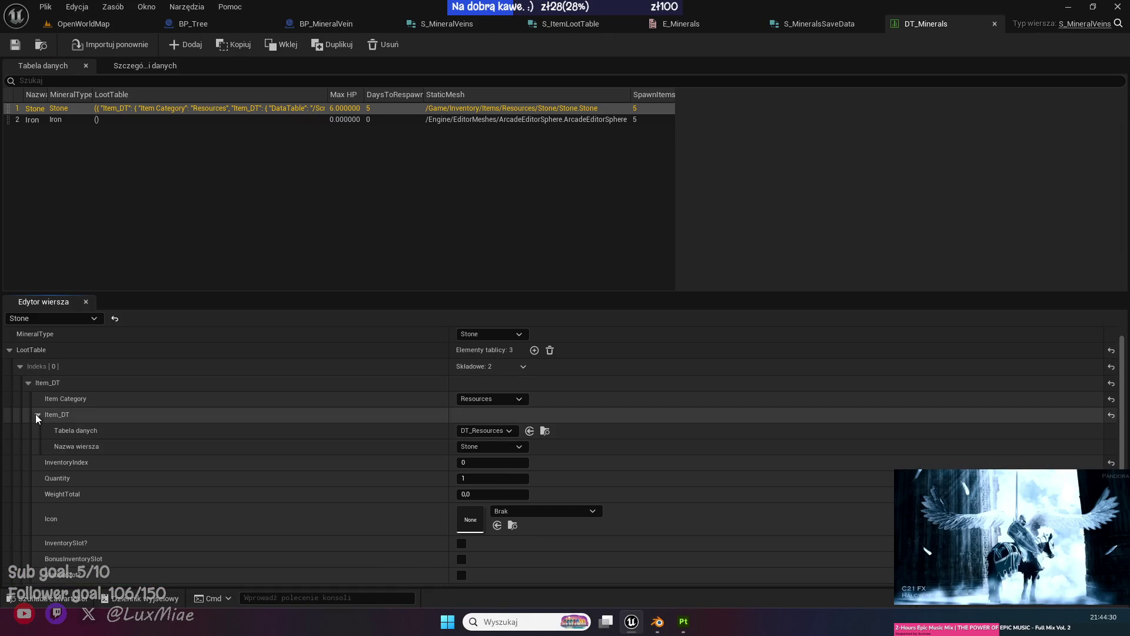
left_click(36, 415)
left_click(27, 382)
Set the second loot entry's Item Category to Resources and inspect the third entry's source.
left_click(28, 432)
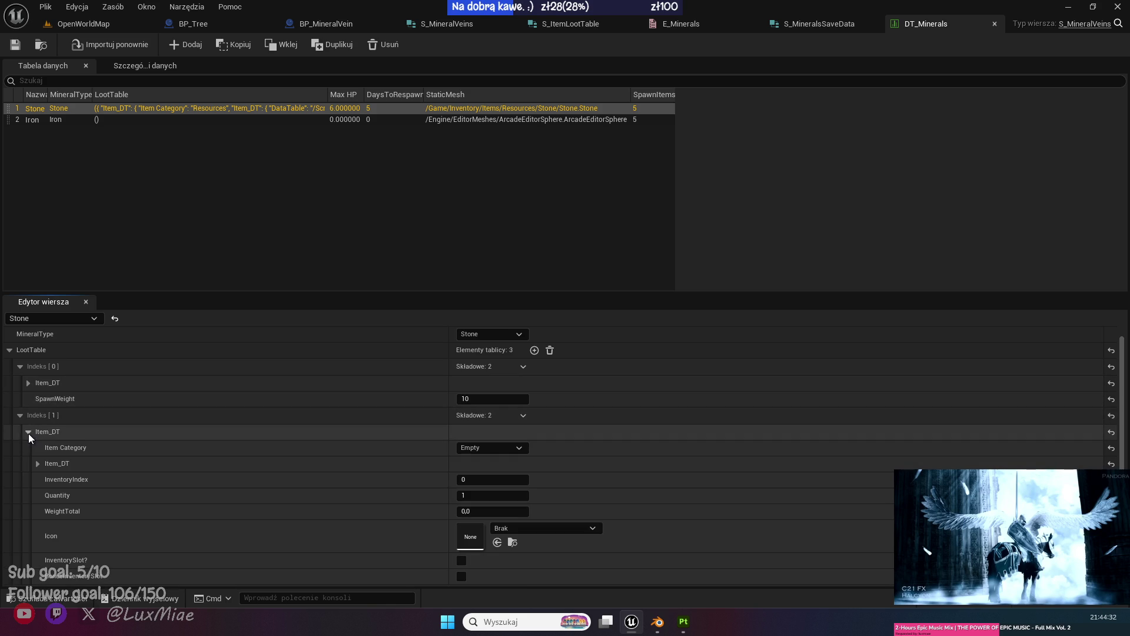
left_click(515, 449)
left_click(476, 434)
left_click(37, 464)
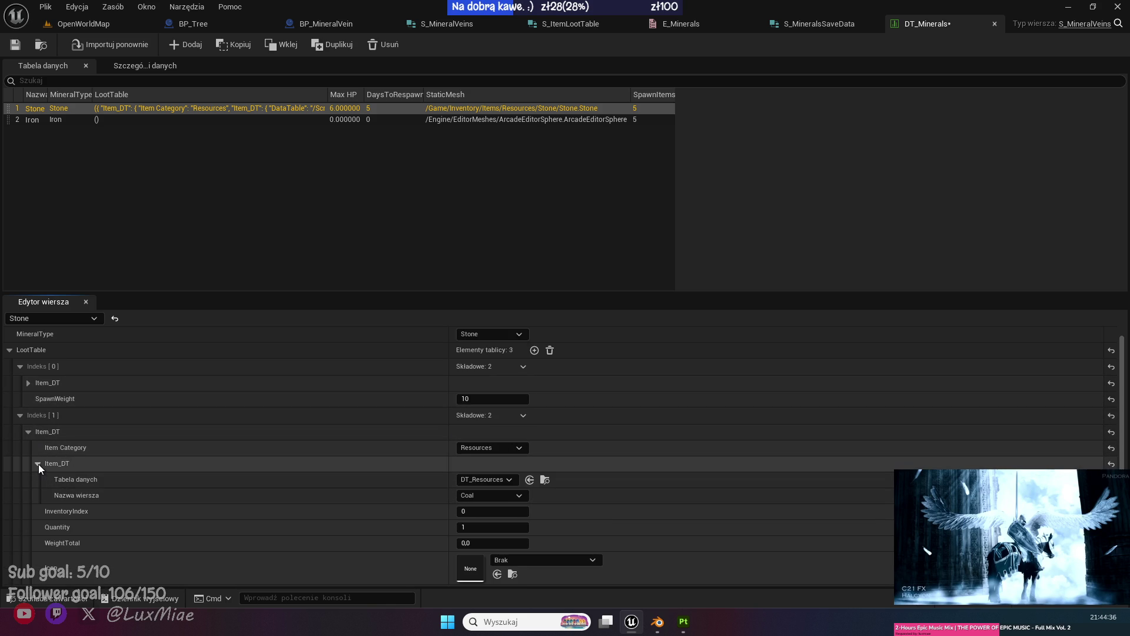
left_click(38, 463)
scroll(82, 477, "down", 5)
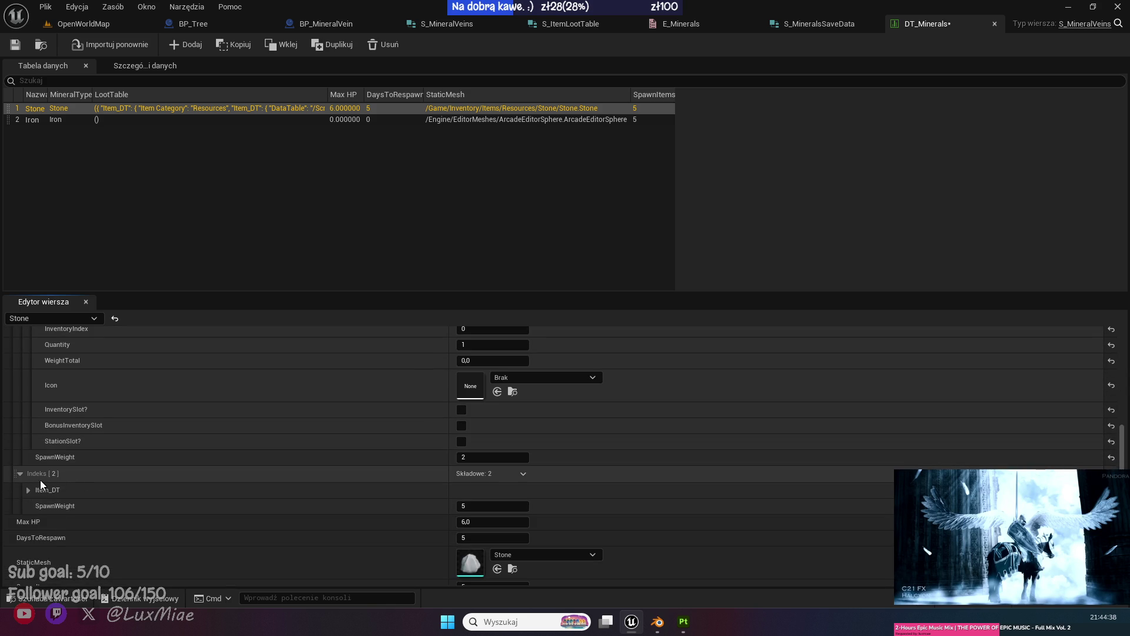
left_click(28, 489)
left_click(38, 521)
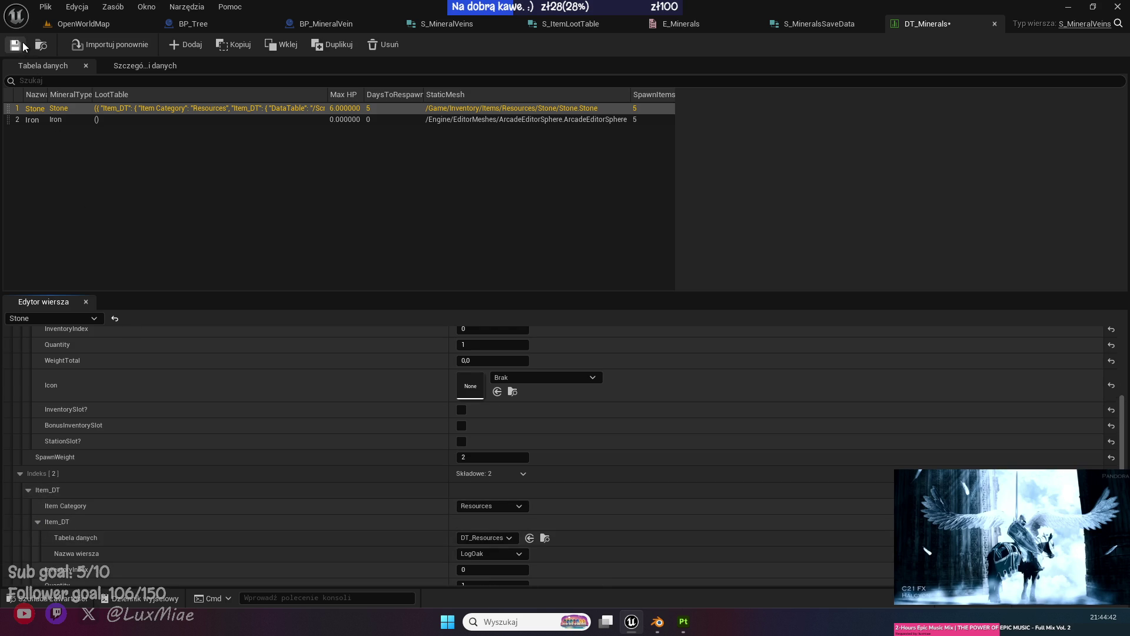
Save DT_Minerals and return to the OpenWorldMap level.
left_click(15, 45)
left_click(83, 24)
left_click(355, 26)
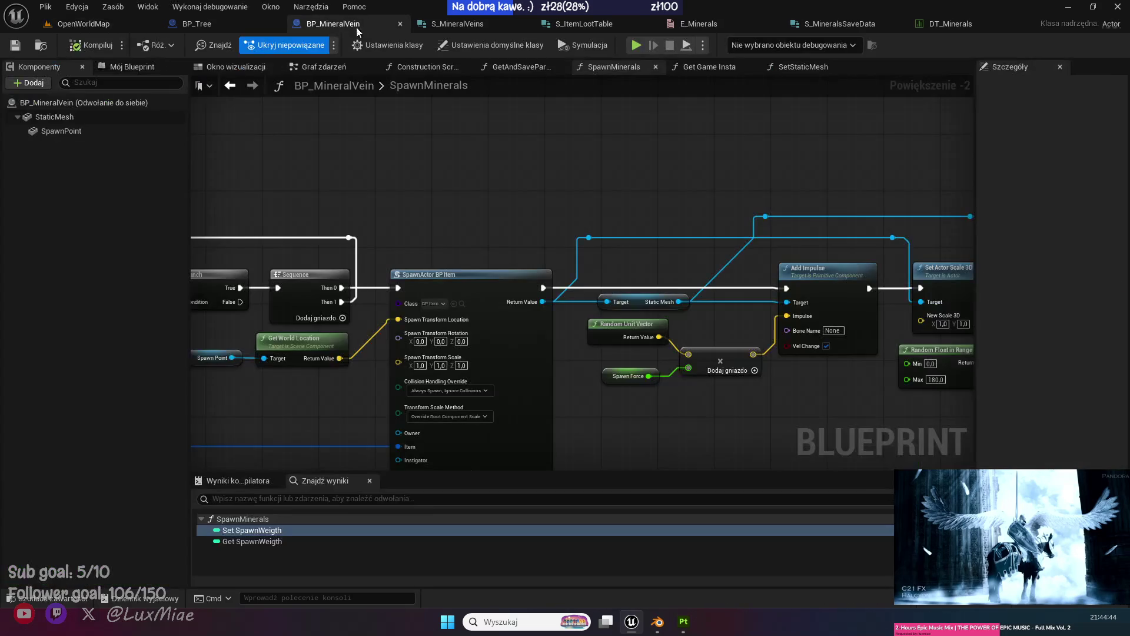
left_click(930, 22)
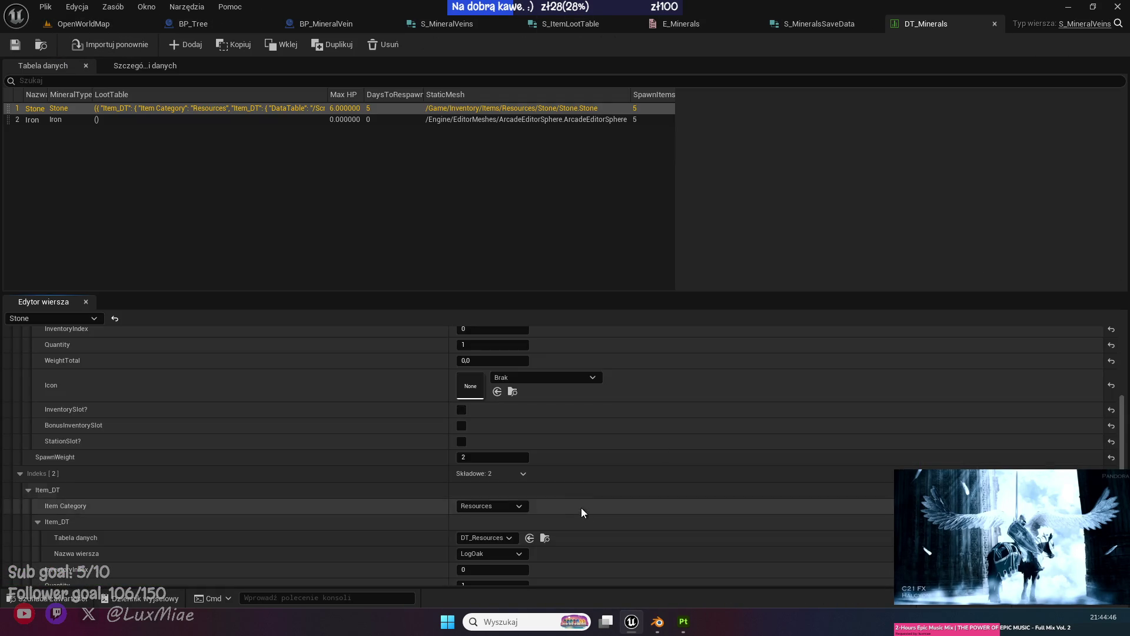
scroll(571, 480, "up", 5)
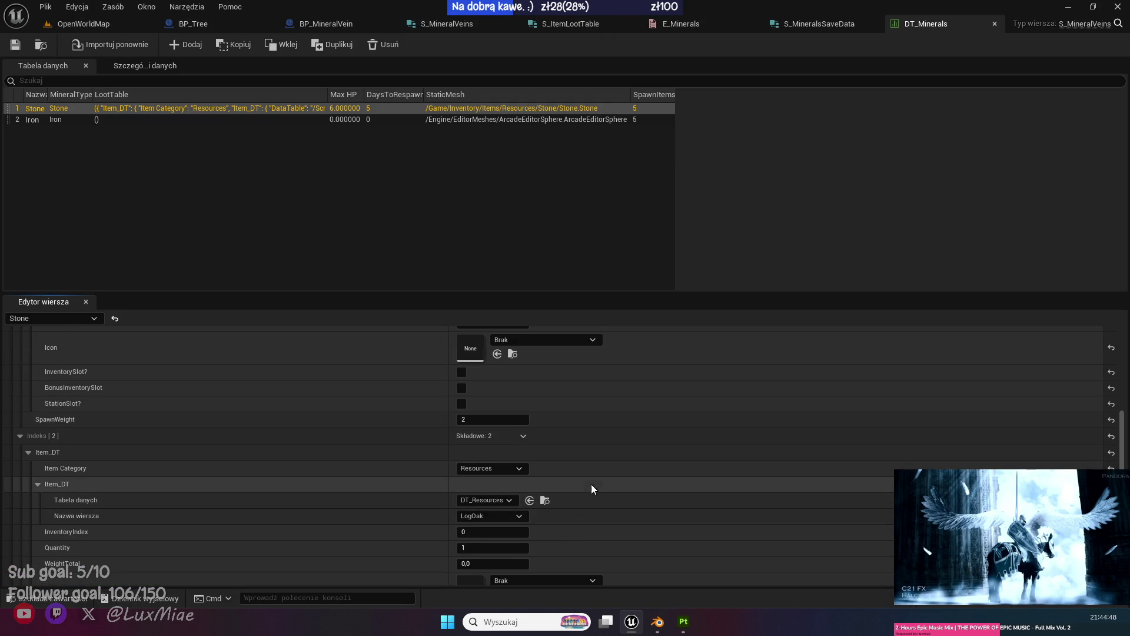
scroll(611, 493, "up", 2)
left_click(83, 24)
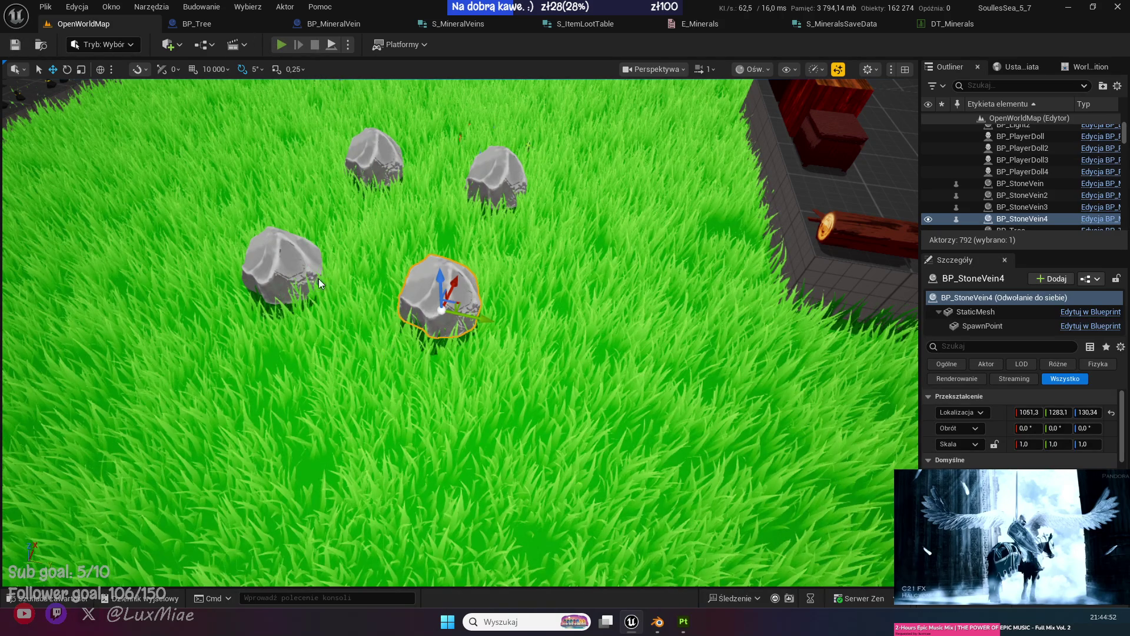
Play-test OpenWorldMap, running among the rocks, trees and dropped logs, then stop with Esc.
key("alt+p")
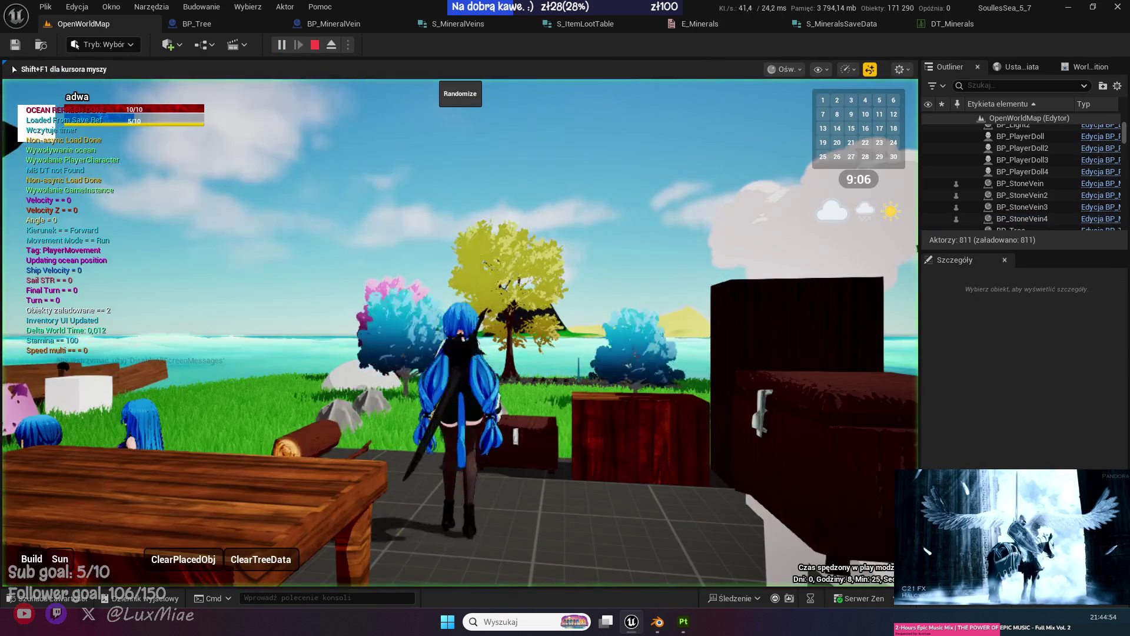
key("w")
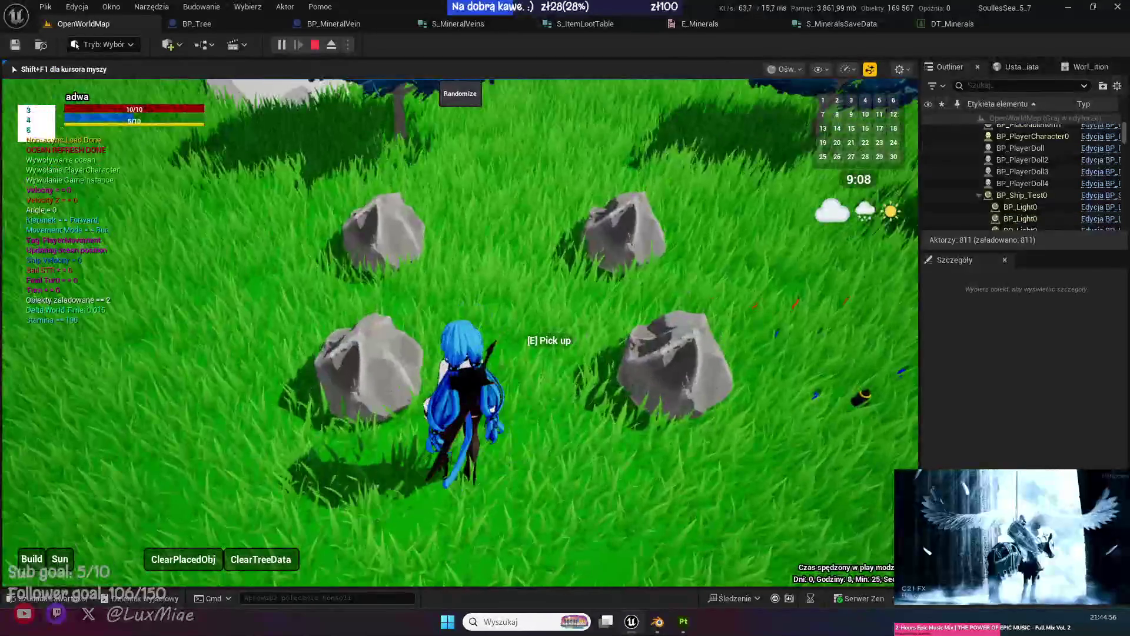
key("w")
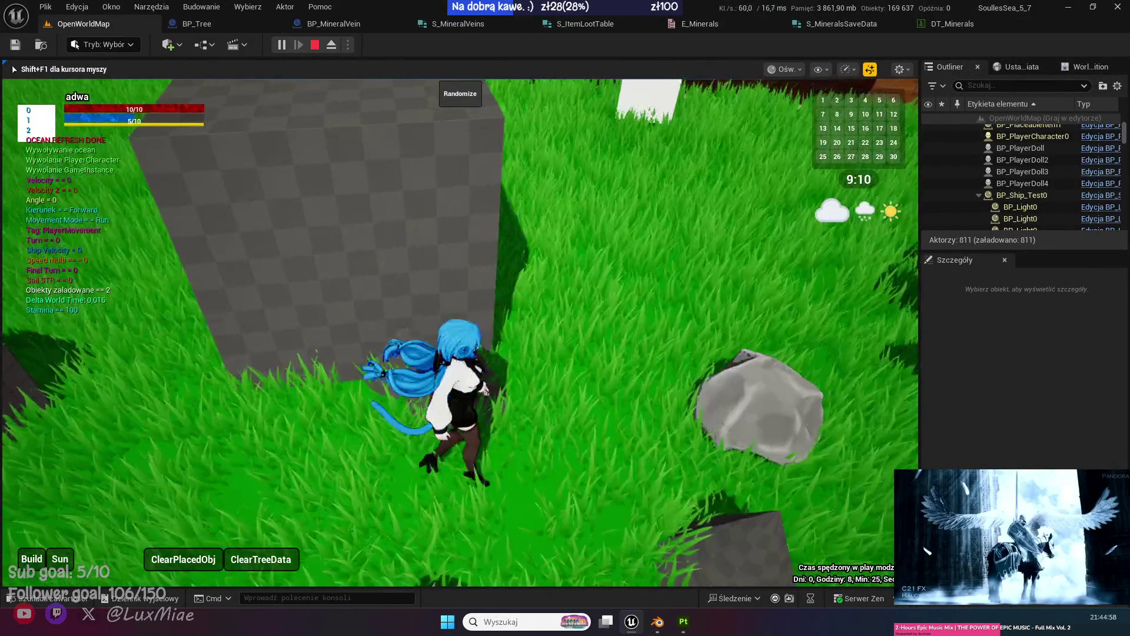
key("w")
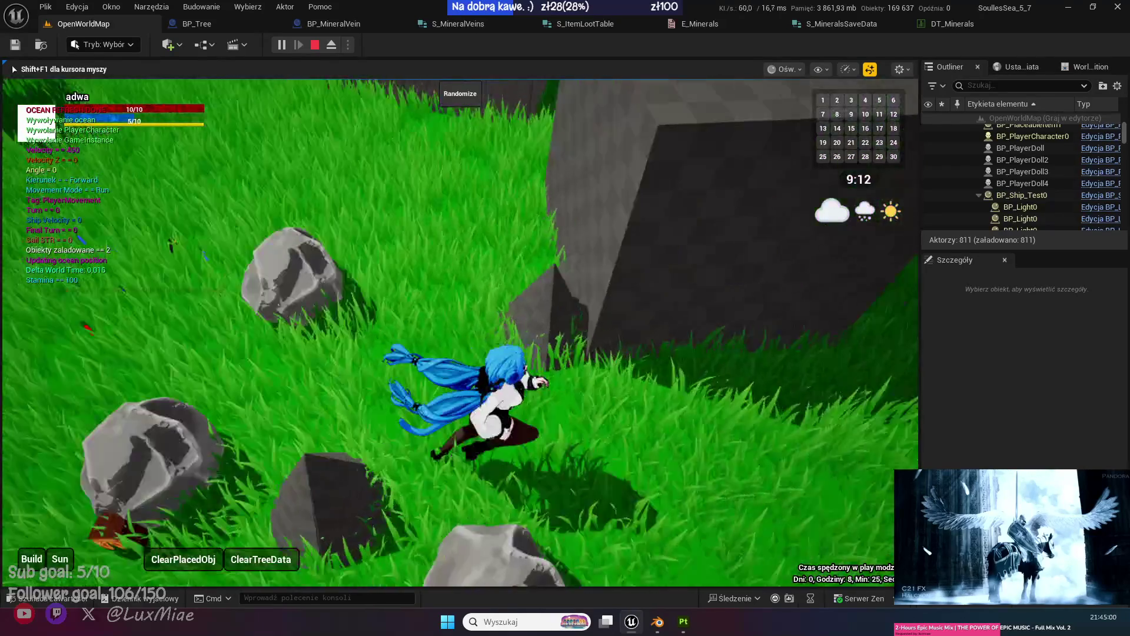
key("w")
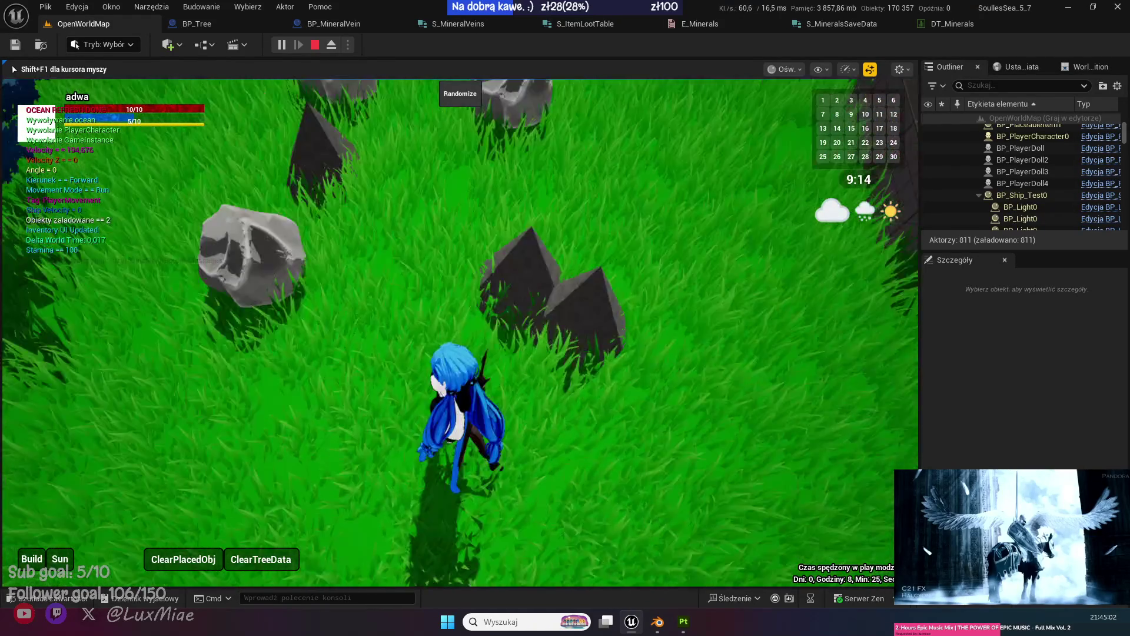
key("w")
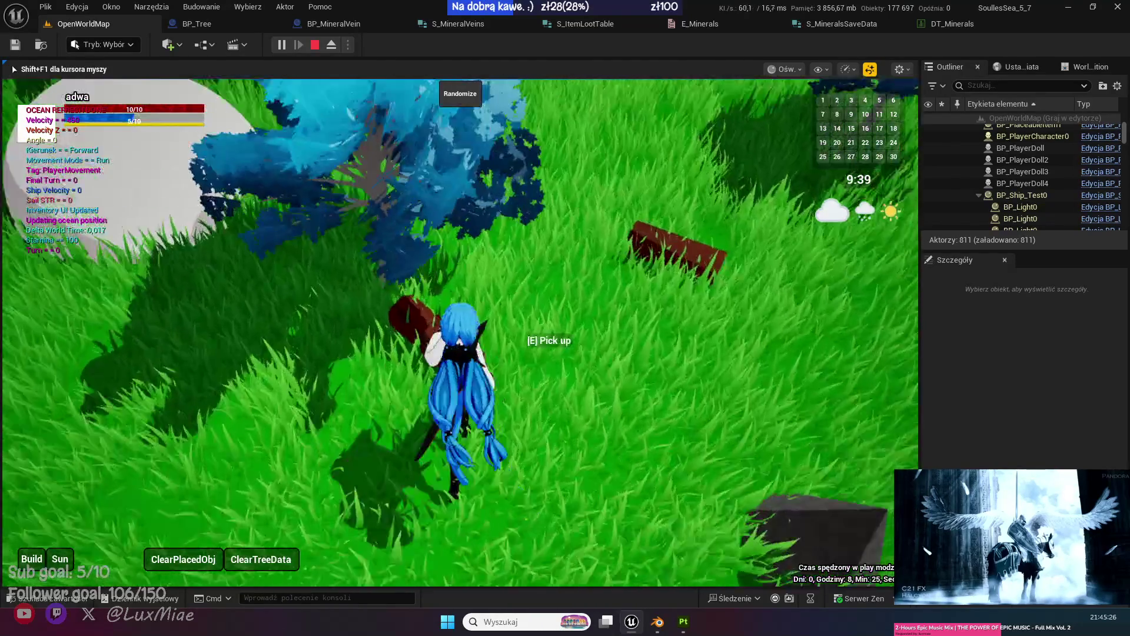
key("w")
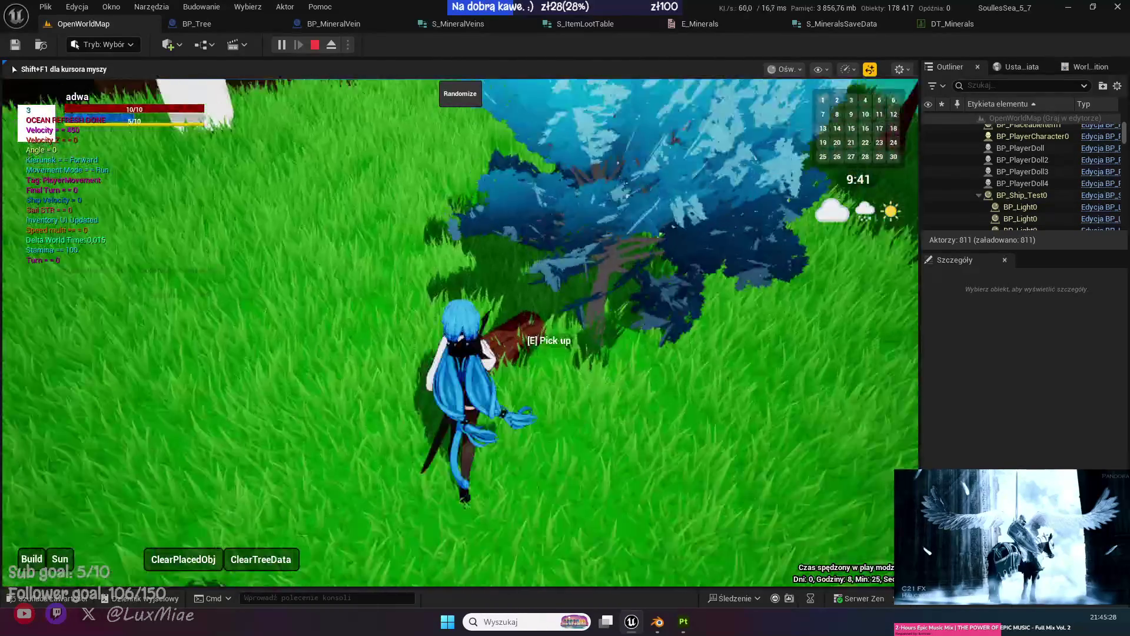
key("w")
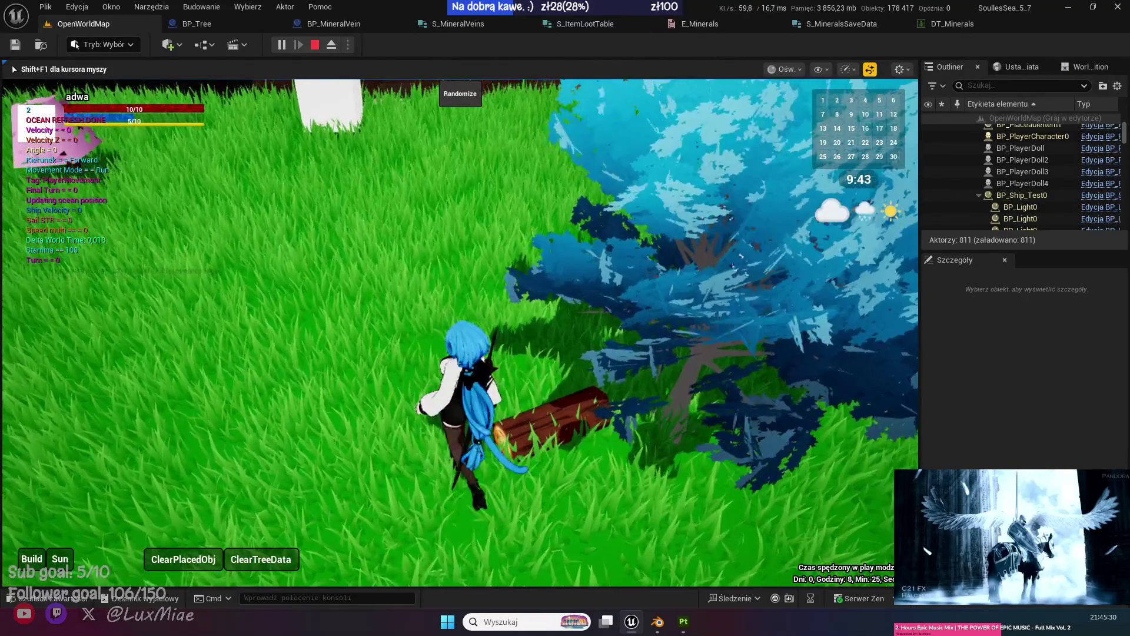
key("w")
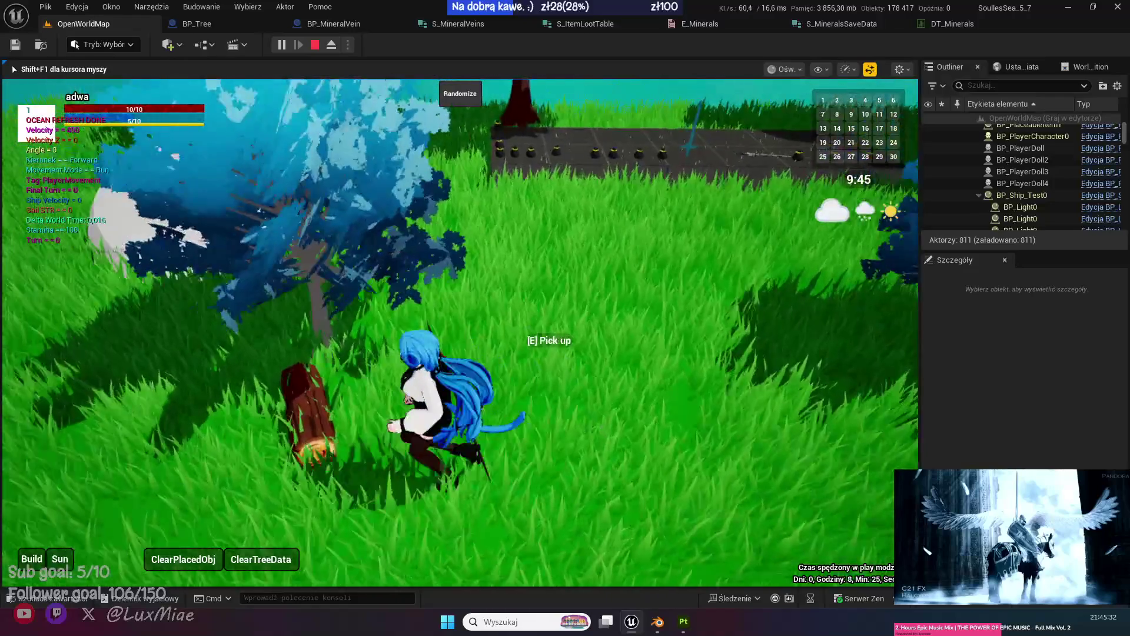
key("w")
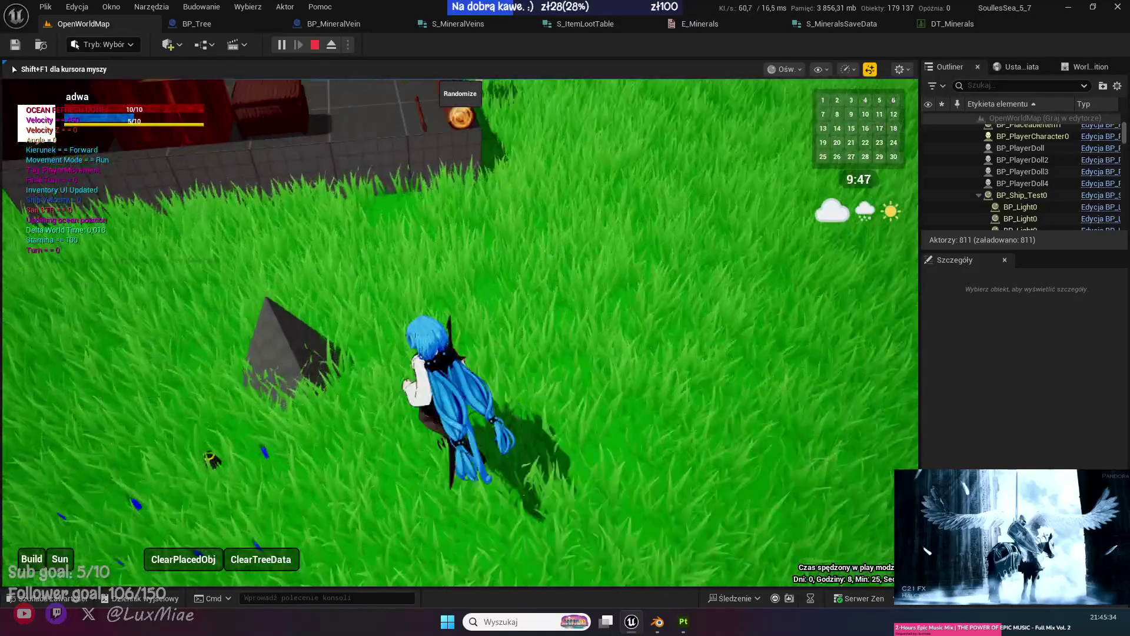
key("w")
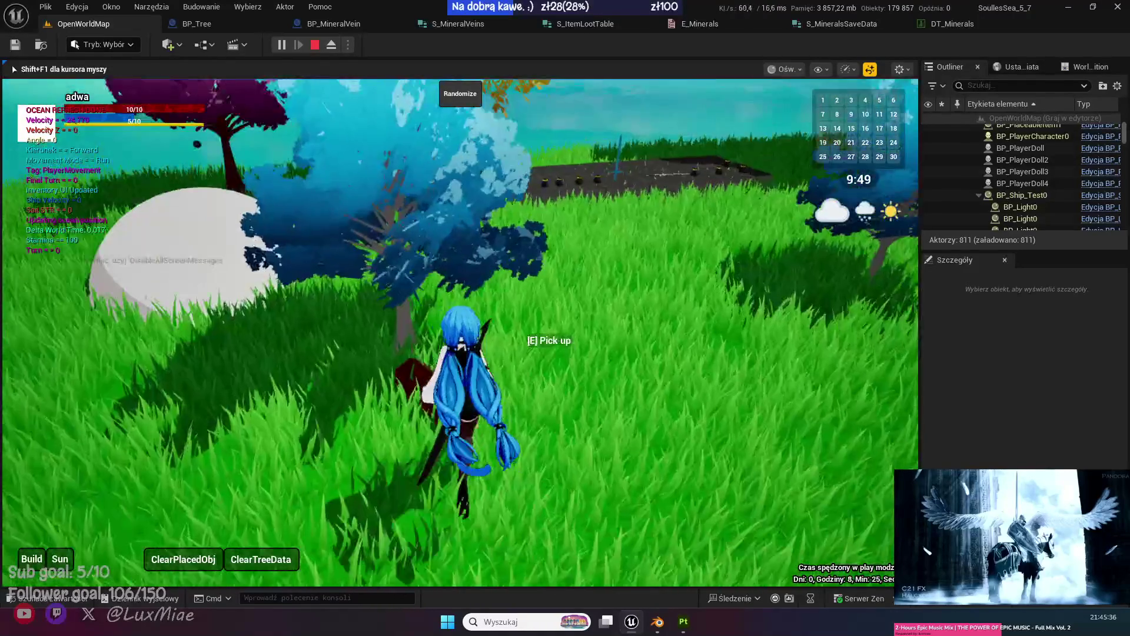
key("s")
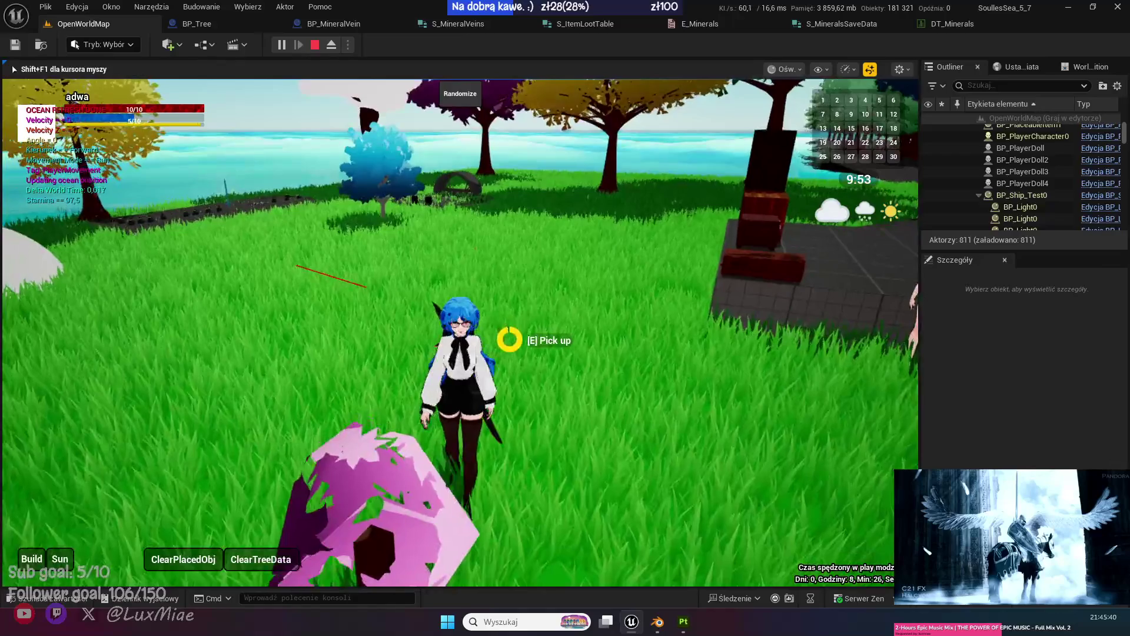
key("Escape")
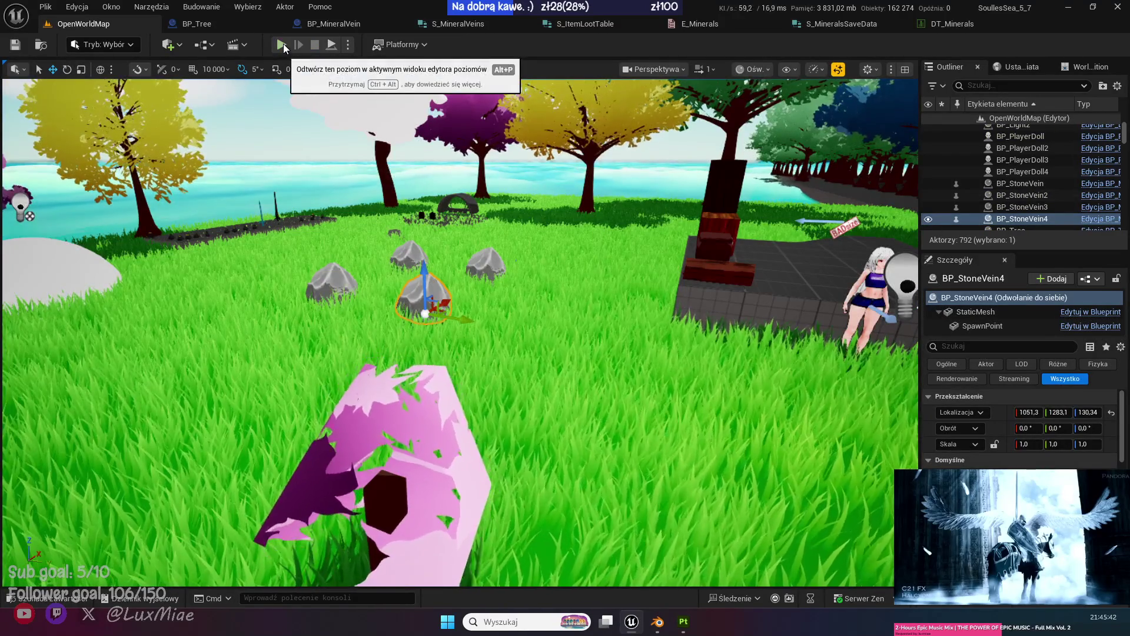
Collapse the Stone row's expanded loot entries and item details in DT_Minerals.
left_click(952, 24)
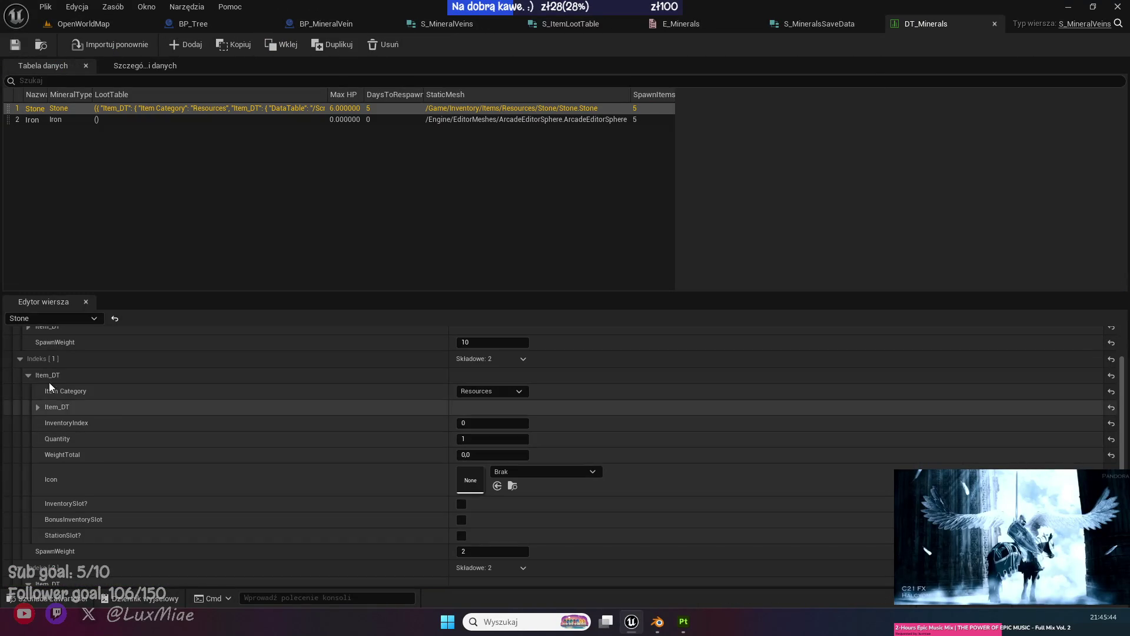
scroll(16, 361, "up", 3)
left_click(20, 366)
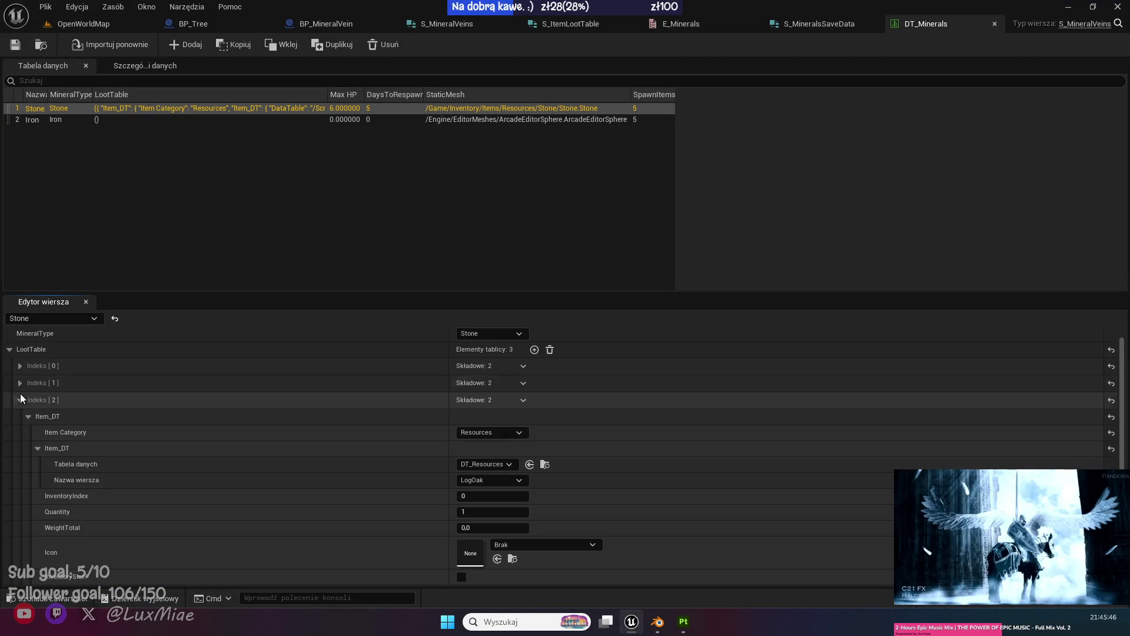
scroll(286, 433, "down", 4)
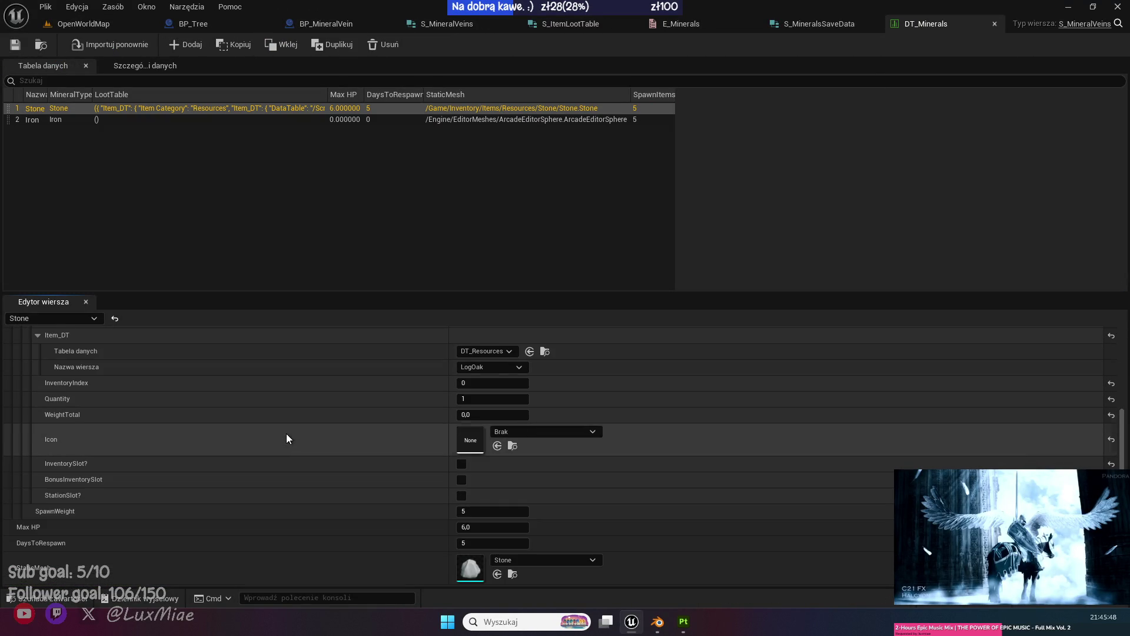
scroll(106, 450, "up", 1)
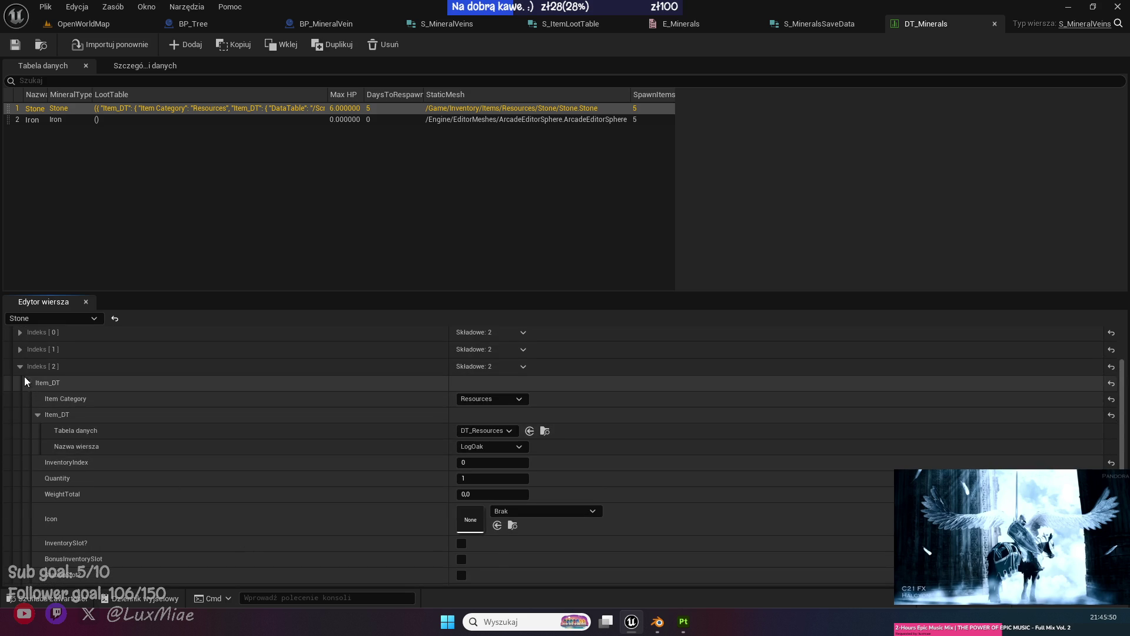
left_click(26, 377)
left_click(21, 416)
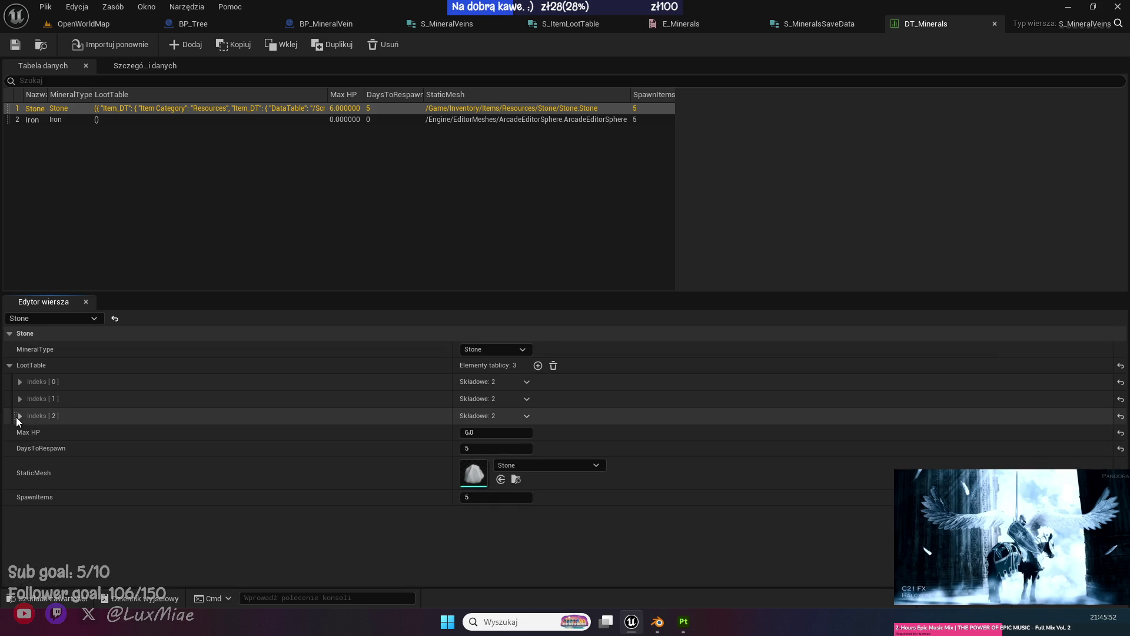
Drag loot entry Indeks [2] up to reorder it, verify its item, and save DT_Minerals.
left_click_drag(14, 415, 26, 393)
left_click(20, 416)
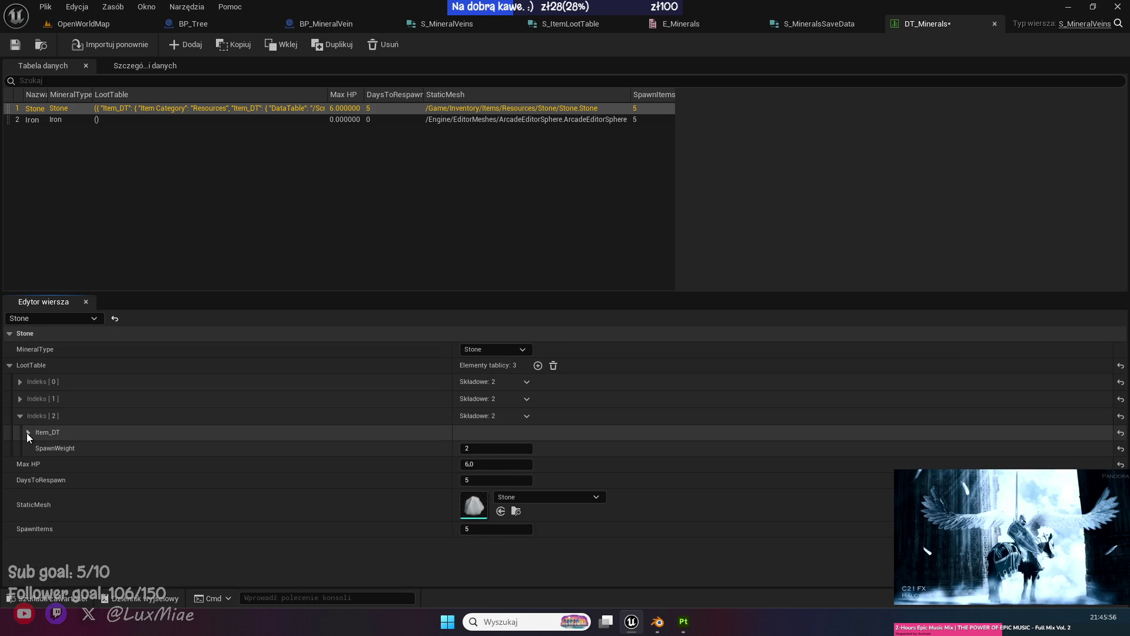
left_click(28, 432)
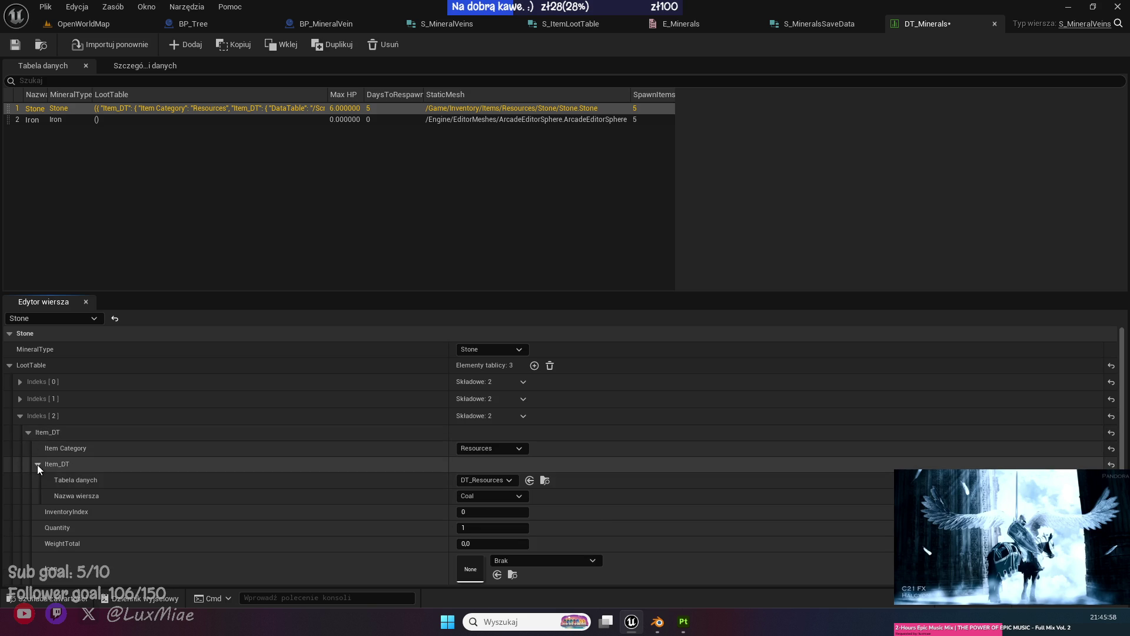
left_click(37, 464)
left_click(28, 431)
left_click(20, 415)
left_click(14, 46)
left_click(100, 25)
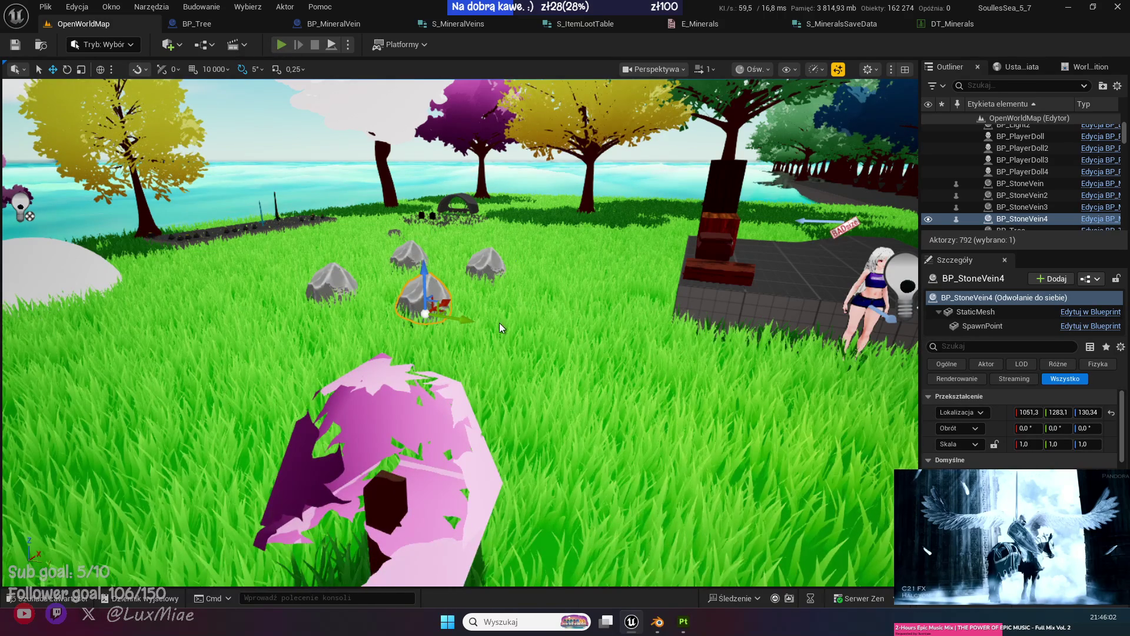
Run to several stone veins and break them with E for Stone and Coal drops, then stop playing.
key("alt+p")
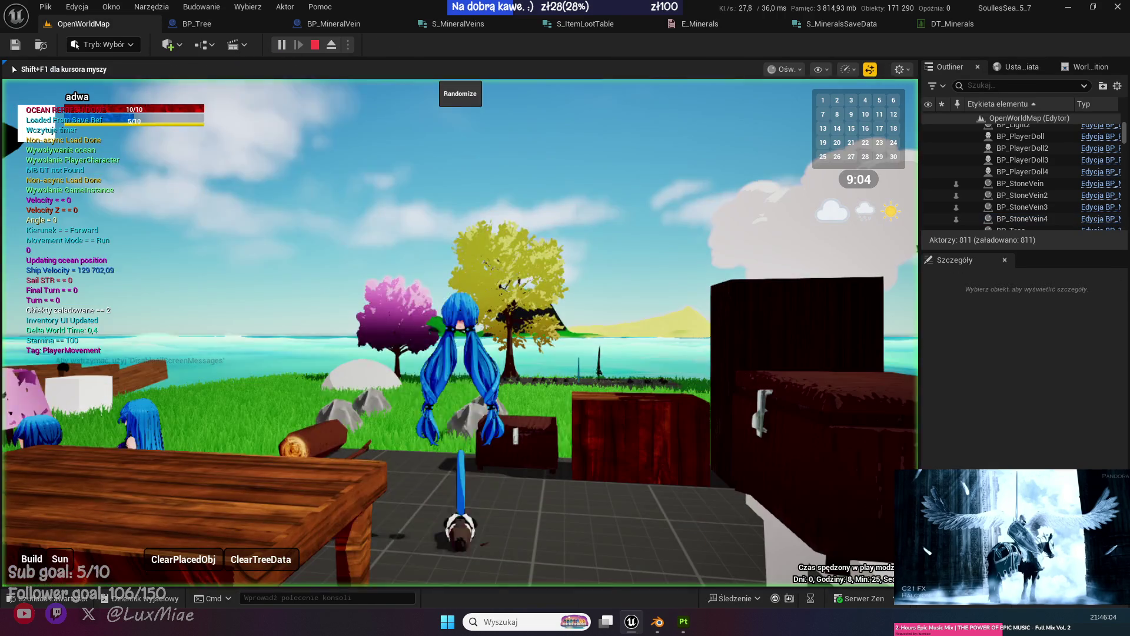
key("w")
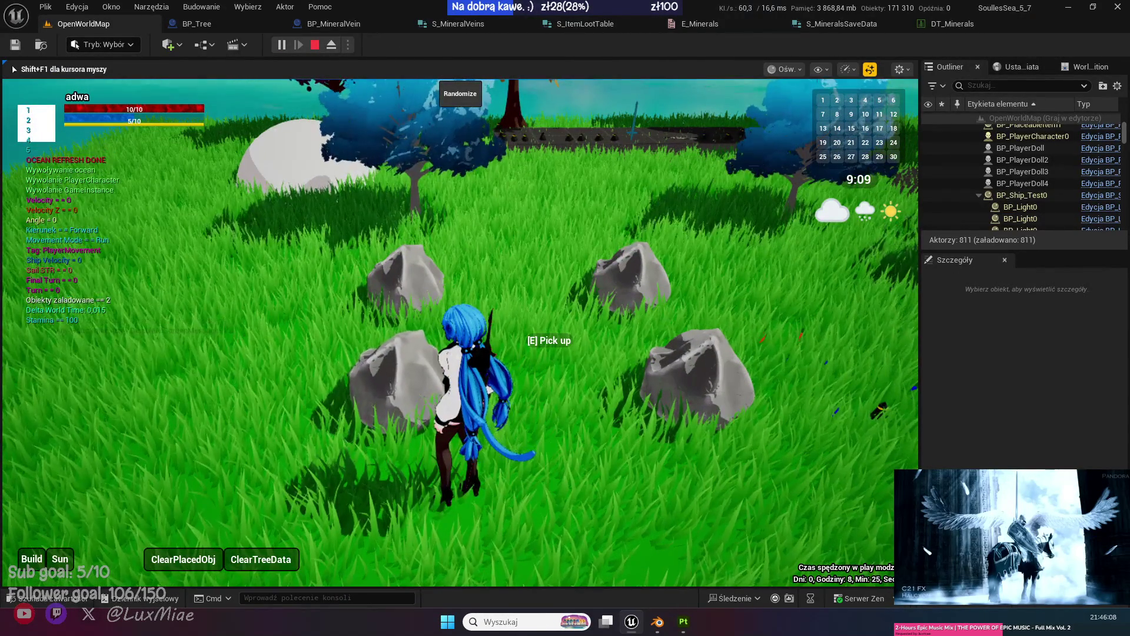
key("e")
key("w")
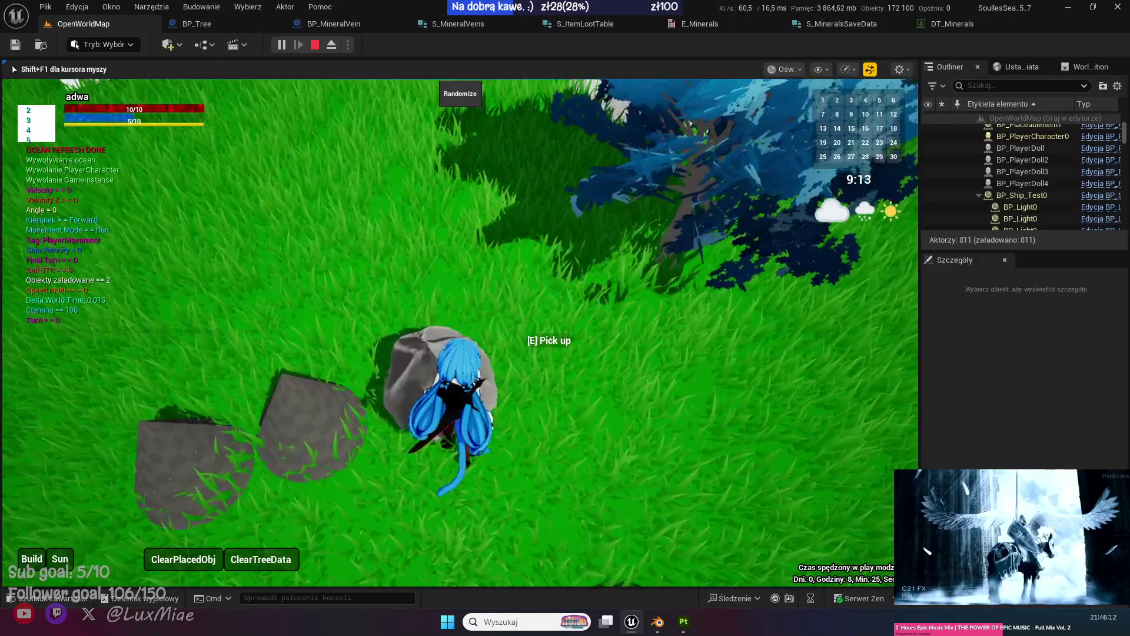
key("e")
key("w")
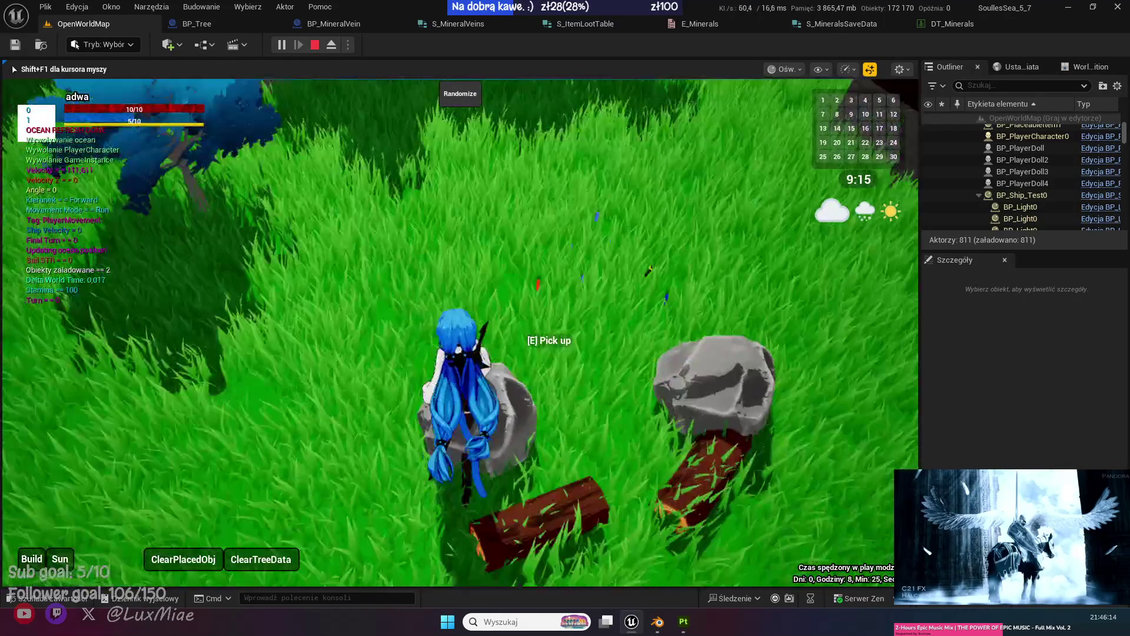
key("e")
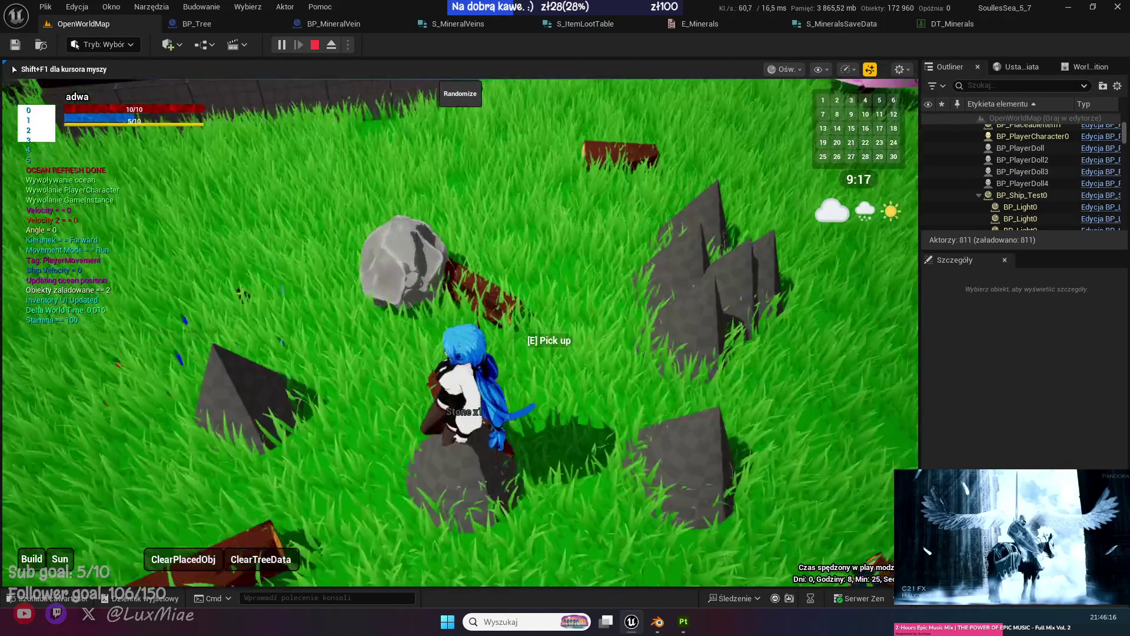
key("w")
key("e")
key("e")
key("w")
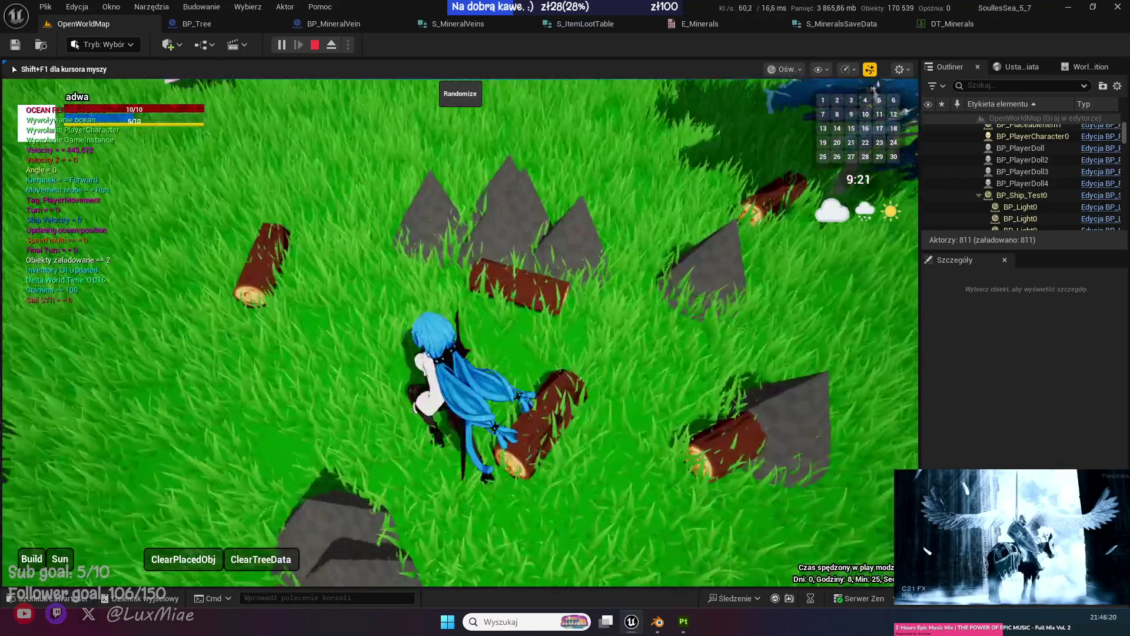
key("Escape")
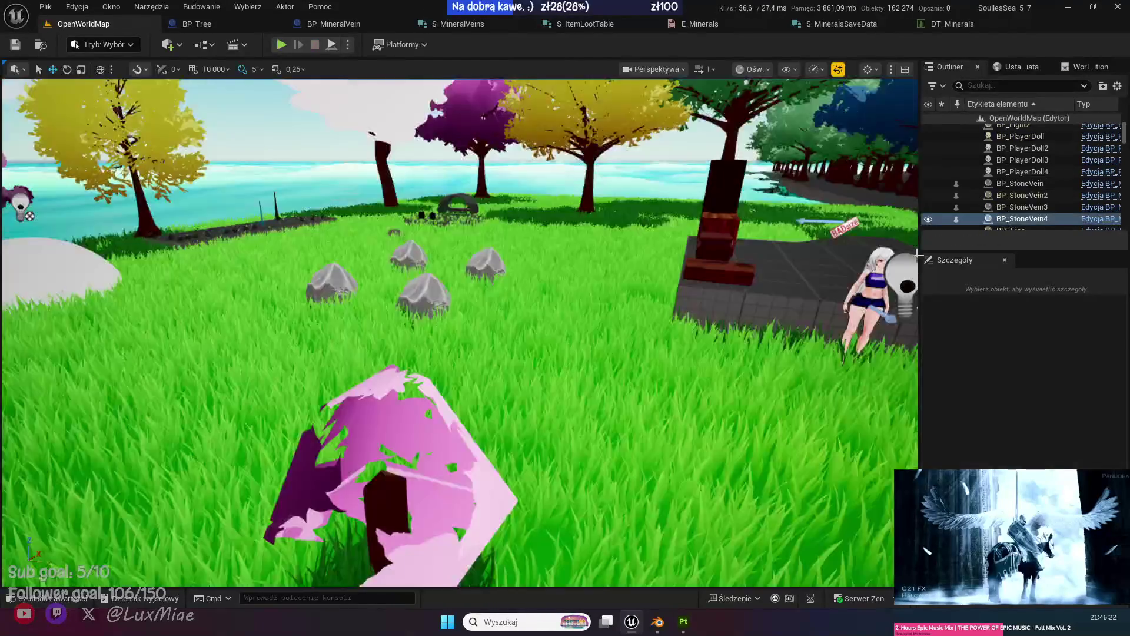
Delete the Stone row's loot entry Indeks [1] with Usuń, then go back to BP_MineralVein.
left_click(357, 26)
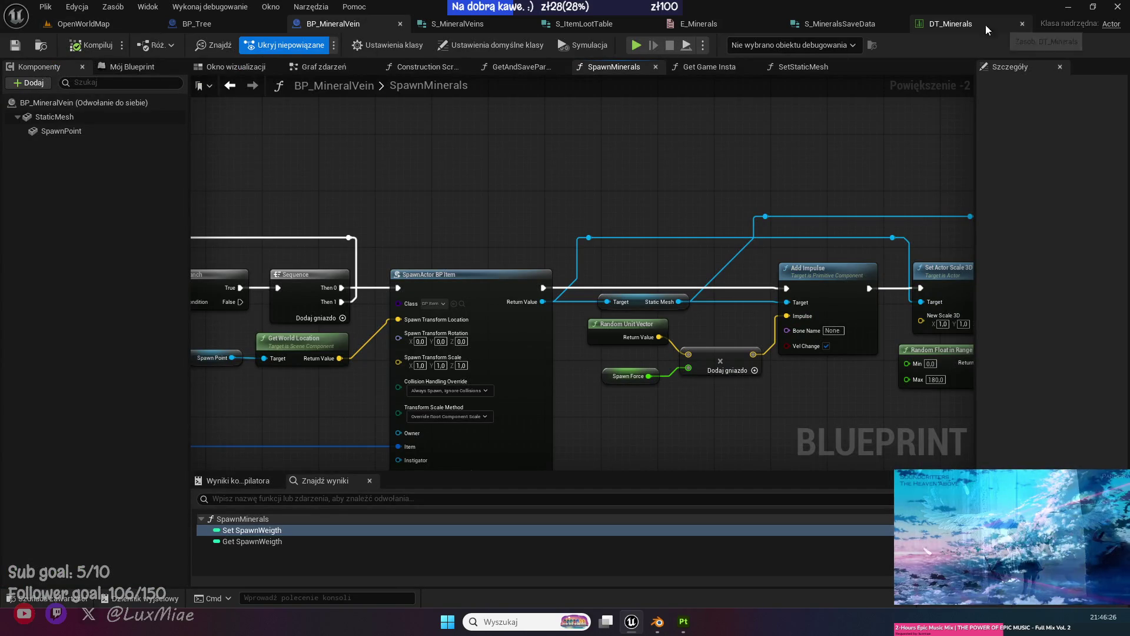
left_click(998, 25)
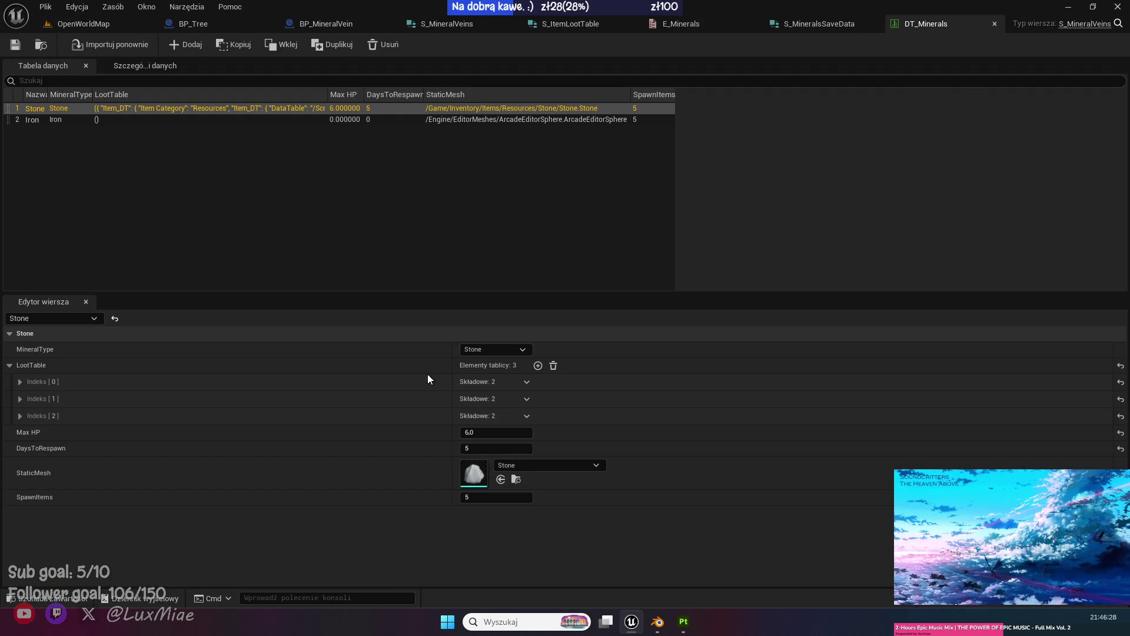
left_click(526, 399)
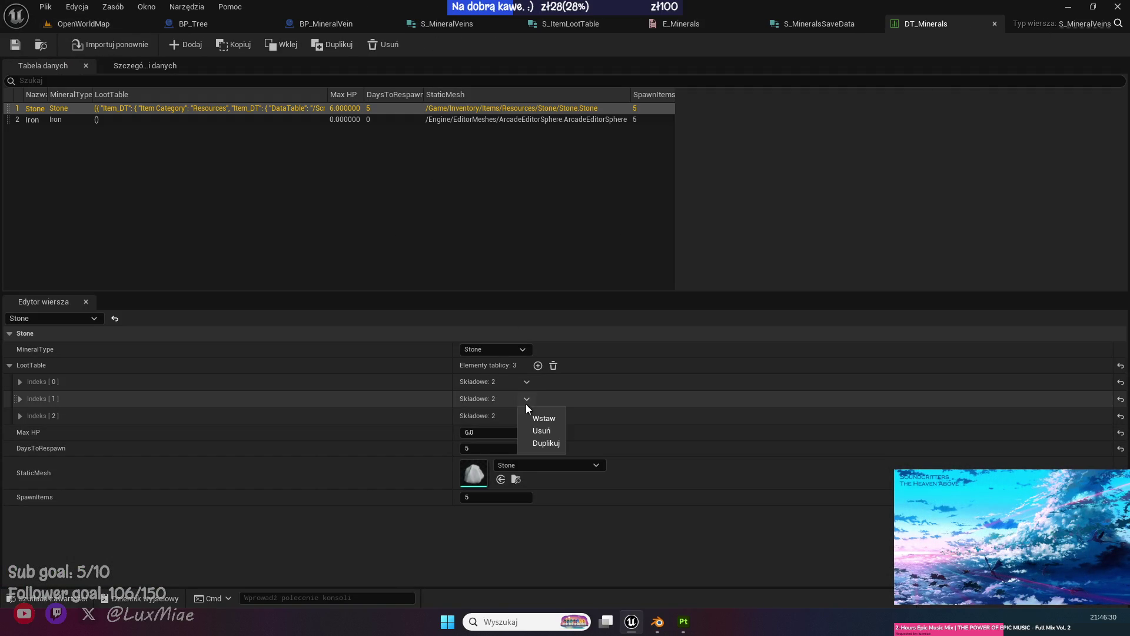
left_click(553, 432)
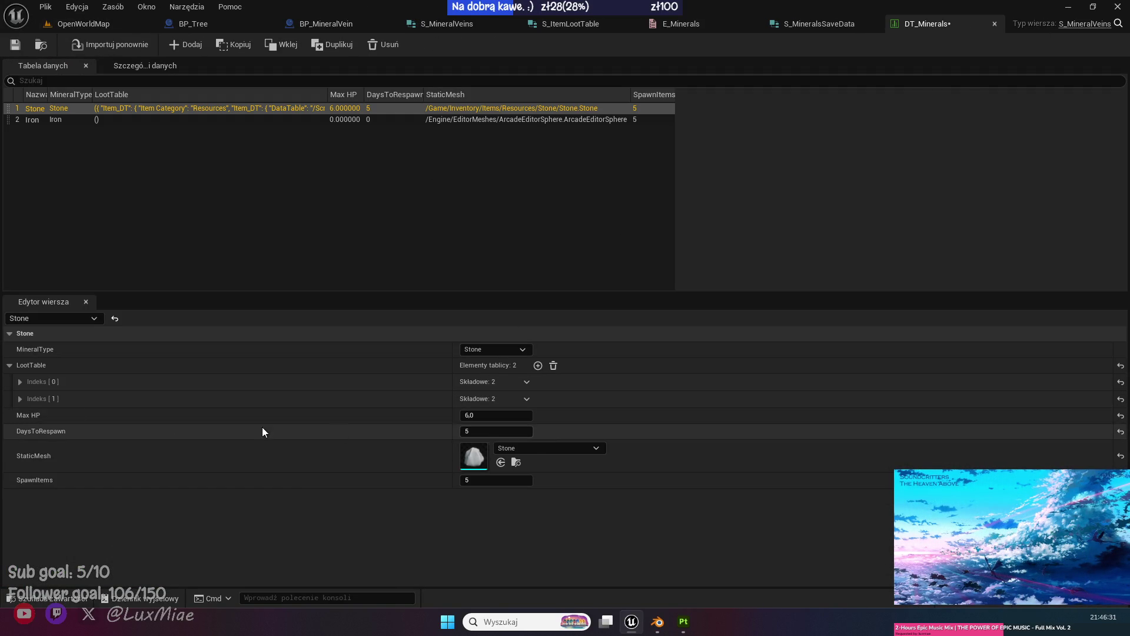
left_click(19, 399)
left_click(20, 381)
left_click(20, 381)
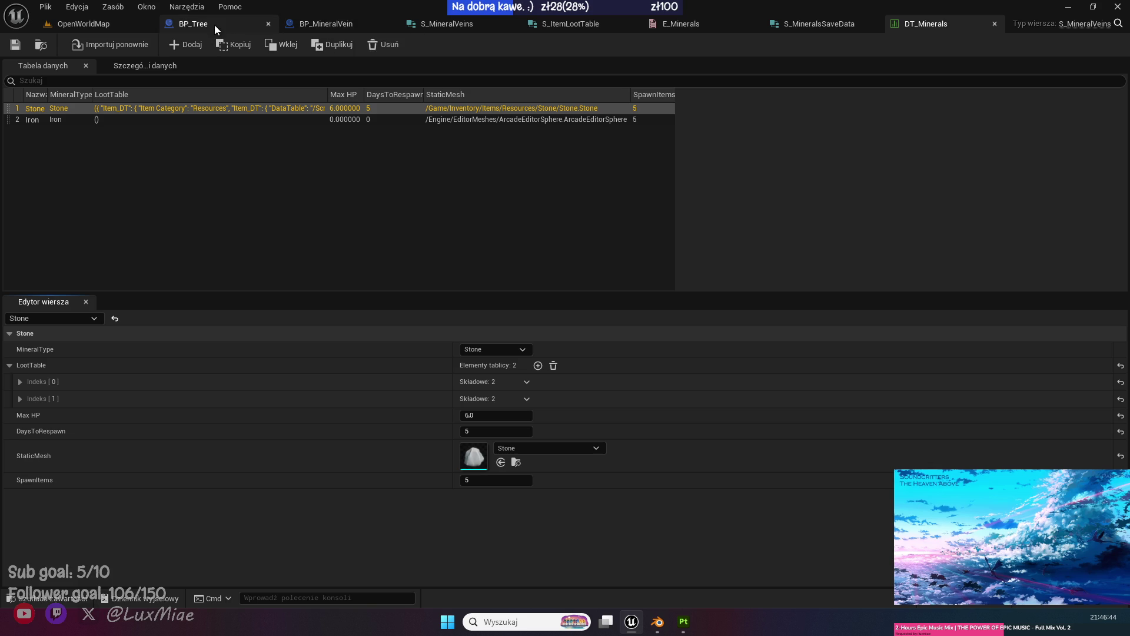
left_click(214, 24)
left_click(334, 24)
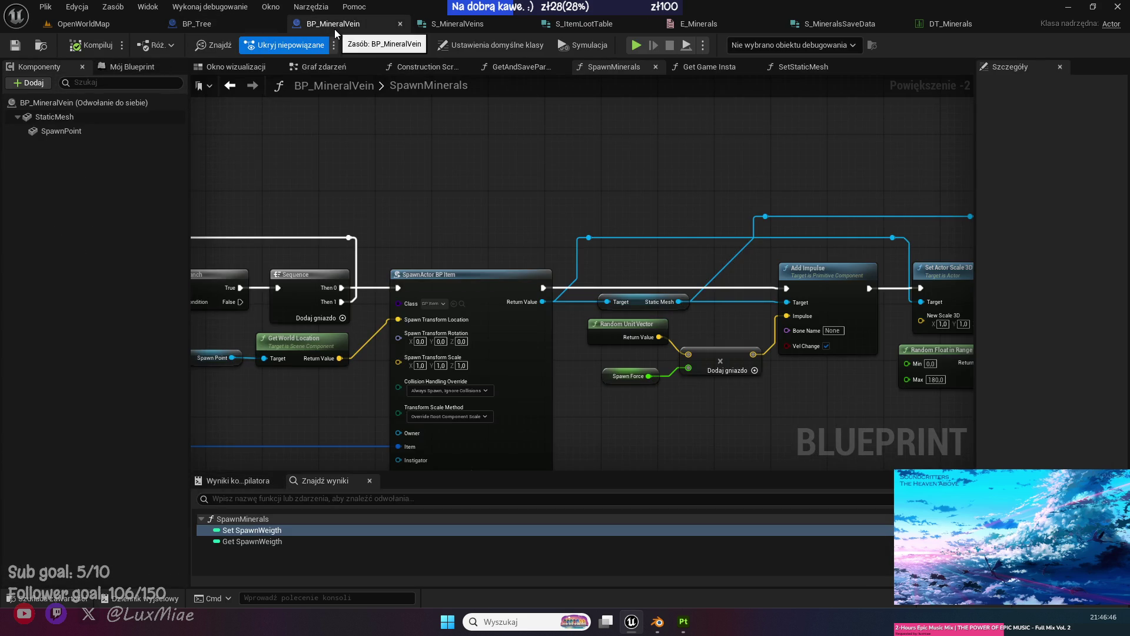
Browse OpenWorldMap, BP_MineralVein, BP_Tree, E_Minerals and S_MineralsSaveData, ending on DT_Minerals.
left_click(105, 23)
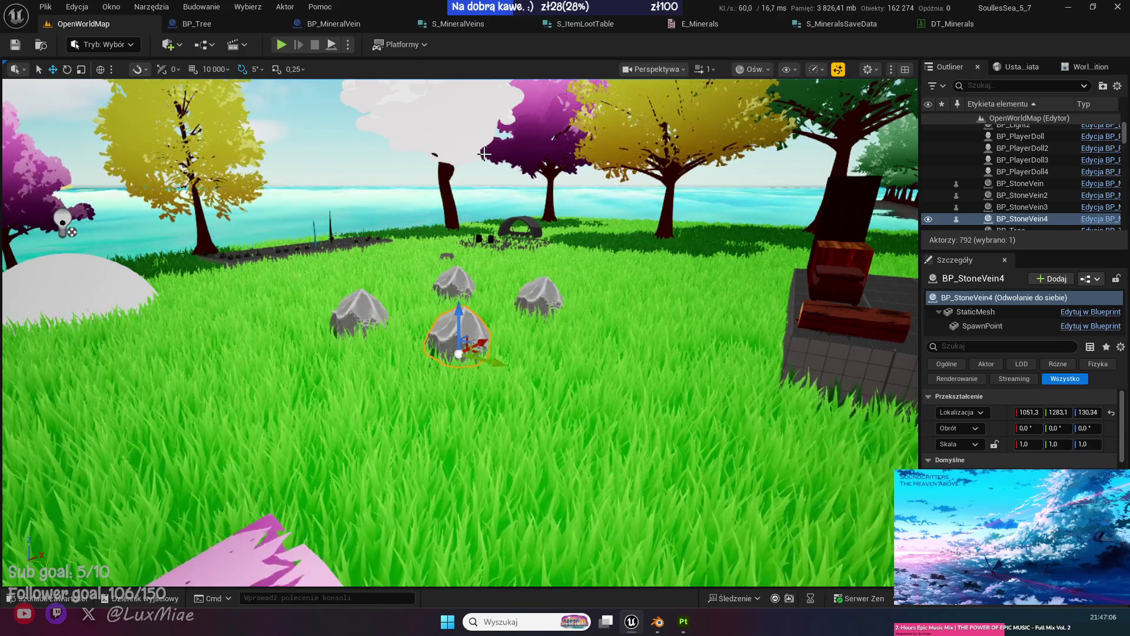
left_click(333, 27)
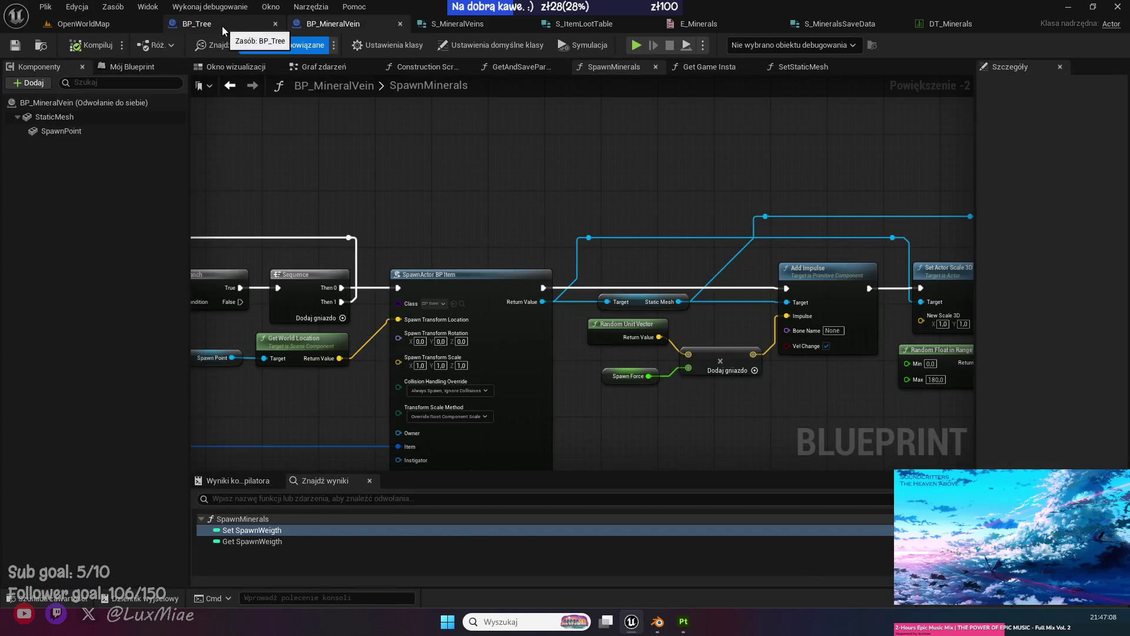
left_click(222, 26)
left_click(697, 23)
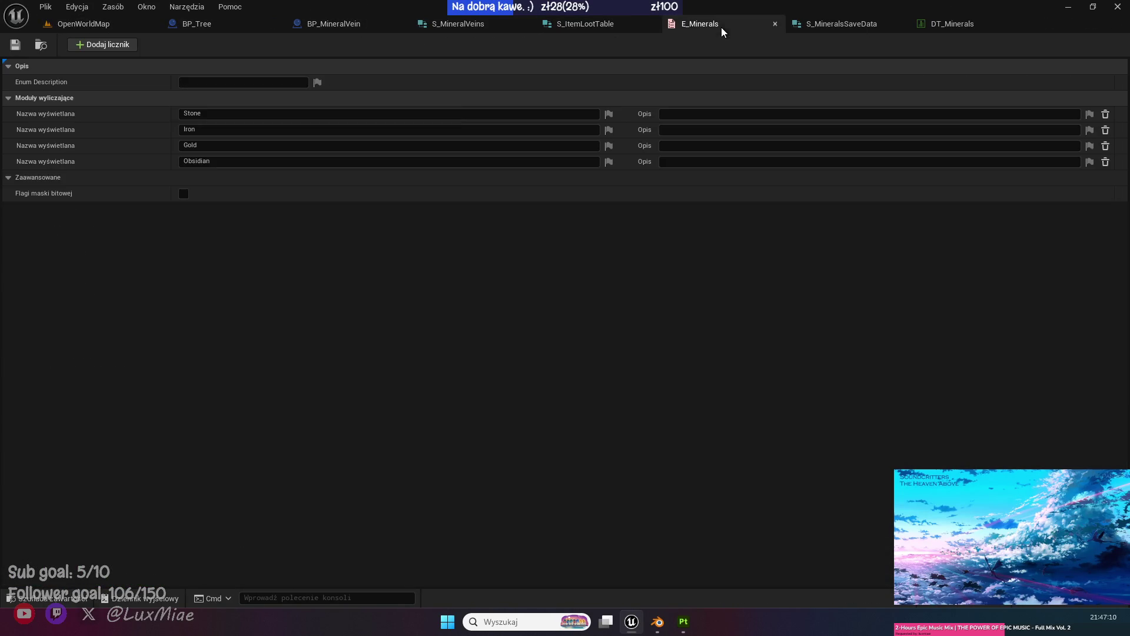
left_click(824, 25)
left_click(953, 29)
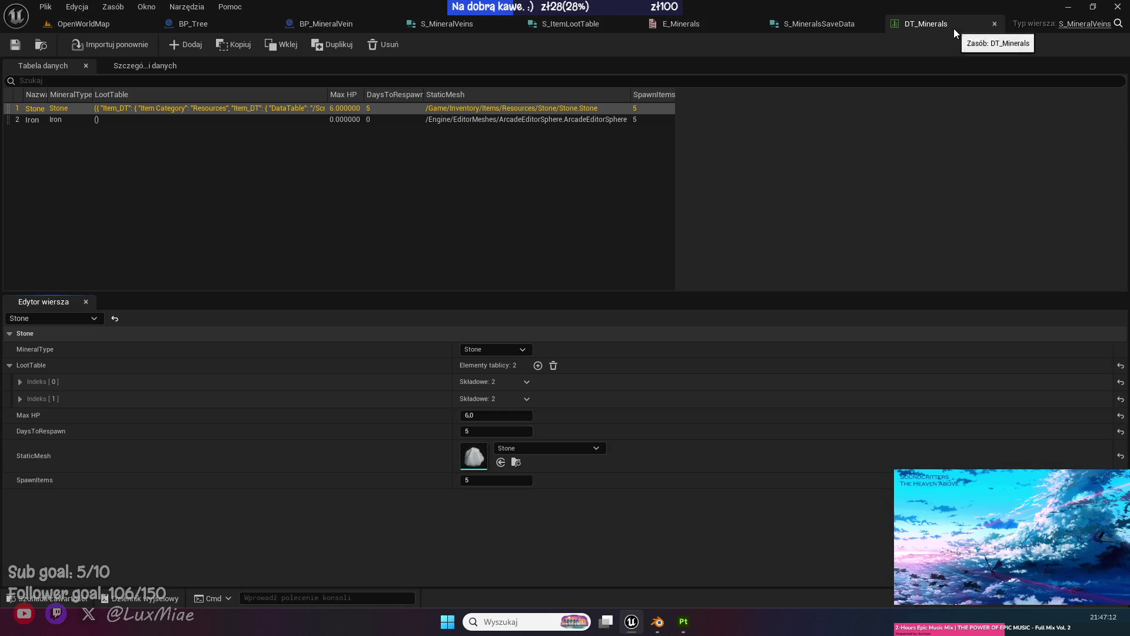
Go from the OpenWorldMap level, with its four stone veins, to the BP_MineralVein Blueprint.
left_click(102, 26)
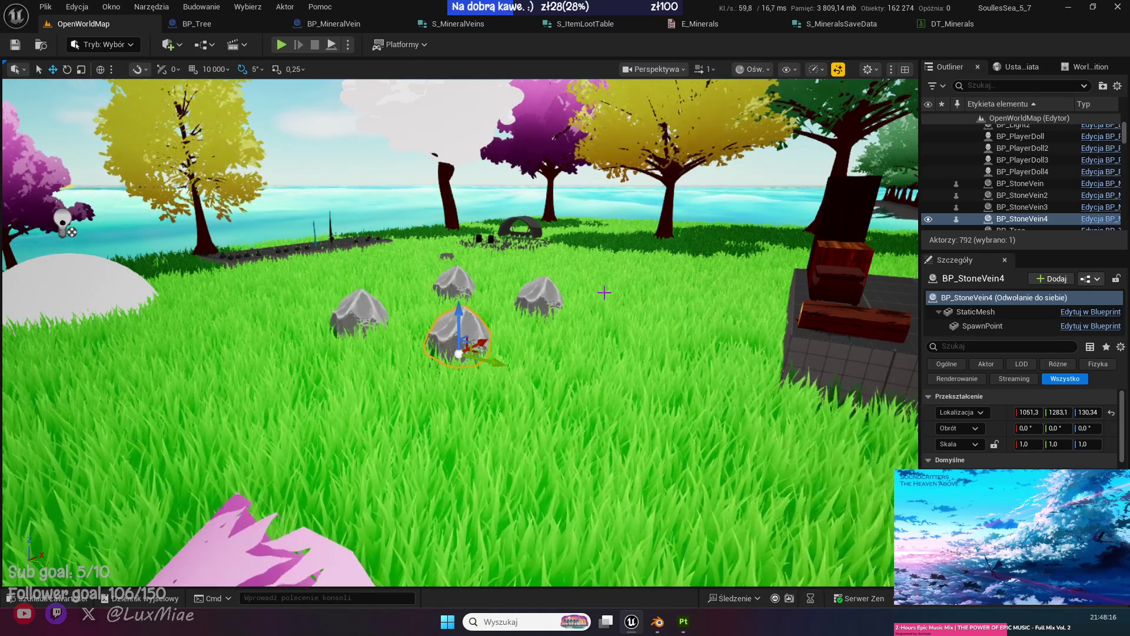
left_click(333, 25)
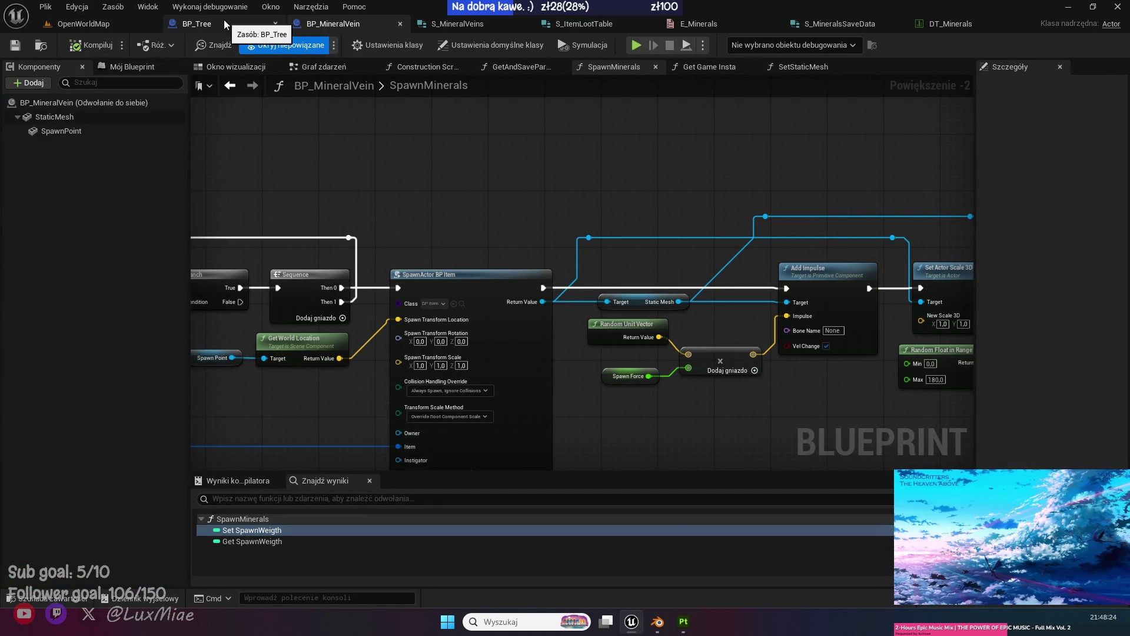
Bring BP_MineralVein's Next Day Call binding nodes into view in its event graph.
mouse_move(419, 192)
left_mouse_down()
mouse_move(549, 131)
mouse_move(471, 125)
mouse_move(450, 188)
left_mouse_up()
scroll(471, 124, "down", 2)
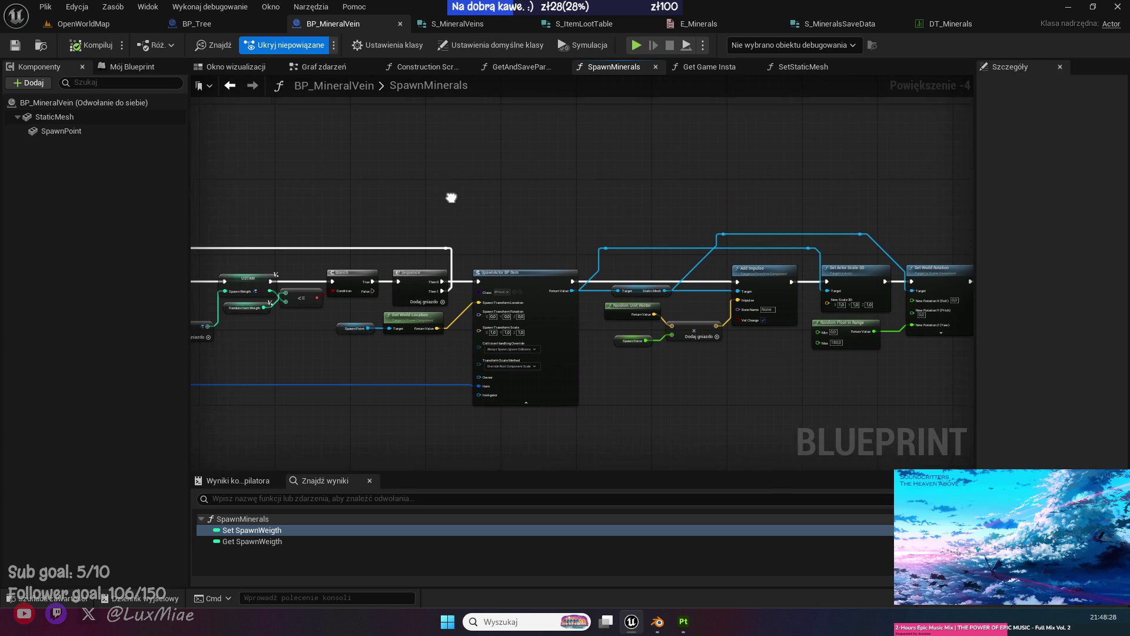
left_click(329, 67)
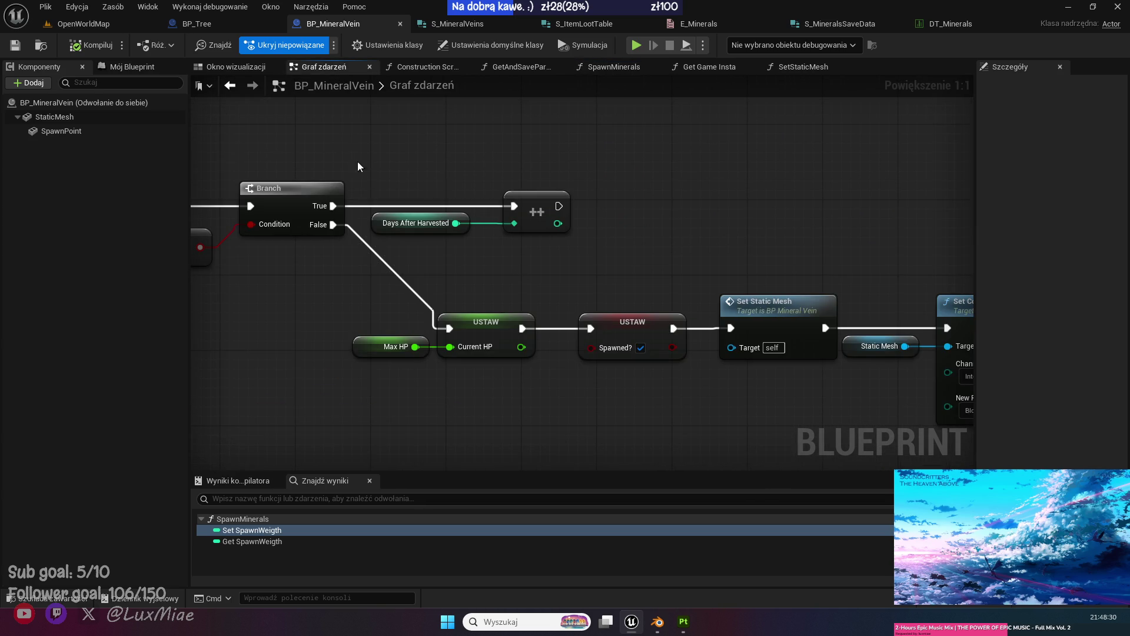
scroll(364, 175, "down", 6)
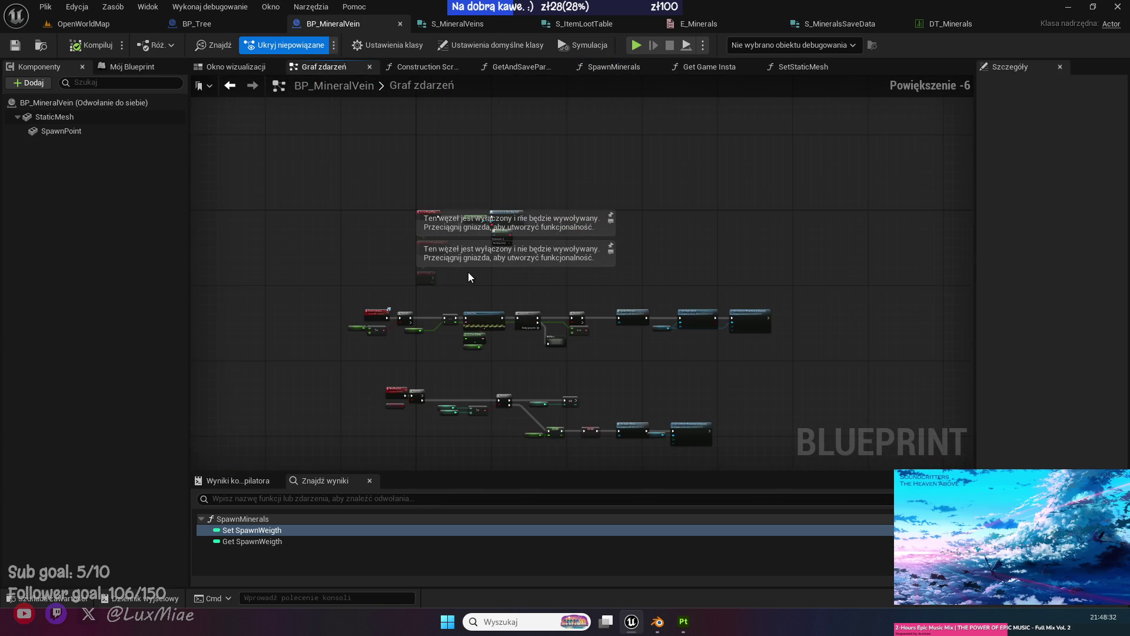
scroll(467, 276, "up", 7)
left_click_drag(512, 156, 394, 90)
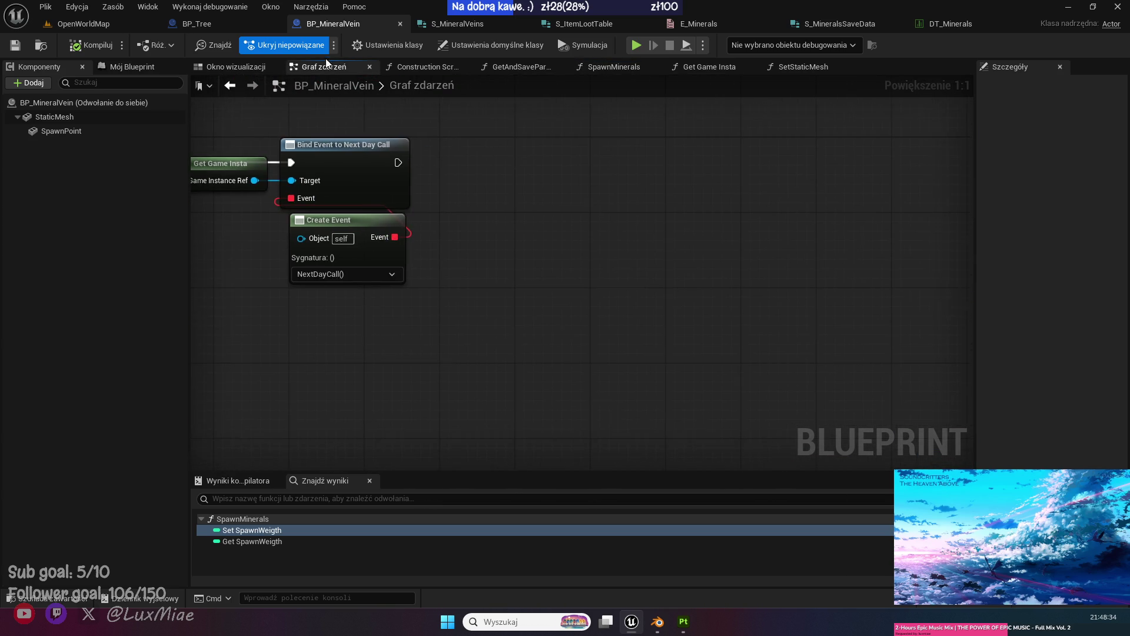
Select BP_Tree's Save Data and Load Data bindings and custom events, and paste them into BP_MineralVein.
left_click(217, 21)
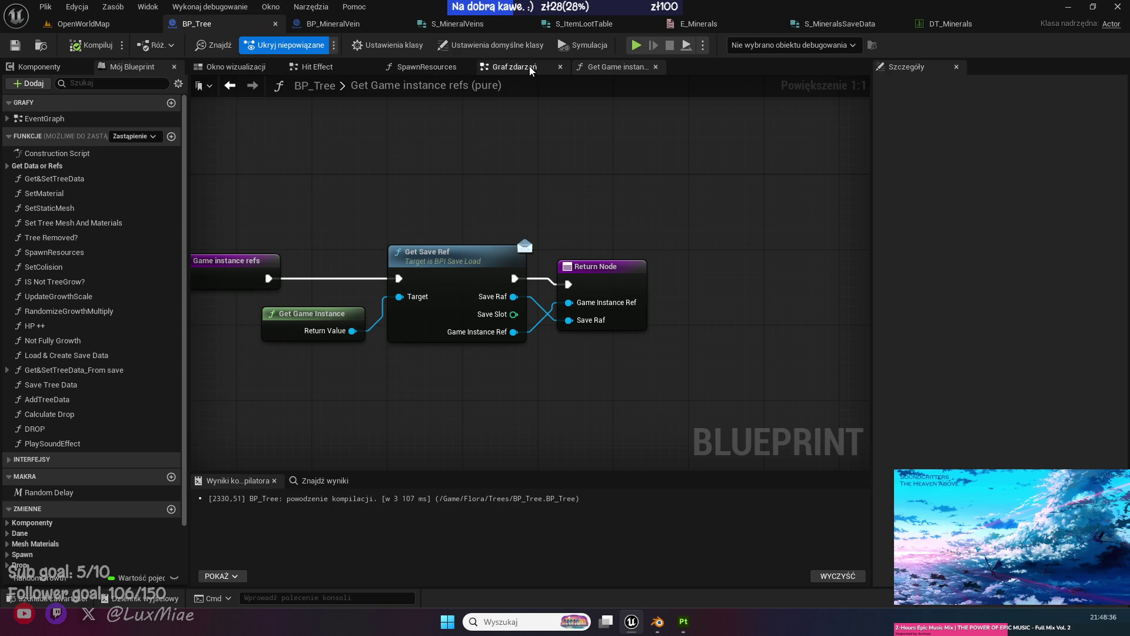
left_click(513, 66)
left_click_drag(620, 337, 820, 255)
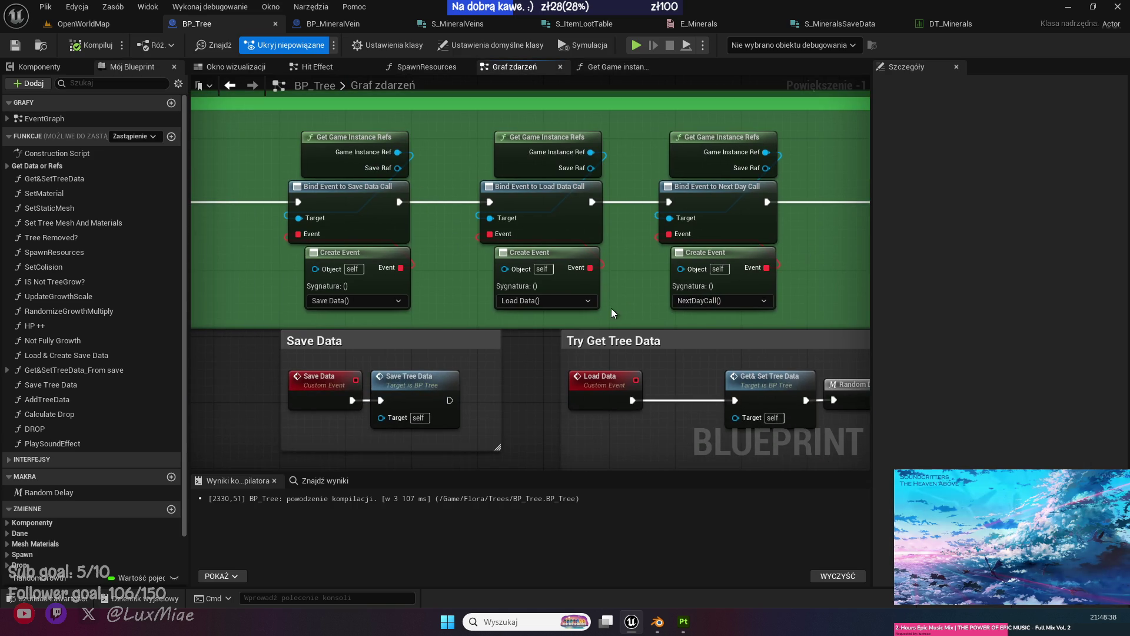
left_click_drag(547, 315, 344, 142)
left_click(323, 383, "ctrl")
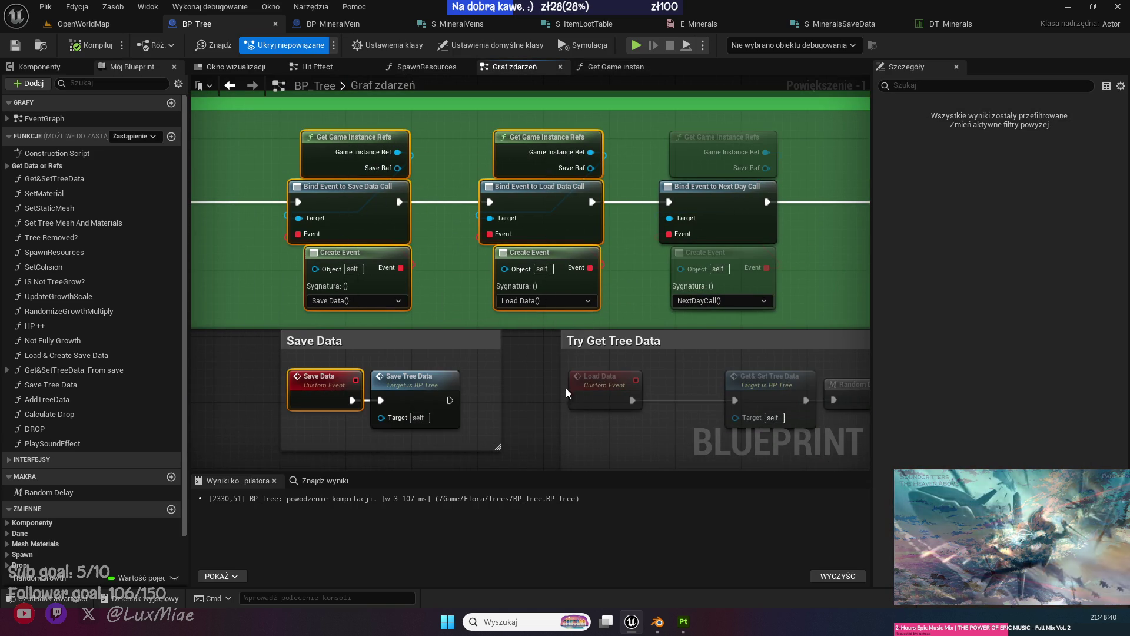
left_click(603, 382, "ctrl")
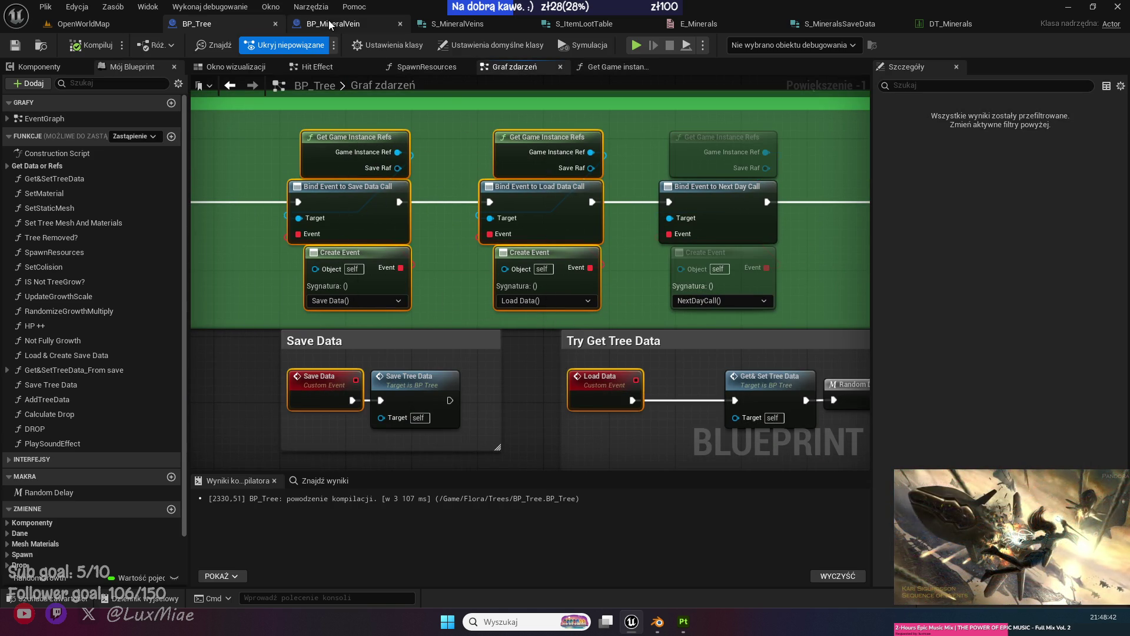
left_click(332, 23)
key("ctrl+v")
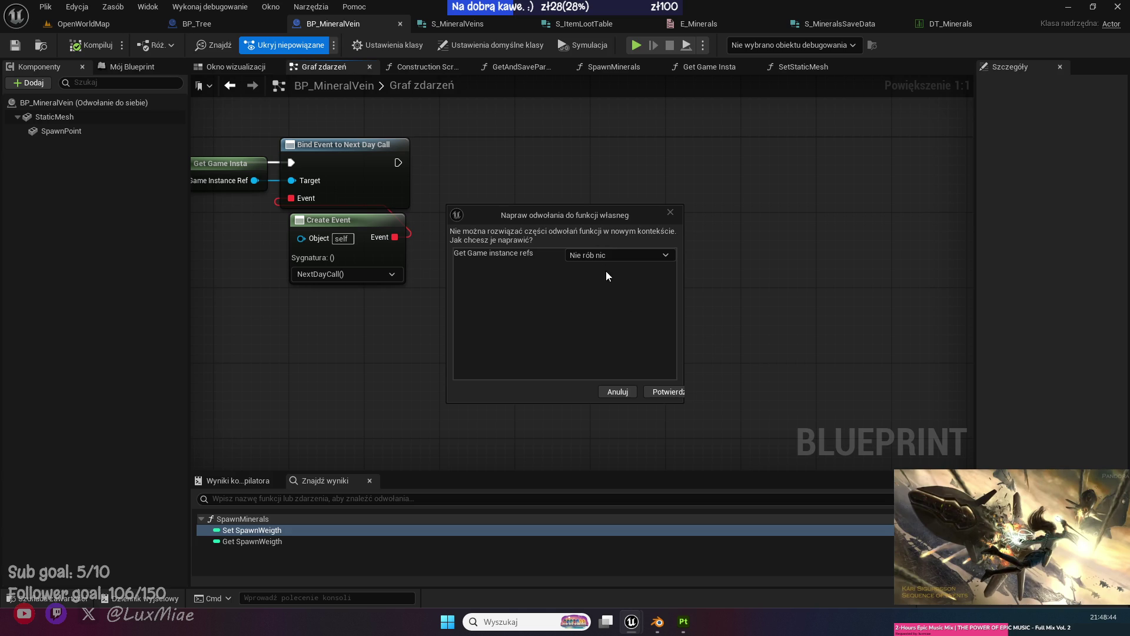
Resolve the function-reference prompt and position the pasted Save Data binding nodes.
left_click(603, 256)
left_click(612, 280)
left_click(667, 391)
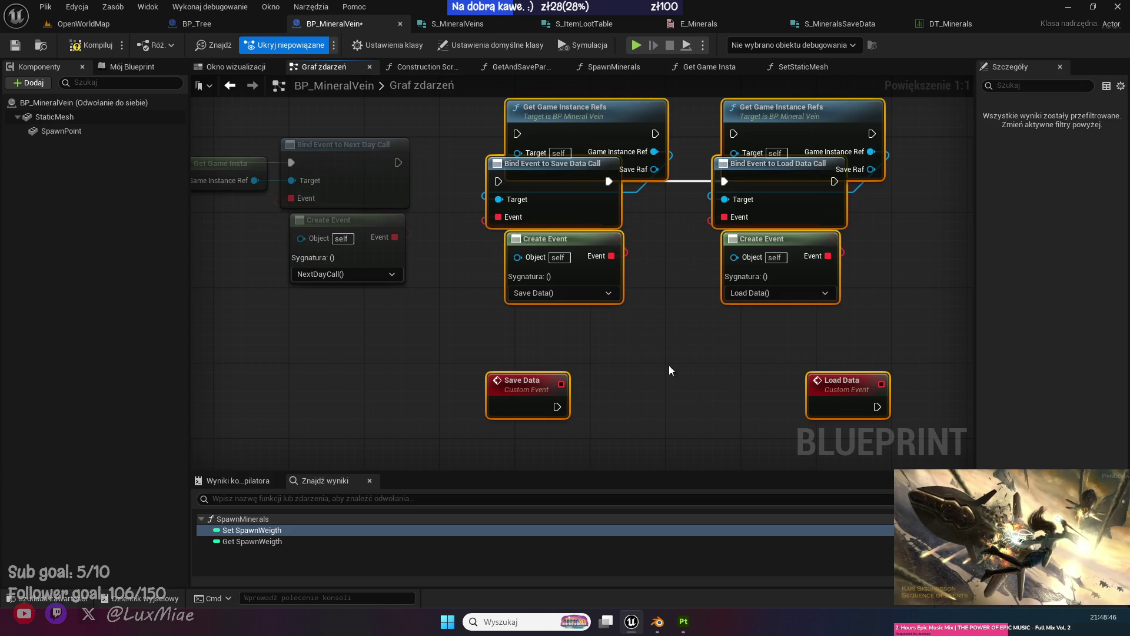
left_click(663, 314)
mouse_move(395, 163)
left_mouse_down()
mouse_move(273, 204)
mouse_move(396, 176)
left_mouse_up()
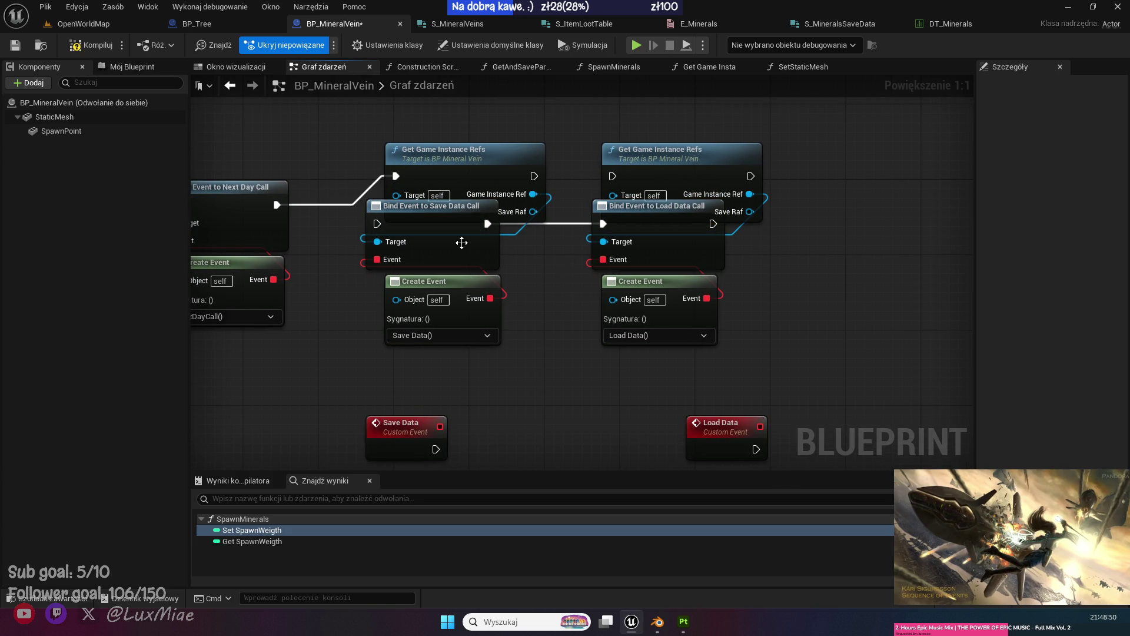
mouse_move(508, 348)
left_mouse_down()
mouse_move(465, 262)
mouse_move(492, 304)
mouse_move(470, 272)
left_mouse_up()
left_click(341, 278)
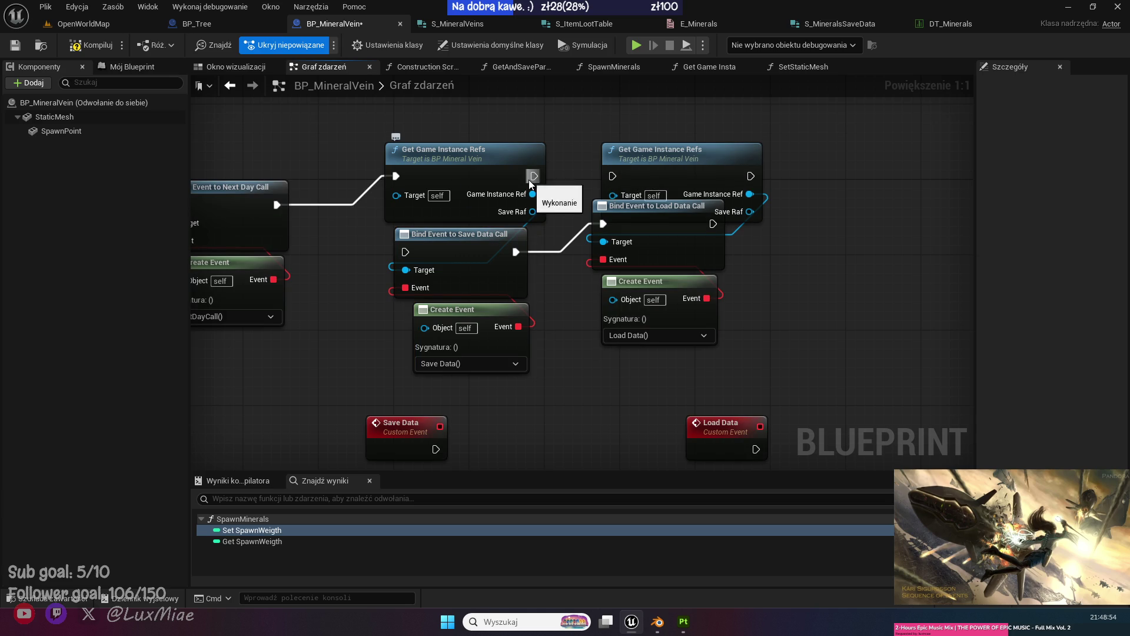
left_click_drag(461, 111, 495, 195)
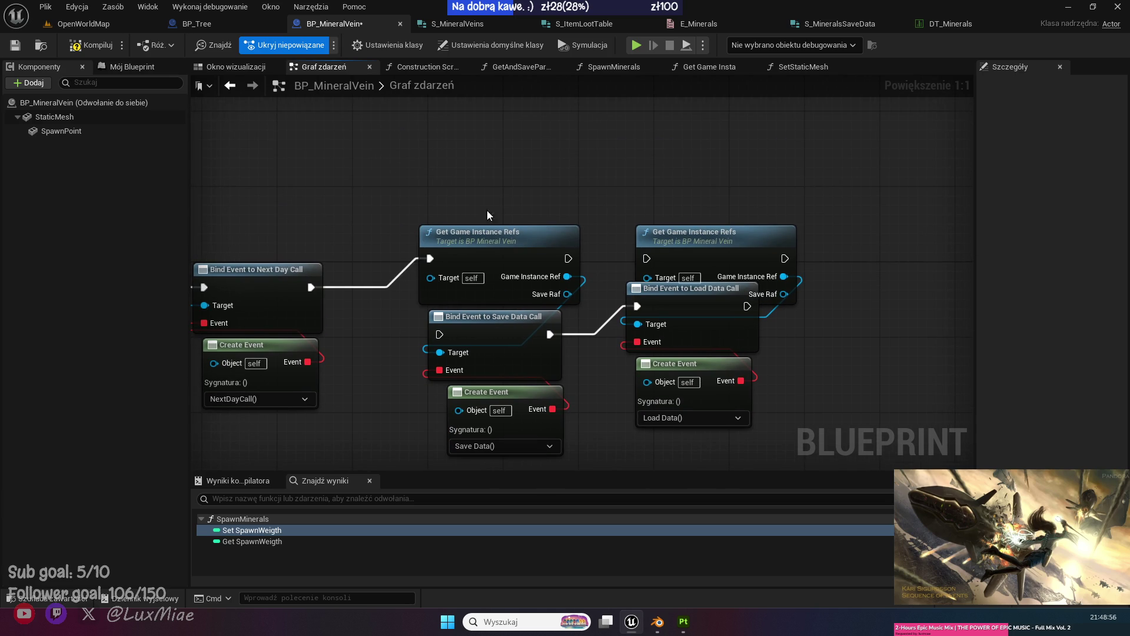
Delete both Get Game Instance Refs nodes and the pasted Get Game instance refs function.
left_click(489, 259)
key("Delete")
left_click(731, 256)
key("Delete")
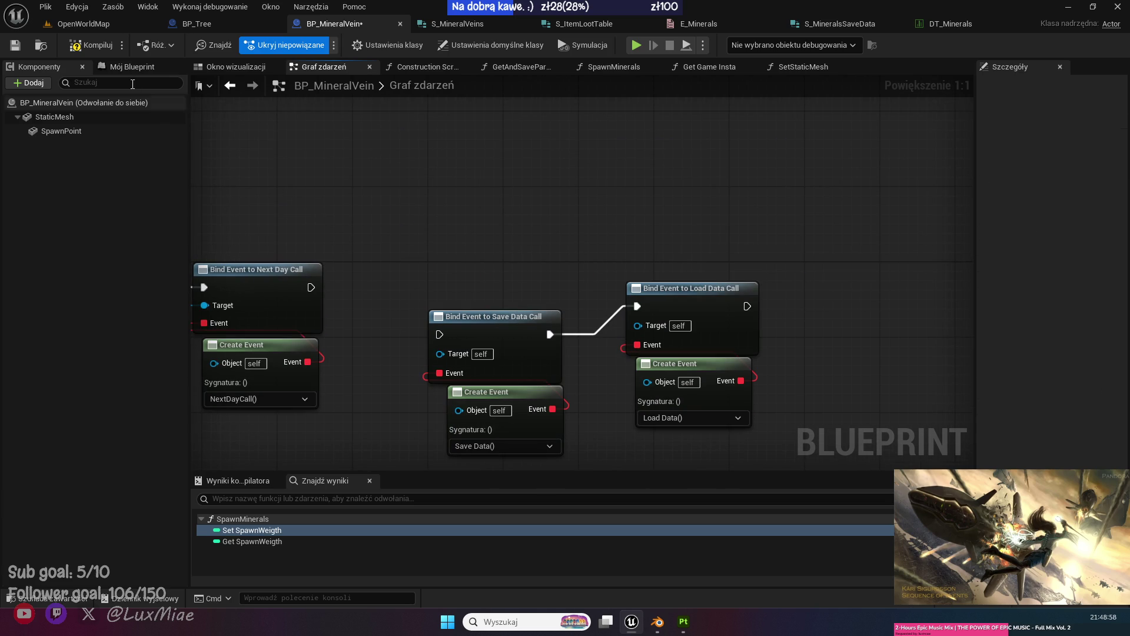
left_click(130, 68)
left_click(79, 347)
key("Delete")
Wire a Get Game Insta node into both bindings' Target and chain Save Data after Next Day Call.
left_click_drag(68, 329, 388, 242)
left_click_drag(457, 258, 441, 353)
mouse_move(460, 258)
left_mouse_down()
mouse_move(636, 344)
mouse_move(637, 325)
left_mouse_up()
left_click_drag(311, 287, 440, 334)
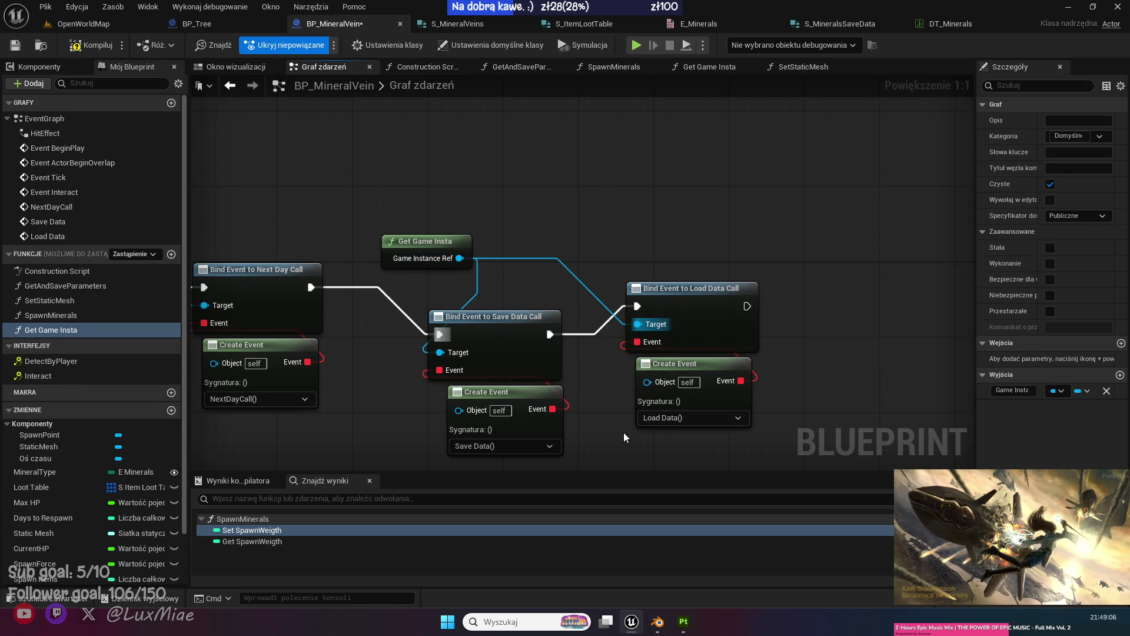
Align the Save Data and Load Data binding nodes in a row, then compile and save.
left_click(680, 320)
left_click_drag(510, 328, 564, 303)
left_click_drag(412, 242, 383, 242)
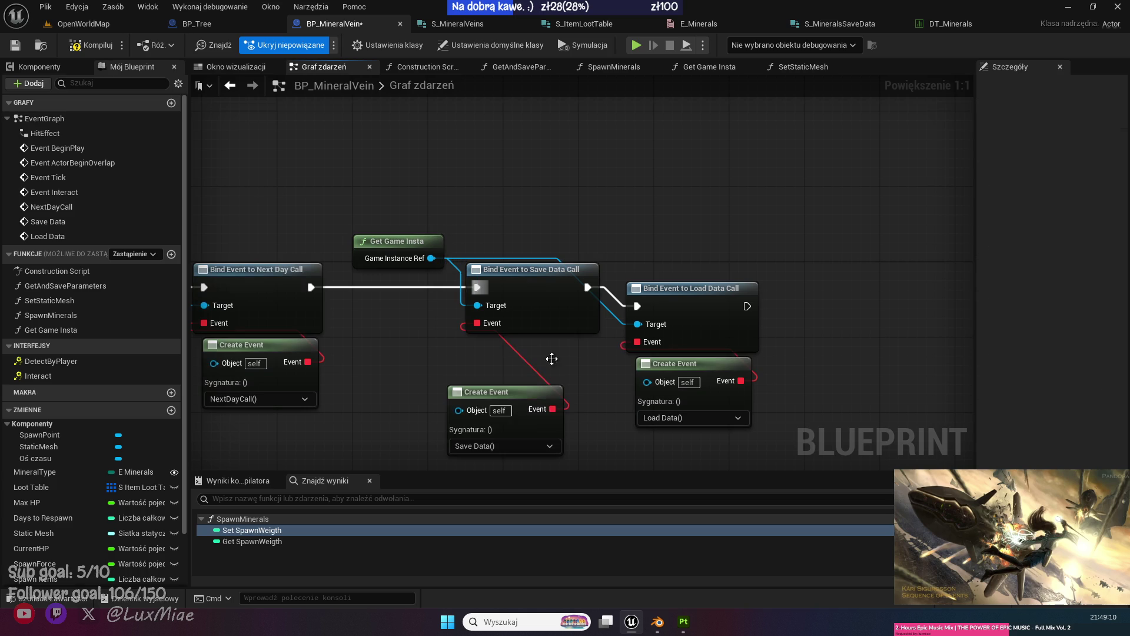
left_click_drag(538, 391, 563, 343)
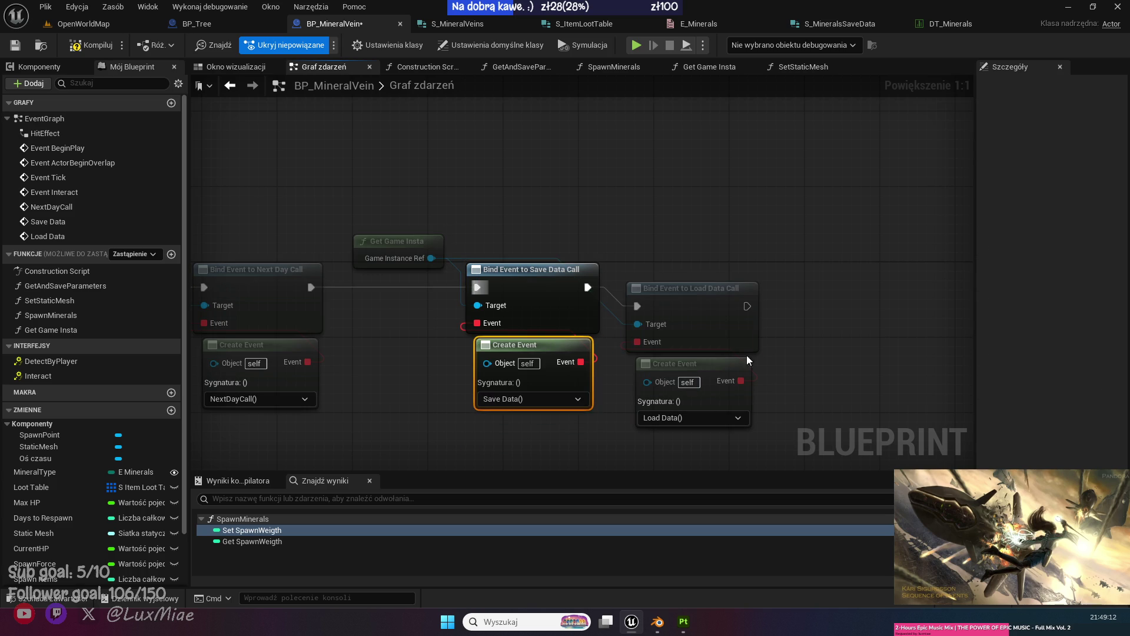
left_click_drag(790, 293, 707, 377)
mouse_move(710, 311)
left_mouse_down()
mouse_move(729, 283)
mouse_move(725, 291)
left_mouse_up()
left_click(729, 442)
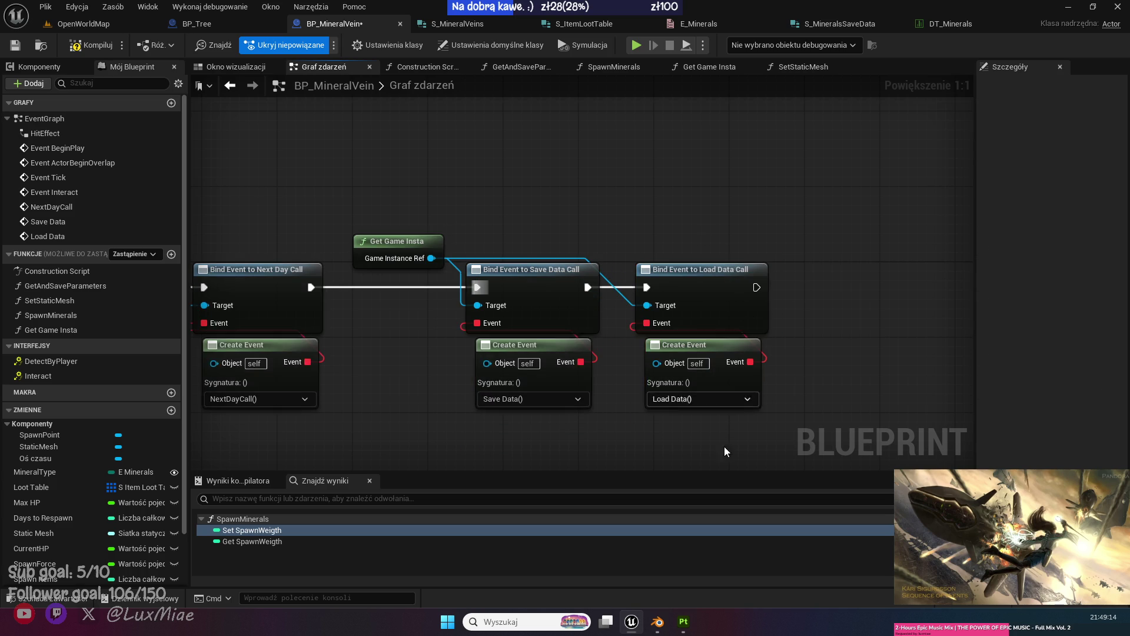
left_click_drag(729, 448, 652, 179)
mouse_move(543, 235)
left_mouse_down()
mouse_move(479, 356)
mouse_move(568, 288)
left_mouse_up()
left_click(17, 46)
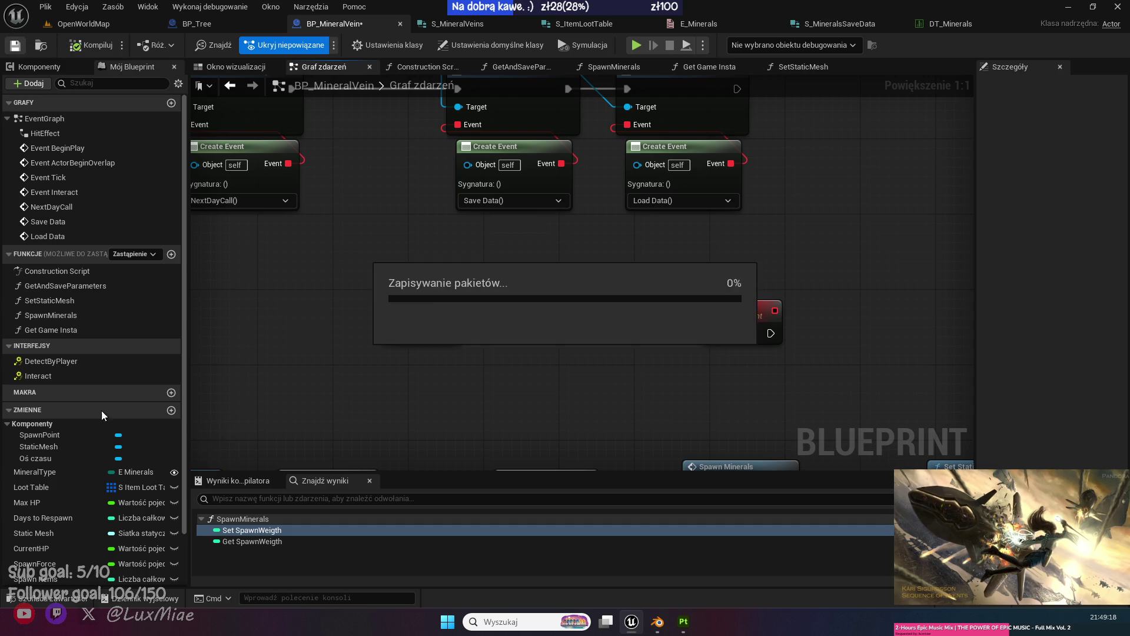
Open the BP_SaveData Blueprint from the SaveGame folder in the content browser.
left_click(47, 598)
left_click(344, 544)
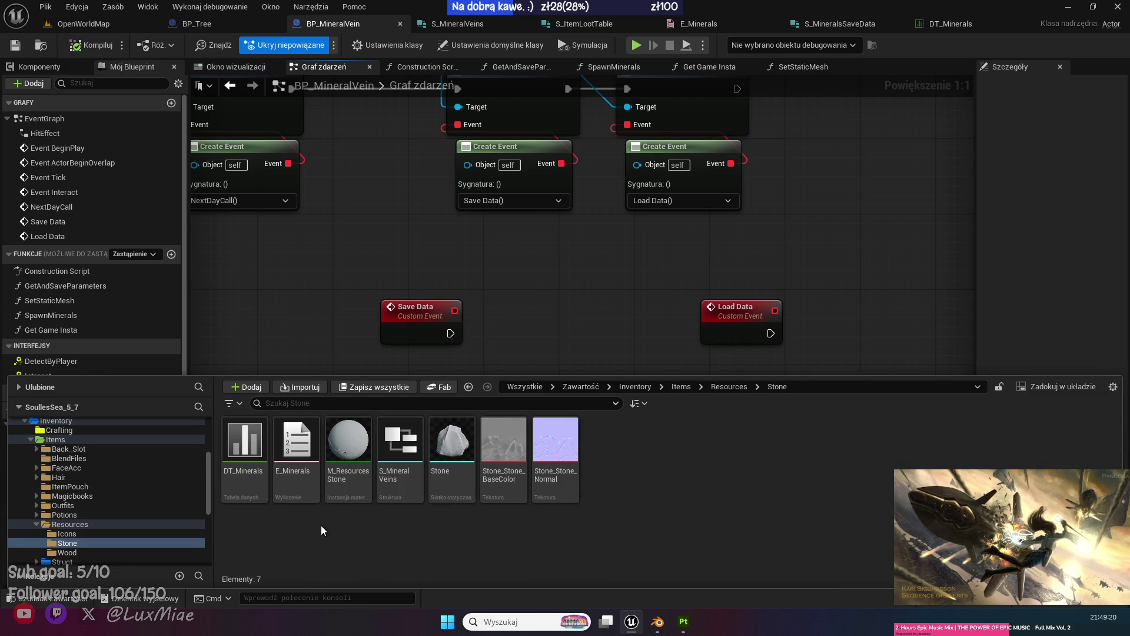
scroll(127, 508, "down", 4)
scroll(126, 503, "down", 2)
left_click(126, 504)
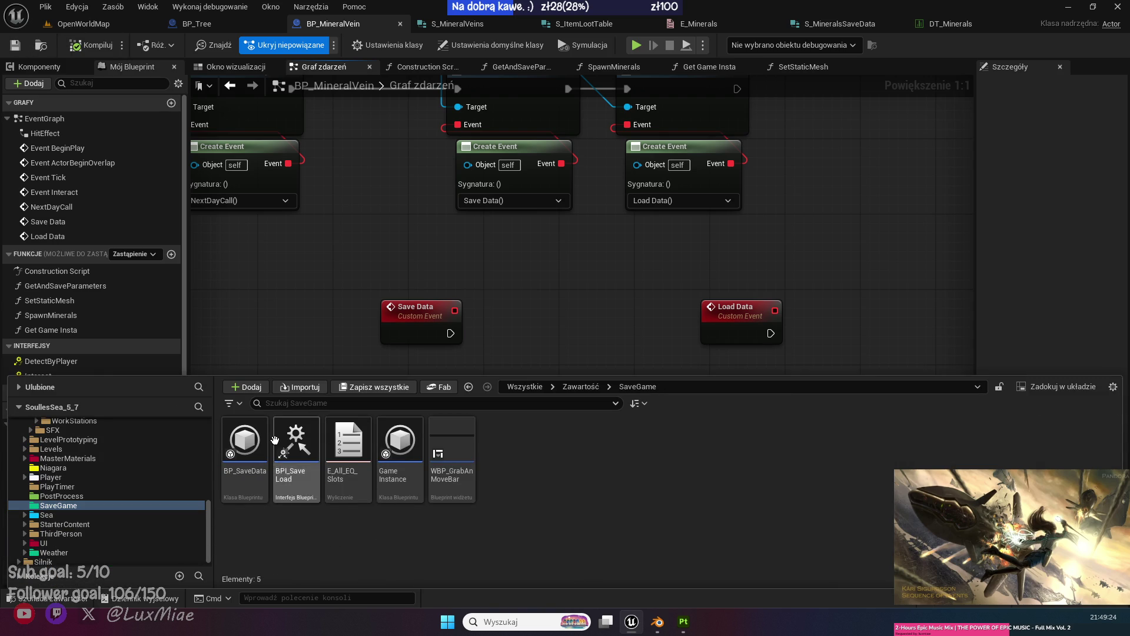
double_click(244, 442)
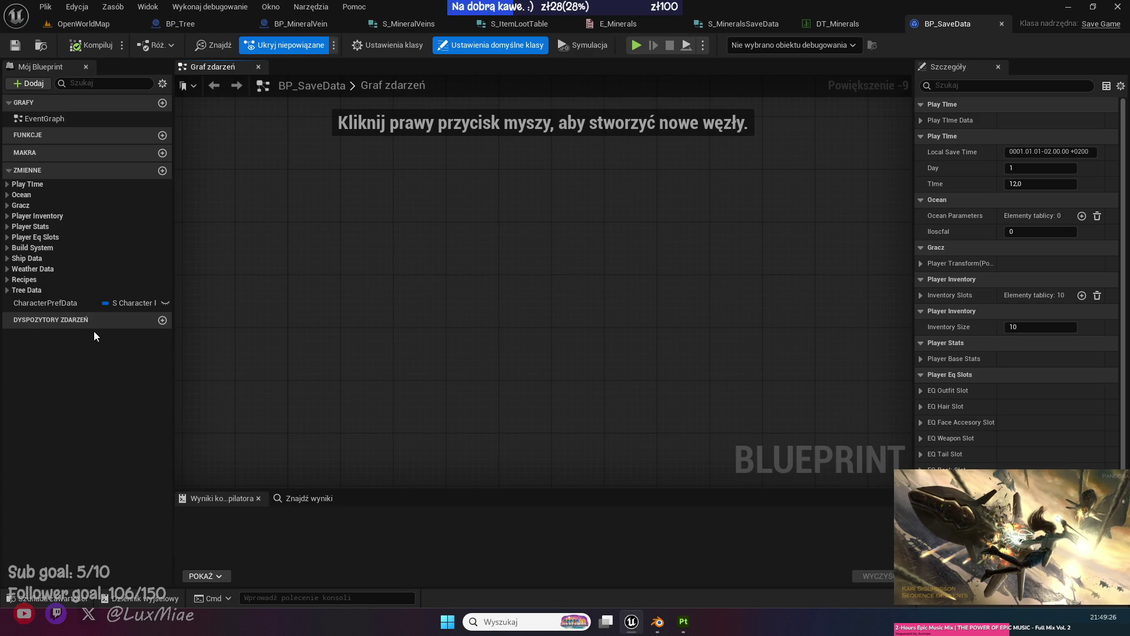
Duplicate the TreeData variable as MineralsData, placed in a Minerals category.
left_click(9, 291)
left_click(46, 306)
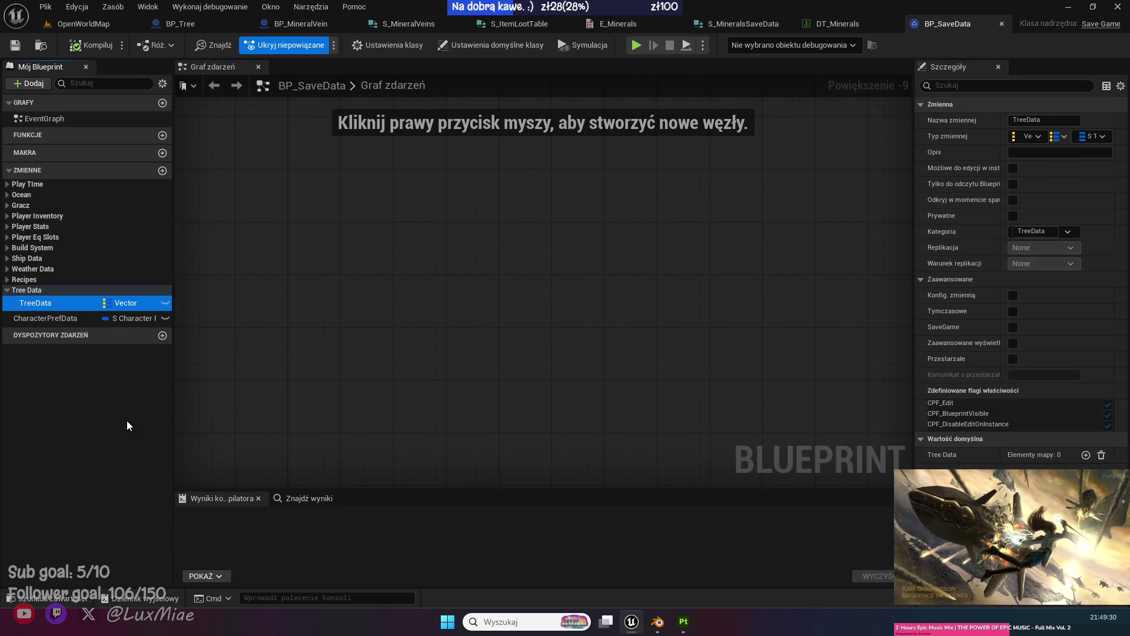
key("ctrl+w")
left_click_drag(40, 318, 12, 319)
type("MineralsData_0")
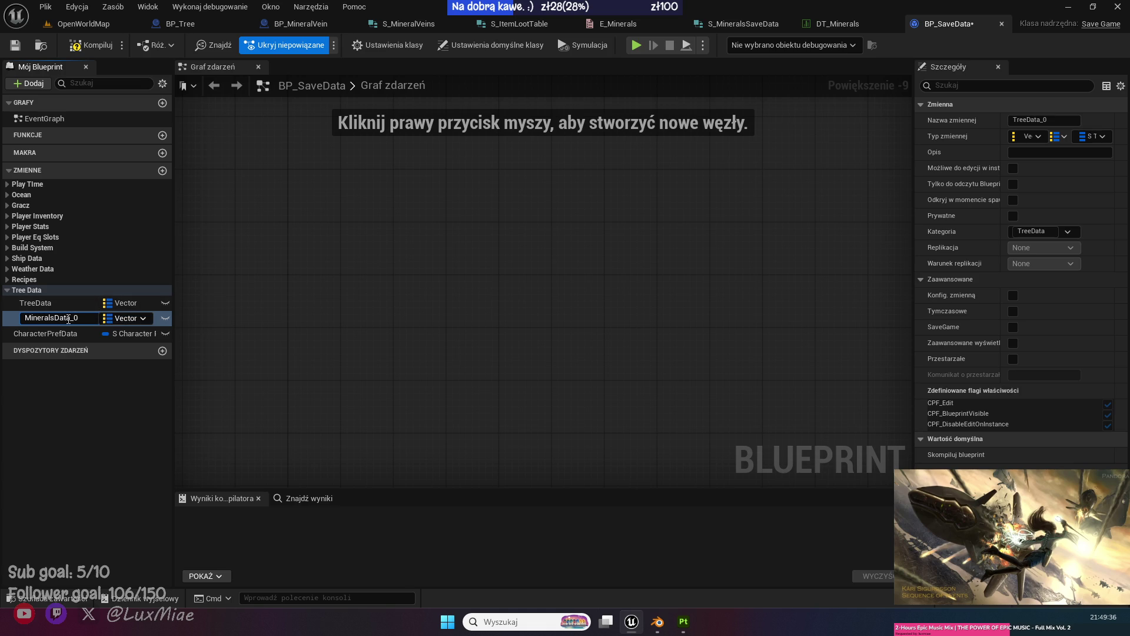
key("End")
key("BackSpace")
key("BackSpace")
key("Return")
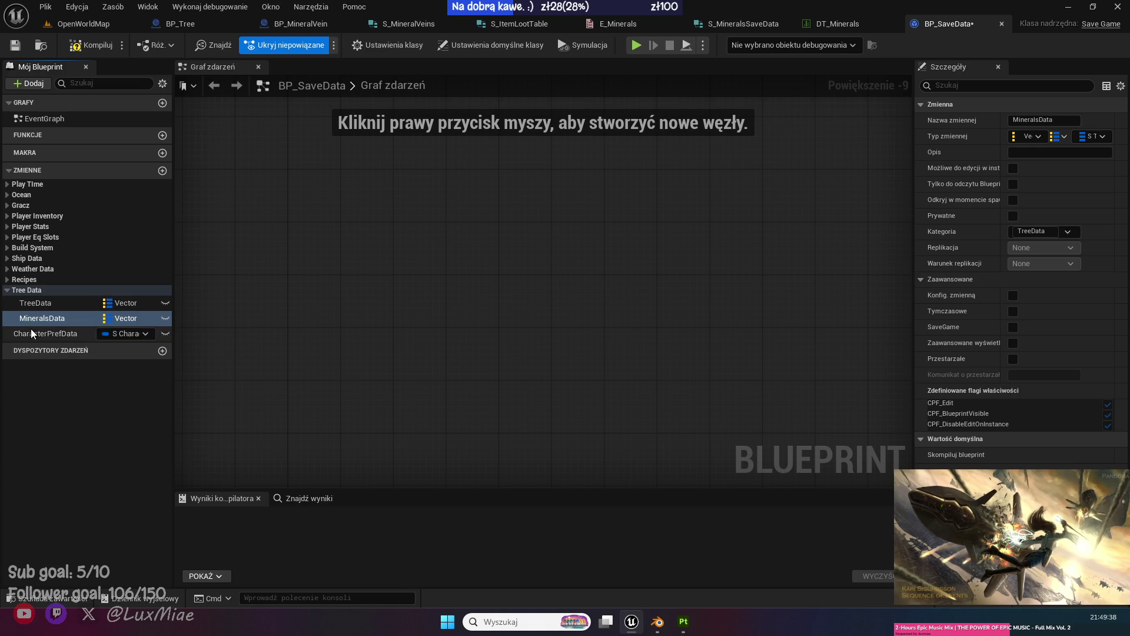
left_click_drag(1031, 231, 998, 232)
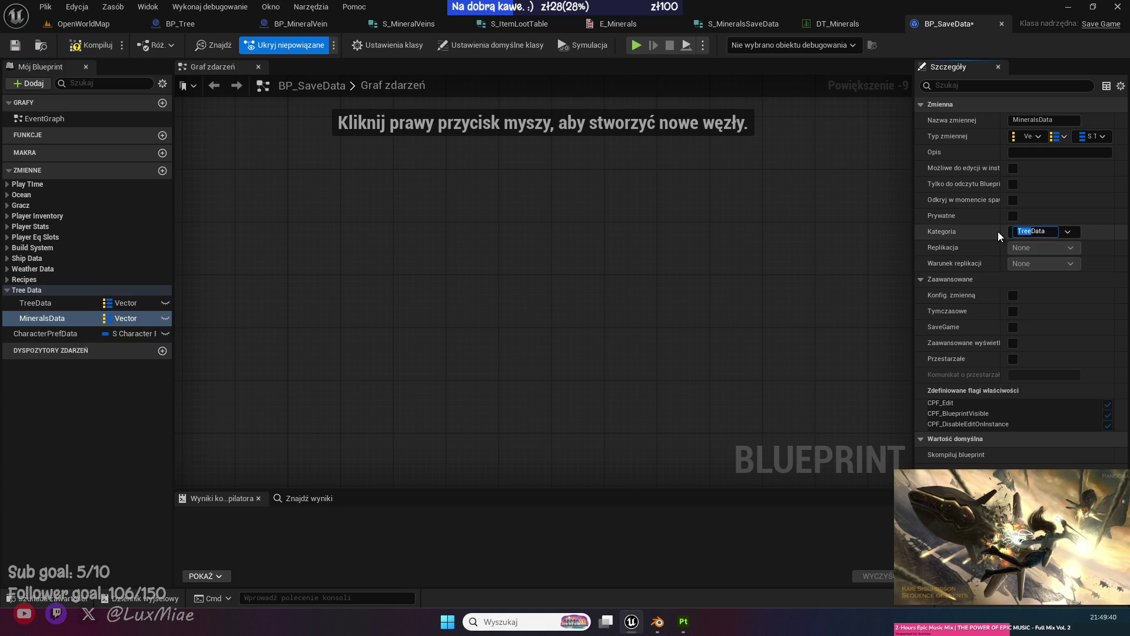
type("Minerals")
key("Return")
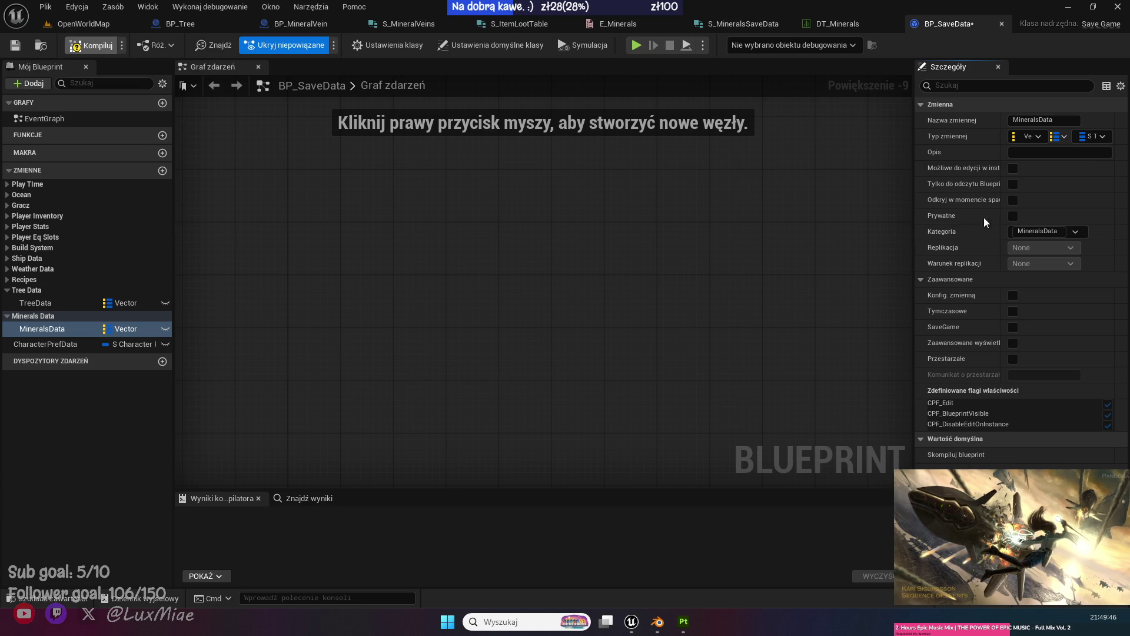
Make MineralsData's map values S Minerals Save Data, then compile and save BP_SaveData.
left_click(91, 54)
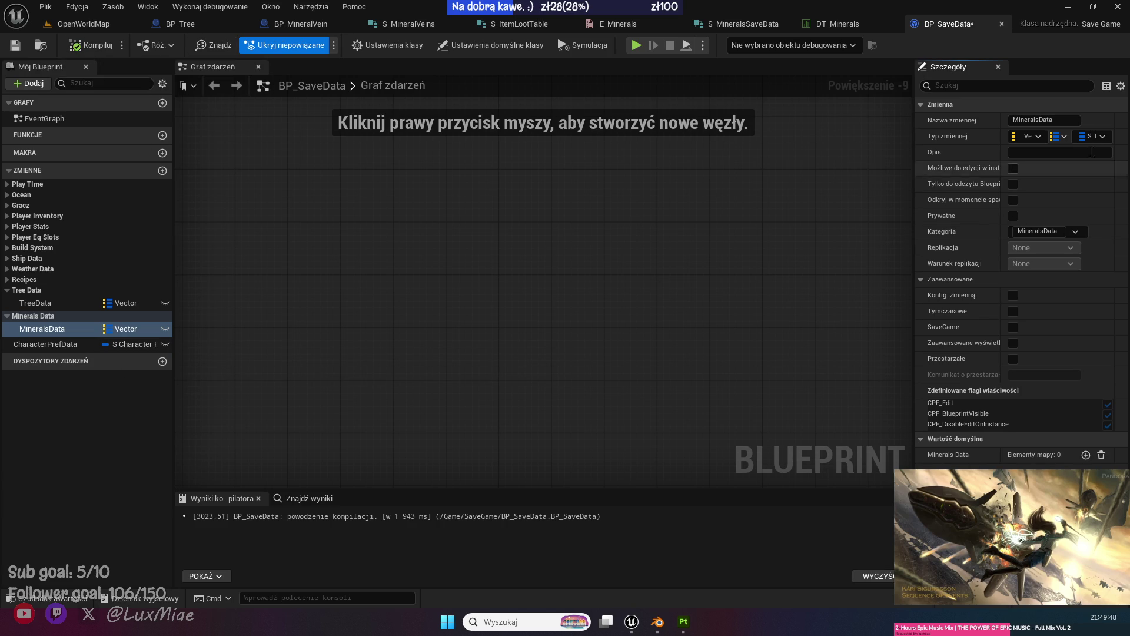
left_click(1082, 137)
type("mineral")
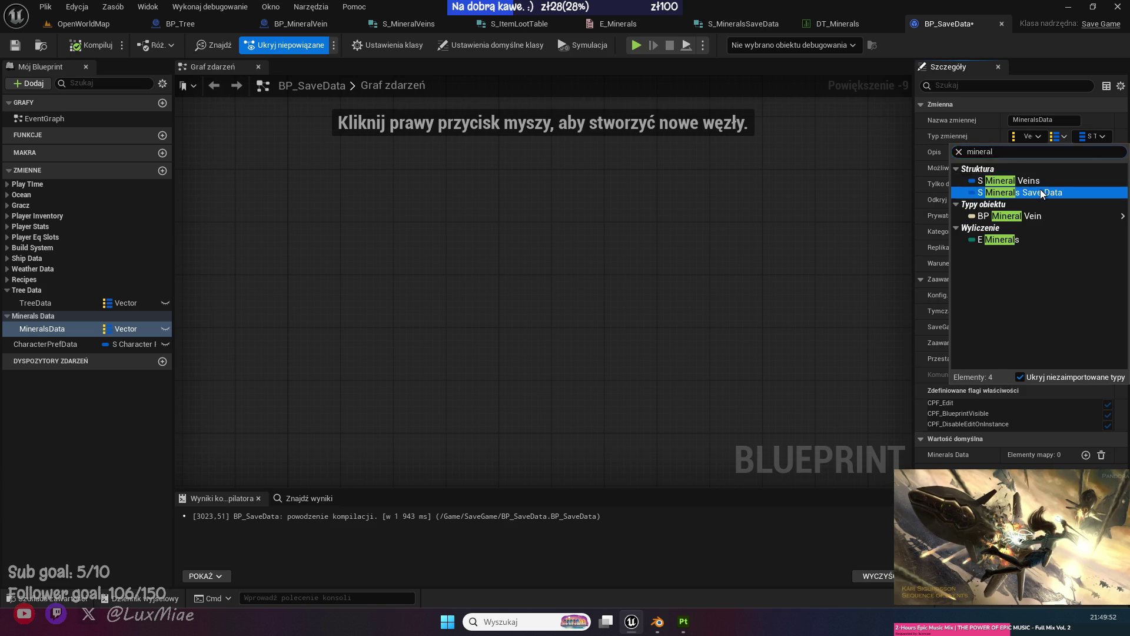
left_click(1024, 193)
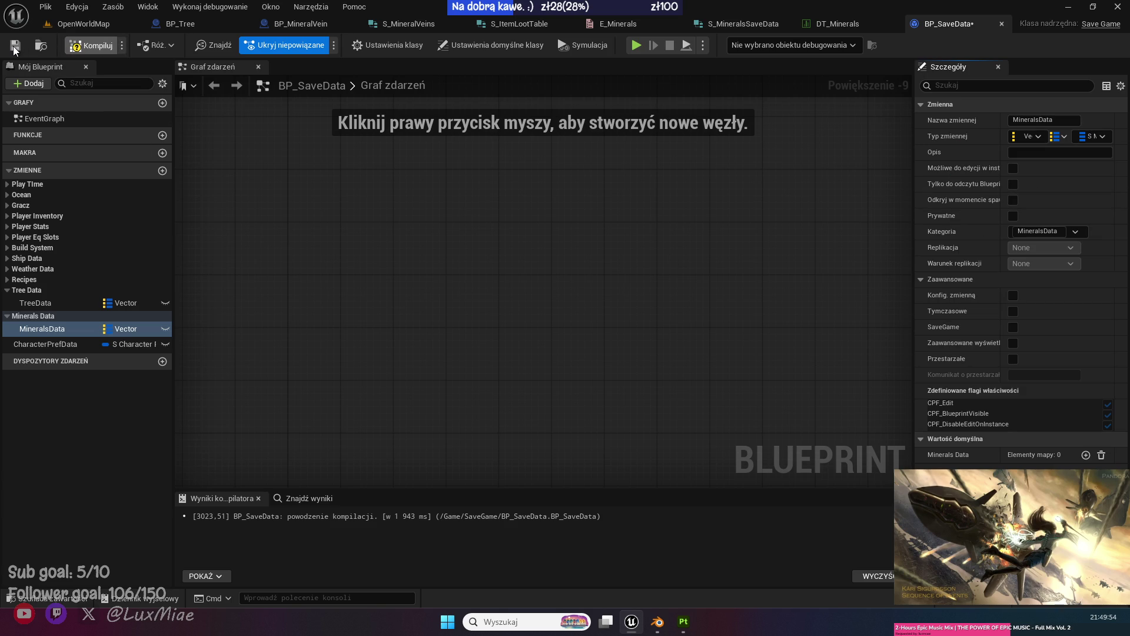
key("F7")
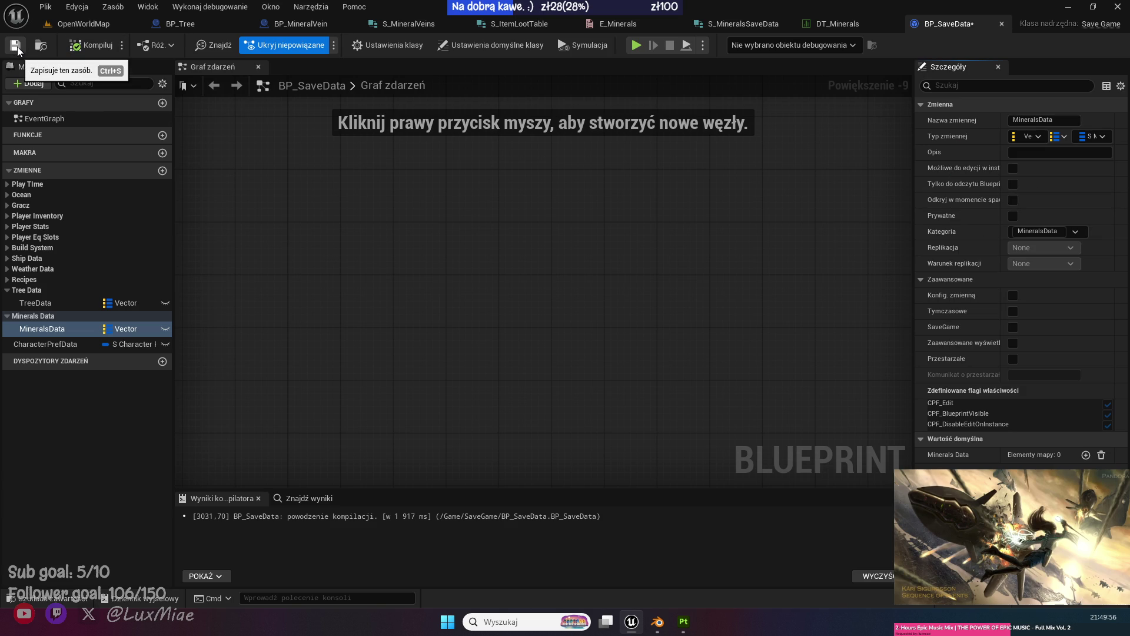
left_click(17, 49)
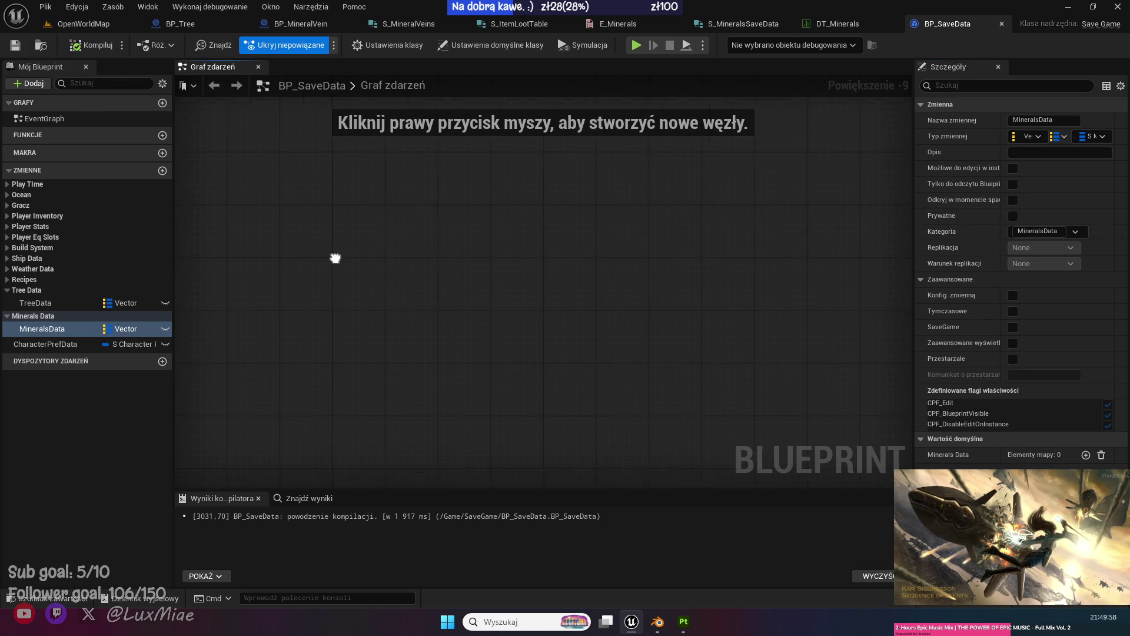
Close BP_SaveData and open BP_Tree's Save Tree Data function graph.
middle_click(967, 23)
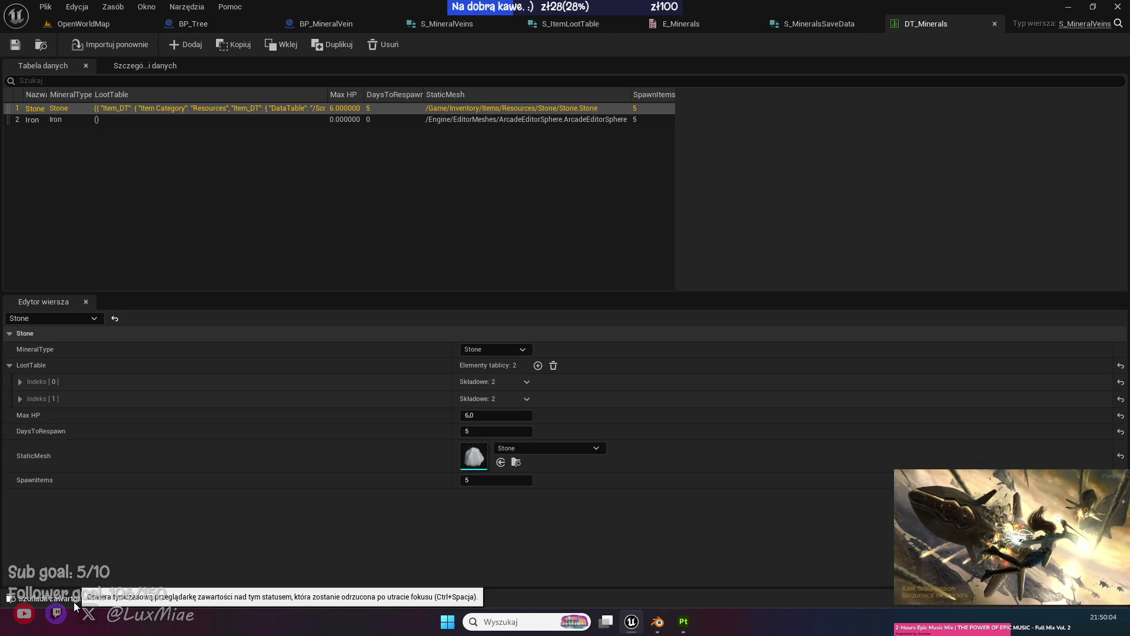
left_click(209, 26)
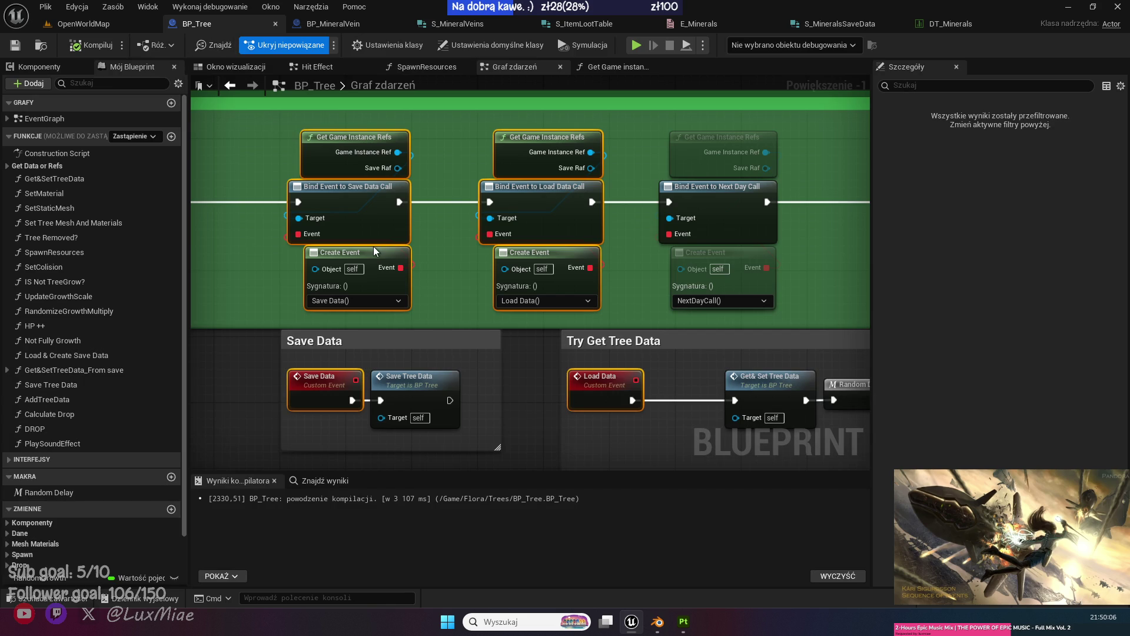
double_click(415, 380)
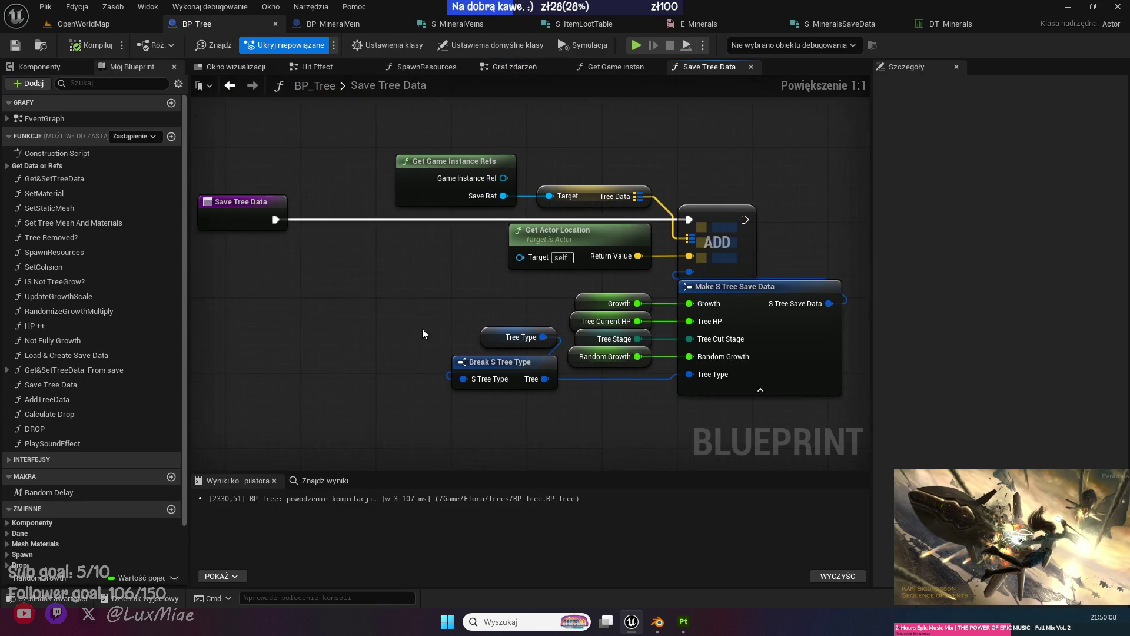
Copy the Target, Get Actor Location and ADD nodes, then return to BP_MineralVein's event graph.
left_click_drag(417, 271, 352, 268)
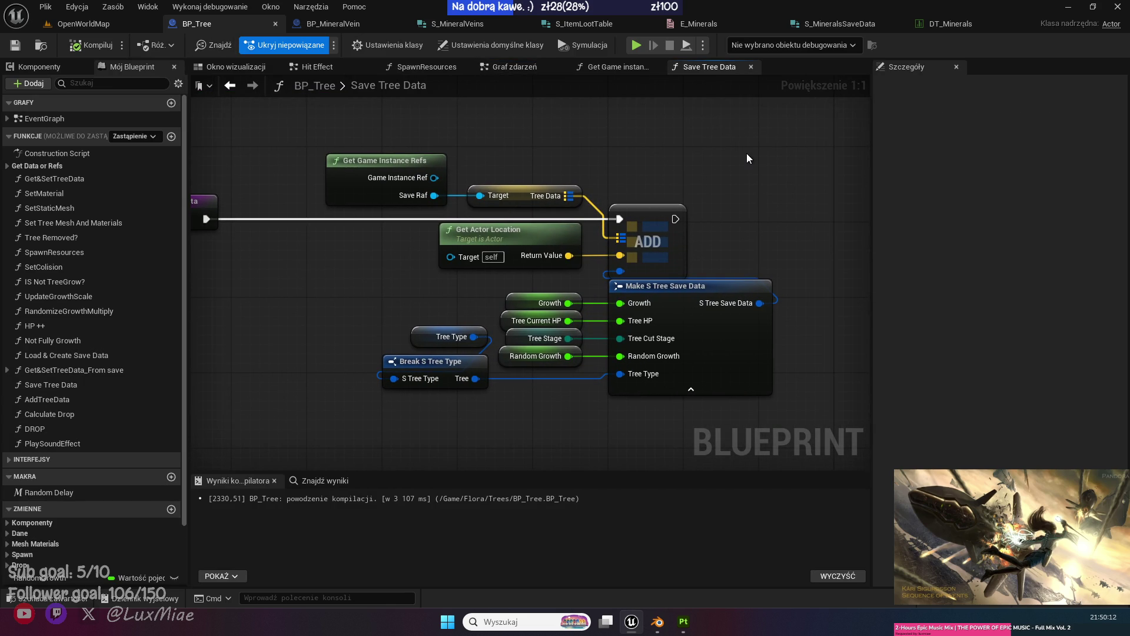
left_click_drag(746, 153, 513, 248)
left_click(718, 174)
left_click_drag(712, 147, 626, 124)
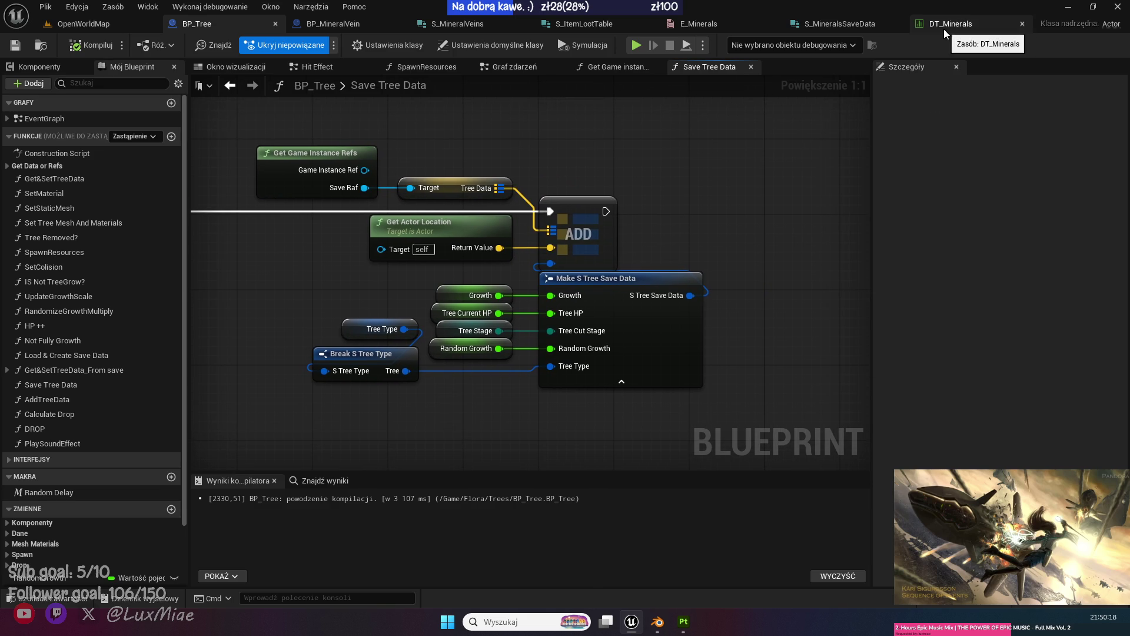
left_click(379, 23)
left_click_drag(552, 284, 701, 227)
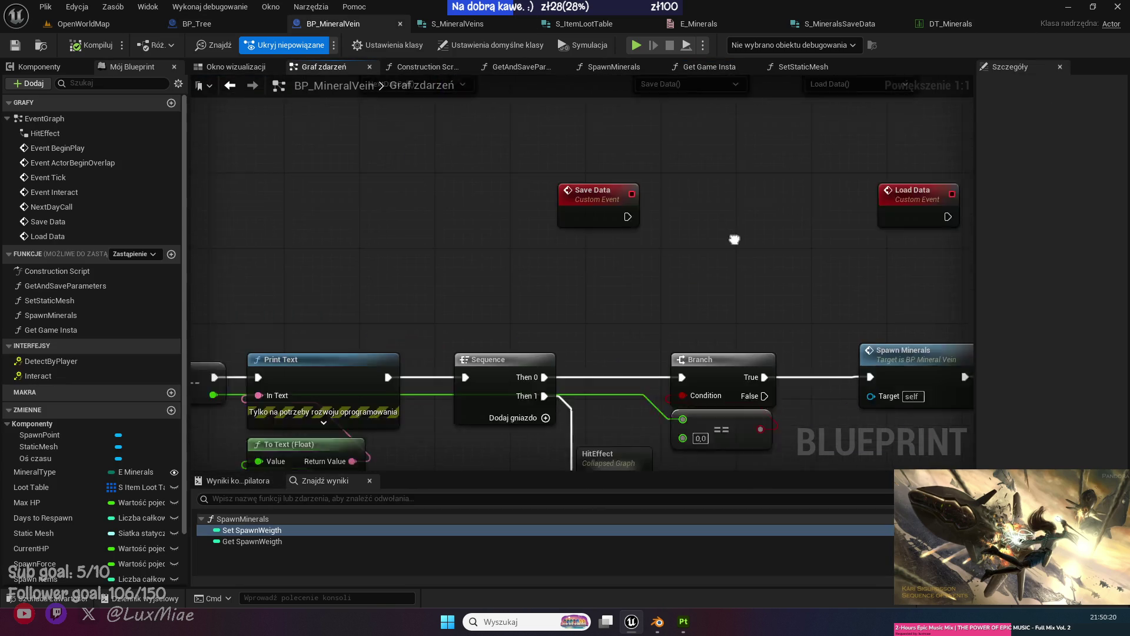
Paste the copied save nodes into BP_MineralVein and delete the Tree Data node.
scroll(769, 316, "down", 5)
mouse_move(519, 352)
left_mouse_down()
mouse_move(406, 309)
mouse_move(624, 222)
left_mouse_up()
scroll(496, 317, "up", 3)
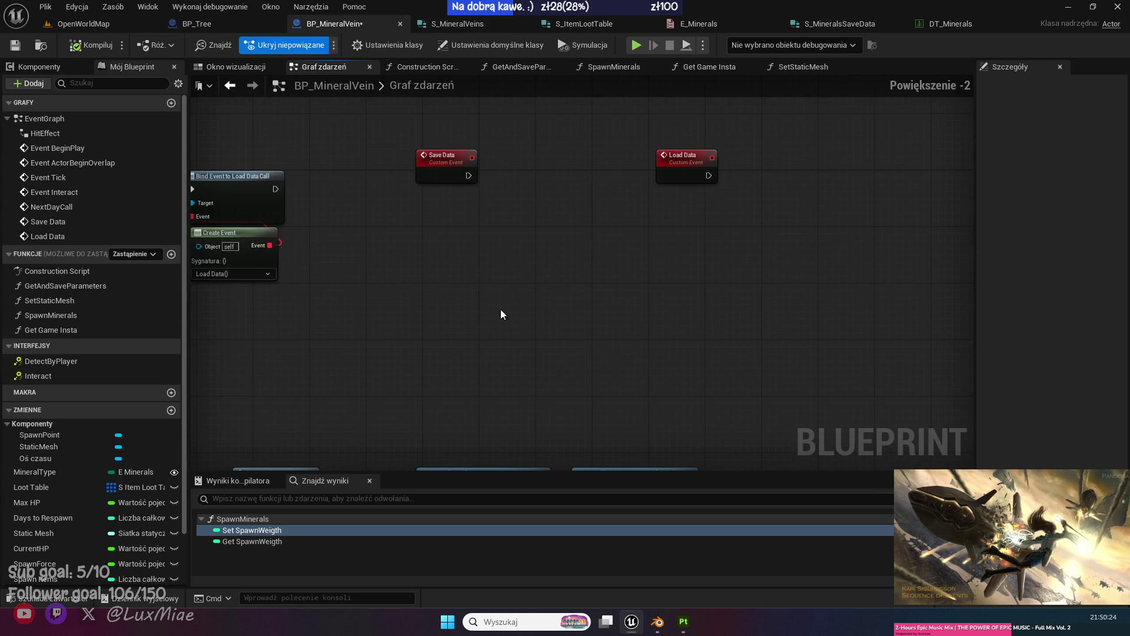
key("ctrl+v")
scroll(675, 258, "up", 2)
left_click(675, 262)
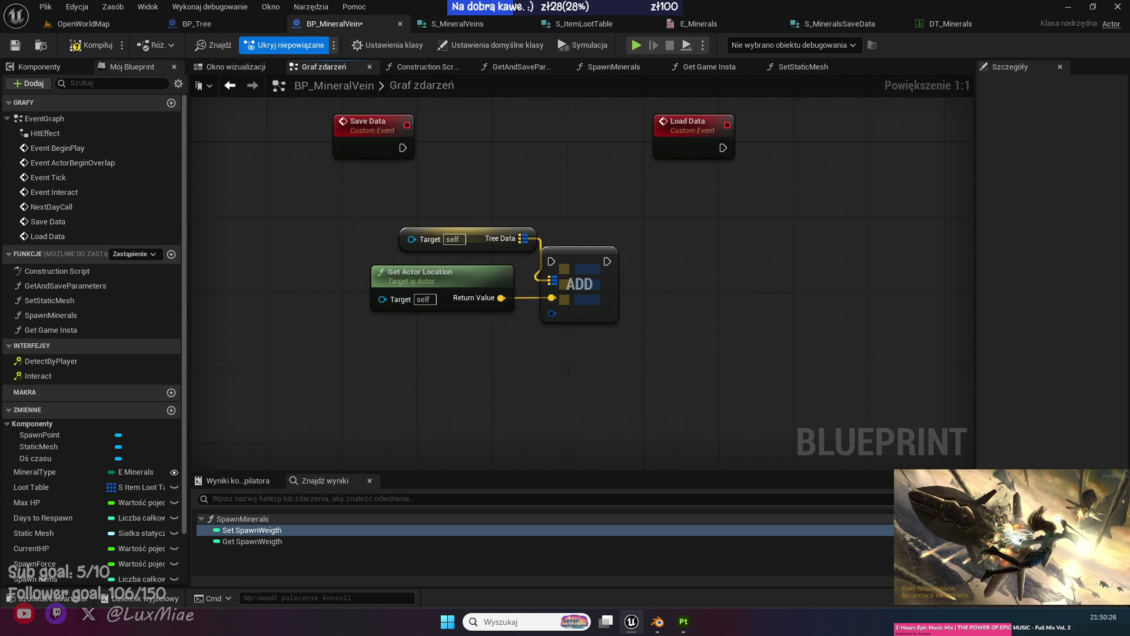
left_click_drag(560, 368, 571, 327)
left_click(485, 199)
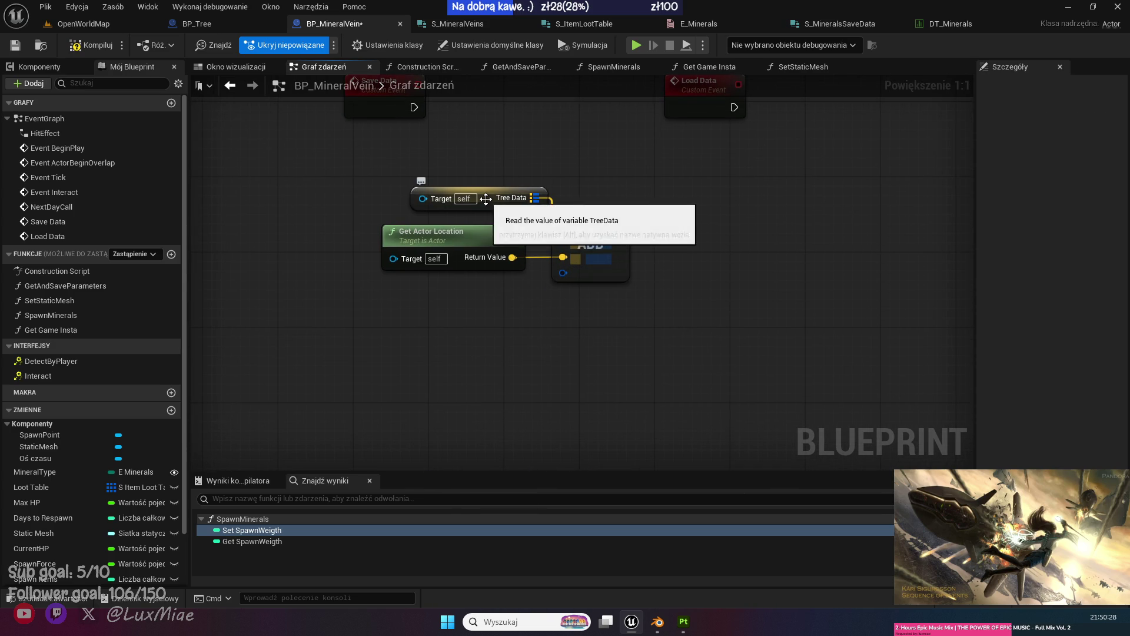
key("Delete")
Add a Get Game Insta node and make that function return the Save Raf reference.
mouse_move(77, 327)
left_mouse_down()
mouse_move(323, 165)
mouse_move(298, 160)
left_mouse_up()
left_click_drag(375, 182, 414, 182)
type("getsa")
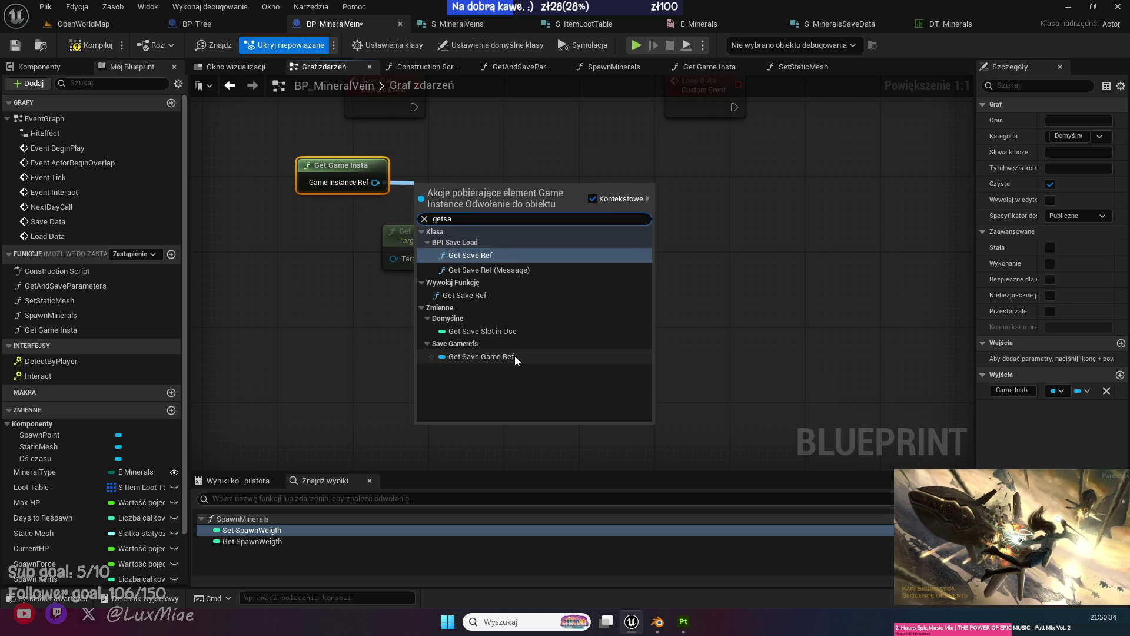
left_click(514, 355)
mouse_move(356, 205)
left_mouse_down()
mouse_move(463, 179)
mouse_move(391, 161)
mouse_move(407, 160)
left_mouse_up()
left_click(538, 151)
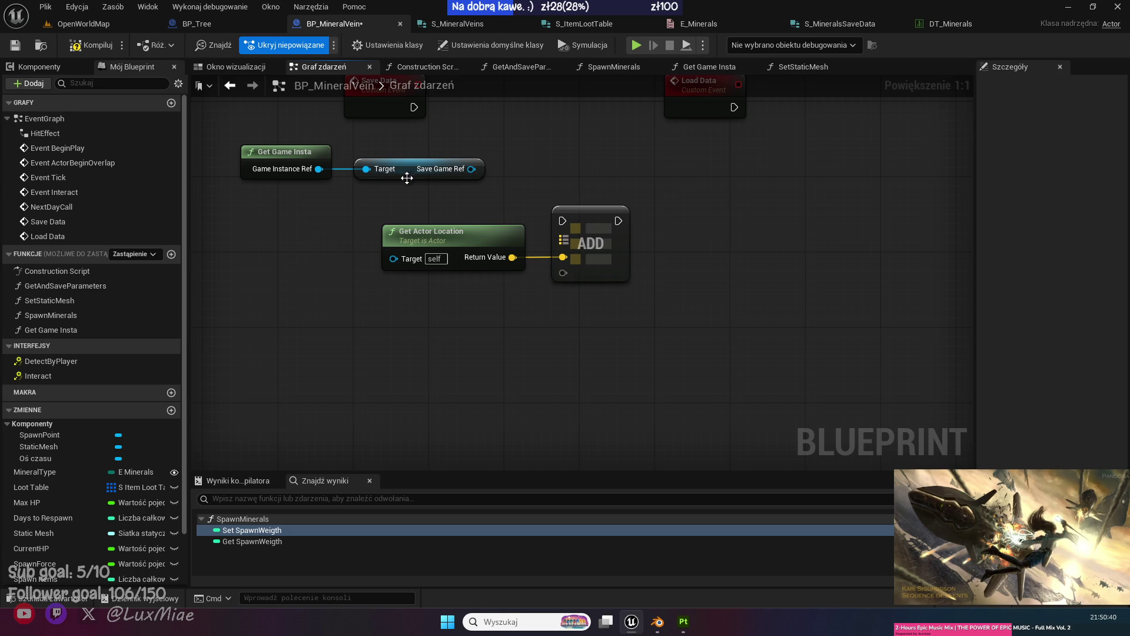
double_click(284, 152)
left_click_drag(682, 275, 747, 283)
left_click(230, 85)
left_click(454, 181)
key("Delete")
Get Minerals Data from the Save Raf reference and place it beside it.
left_click_drag(318, 187, 390, 188)
type("get minerals")
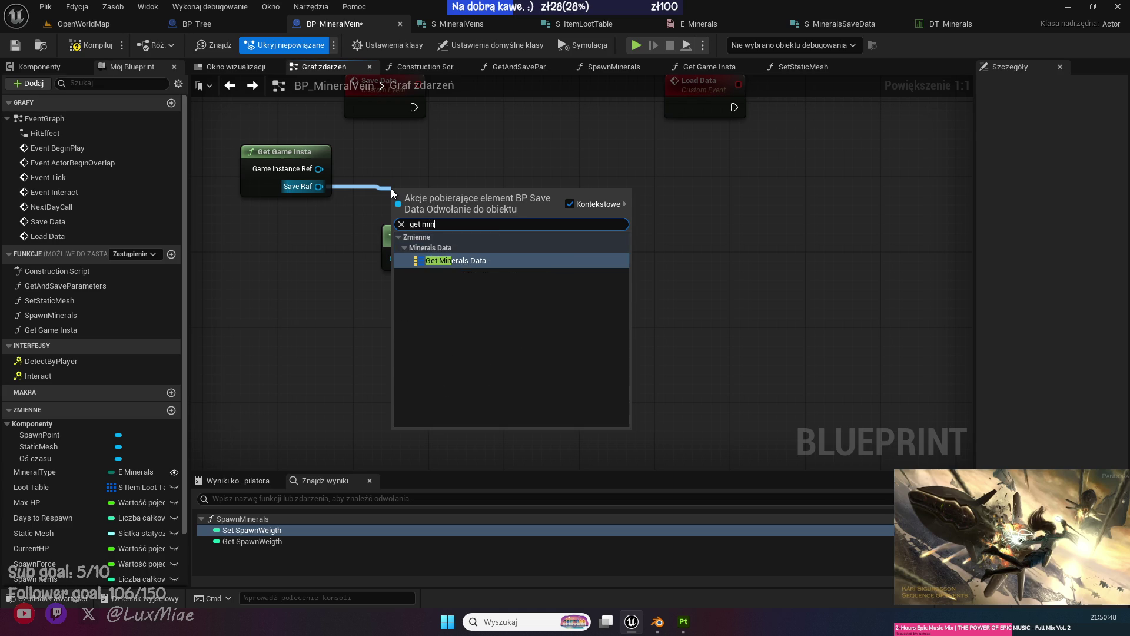
left_click(479, 247)
mouse_move(442, 210)
left_mouse_down()
mouse_move(411, 194)
mouse_move(583, 243)
mouse_move(482, 291)
left_mouse_up()
left_click(589, 174)
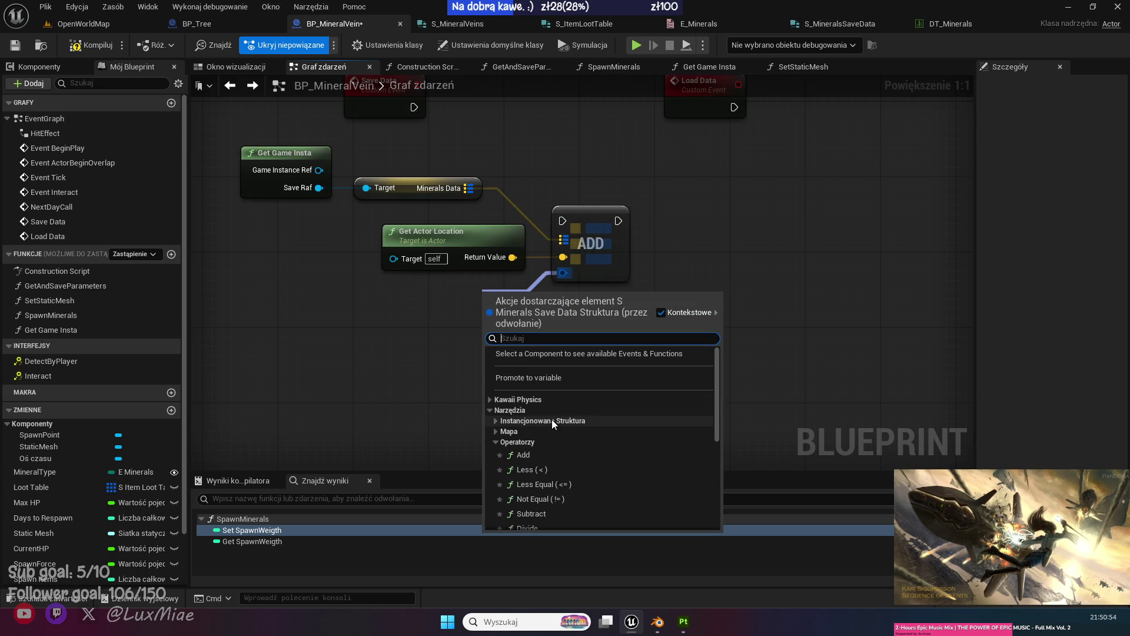
Add a Make S Minerals Save Data node and start wiring the actor location output.
type("ma")
left_click(551, 459)
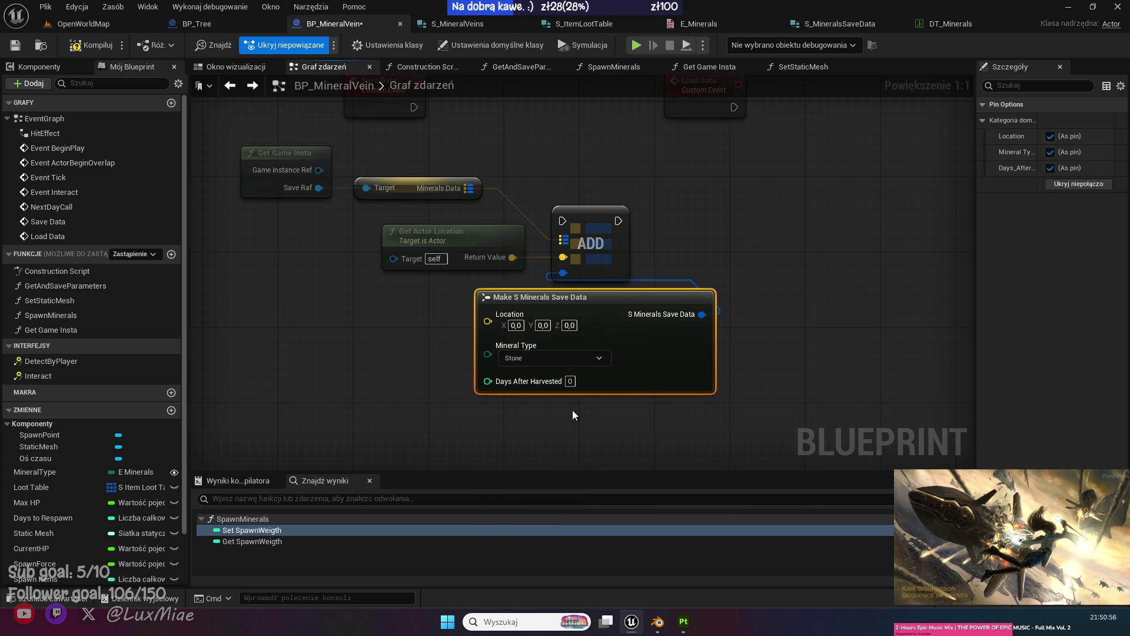
left_click_drag(588, 297, 661, 299)
left_click(381, 315)
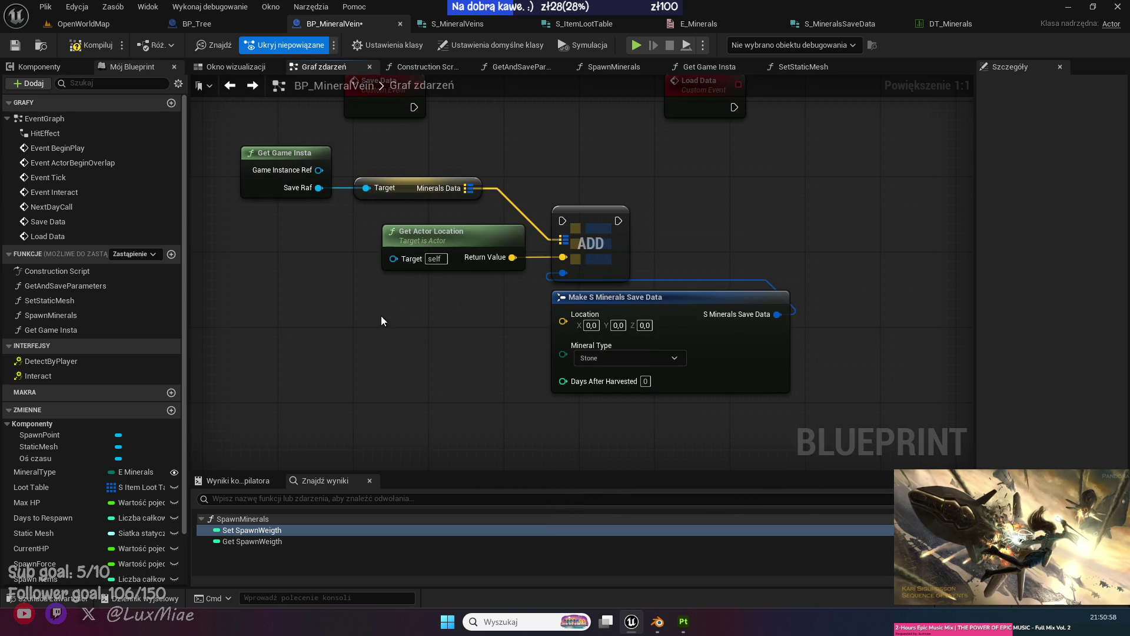
mouse_move(513, 257)
left_mouse_down()
mouse_move(495, 319)
mouse_move(475, 323)
mouse_move(562, 257)
left_mouse_up()
Save the S_MineralsSaveData struct without its Location member.
left_click(832, 24)
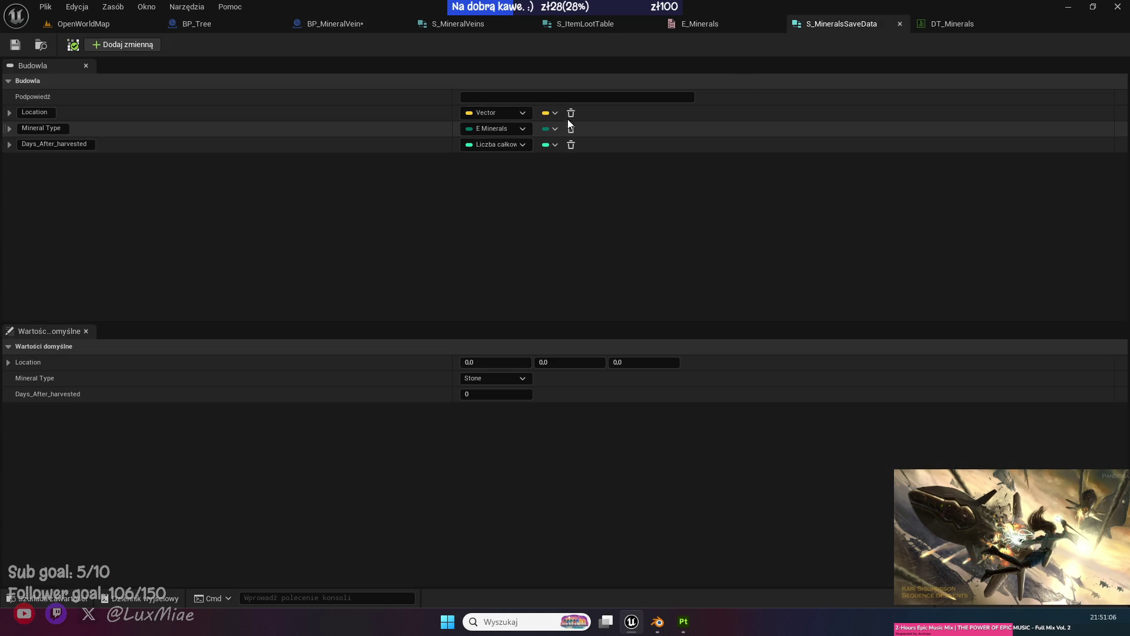
left_click(15, 45)
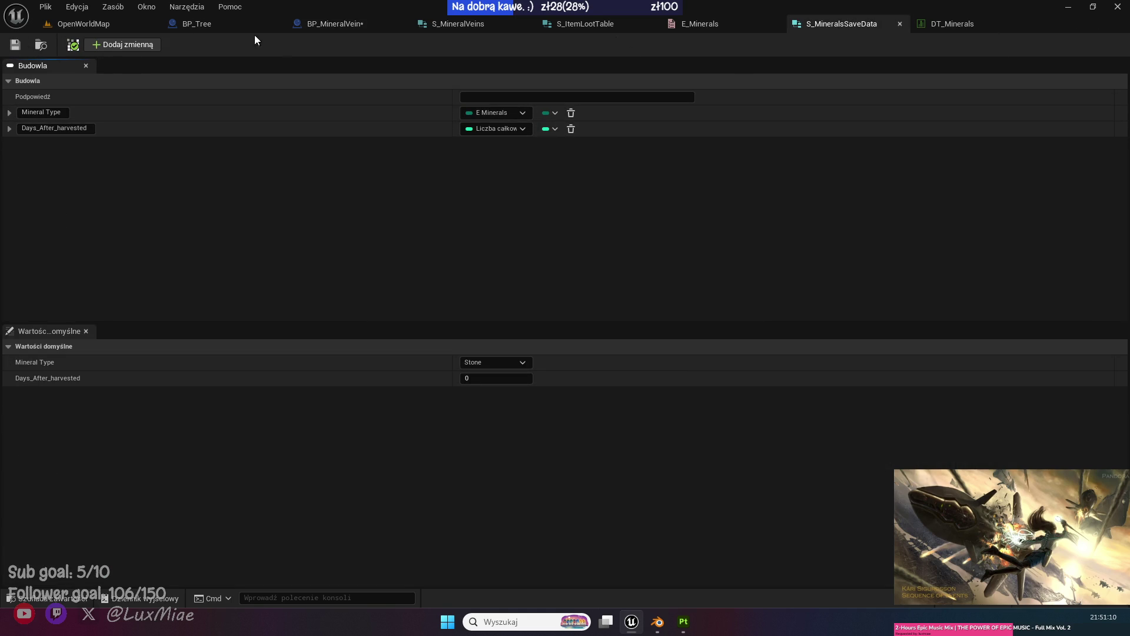
left_click(346, 26)
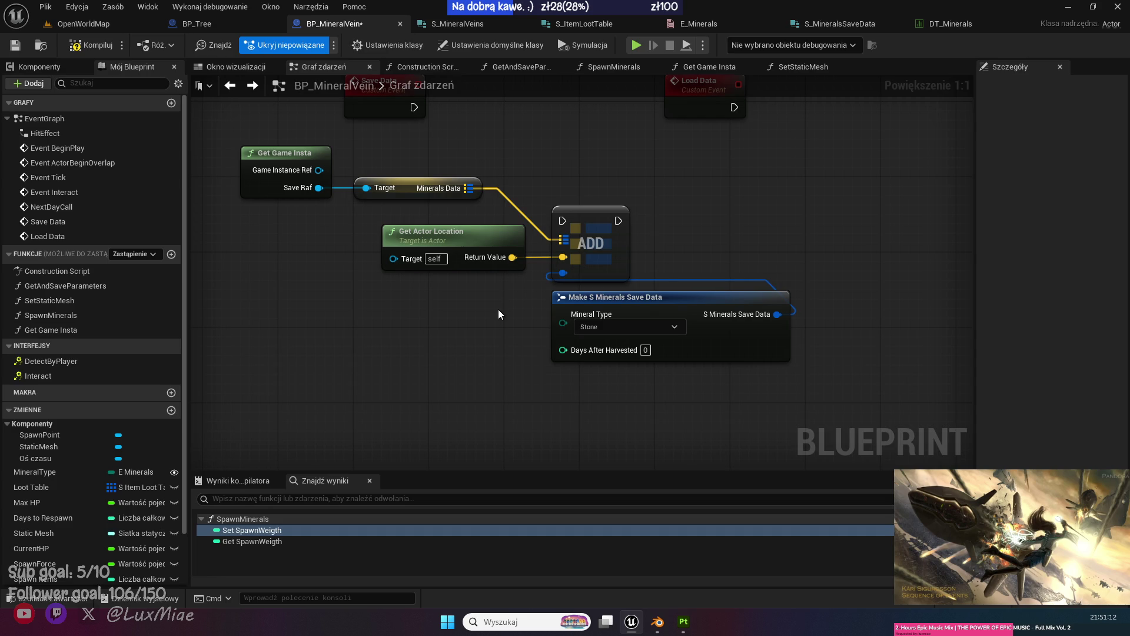
Feed MineralType and DaysAfterHarvested into the Make S Minerals Save Data node's pins.
left_click(48, 472)
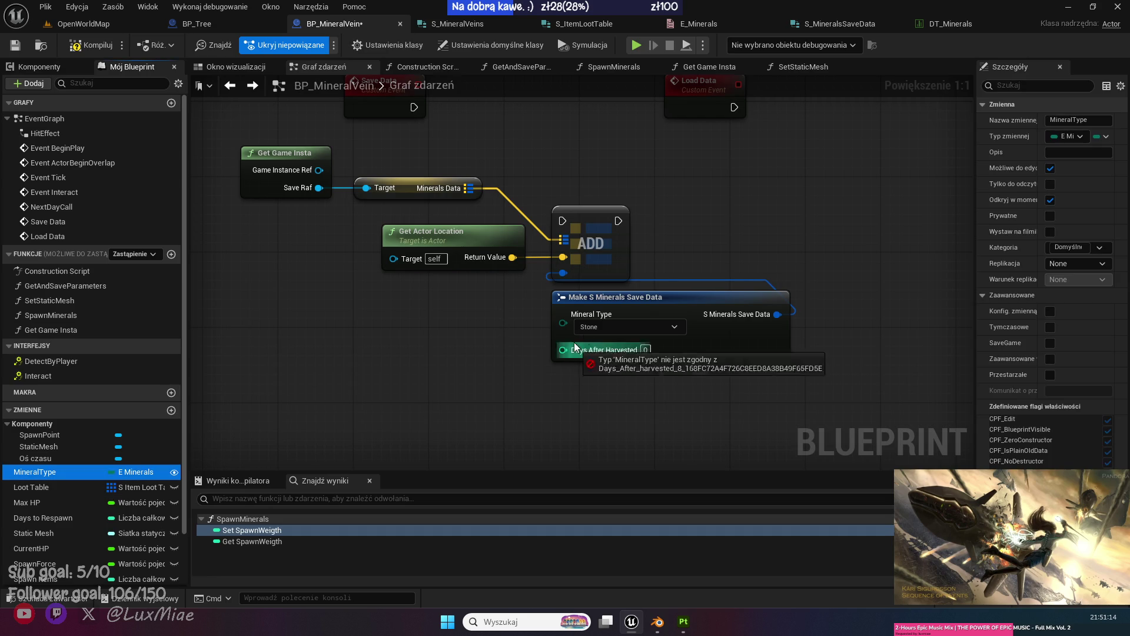
left_click_drag(564, 327, 562, 324)
left_click_drag(443, 336, 472, 319)
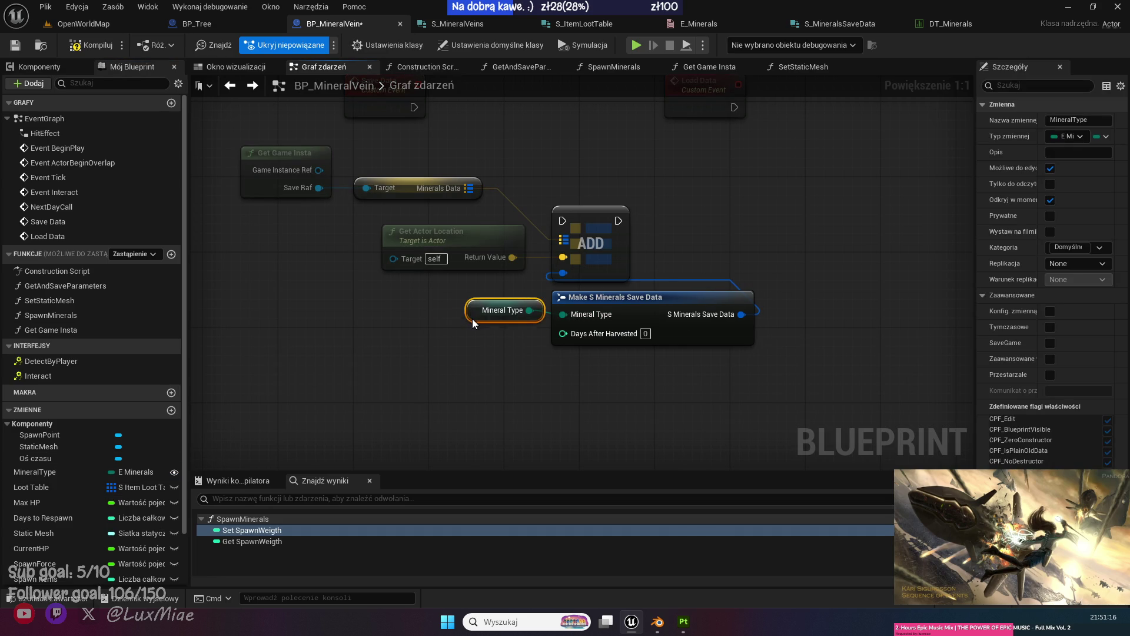
key("q")
left_click(440, 374)
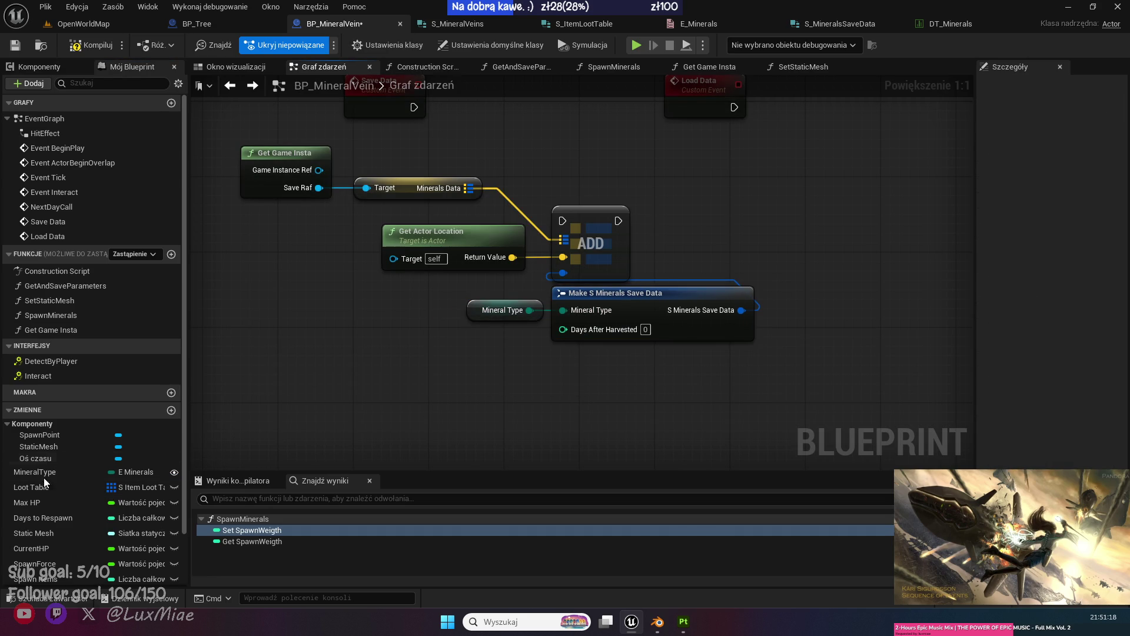
scroll(69, 553, "down", 2)
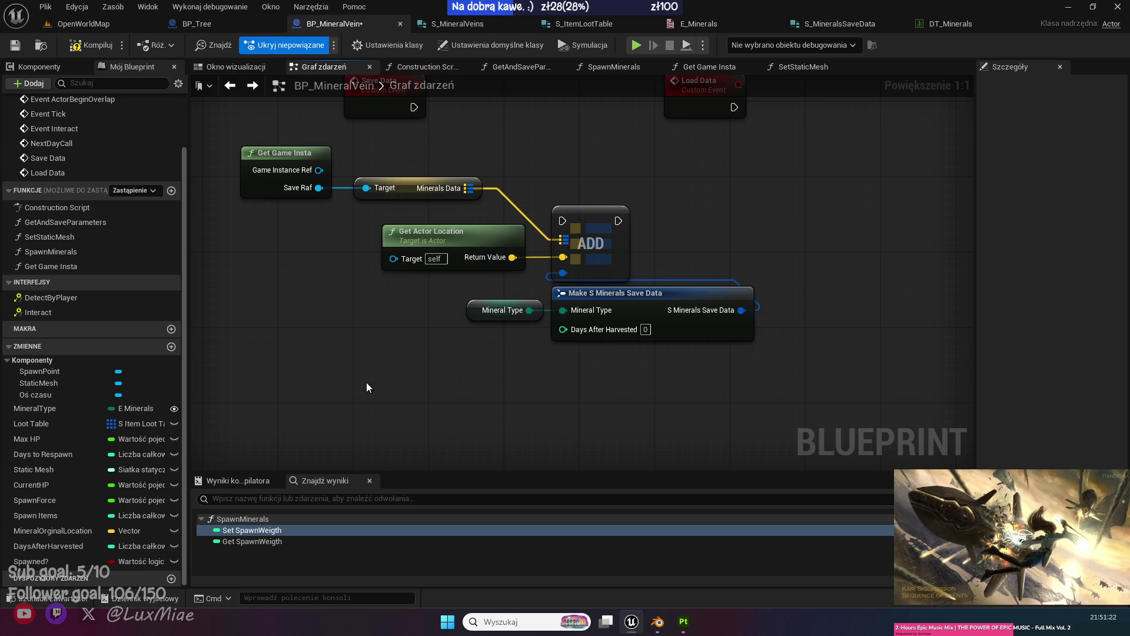
left_click_drag(48, 546, 564, 334)
mouse_move(618, 377)
left_mouse_down()
mouse_move(492, 313)
mouse_move(507, 310)
left_mouse_up()
Save BP_MineralVein, drive ADD from Save Data's execution, and select the mineral save nodes.
key("ctrl+s")
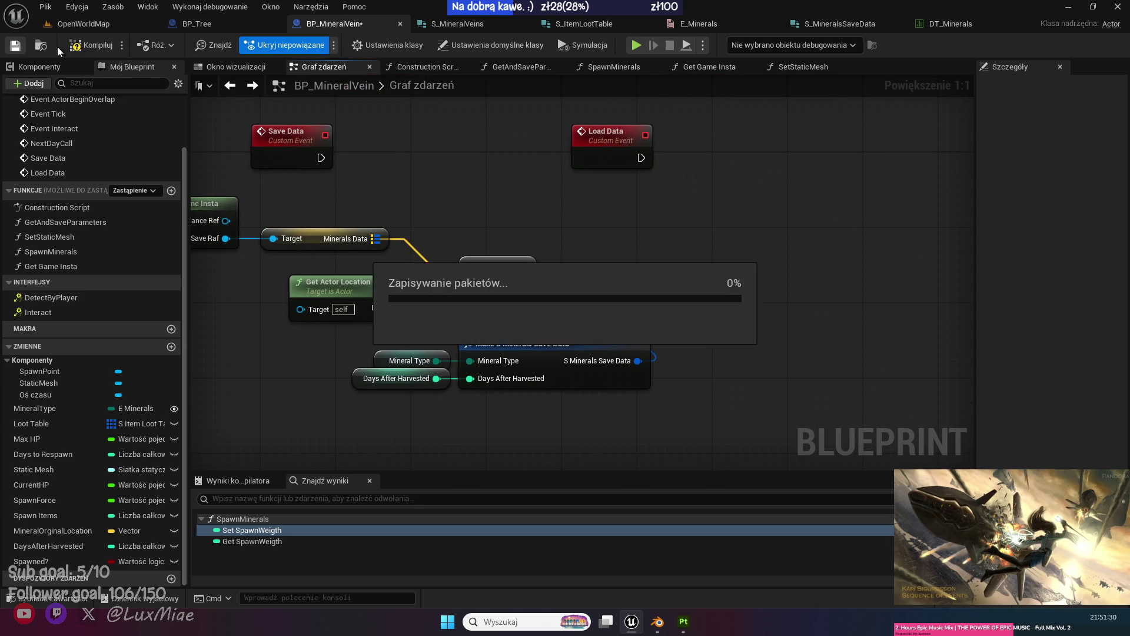
mouse_move(402, 159)
left_mouse_down()
mouse_move(554, 283)
mouse_move(546, 274)
left_mouse_up()
left_click_drag(628, 440, 268, 192)
right_click(280, 211)
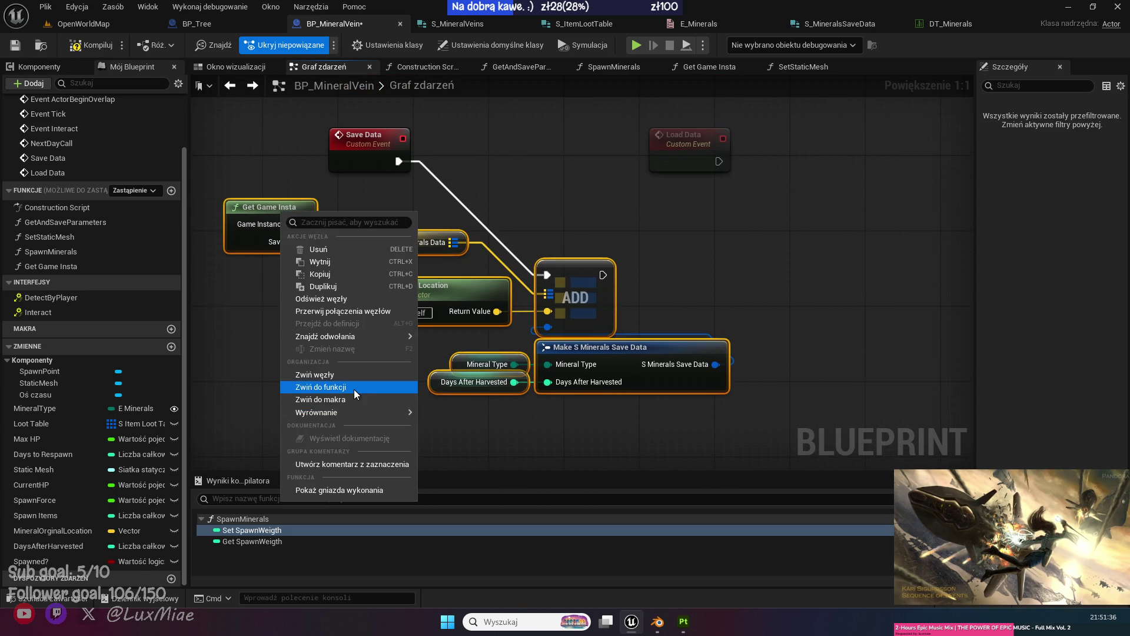
Collapse the selected save nodes into a function named SaveMineralsDataByLocation.
left_click(354, 389)
type("Save")
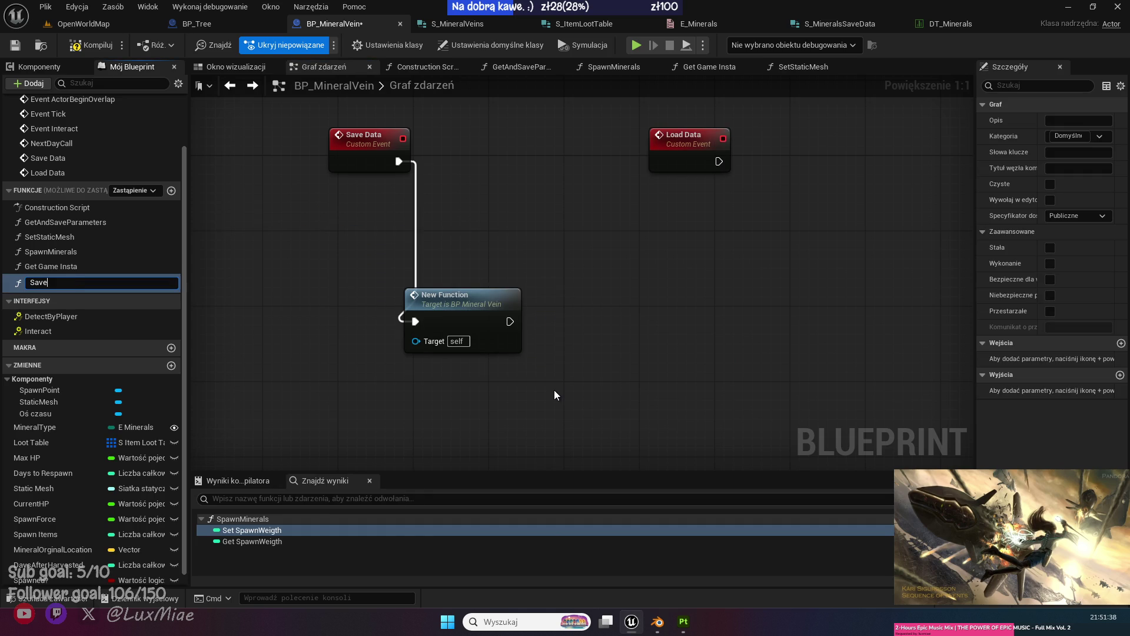
key("ctrl+z")
key("BackSpace")
key("BackSpace")
key("BackSpace")
type("SaveMineralsDataByLocation")
key("Return")
Place the function call beside Save Data with a straight wire and save the blueprint.
mouse_move(476, 300)
left_mouse_down()
mouse_move(480, 182)
mouse_move(500, 124)
mouse_move(513, 129)
left_mouse_up()
key("q")
left_click(512, 203)
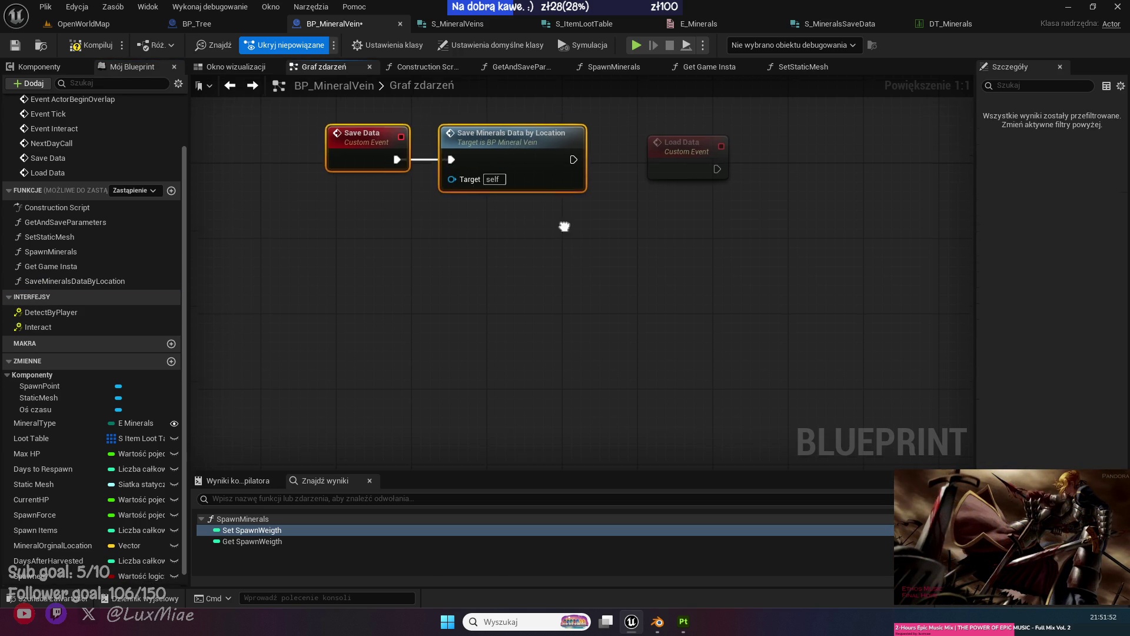
left_click_drag(622, 352, 528, 346)
key("ctrl+s")
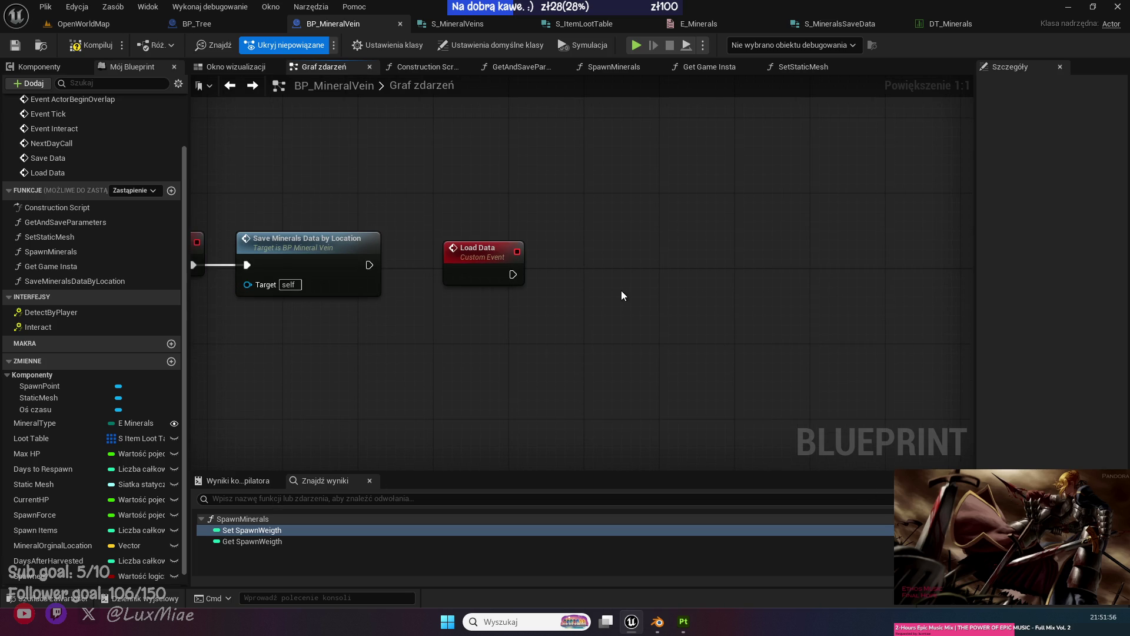
left_click_drag(620, 291, 553, 265)
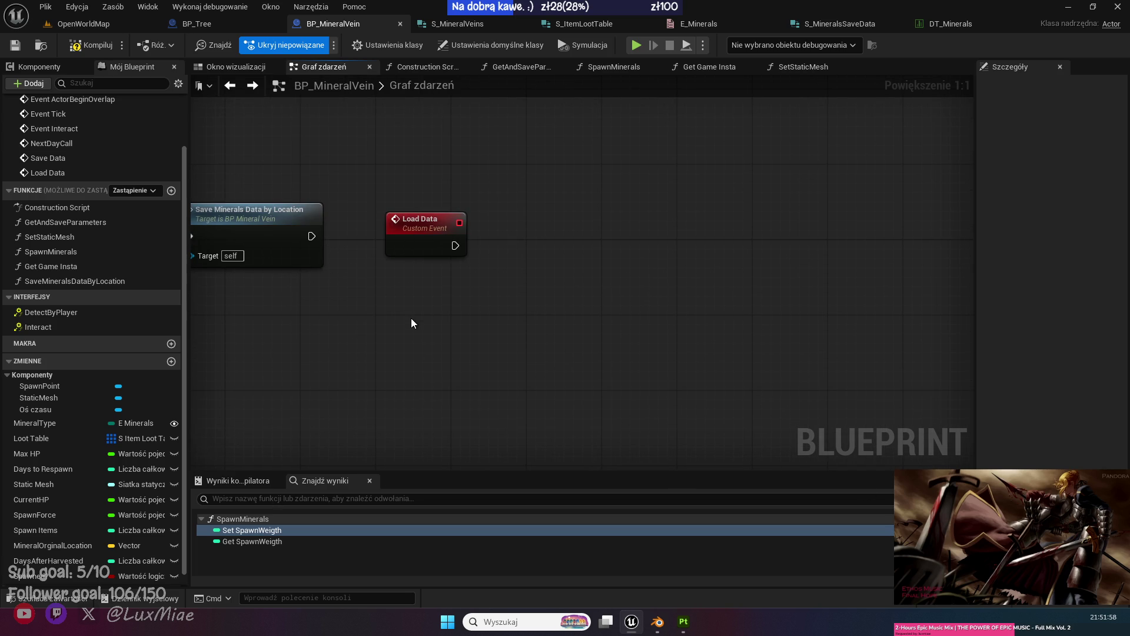
left_click_drag(428, 331, 386, 368)
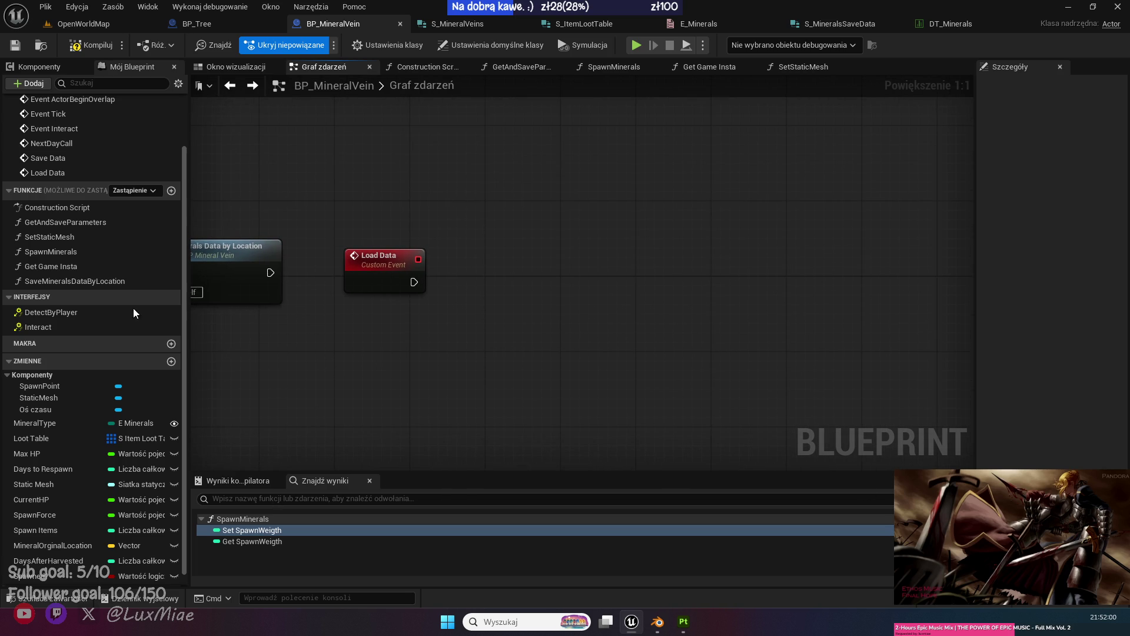
Add Get Game Insta near Load Data and get Minerals Data from its Save Raf.
left_click(120, 266)
left_click_drag(364, 205, 365, 194)
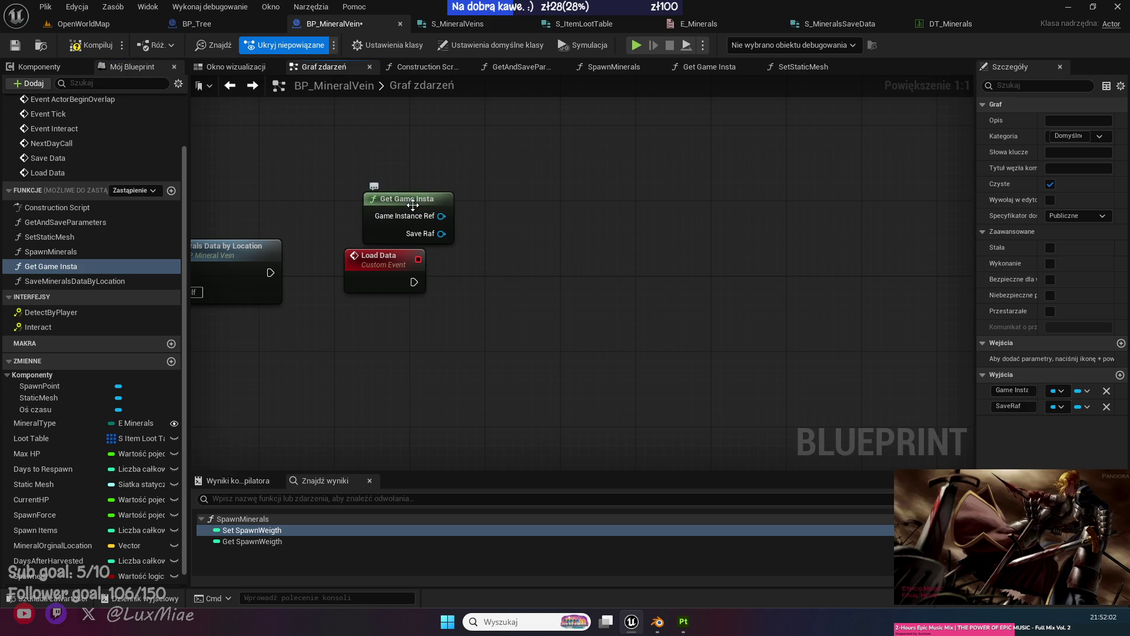
left_click(393, 195)
left_click(528, 245)
left_click_drag(422, 224, 462, 252)
type("get mine")
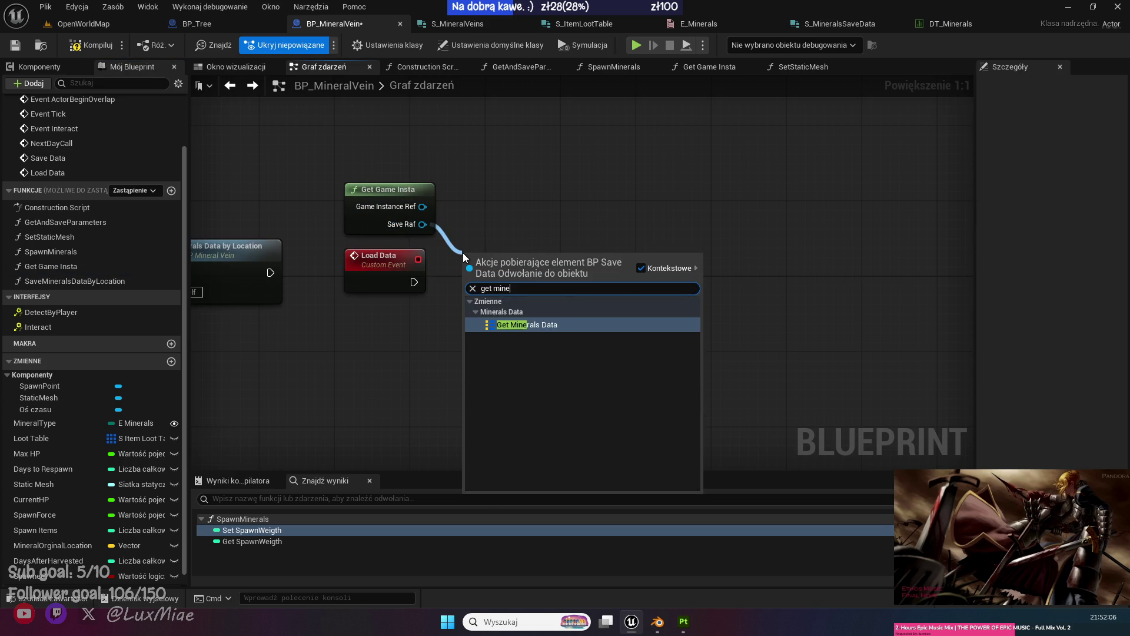
key("Return")
mouse_move(515, 248)
left_mouse_down()
mouse_move(505, 210)
mouse_move(486, 273)
left_mouse_up()
Add a Find on Minerals Data keyed by Get Actor Location.
type("find")
key("Return")
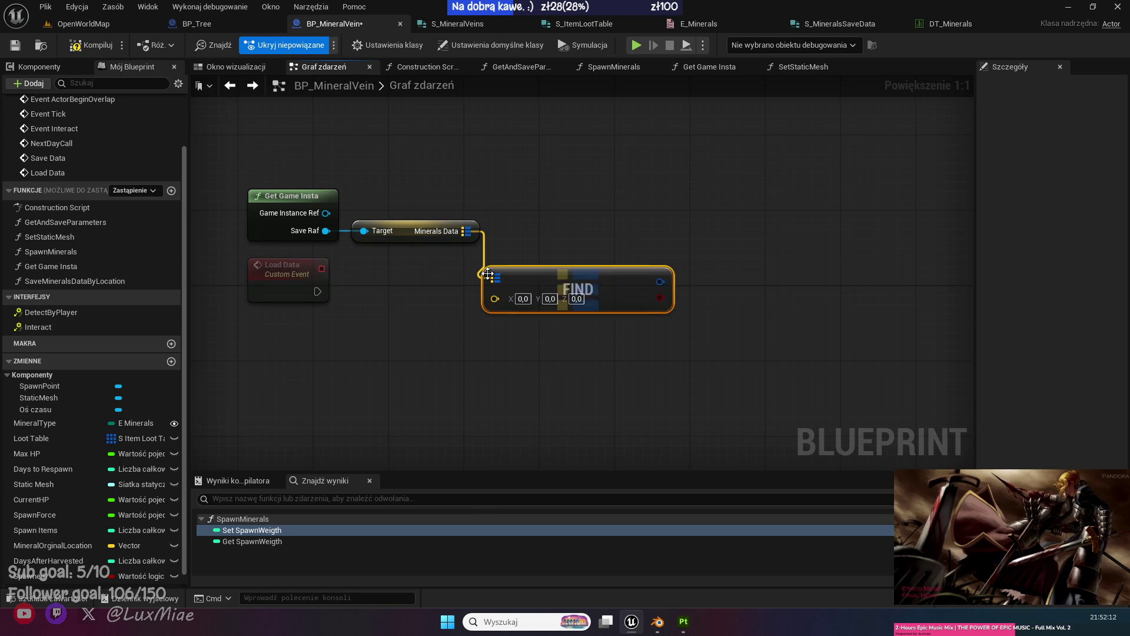
left_click(369, 312)
left_click_drag(493, 298, 352, 360)
type("get actor")
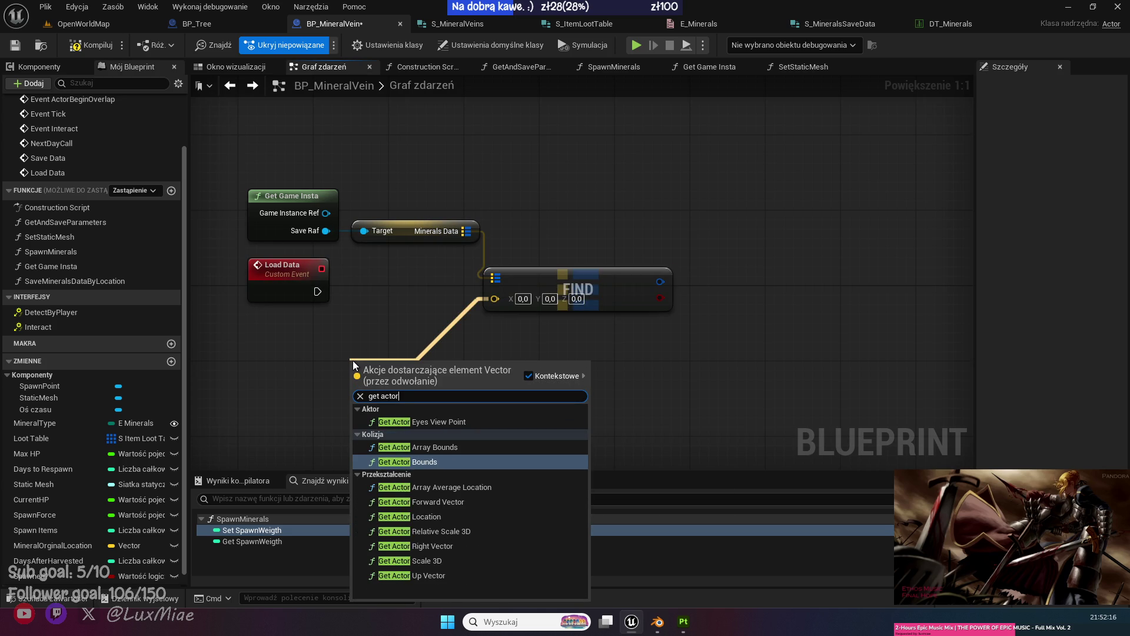
type(" loca")
key("Down")
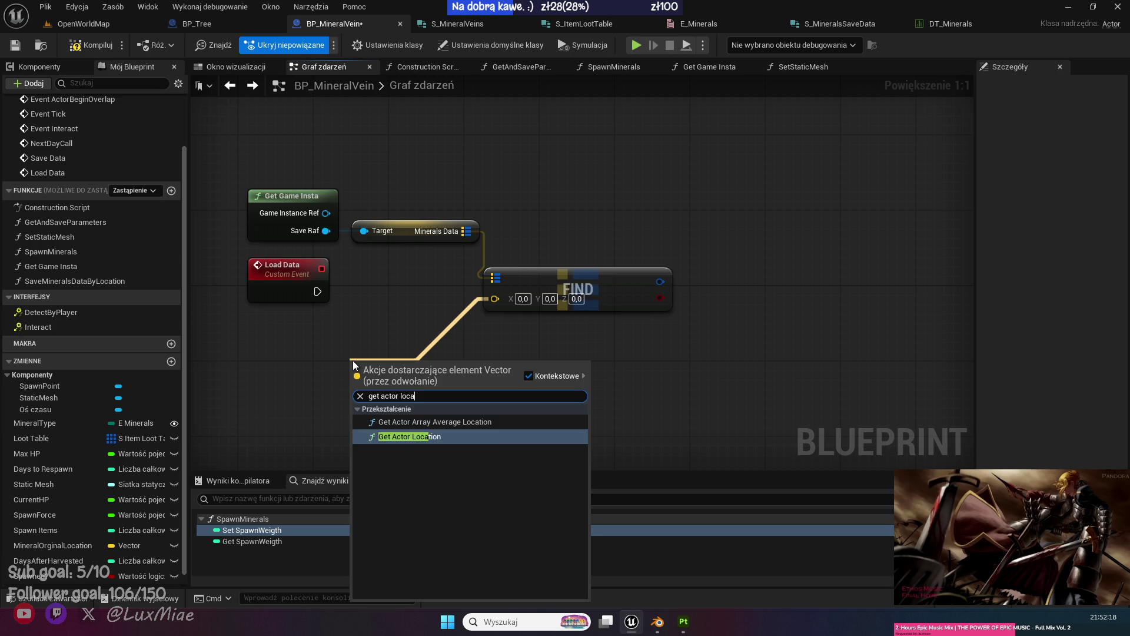
key("Return")
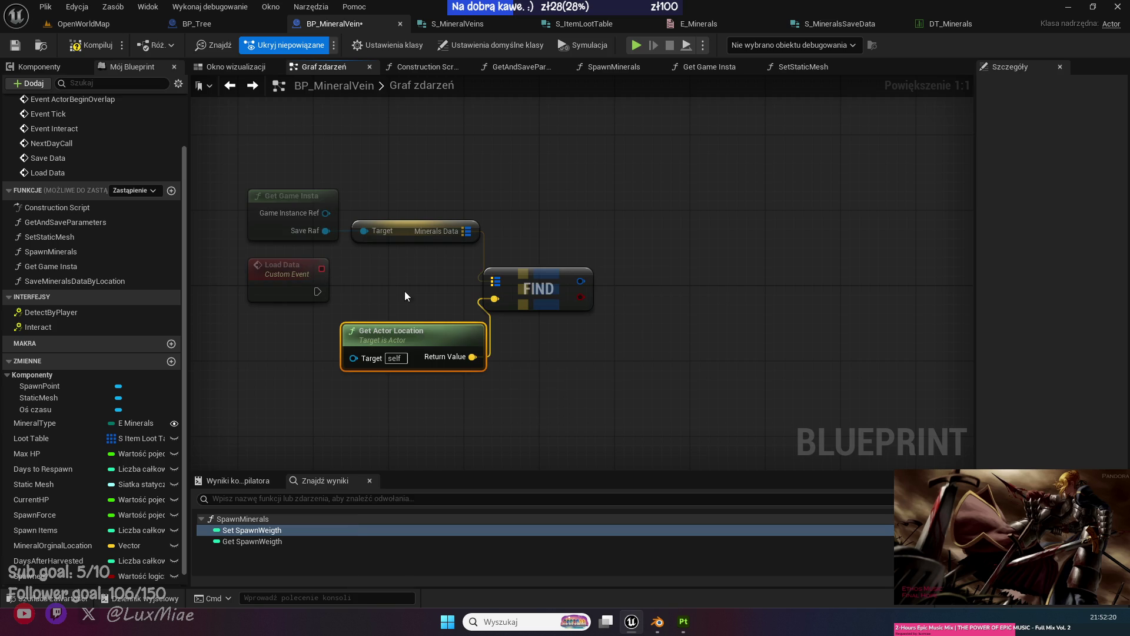
mouse_move(538, 288)
left_mouse_down()
mouse_move(567, 325)
mouse_move(651, 260)
left_mouse_up()
Run Load Data into a Branch on Find's found result and align the nodes.
type("branch")
left_click(727, 418)
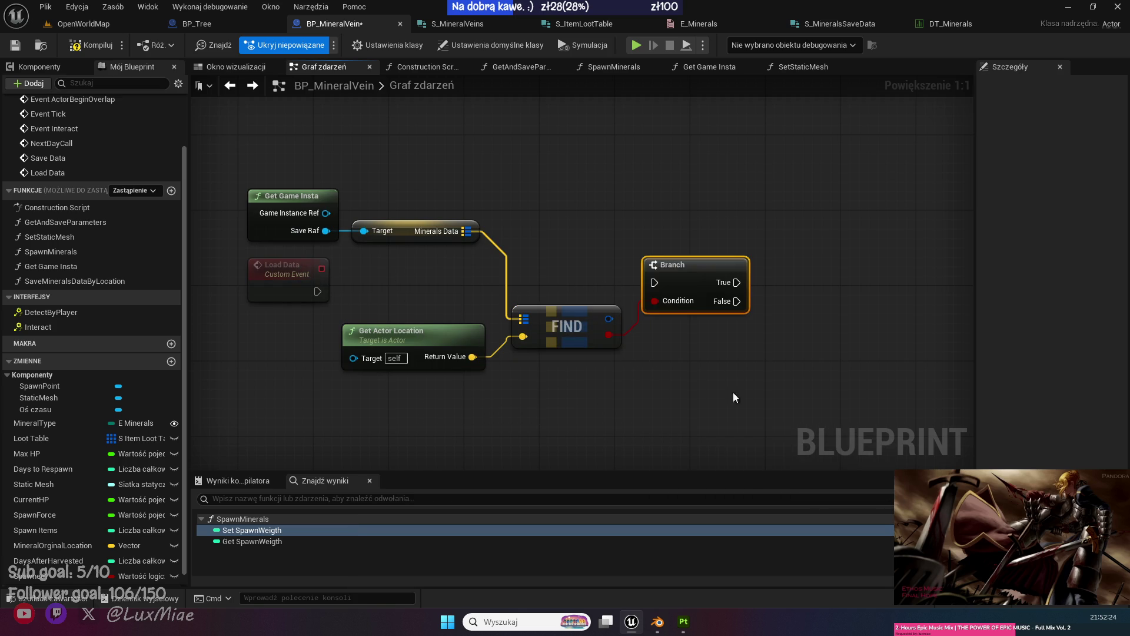
left_click_drag(316, 292, 653, 283)
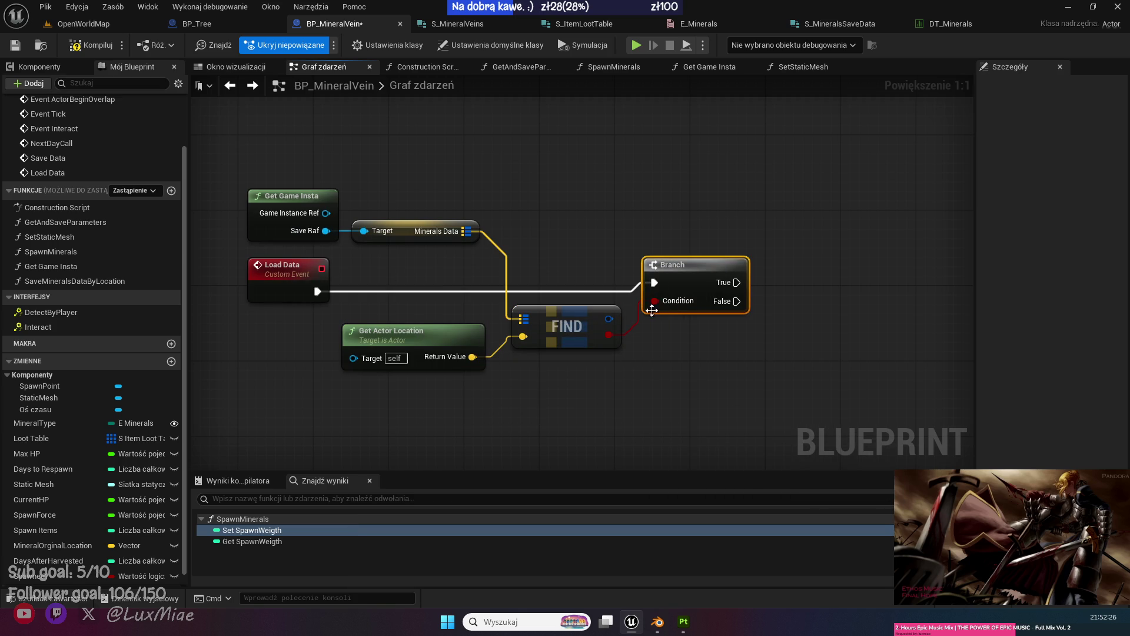
left_click_drag(773, 396, 432, 274)
key("q")
key("q")
key("q")
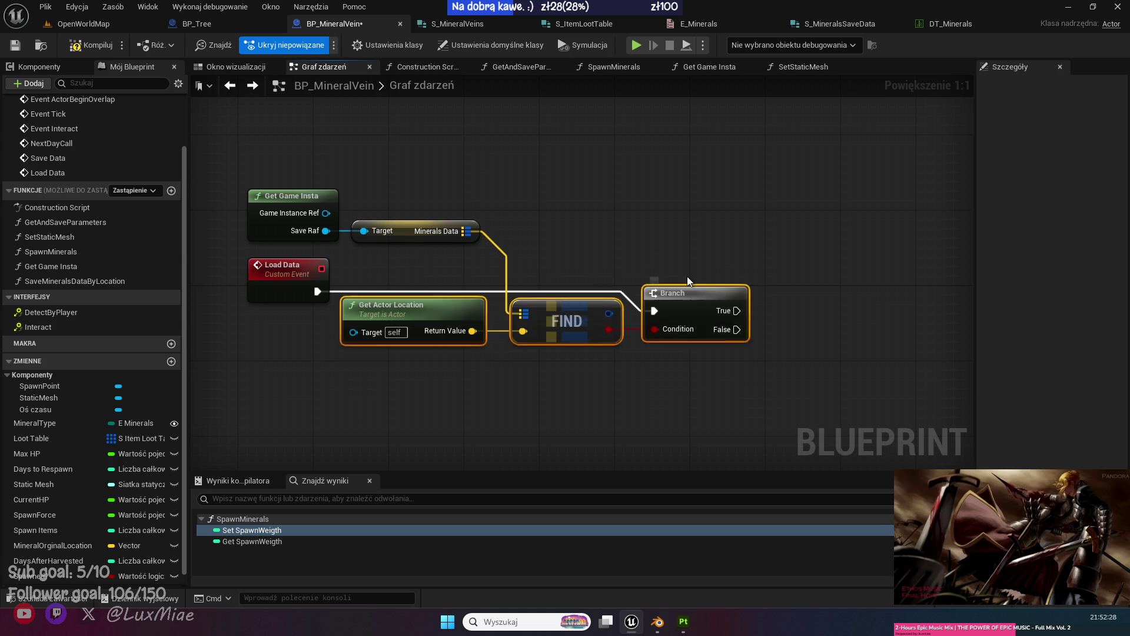
left_click_drag(779, 363, 245, 252)
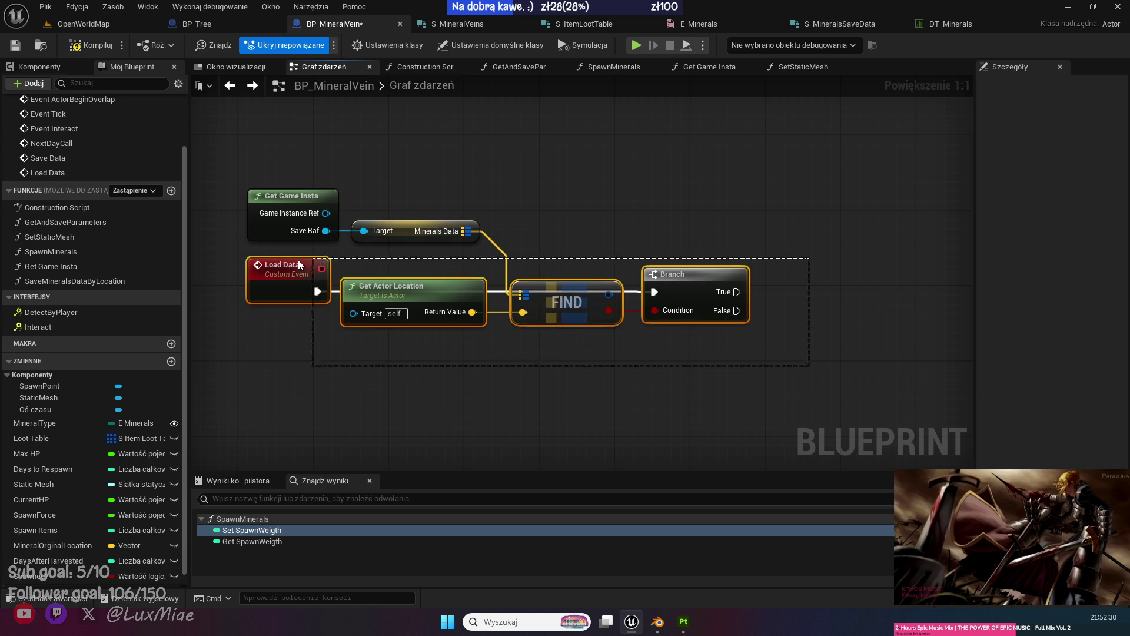
mouse_move(713, 259)
left_mouse_down()
mouse_move(602, 203)
mouse_move(618, 302)
mouse_move(563, 298)
left_mouse_up()
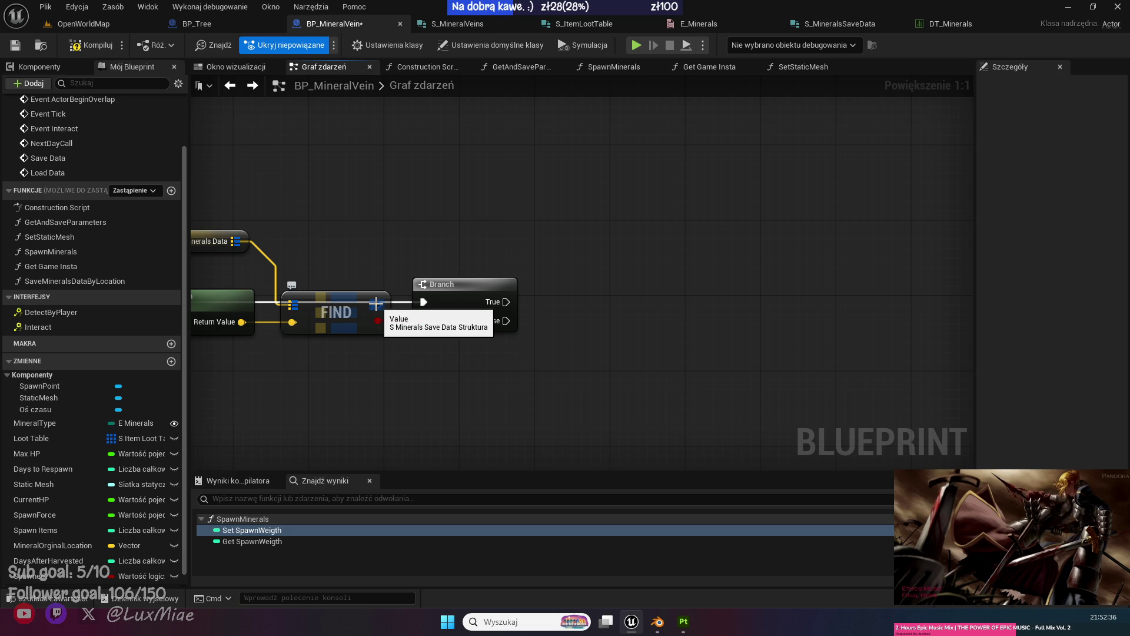
Break Find's Value output with a Break S Minerals Save Data node.
left_click_drag(376, 303, 464, 217)
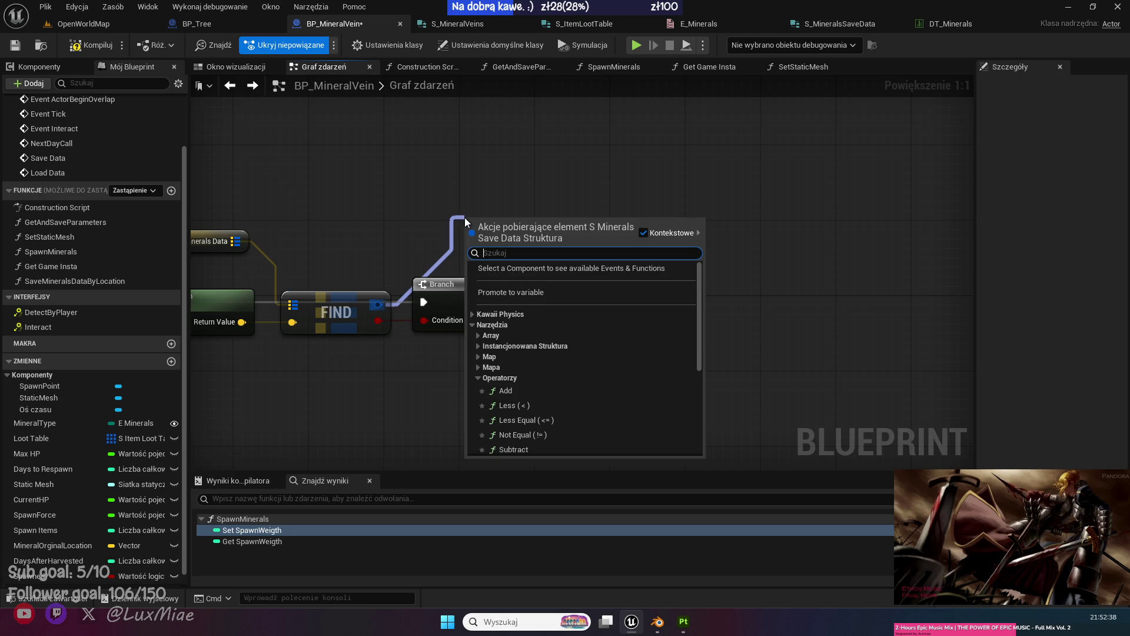
type("break")
left_click(541, 270)
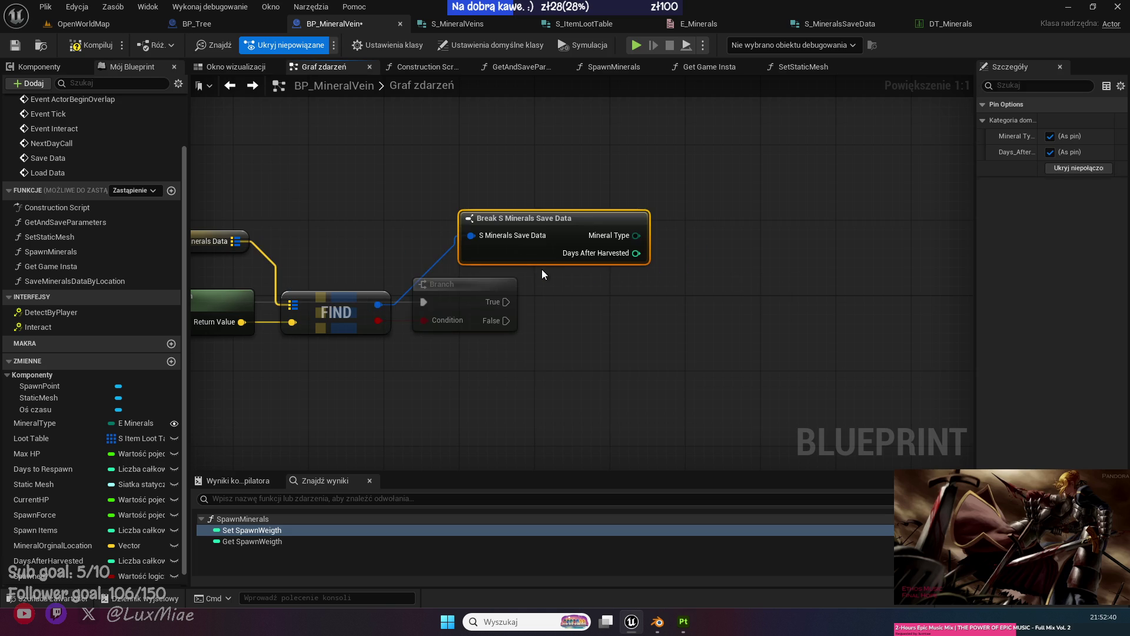
mouse_move(533, 213)
left_mouse_down()
mouse_move(472, 212)
mouse_move(487, 213)
left_mouse_up()
left_click(354, 377)
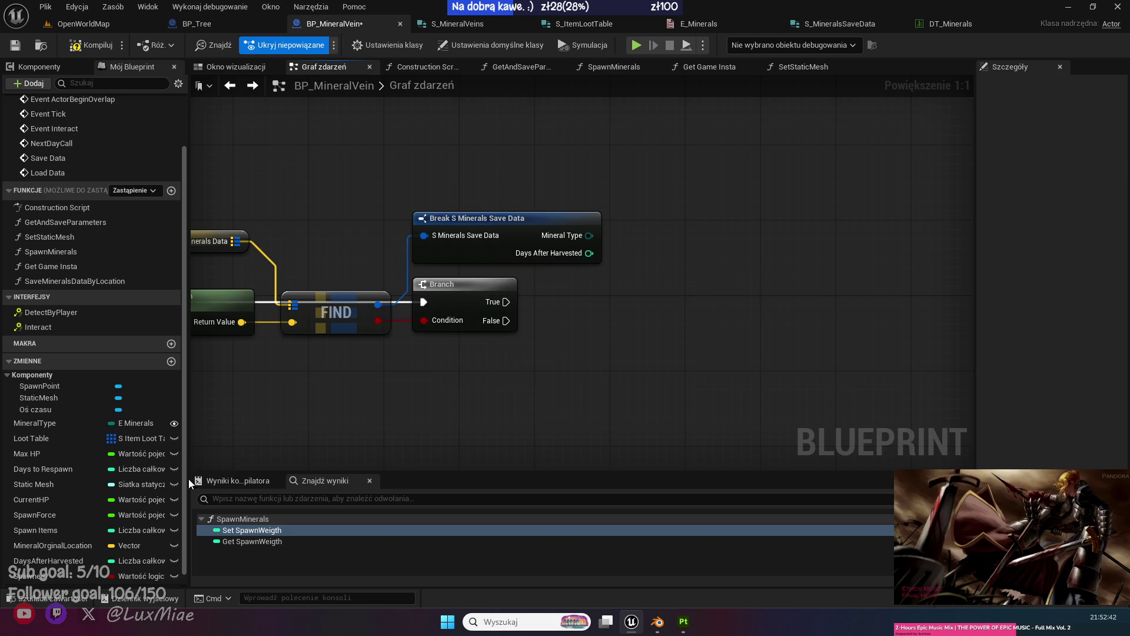
On Branch True, set MineralType and Days to Respawn from Mineral Type and Days After Harvested.
left_click(41, 484)
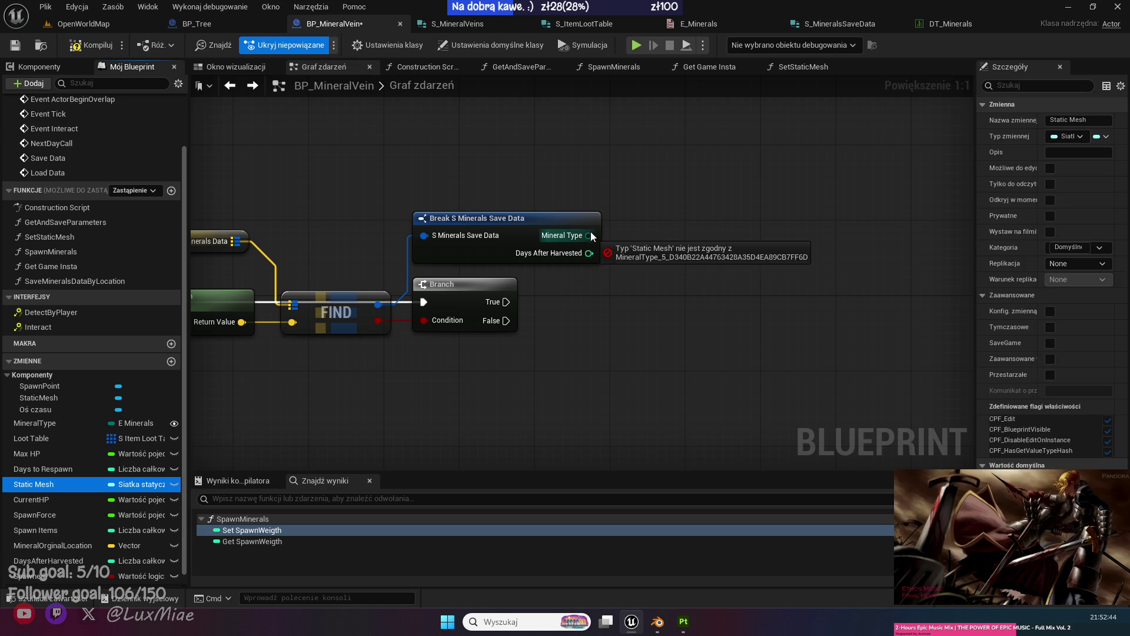
mouse_move(41, 423)
left_mouse_down()
mouse_move(309, 397)
mouse_move(588, 235)
left_mouse_up()
mouse_move(704, 265)
left_mouse_down()
mouse_move(683, 224)
mouse_move(730, 211)
left_mouse_up()
mouse_move(29, 468)
left_mouse_down()
mouse_move(591, 362)
mouse_move(586, 256)
mouse_move(877, 224)
mouse_move(758, 217)
left_mouse_up()
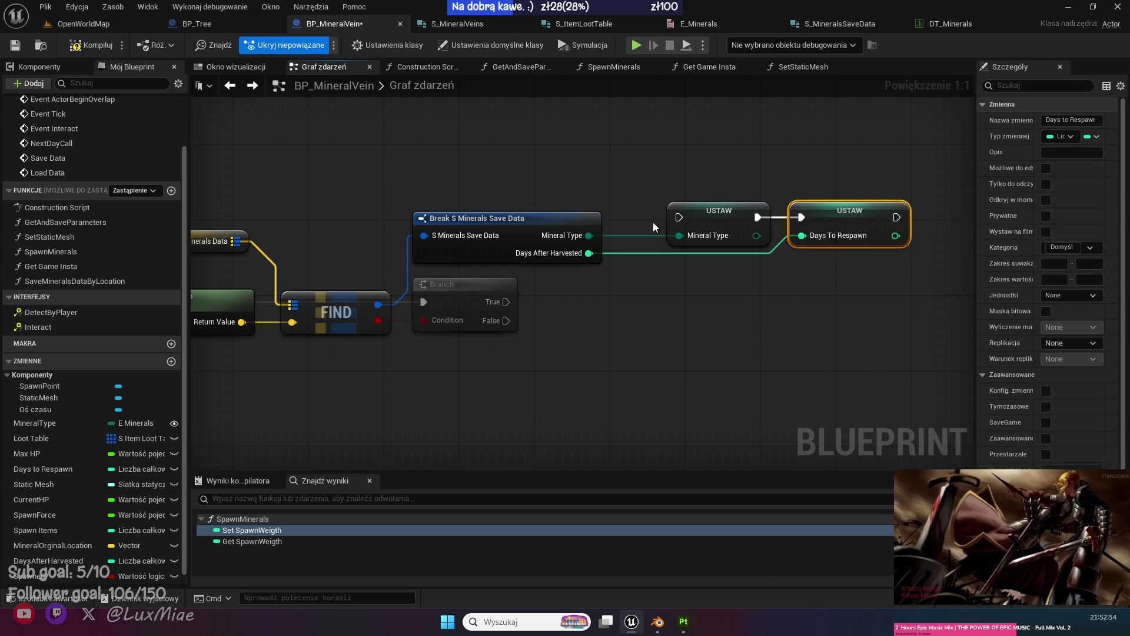
left_click_drag(506, 301, 678, 217)
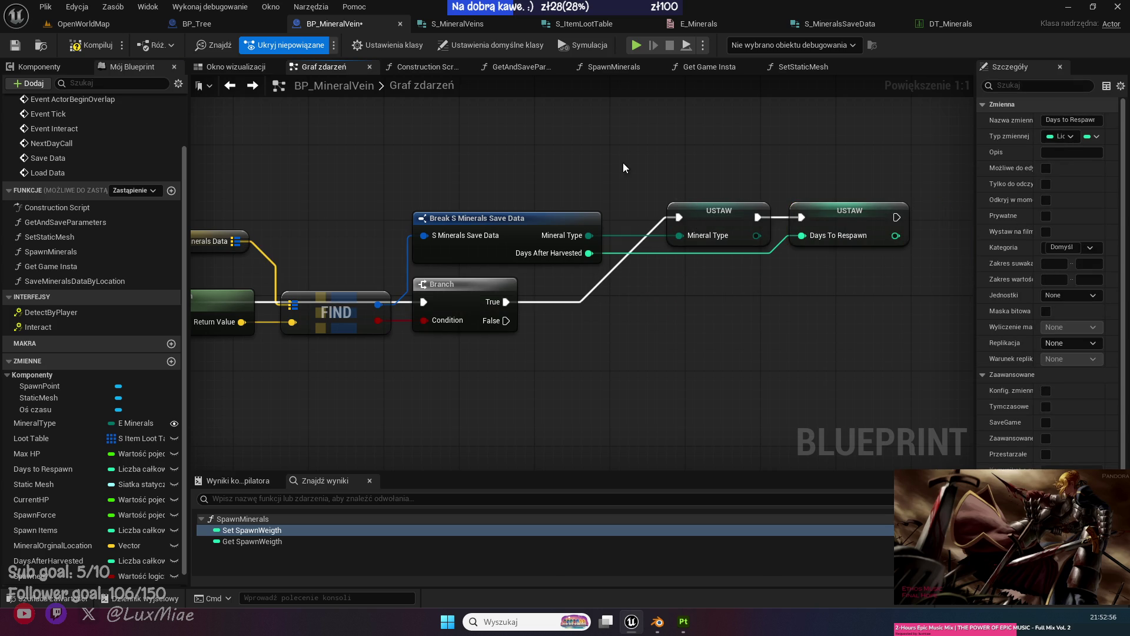
left_click(653, 351)
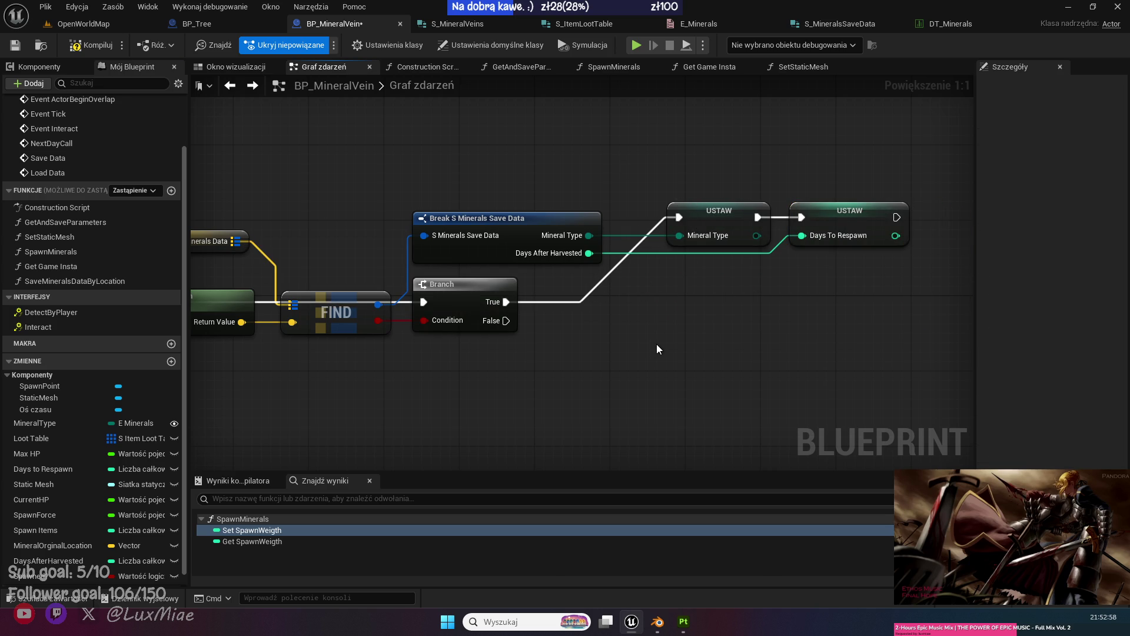
left_click_drag(655, 344, 392, 362)
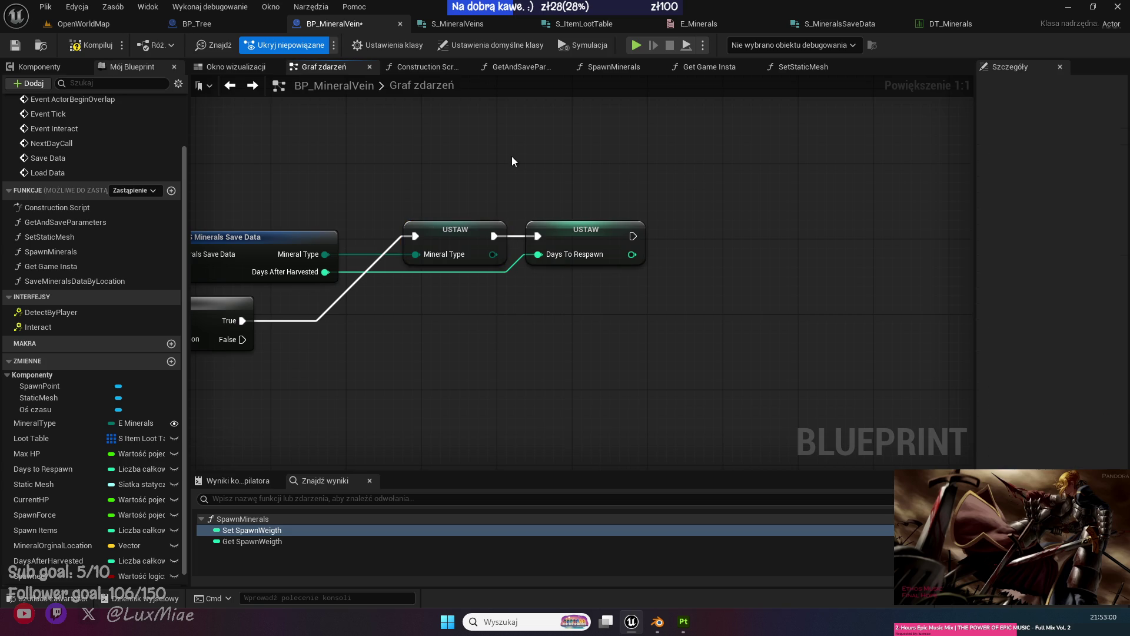
left_click(429, 66)
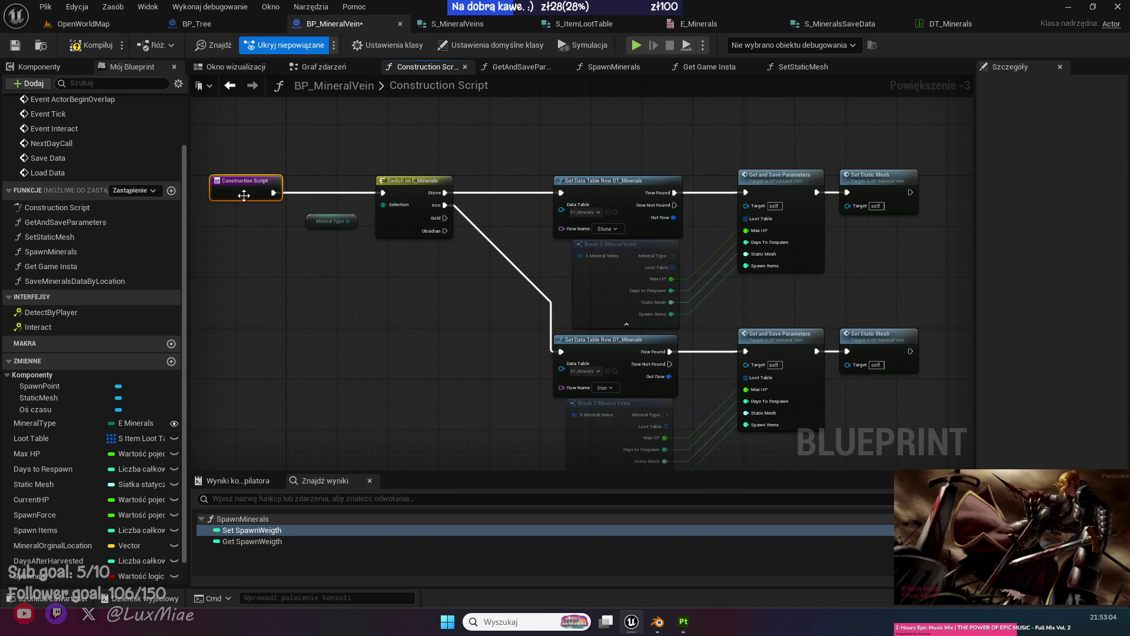
Select the Construction Script node chains and shift them and the entry node left.
scroll(421, 325, "down", 1)
left_click_drag(842, 148, 360, 400)
scroll(467, 384, "up", 3)
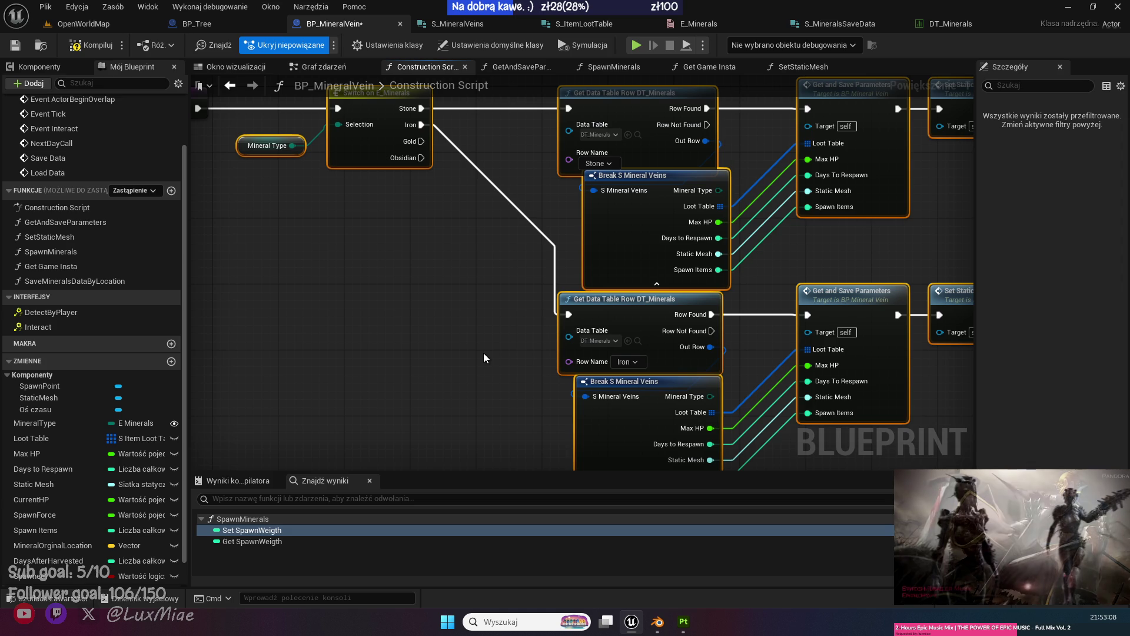
left_click_drag(448, 255, 303, 266)
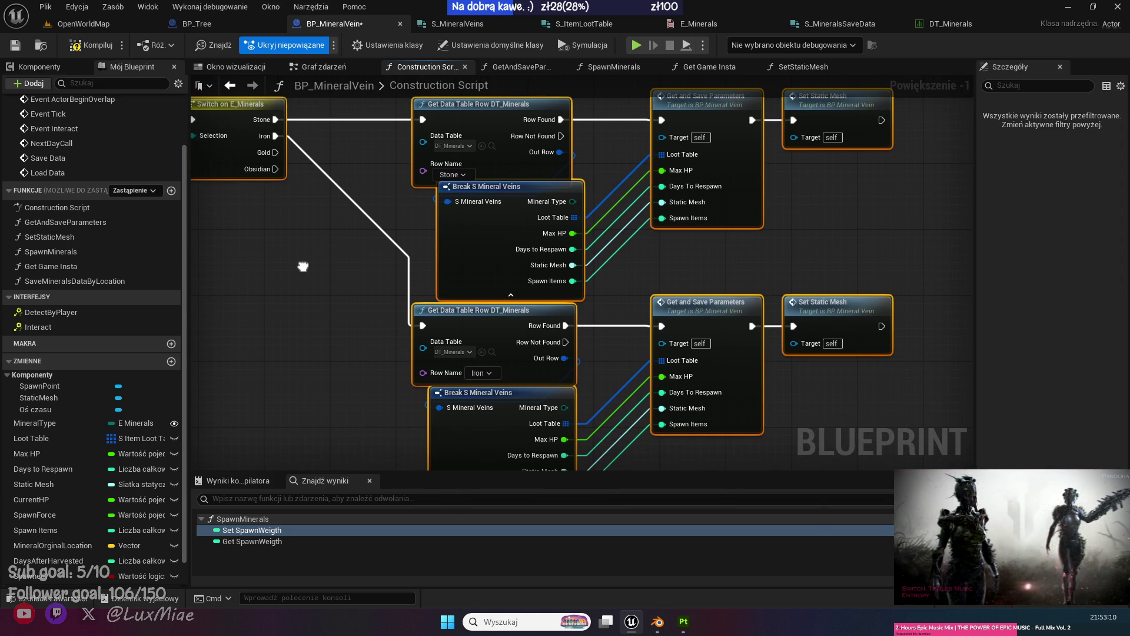
left_click(832, 199)
mouse_move(833, 199)
left_mouse_down()
mouse_move(798, 222)
mouse_move(829, 246)
mouse_move(836, 212)
left_mouse_up()
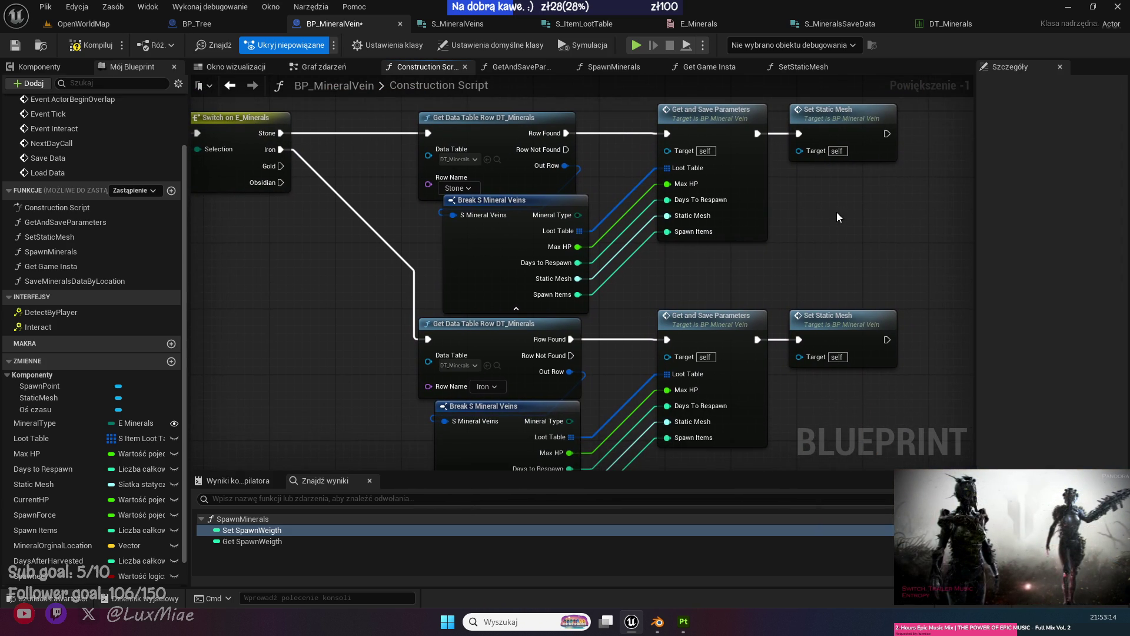
scroll(836, 211, "down", 2)
left_click_drag(875, 115, 245, 430)
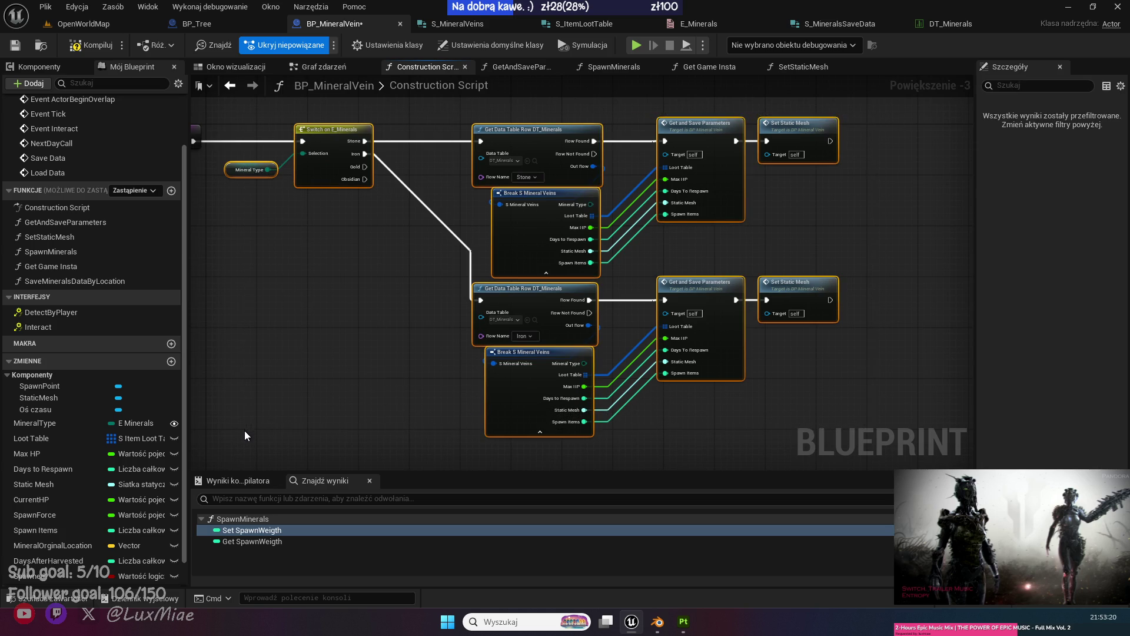
scroll(433, 356, "up", 4)
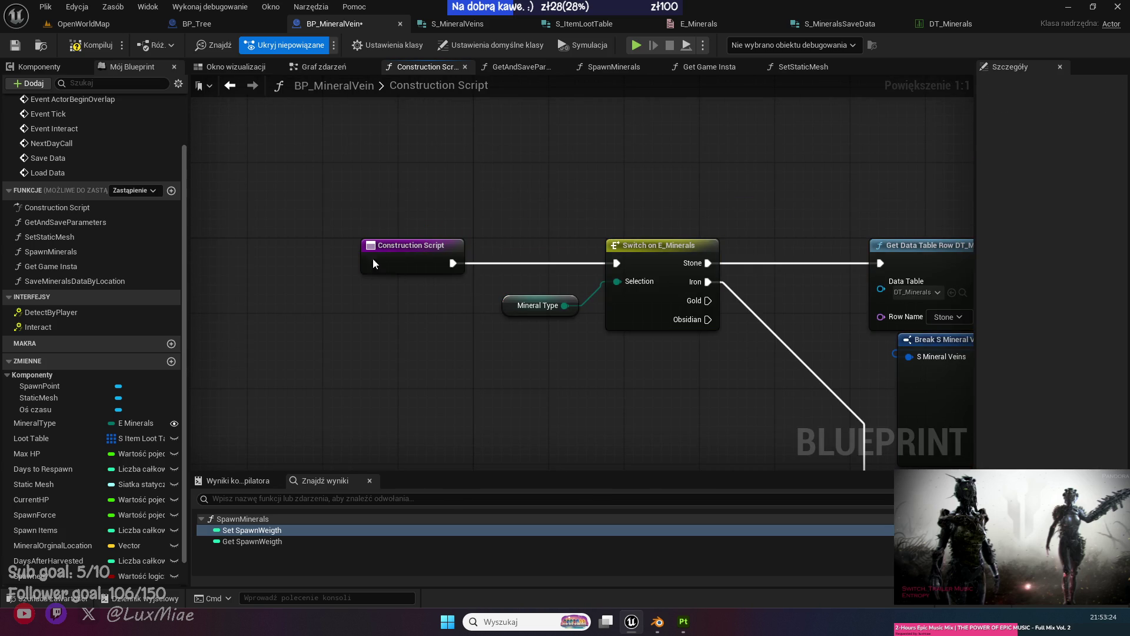
left_click_drag(390, 259, 265, 266)
left_click(341, 369)
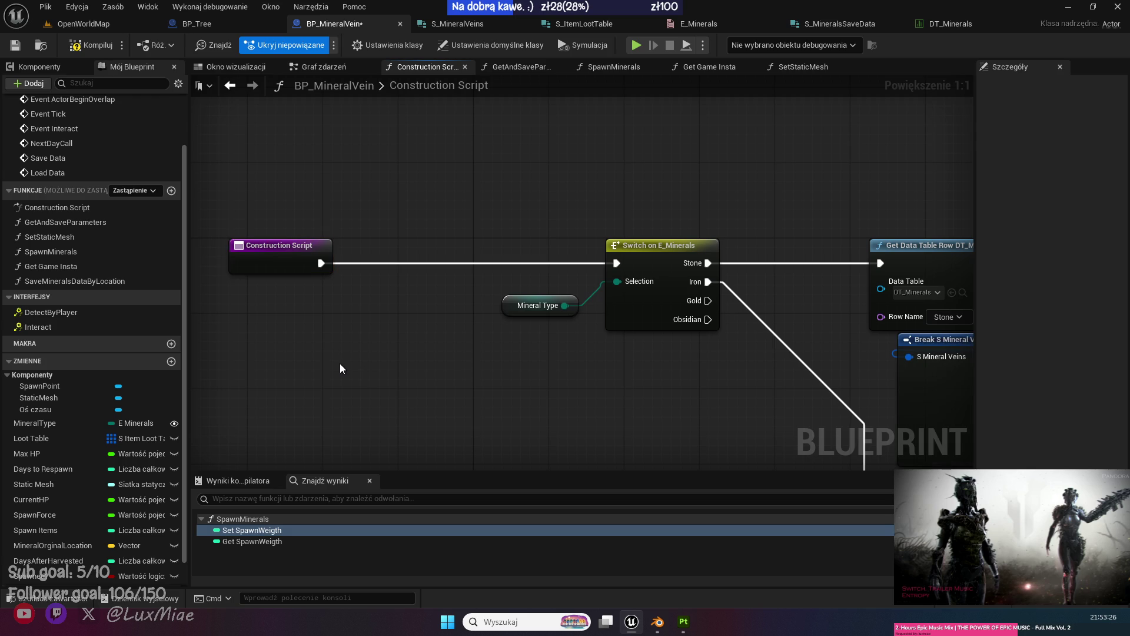
Reopen the Construction Script and open SetStaticMesh from its Set Static Mesh call node.
left_click(230, 85)
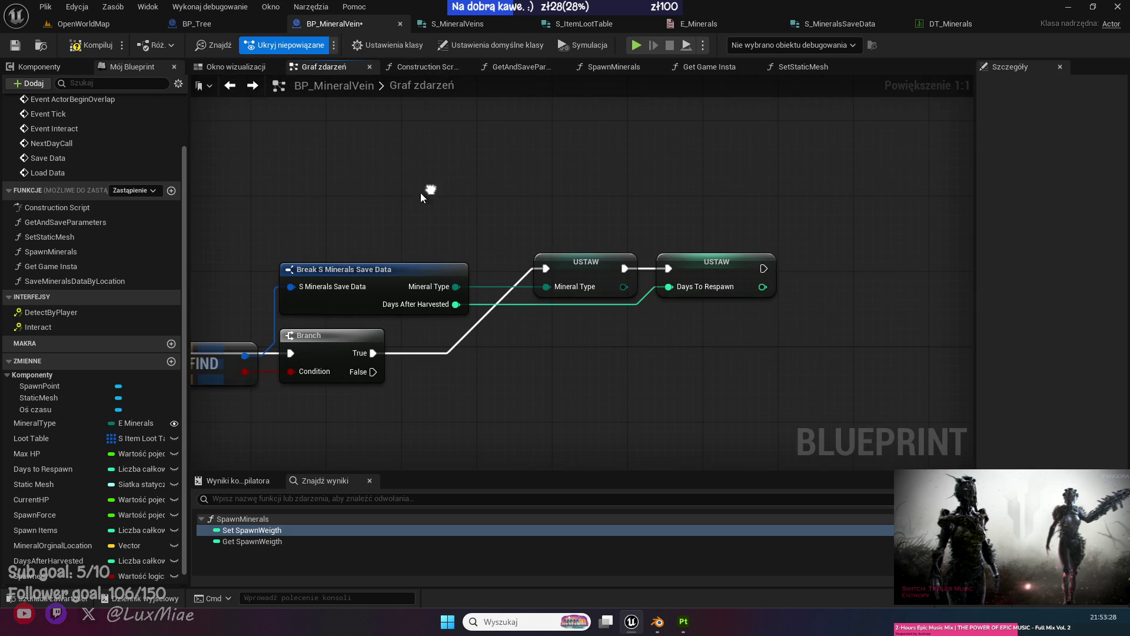
double_click(56, 272)
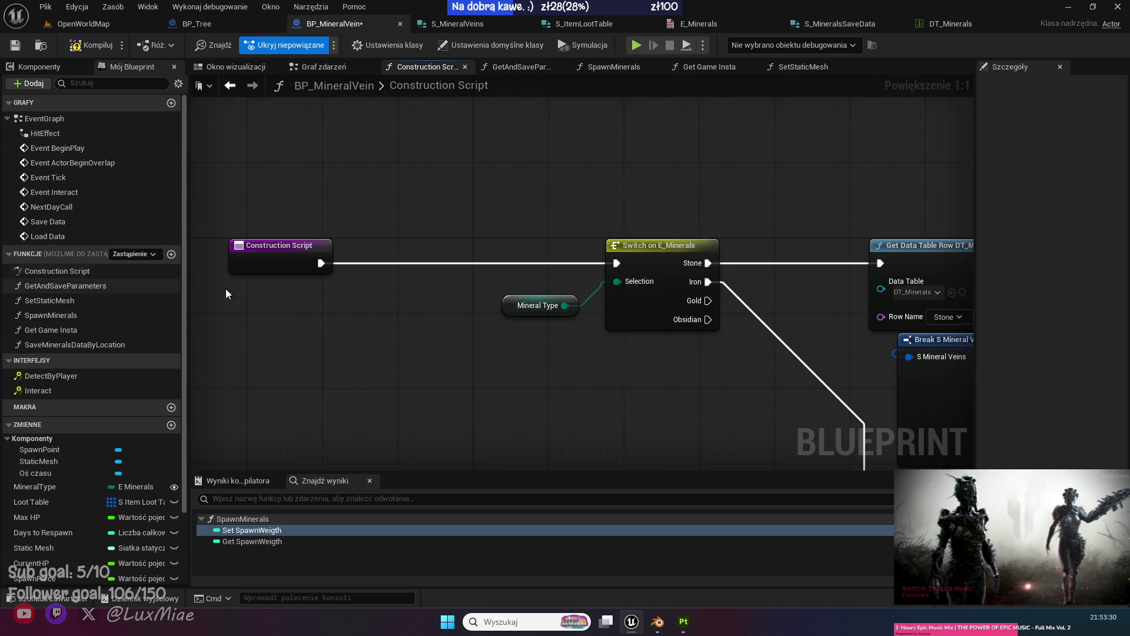
left_click_drag(669, 359, 340, 215)
left_click_drag(671, 329, 338, 330)
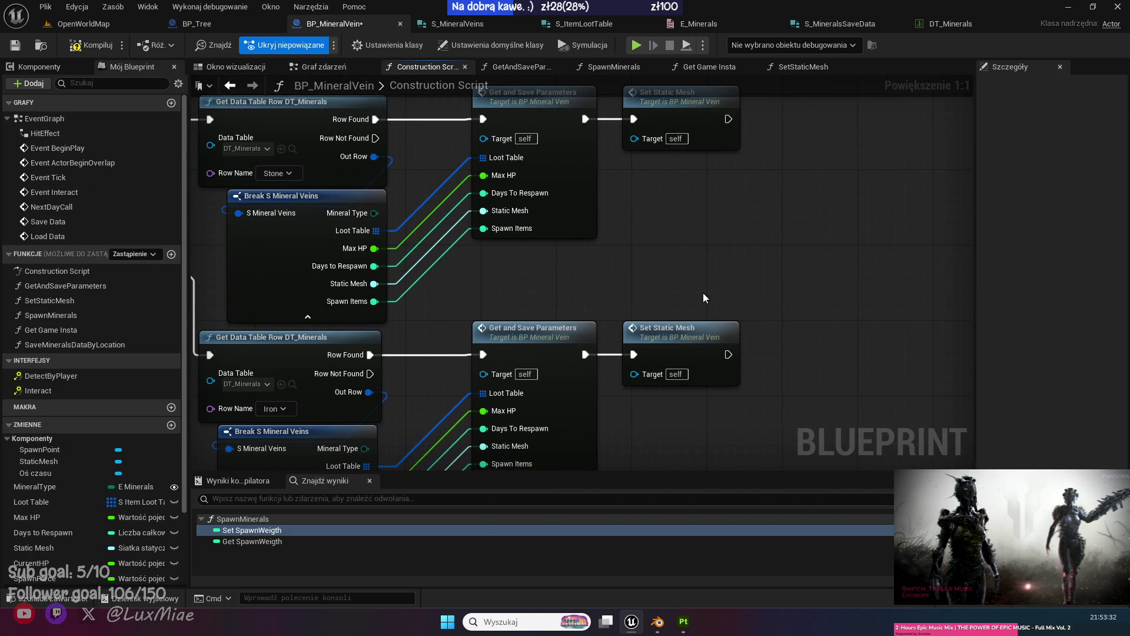
left_click_drag(730, 273, 888, 338)
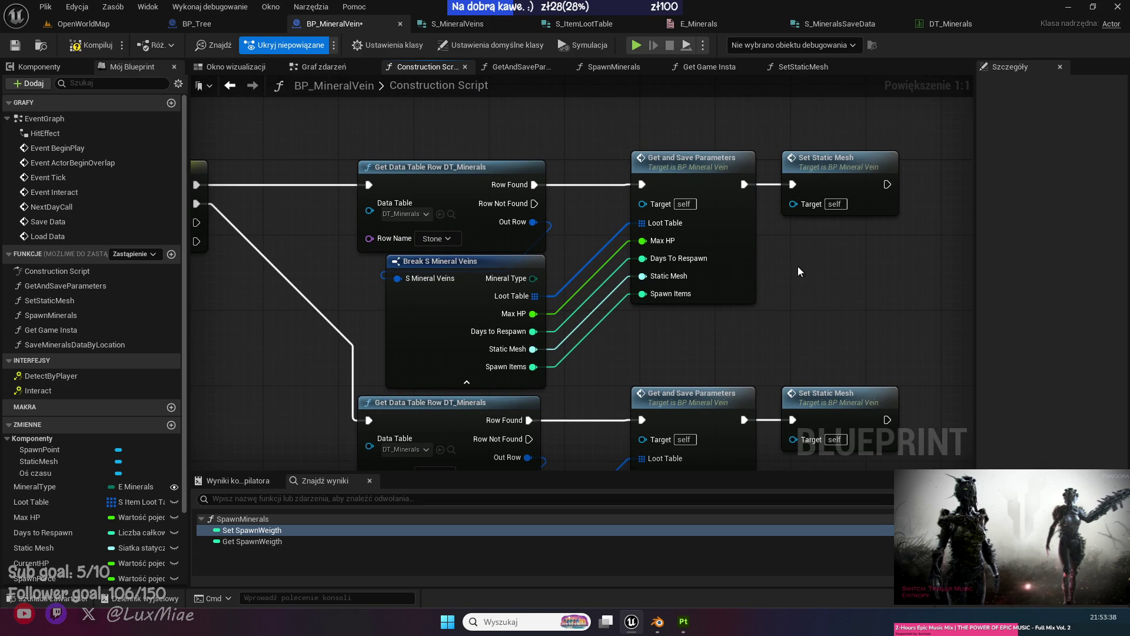
left_click_drag(844, 179, 691, 170)
double_click(692, 170)
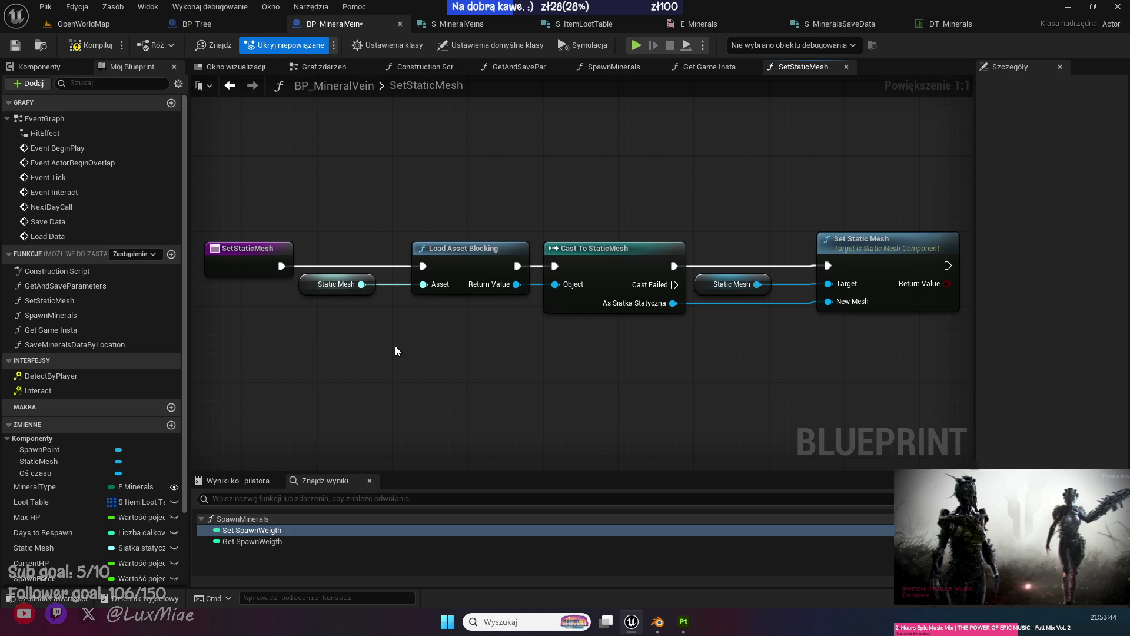
Add Days After Harvested and Days To Respawn getters compared with an Equal (==) node.
left_click_drag(337, 338, 663, 351)
left_click_drag(586, 285, 365, 288)
left_click(448, 322)
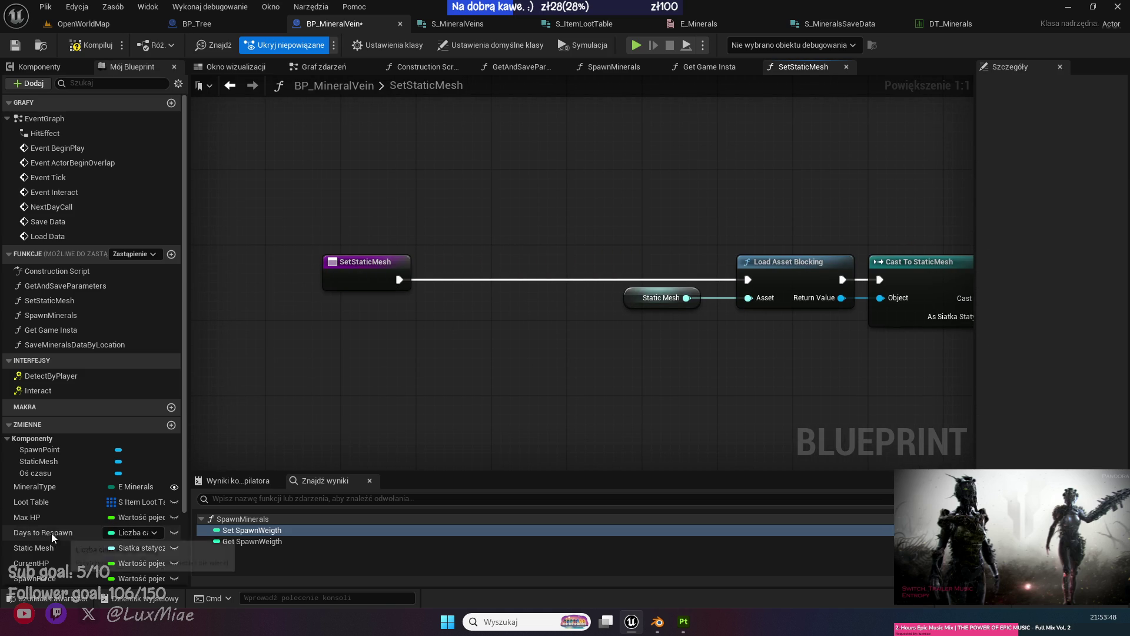
scroll(52, 559, "down", 3)
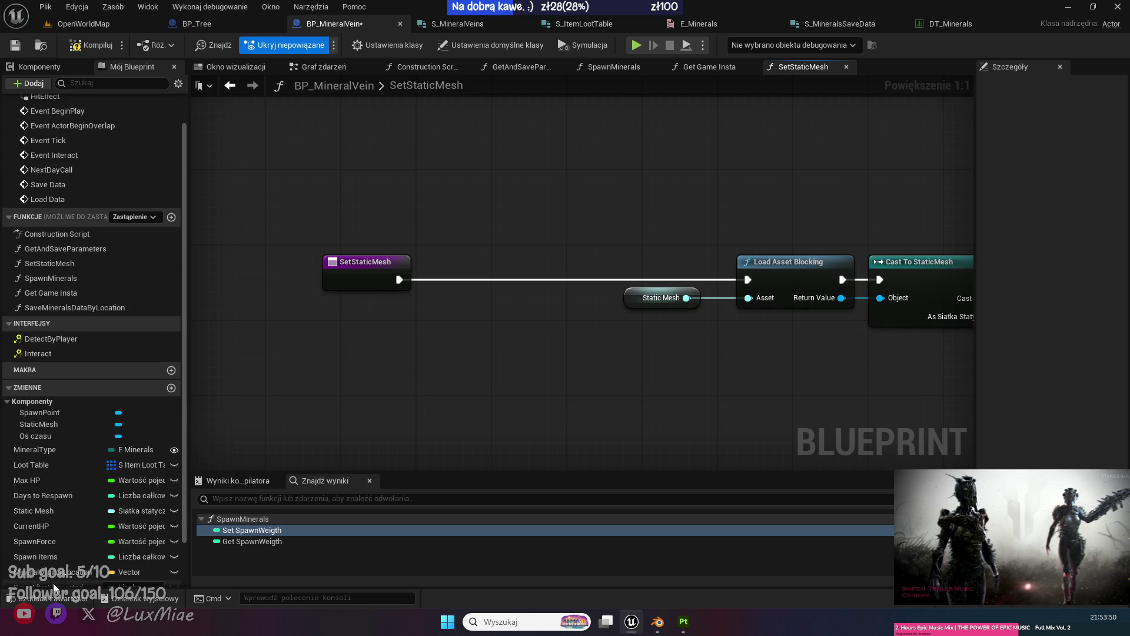
scroll(55, 571, "down", 2)
mouse_move(38, 526)
left_mouse_down()
mouse_move(374, 348)
mouse_move(347, 351)
left_mouse_up()
left_click(348, 348)
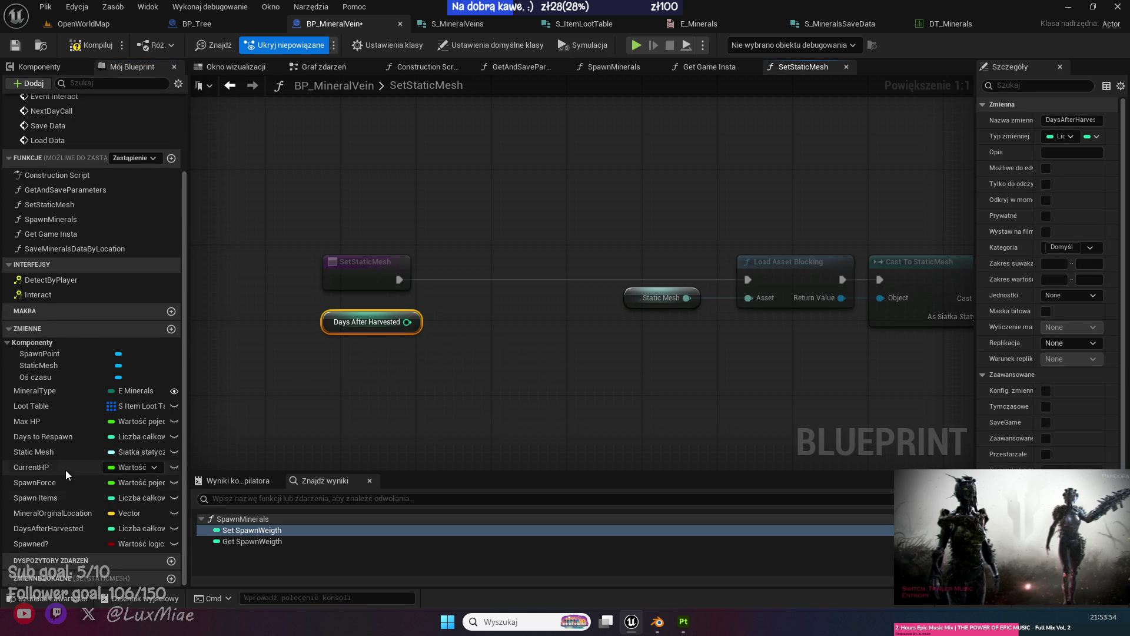
left_click_drag(42, 436, 333, 350)
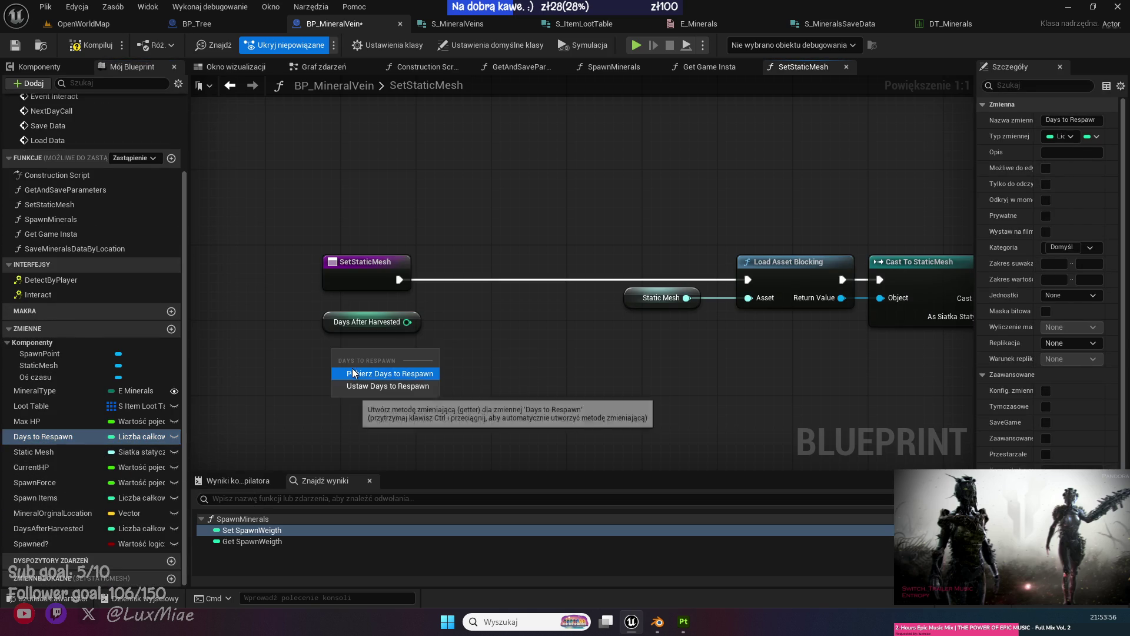
left_click(365, 370)
left_click_drag(407, 322, 451, 320)
type("==")
left_click(517, 390)
Route SetStaticMesh execution through a Branch driven by the equality result.
left_click_drag(407, 350, 457, 339)
left_click_drag(502, 386, 376, 312)
left_click_drag(457, 330, 382, 329)
left_click(457, 308)
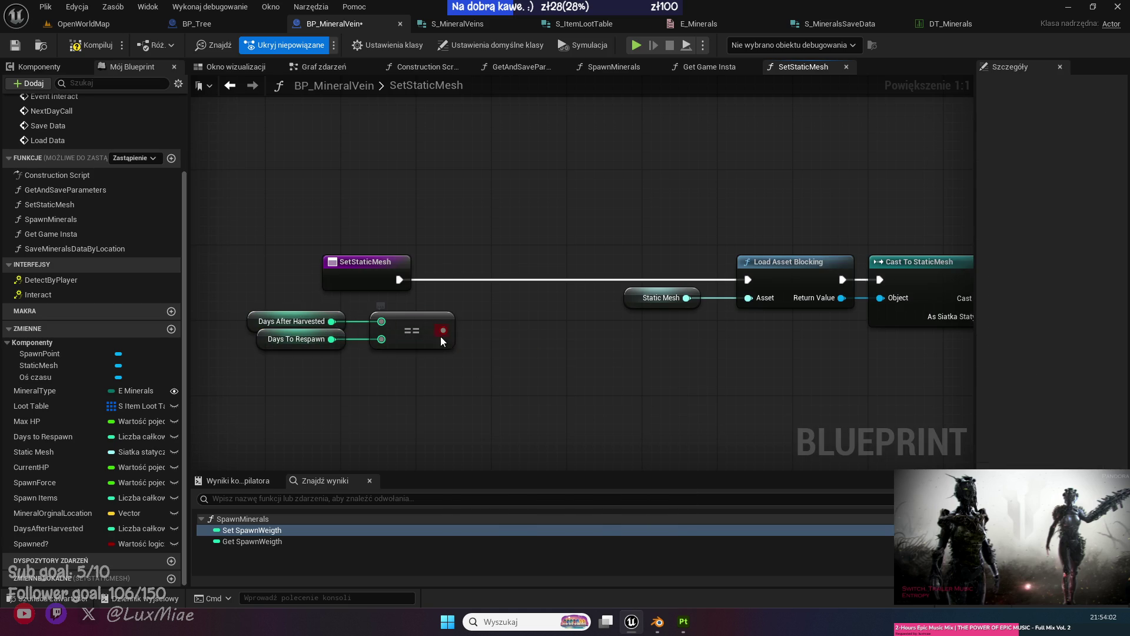
left_click_drag(457, 308, 465, 250)
left_click_drag(399, 279, 465, 232)
mouse_move(532, 224)
left_mouse_down()
mouse_move(542, 280)
mouse_move(532, 271)
mouse_move(748, 279)
left_mouse_up()
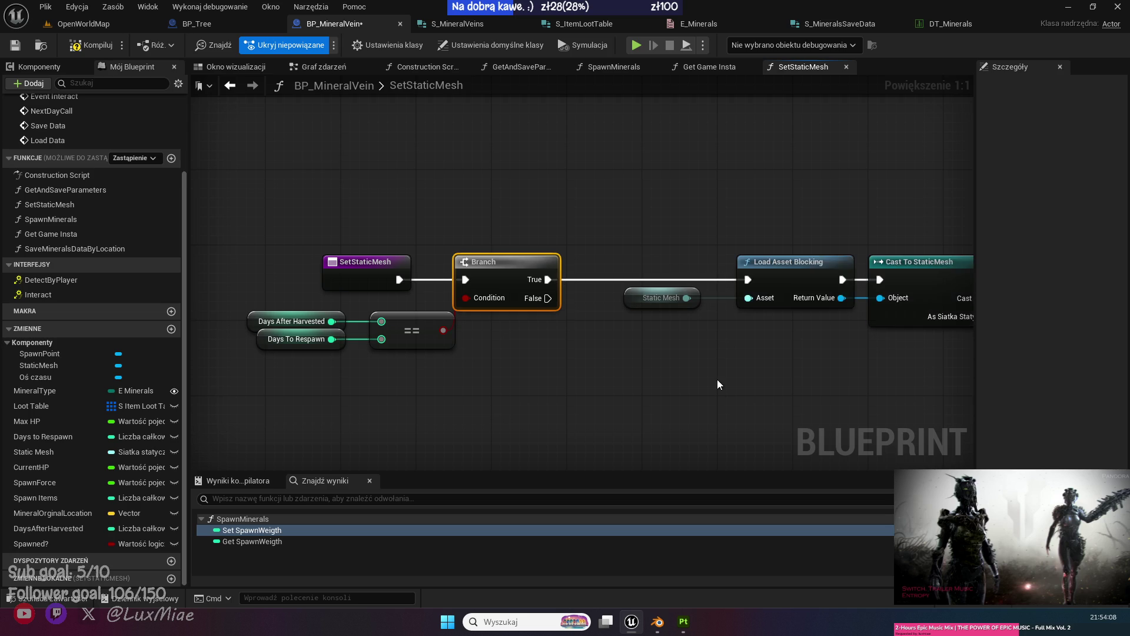
Paste a copy of Set Static Mesh on the Branch's False path, then compile.
left_click_drag(717, 384, 509, 321)
left_click_drag(673, 296, 648, 321)
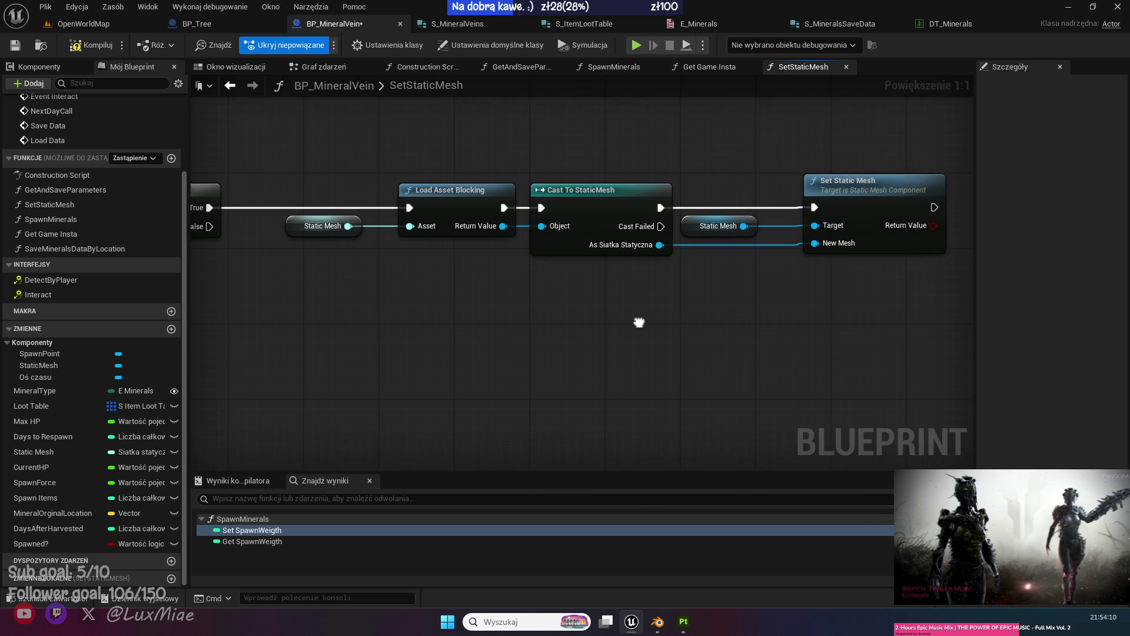
mouse_move(898, 305)
left_mouse_down()
mouse_move(757, 189)
mouse_move(736, 193)
left_mouse_up()
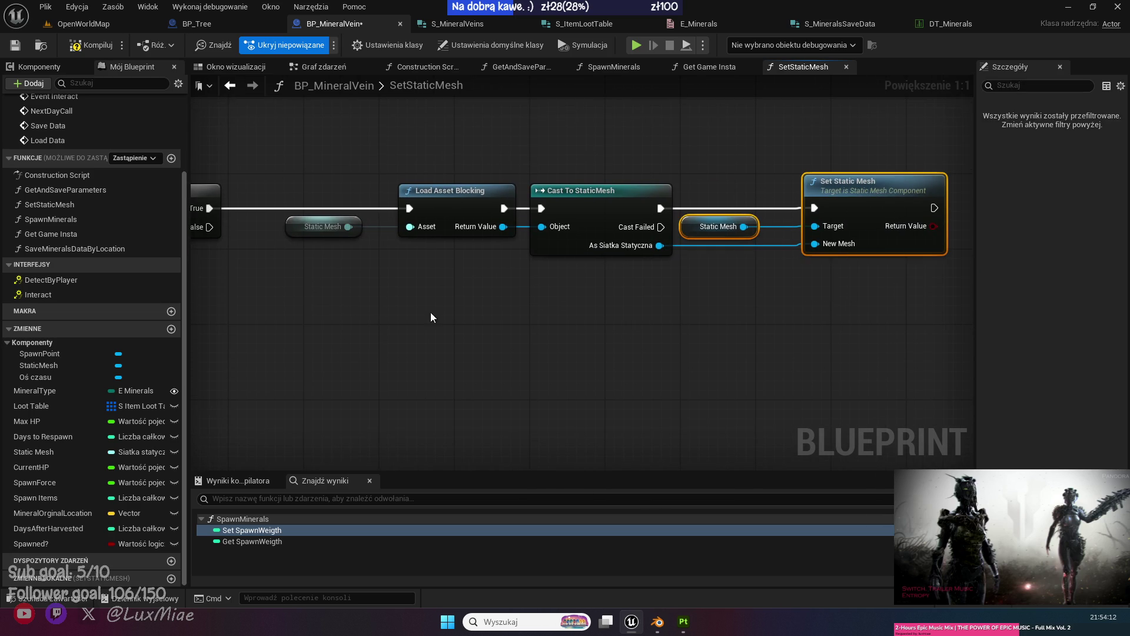
key("ctrl+c")
key("ctrl+v")
left_click(253, 247)
left_click_drag(209, 226, 466, 311)
mouse_move(390, 338)
left_mouse_down()
mouse_move(468, 312)
mouse_move(455, 308)
mouse_move(465, 316)
left_mouse_up()
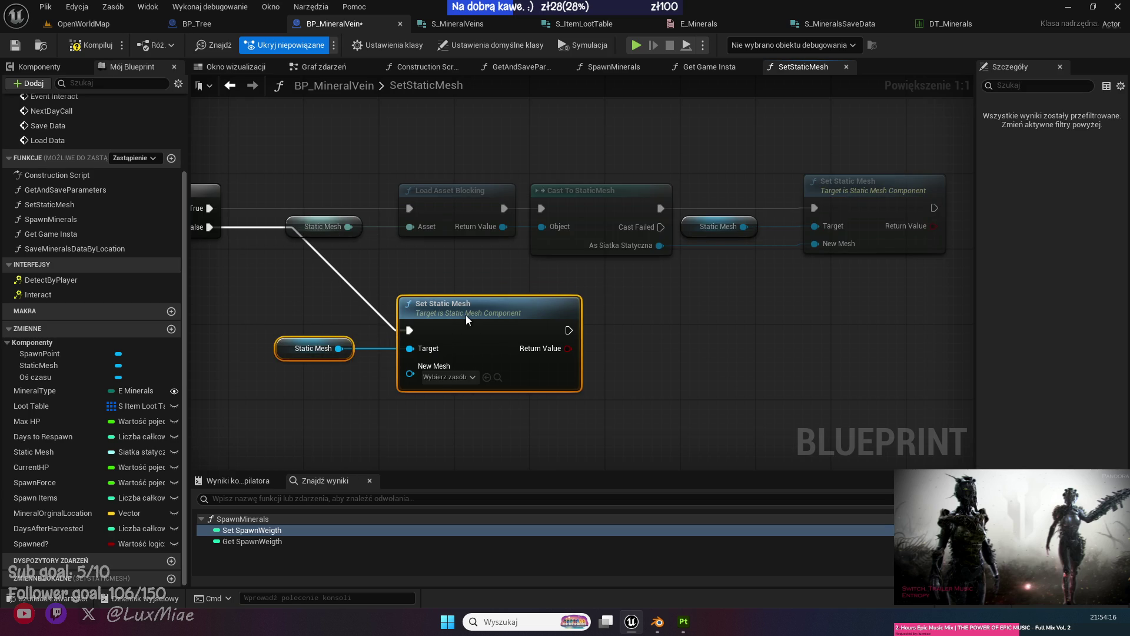
left_click(410, 264)
left_click(83, 45)
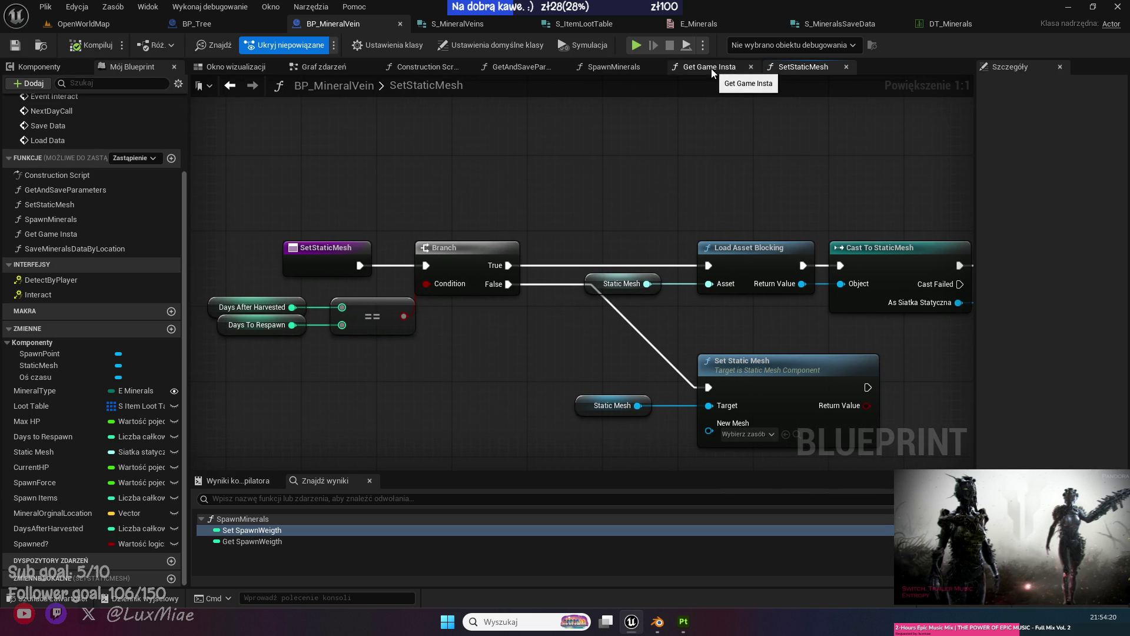
middle_click(814, 67)
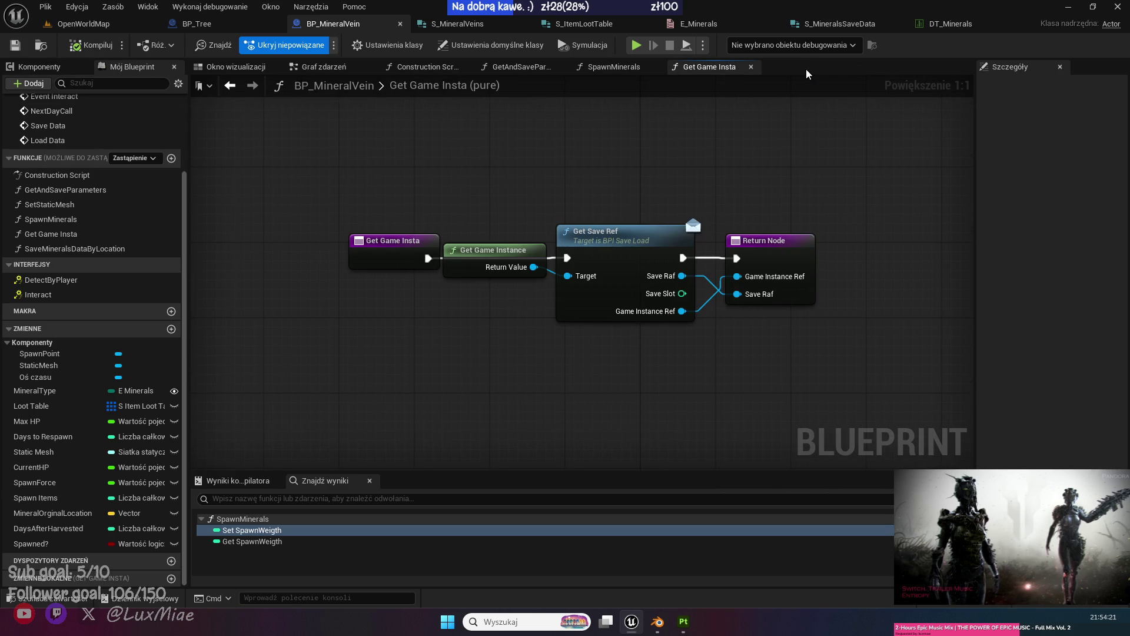
Close the Get Game Insta, SpawnMinerals and GetAndSaveParameters graph tabs.
middle_click(684, 68)
middle_click(631, 68)
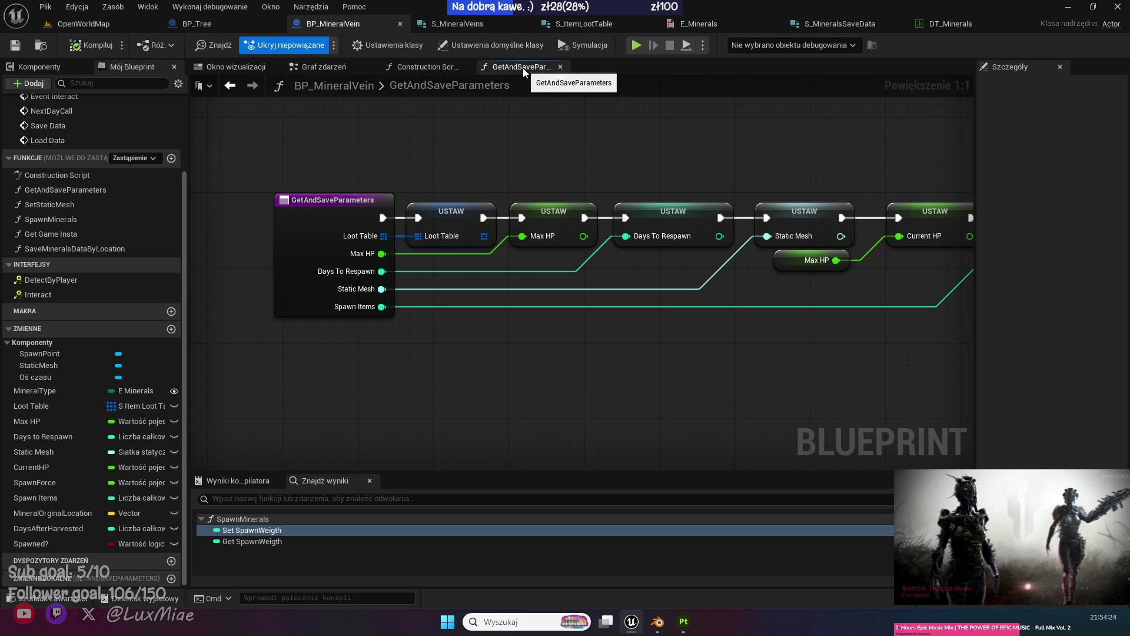
middle_click(523, 68)
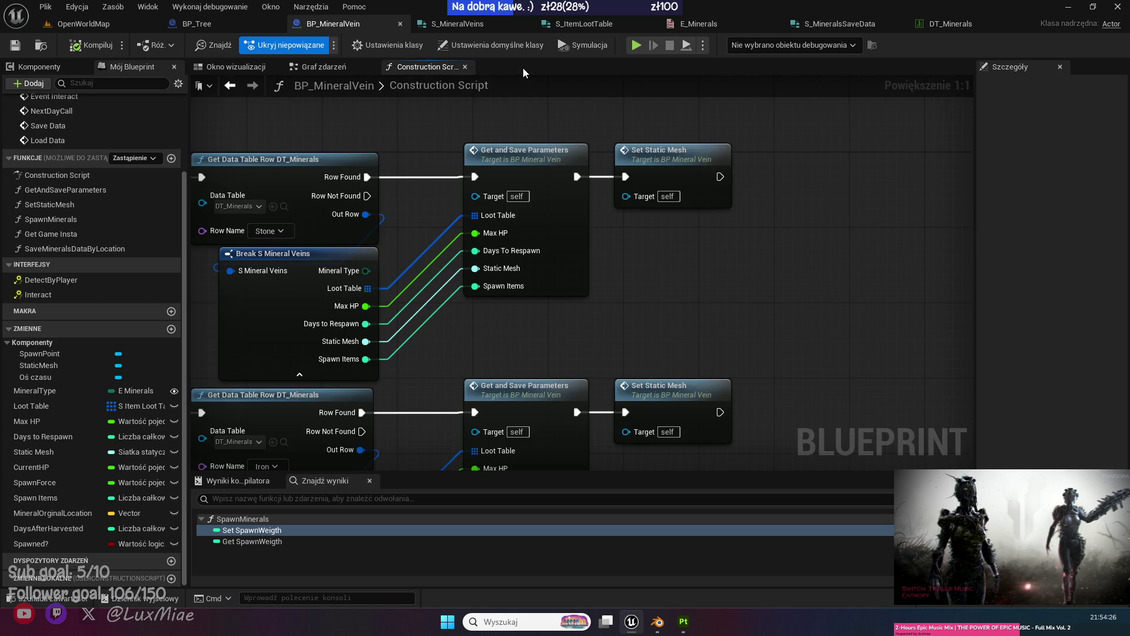
Collapse the mineral setup nodes into a Load Parameters function beside Construction Script.
scroll(659, 291, "down", 2)
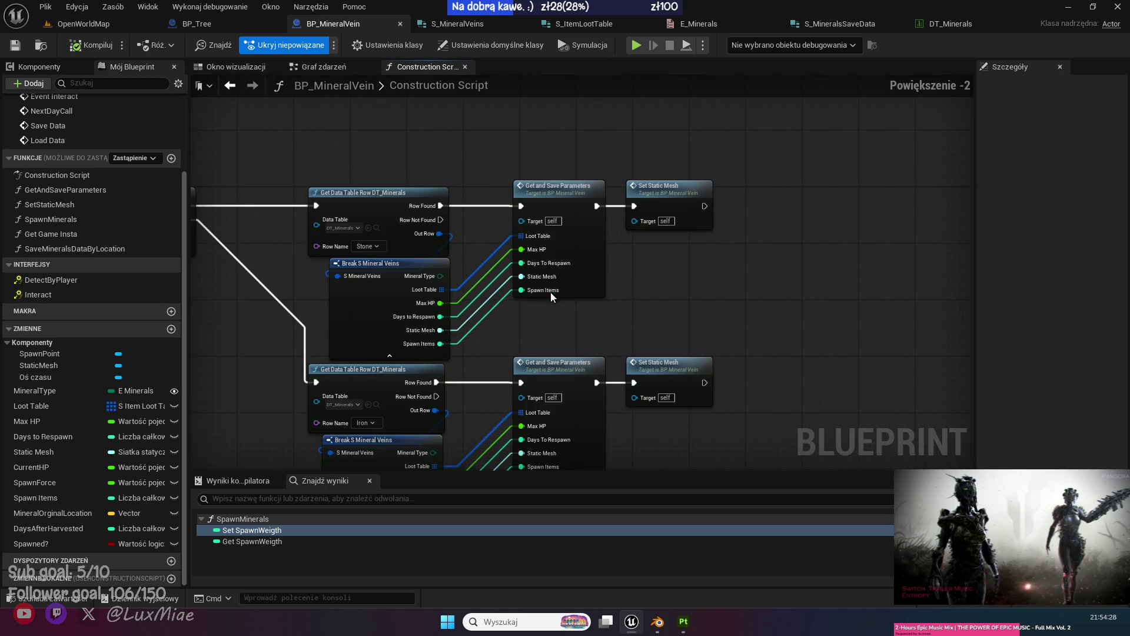
mouse_move(818, 109)
left_mouse_down()
mouse_move(386, 353)
mouse_move(296, 366)
mouse_move(503, 376)
left_mouse_up()
scroll(503, 377, "up", 2)
right_click(546, 283)
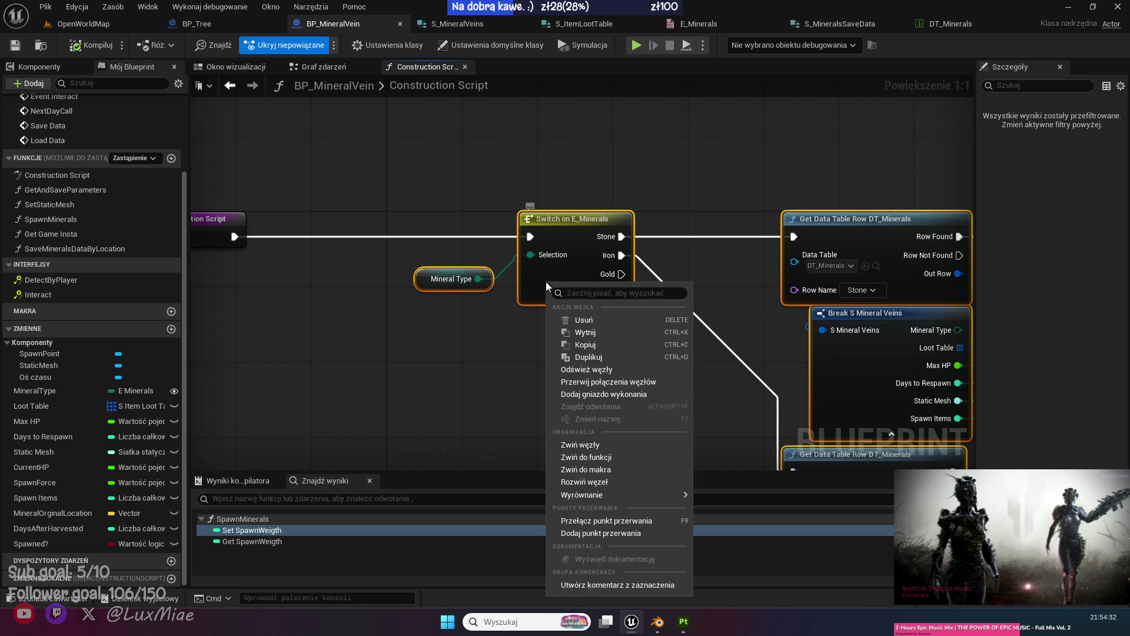
left_click(607, 457)
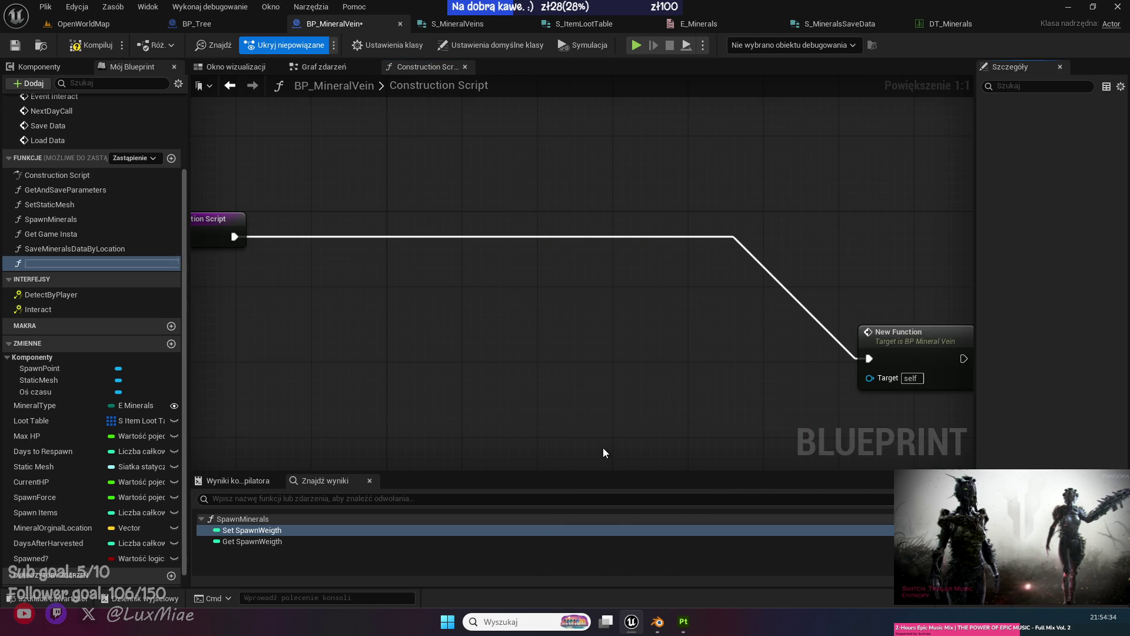
type("Load Pa")
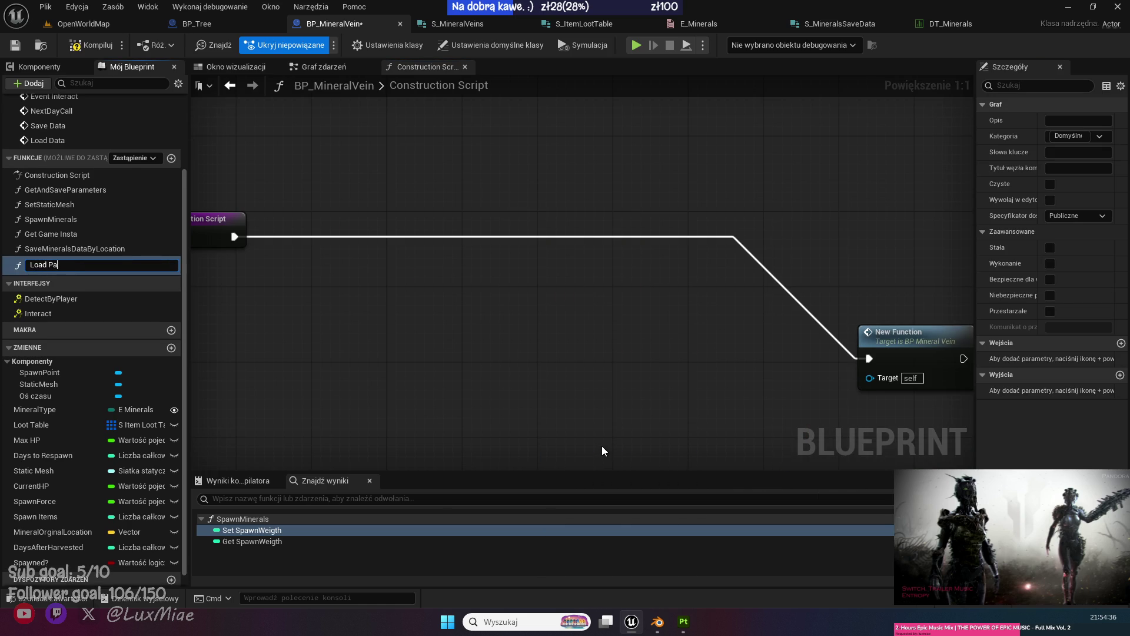
type("rameters")
key("Return")
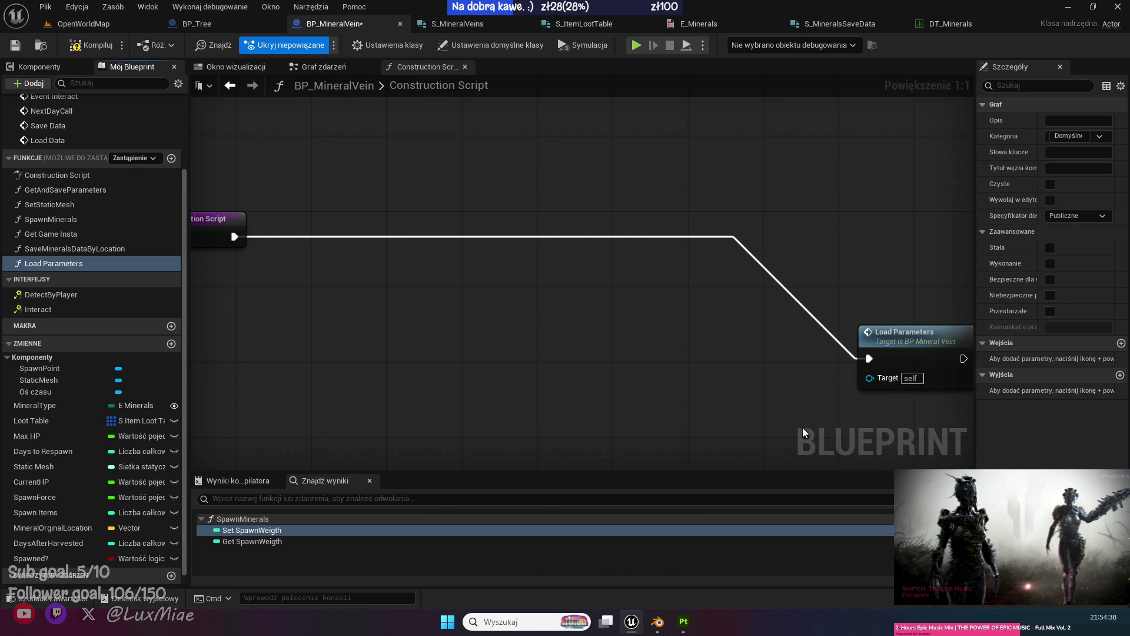
mouse_move(868, 323)
left_mouse_down()
mouse_move(316, 216)
mouse_move(352, 216)
left_mouse_up()
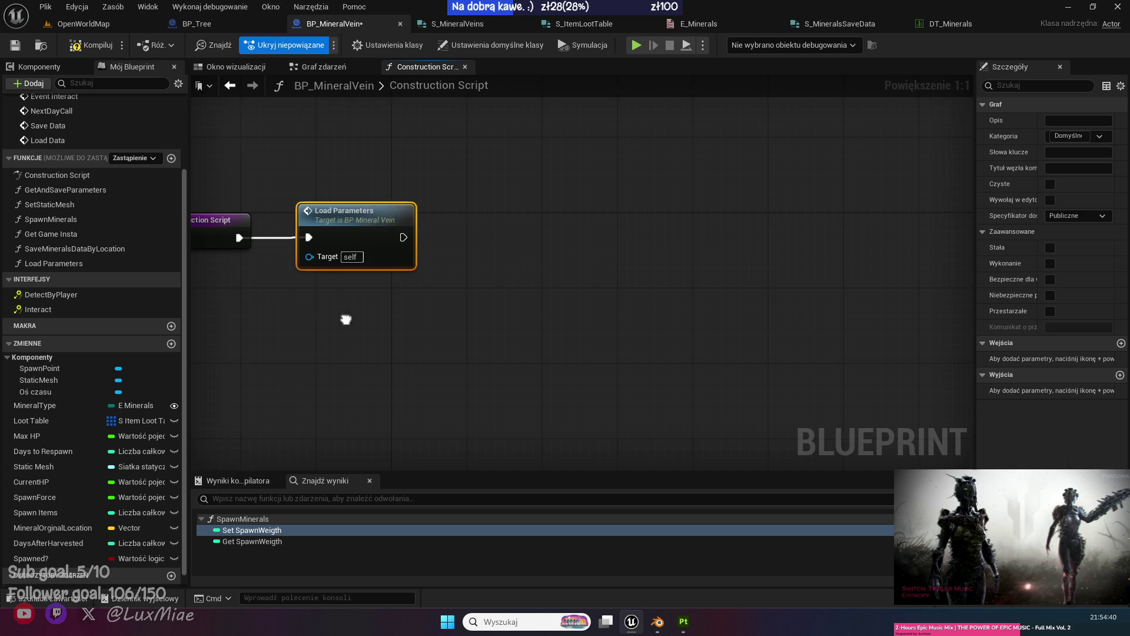
Select the Load Parameters call node and compile the blueprint.
key("ctrl+a")
left_click(479, 255)
left_click(486, 143)
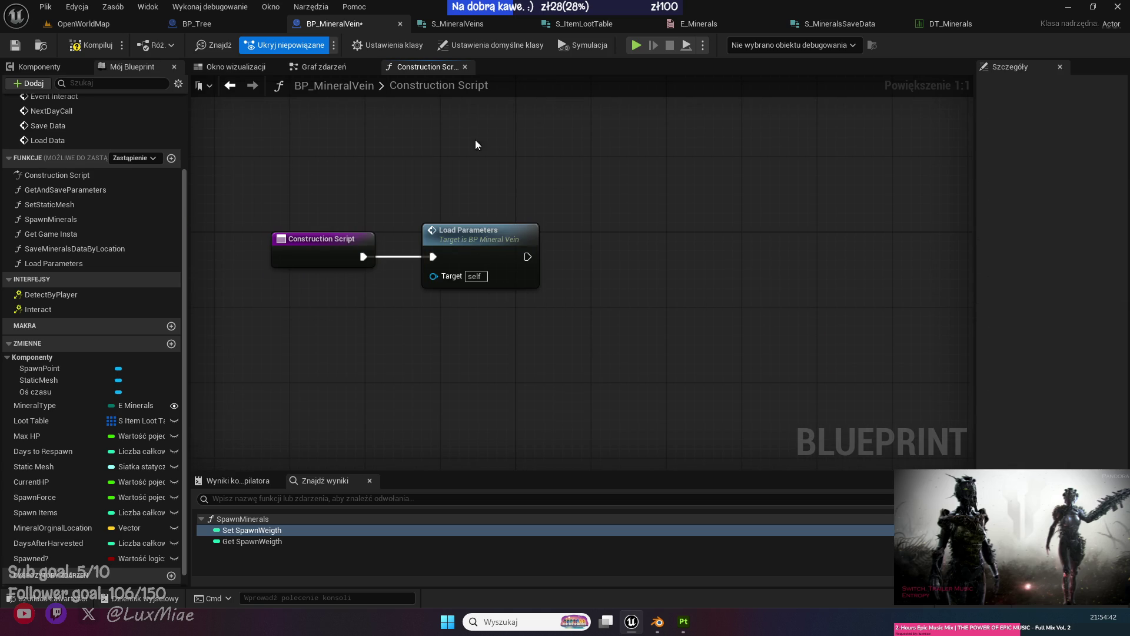
left_click(93, 47)
left_click(310, 71)
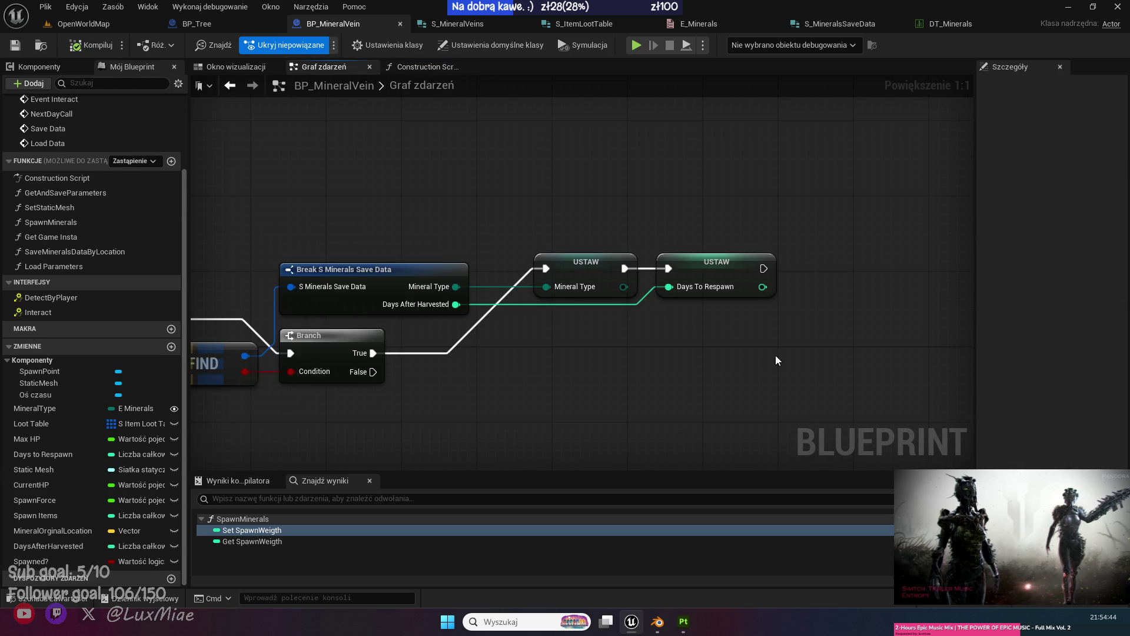
Paste a Load Parameters call into the event graph after setting Days To Respawn.
scroll(658, 341, "up", 1)
key("ctrl+v")
mouse_move(651, 264)
left_mouse_down()
mouse_move(748, 278)
mouse_move(727, 238)
mouse_move(716, 249)
left_mouse_up()
left_click(532, 395)
Add a Minerals Data map ADD node run from the Branch's False output.
mouse_move(533, 400)
left_mouse_down()
mouse_move(585, 332)
mouse_move(461, 360)
mouse_move(557, 340)
mouse_move(385, 356)
left_mouse_up()
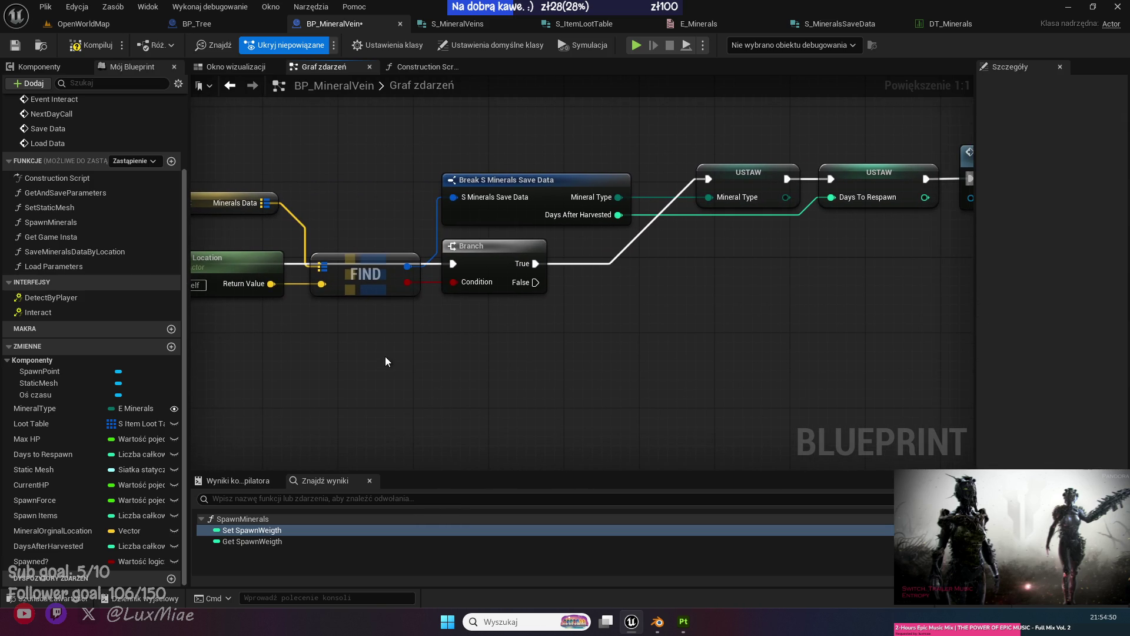
left_click_drag(319, 327, 392, 296)
mouse_move(339, 172)
left_mouse_down()
mouse_move(427, 352)
mouse_move(388, 348)
left_mouse_up()
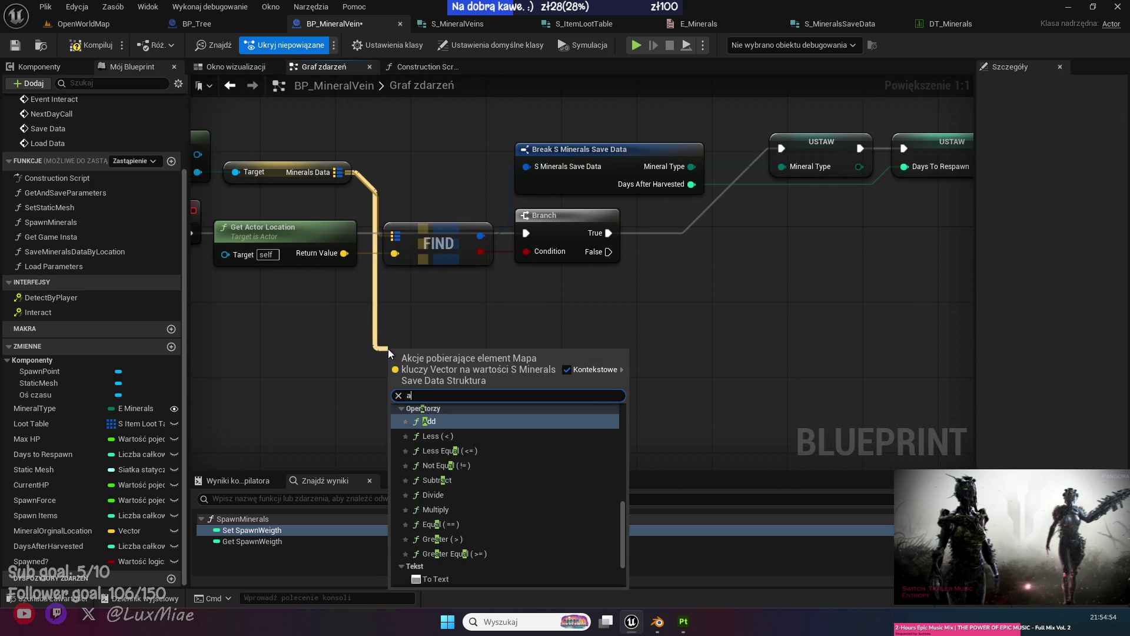
type("add")
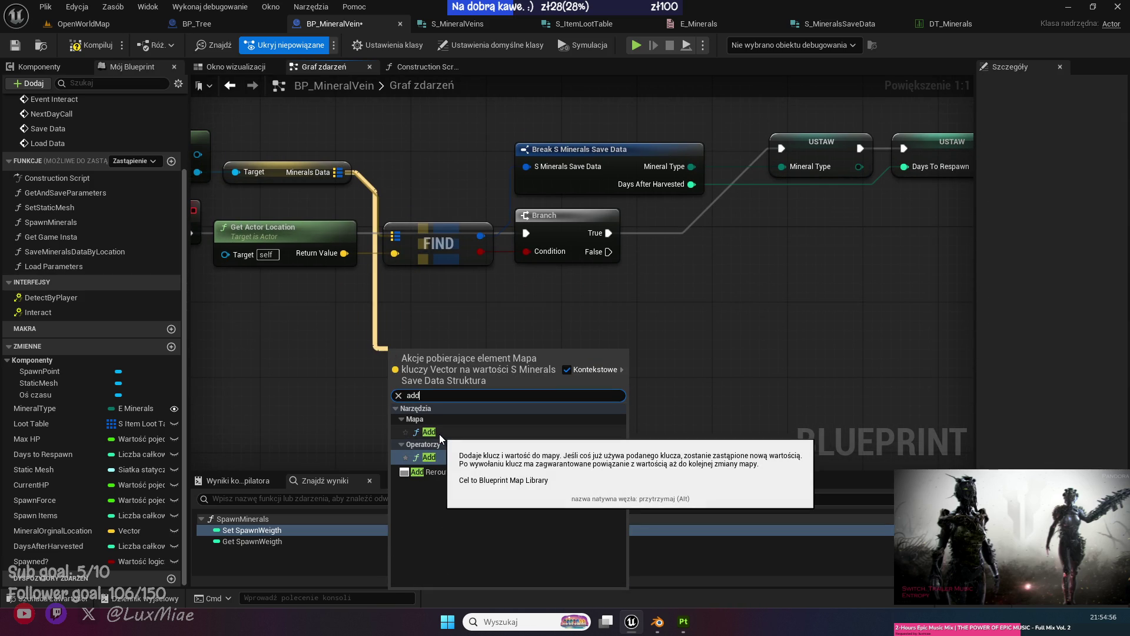
left_click(439, 433)
mouse_move(438, 365)
left_mouse_down()
mouse_move(595, 393)
mouse_move(742, 362)
mouse_move(608, 252)
left_mouse_up()
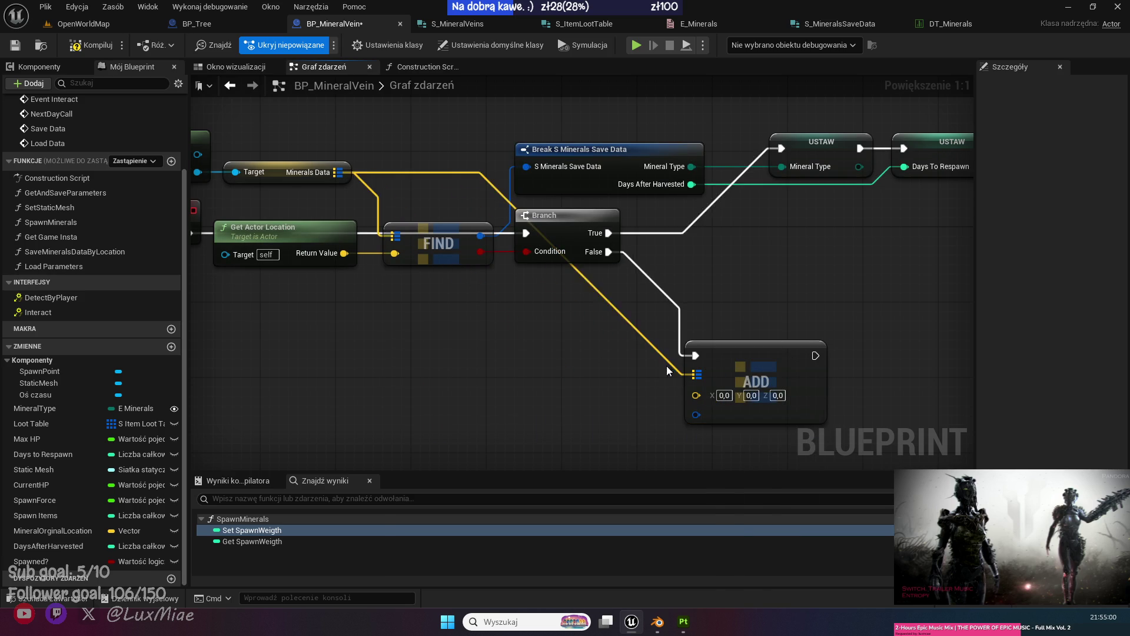
left_click_drag(536, 380, 439, 373)
Feed a copied Get Actor Location node into the ADD node's key.
left_click_drag(393, 342, 446, 287)
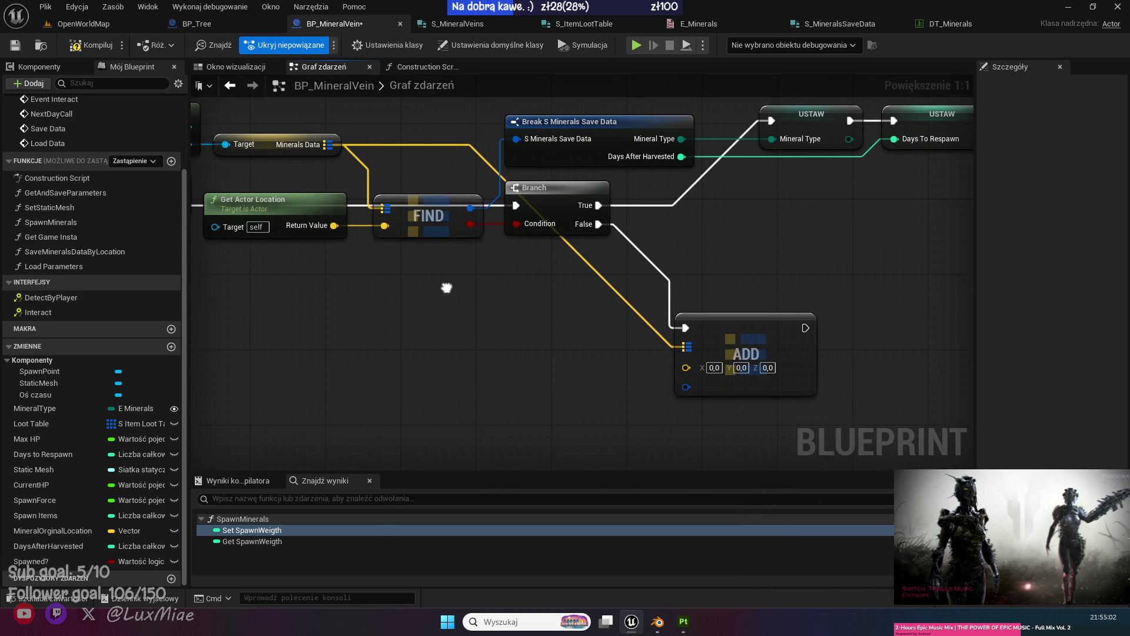
left_click(304, 205)
key("ctrl+c")
key("ctrl+v")
mouse_move(540, 393)
left_mouse_down()
mouse_move(698, 372)
mouse_move(685, 366)
left_mouse_up()
left_click_drag(484, 369, 569, 337)
left_click(663, 420)
left_click_drag(664, 420, 645, 322)
left_click_drag(668, 281, 647, 309)
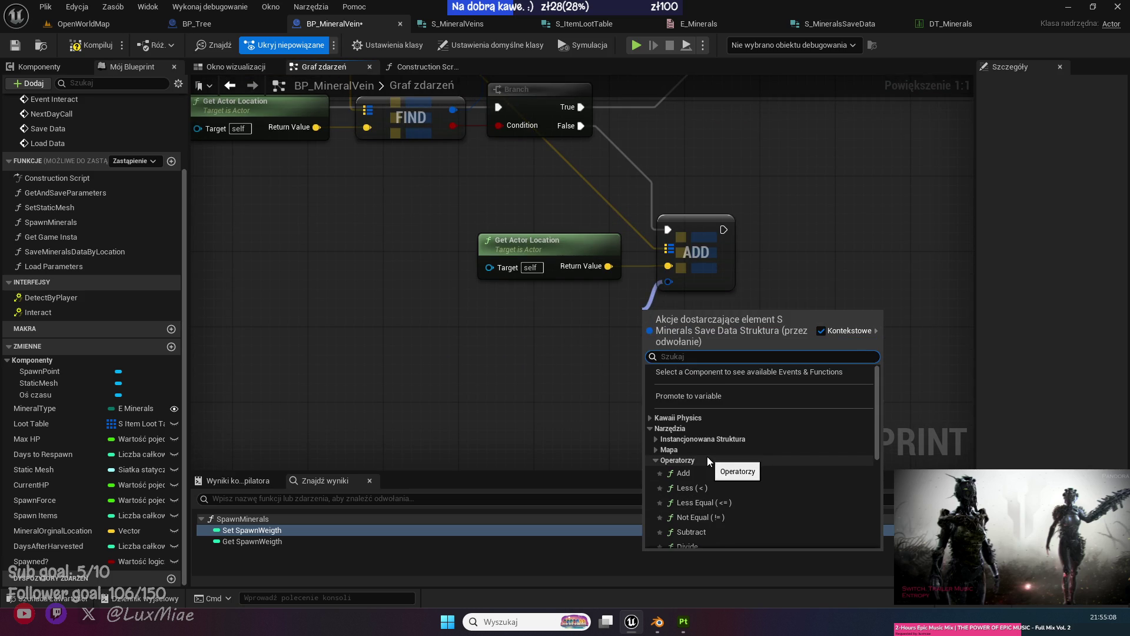
Build ADD's value with Make S Minerals Save Data from MineralType and DaysAfterHarvested, then save.
type("mak")
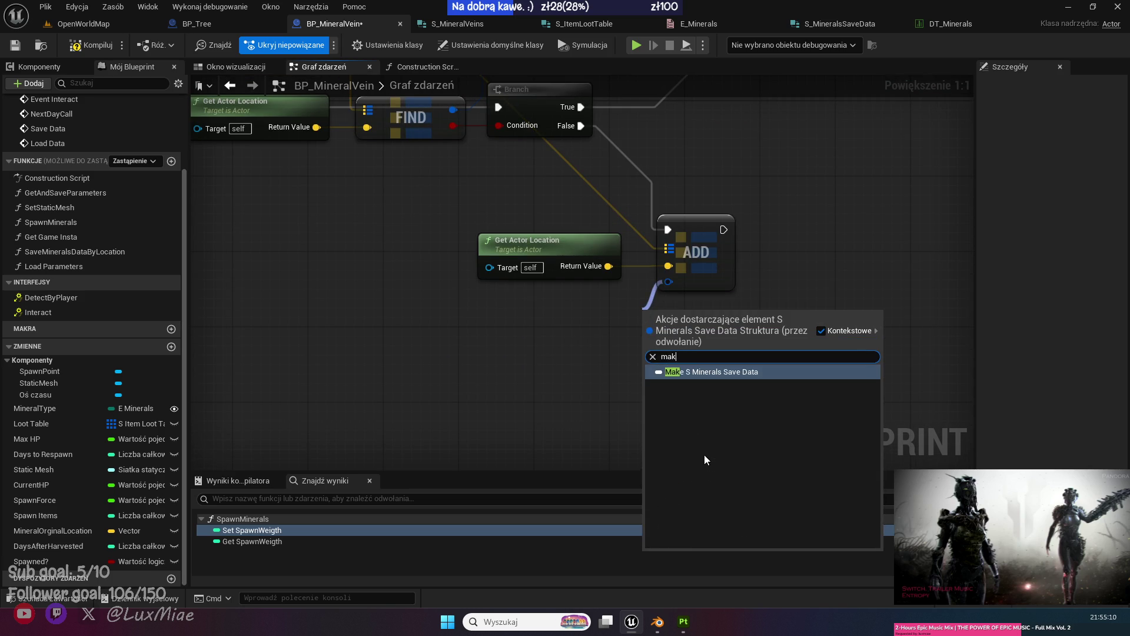
left_click(696, 372)
mouse_move(686, 315)
left_mouse_down()
mouse_move(733, 306)
mouse_move(719, 307)
left_mouse_up()
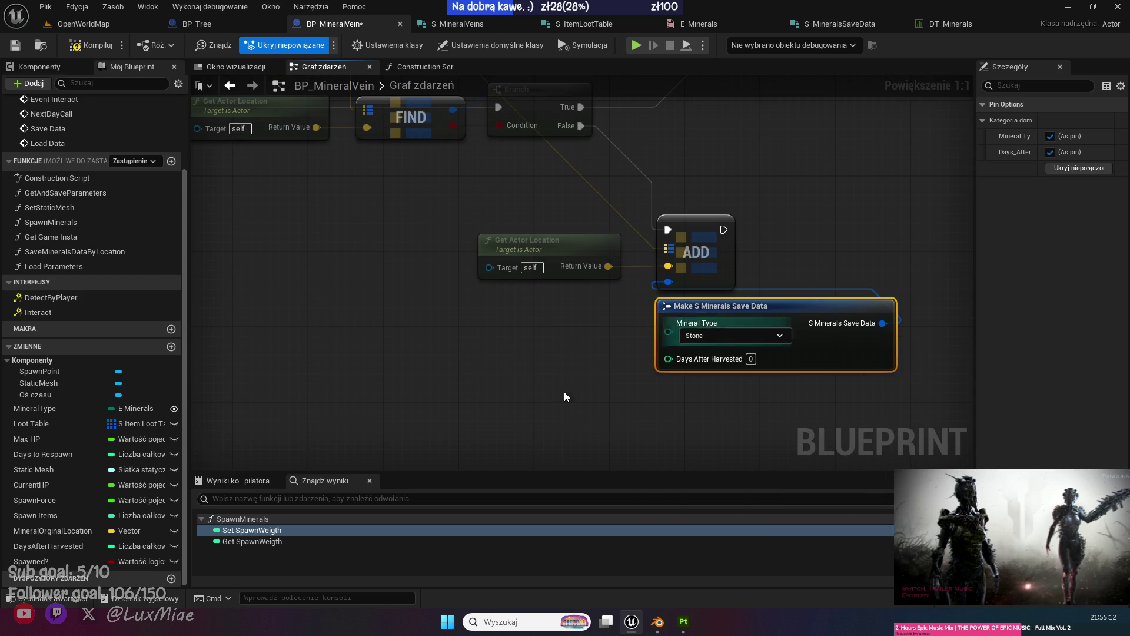
left_click(620, 370)
left_click_drag(38, 409, 669, 331)
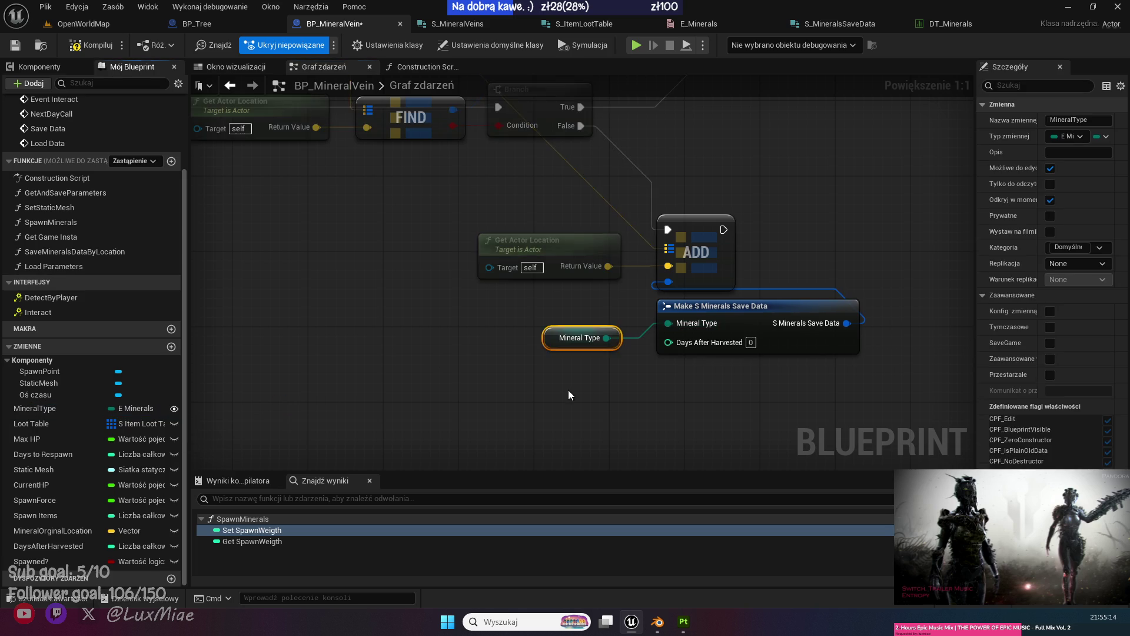
left_click(567, 389)
mouse_move(38, 545)
left_mouse_down()
mouse_move(691, 359)
mouse_move(680, 346)
left_mouse_up()
mouse_move(608, 427)
left_mouse_down()
mouse_move(589, 312)
mouse_move(573, 397)
mouse_move(577, 319)
left_mouse_up()
key("shift+d")
left_click(667, 417)
key("ctrl+s")
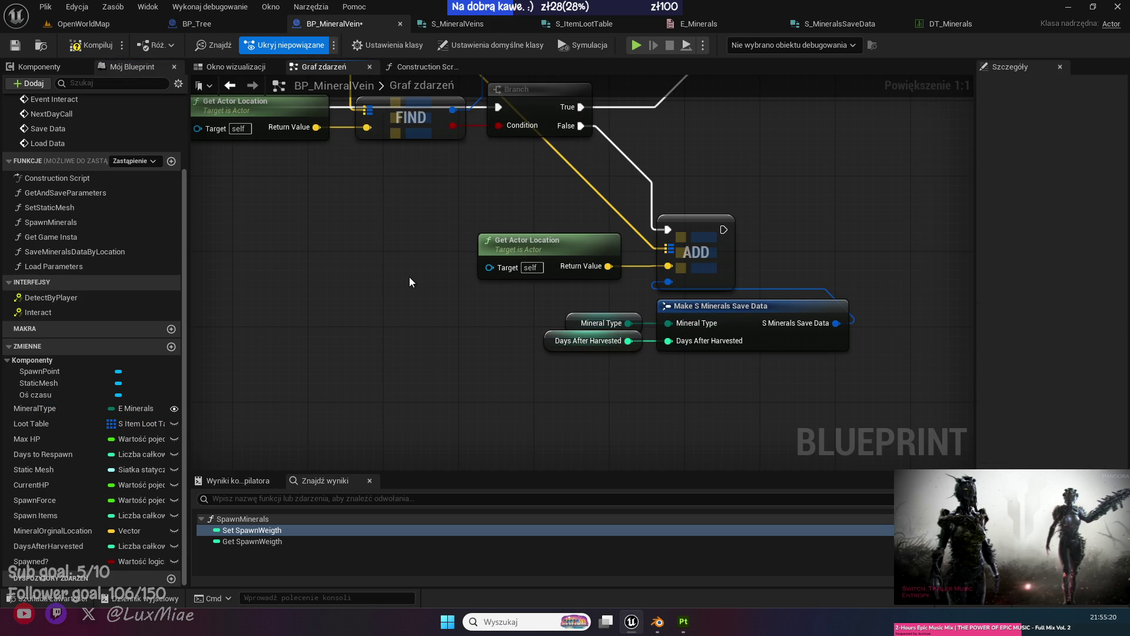
Wire the actor location into ADD's key and compile the blueprint.
scroll(347, 356, "down", 2)
scroll(623, 249, "up", 1)
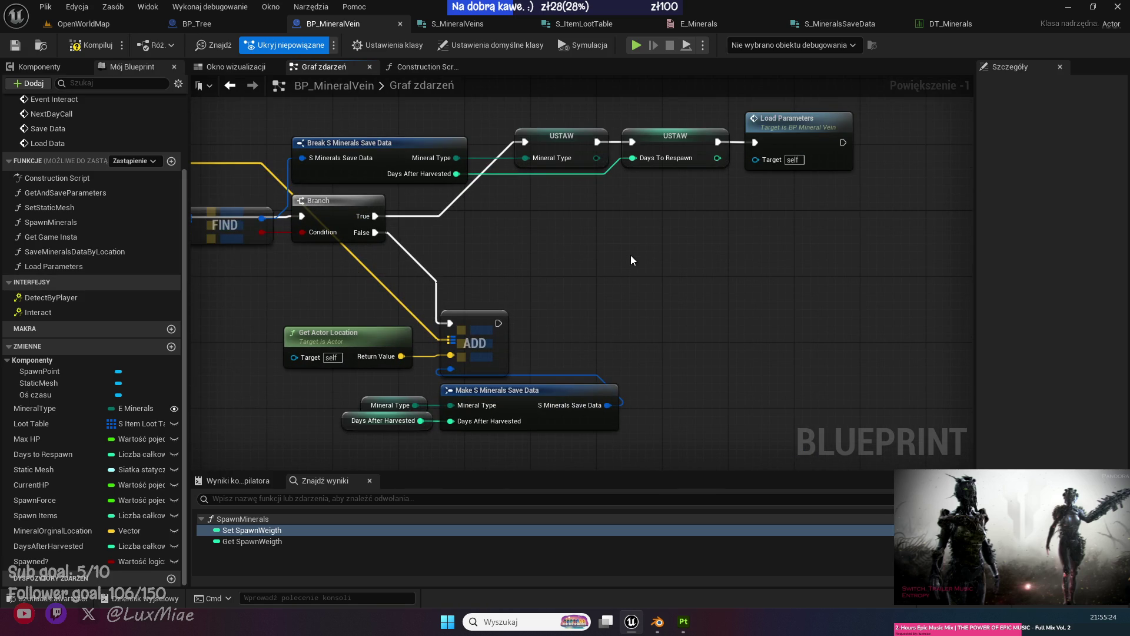
left_click_drag(557, 247, 708, 223)
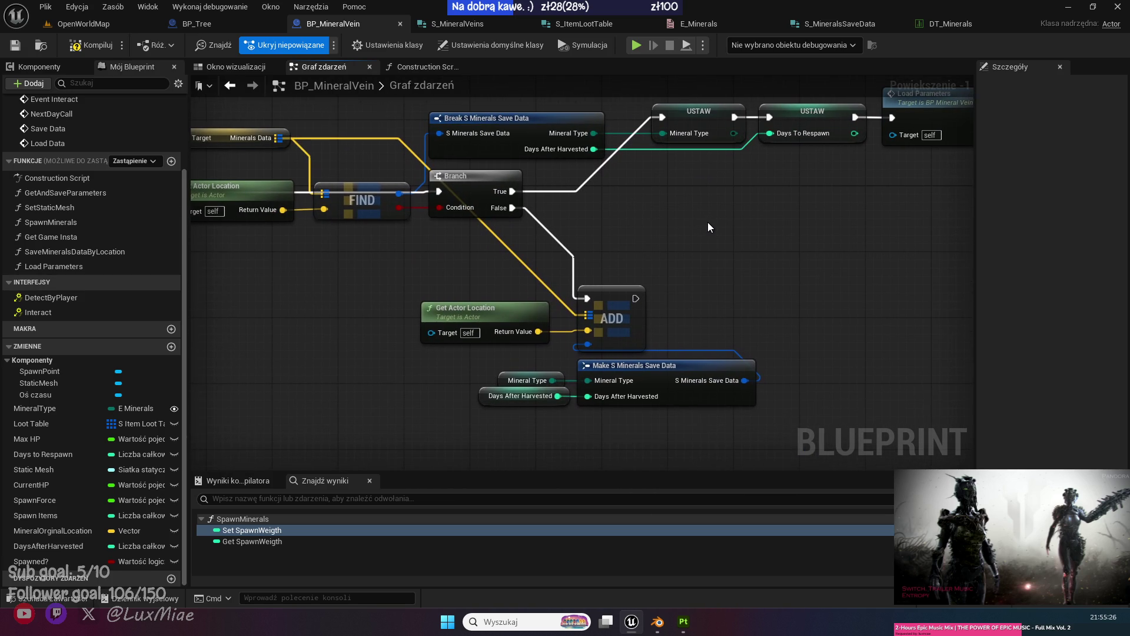
left_click(482, 309)
left_click_drag(626, 333, 627, 333)
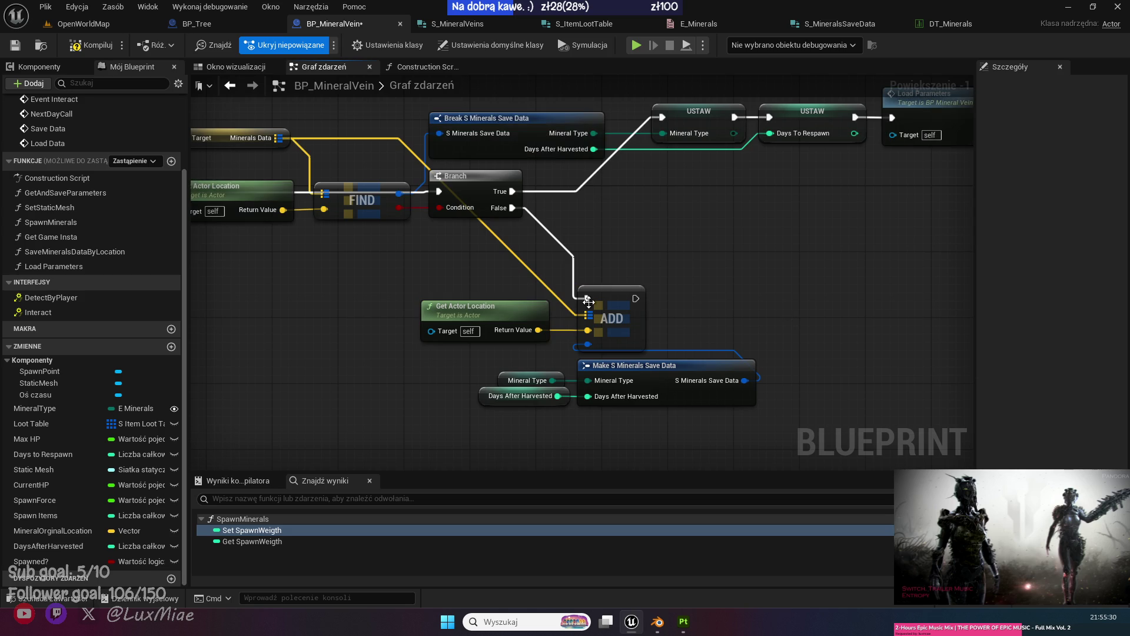
left_click(16, 46)
scroll(767, 277, "up", 1)
left_click_drag(766, 277, 599, 260)
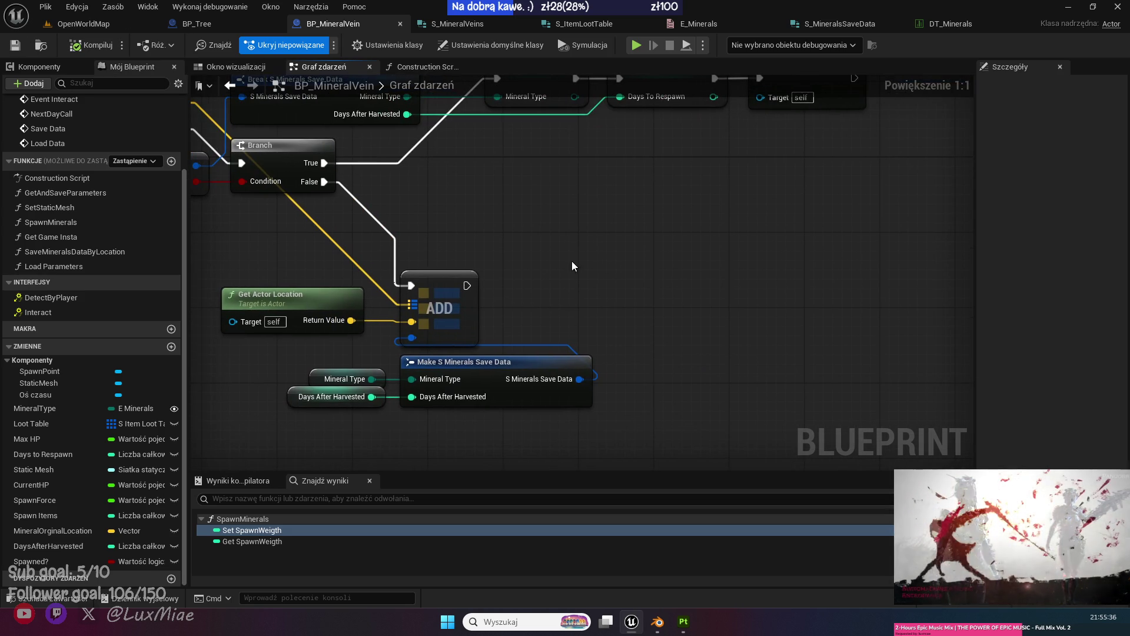
Place a Print Text node to the right of the ADD node.
right_click(601, 280)
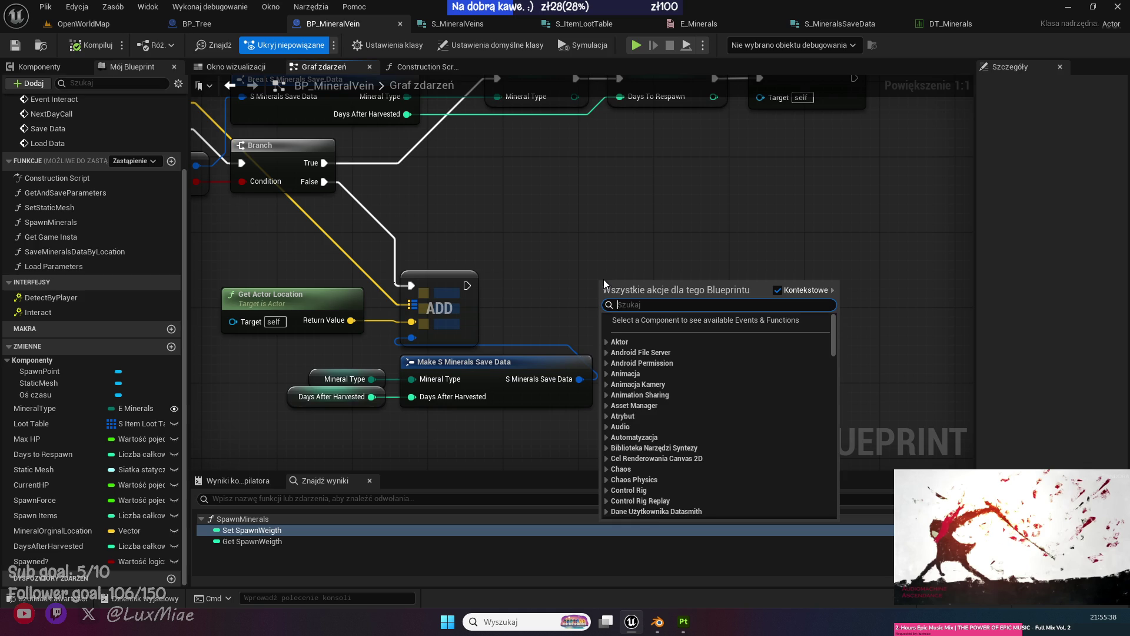
type("print text")
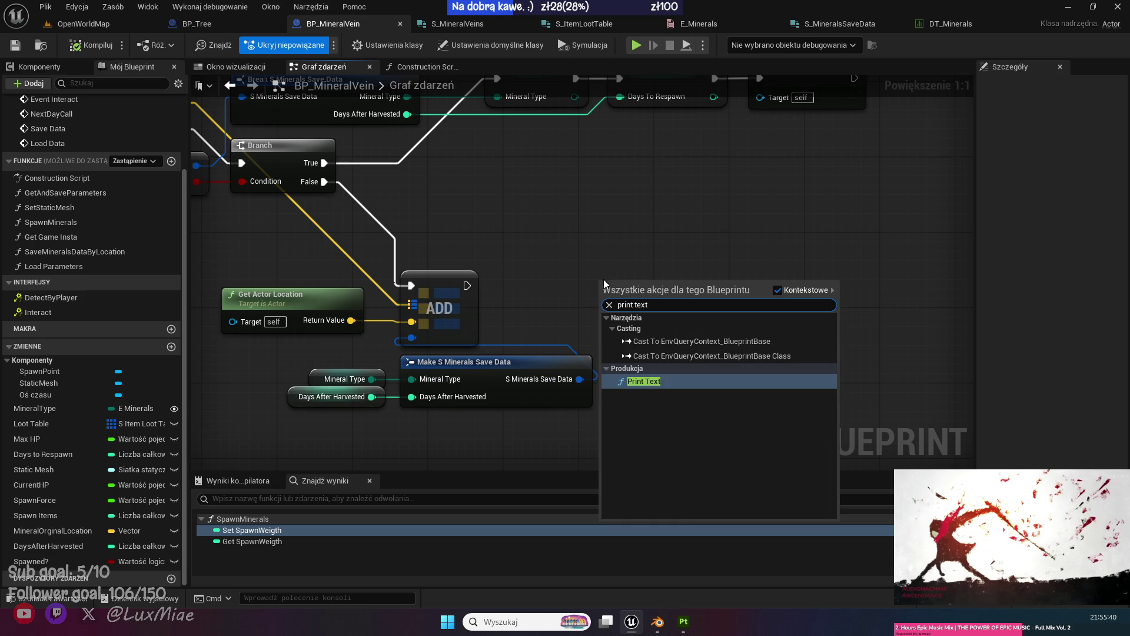
key("Return")
left_click_drag(642, 299, 806, 281)
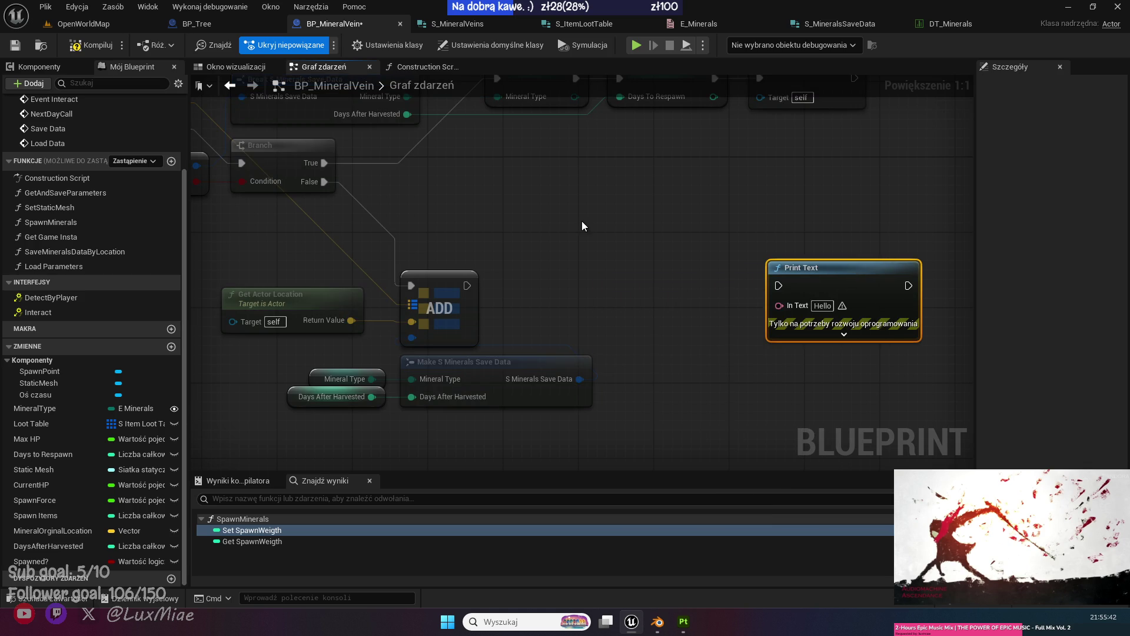
left_click(582, 221)
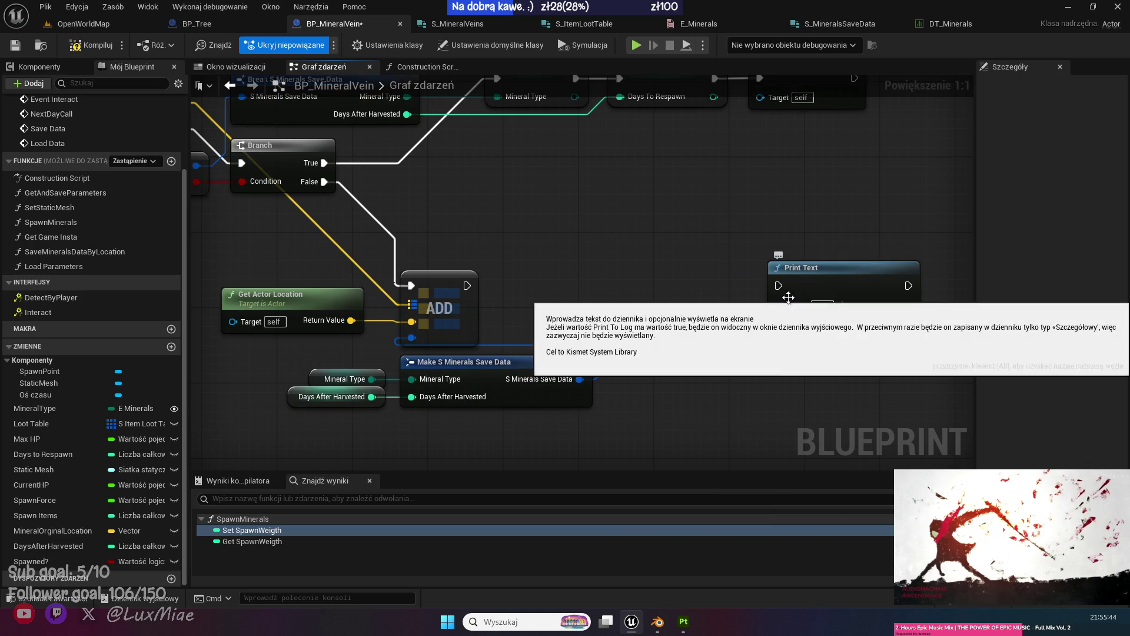
Feed Print Text a Format Text reading 'Mineral Added To save: {location}'.
left_click_drag(779, 306, 659, 305)
type("to text")
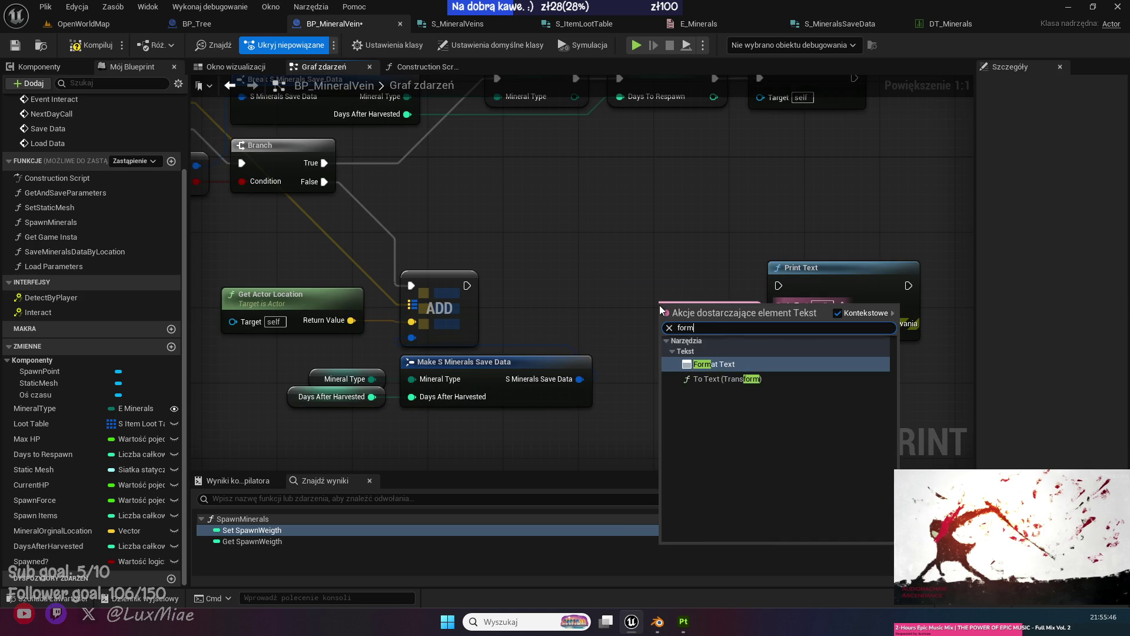
key("Return")
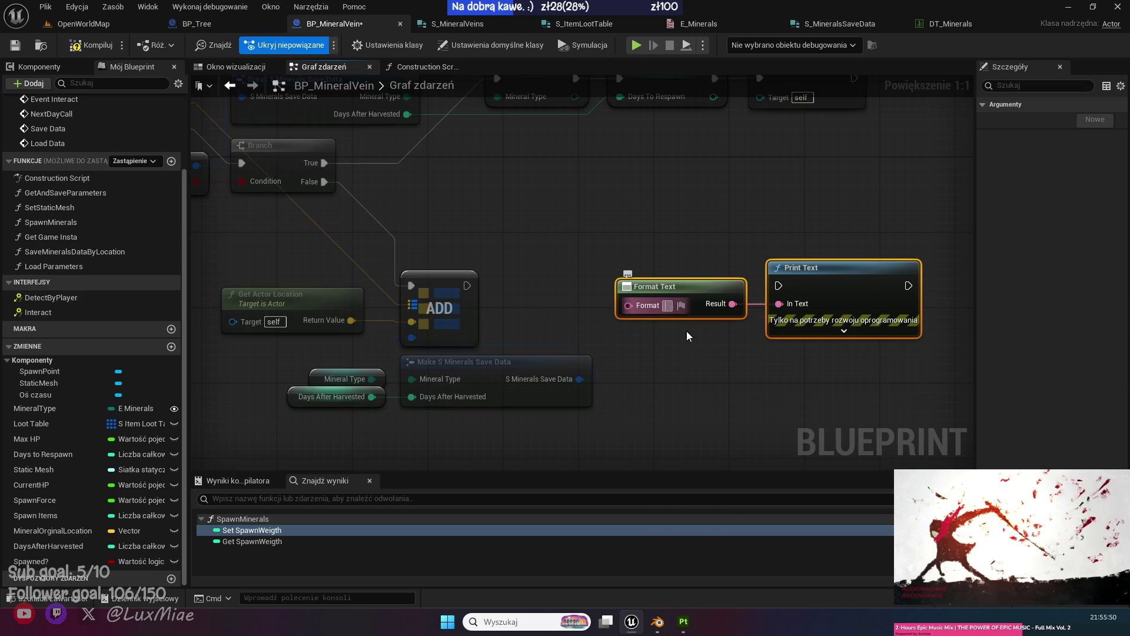
type("Mineral")
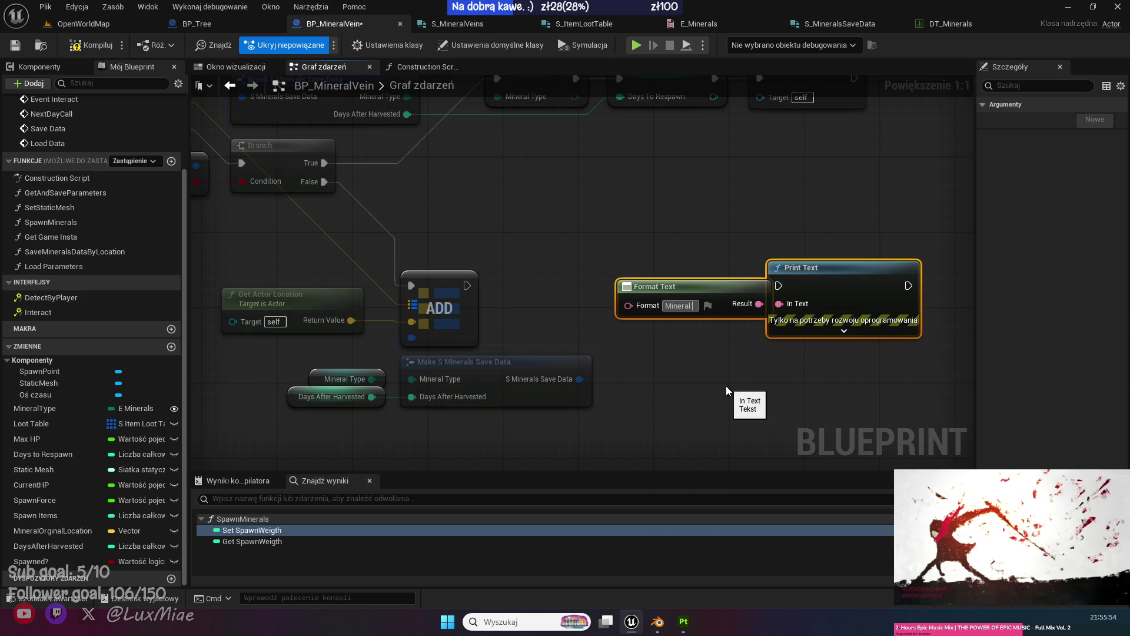
type(" Sa")
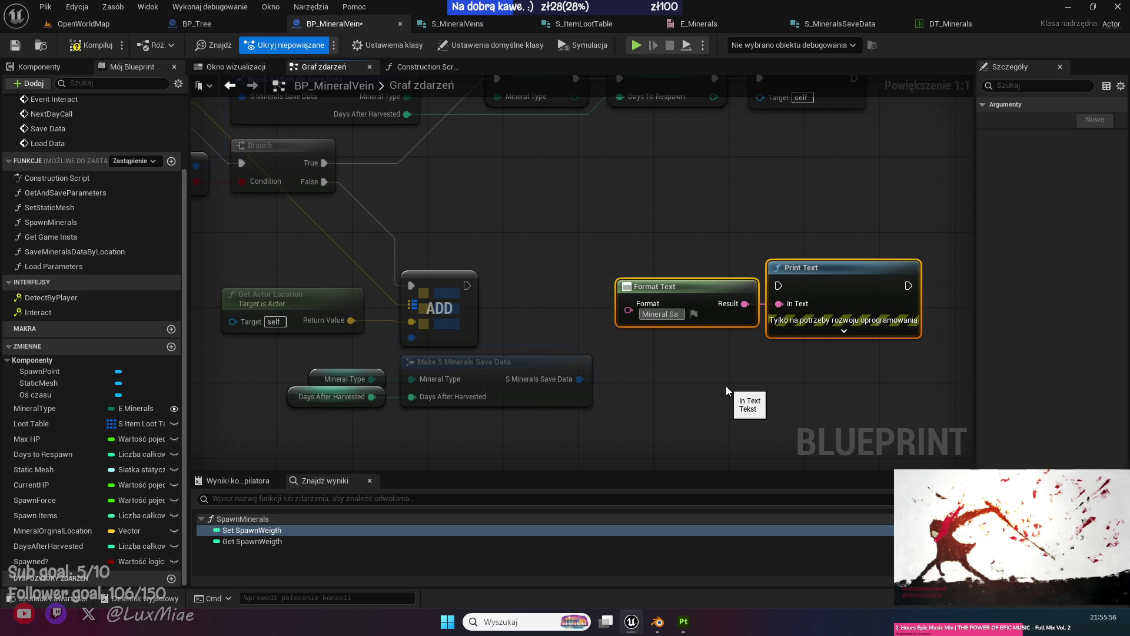
type("dded")
key("Return")
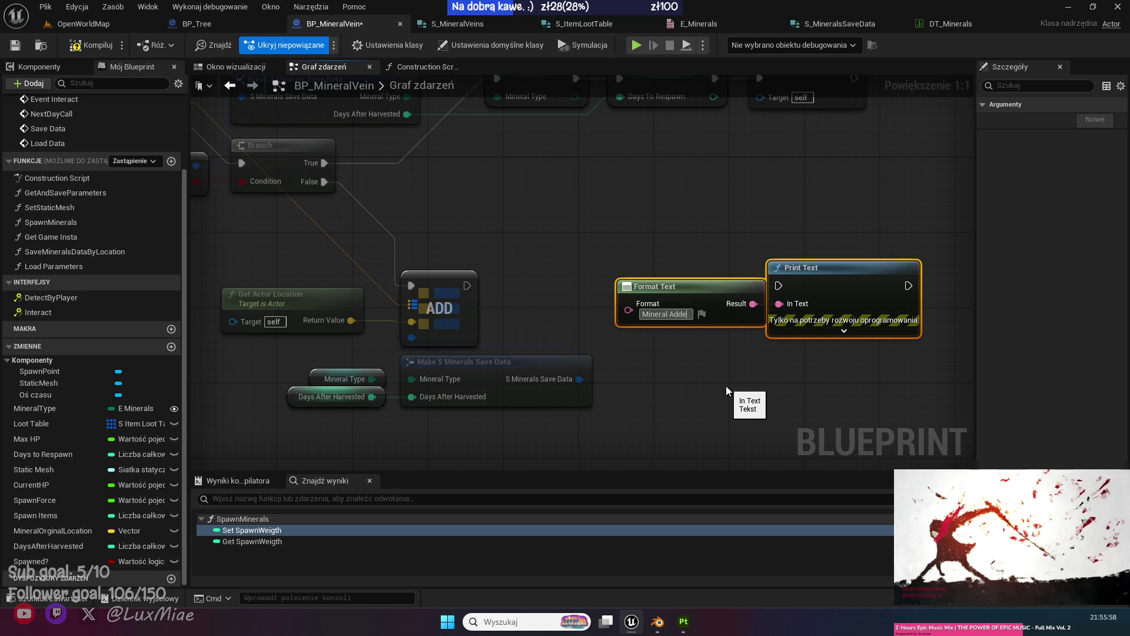
type("d To save")
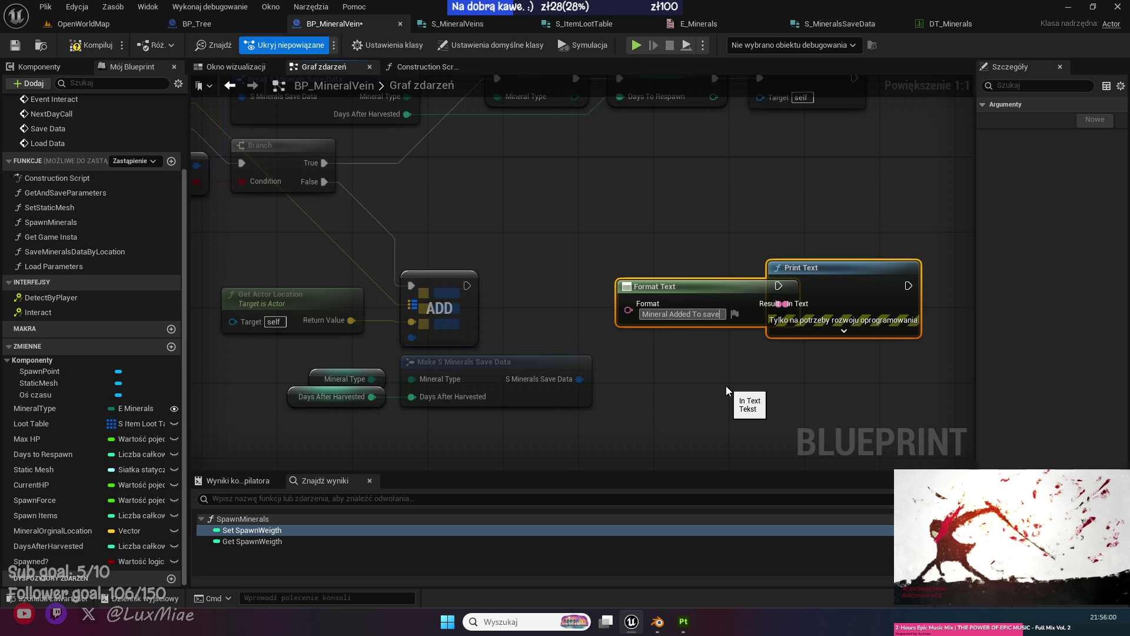
type(": {loca")
type("tion}")
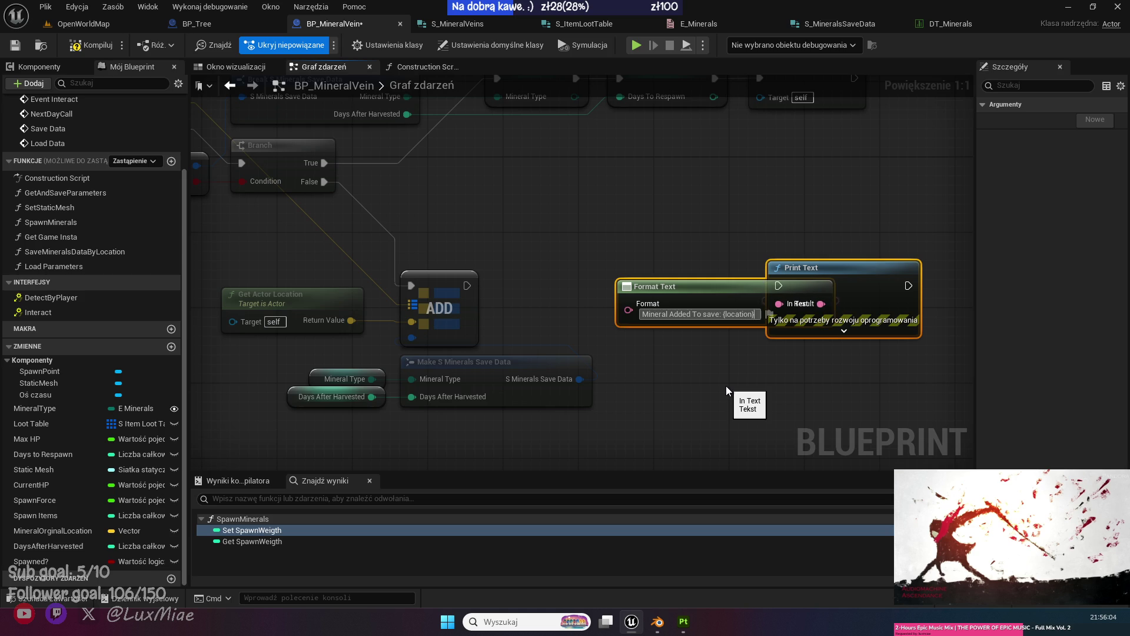
key("Return")
Arrange the text nodes and run Print Text after the ADD node completes.
mouse_move(653, 286)
left_mouse_down()
mouse_move(578, 269)
mouse_move(623, 276)
left_mouse_up()
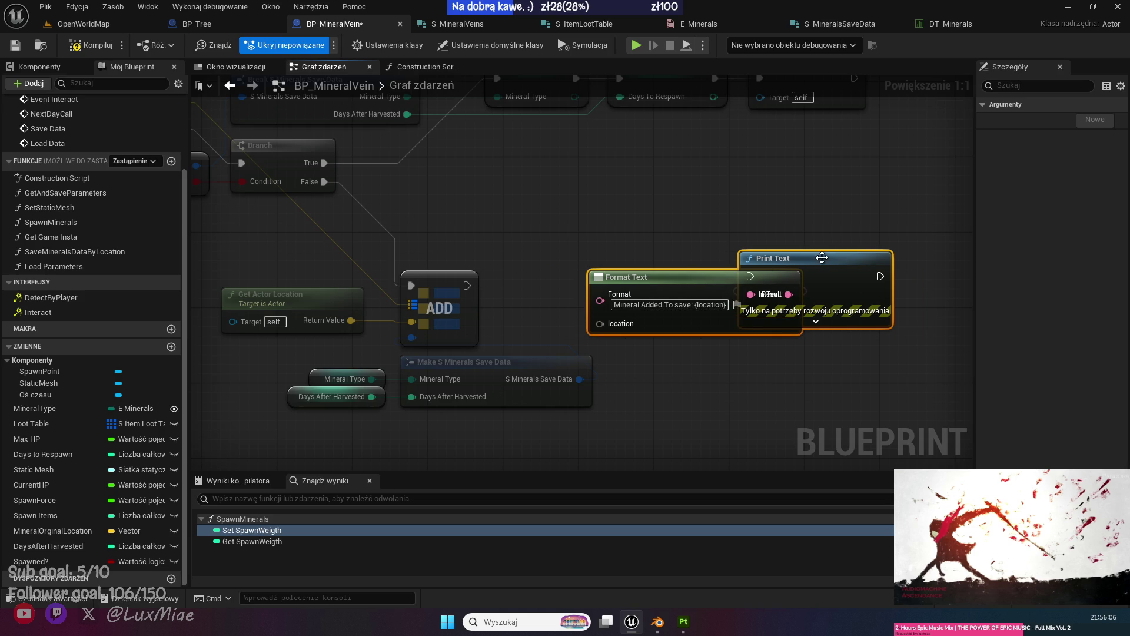
left_click(885, 273)
left_click_drag(887, 273, 962, 273)
left_click_drag(467, 285, 835, 276)
mouse_move(324, 181)
left_mouse_down()
mouse_move(507, 334)
mouse_move(410, 285)
left_mouse_up()
Convert Get Actor Location with To Text (Vector) into Format Text's location input.
left_click_drag(351, 321, 591, 327)
left_click(600, 307)
left_click_drag(347, 324, 599, 323)
left_click(559, 272)
mouse_move(352, 320)
left_mouse_down()
mouse_move(496, 231)
mouse_move(463, 227)
left_mouse_up()
type("to tex")
key("Return")
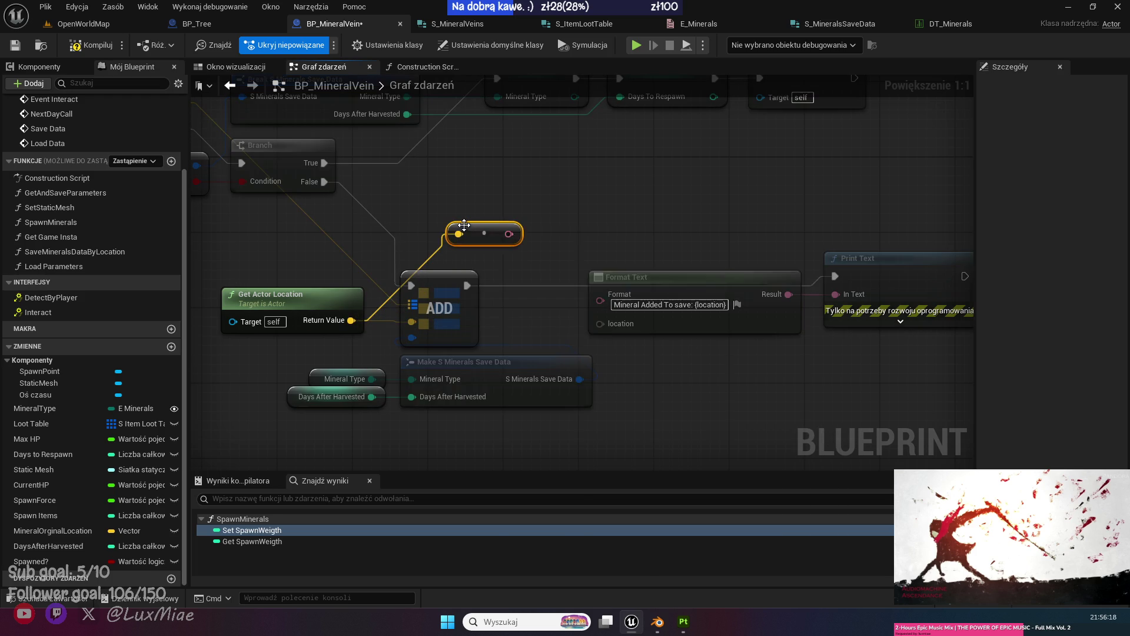
left_click_drag(508, 234, 606, 324)
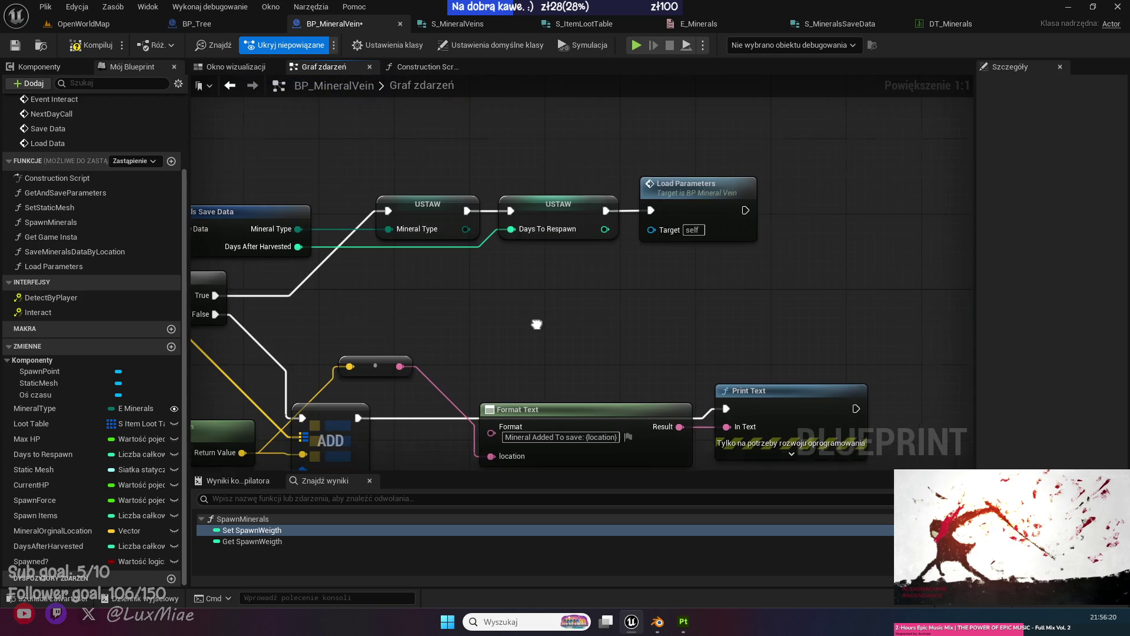
Duplicate the Format Text and Print Text nodes and place the copies near Load Parameters.
left_click_drag(760, 277, 556, 410)
key("ctrl+c")
key("ctrl+v")
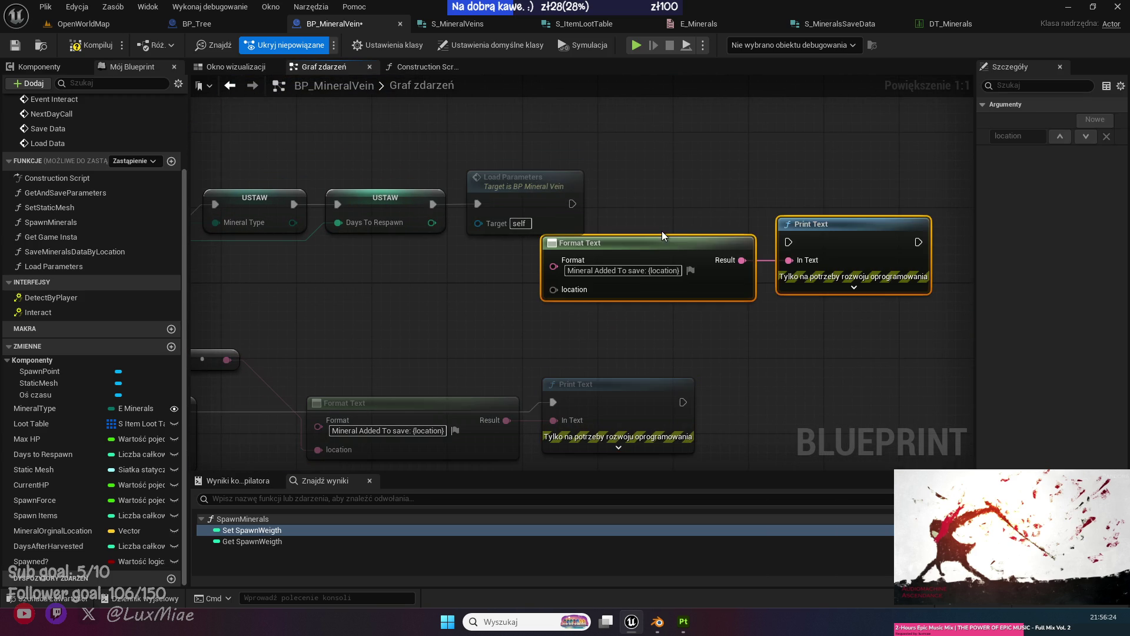
left_click_drag(852, 245, 763, 262)
left_click(487, 273)
mouse_move(487, 274)
left_mouse_down()
mouse_move(850, 304)
mouse_move(559, 296)
mouse_move(799, 228)
left_mouse_up()
left_click(585, 270)
Add another Get Actor Location and a vector-to-text conversion node wired to it.
left_click(321, 402)
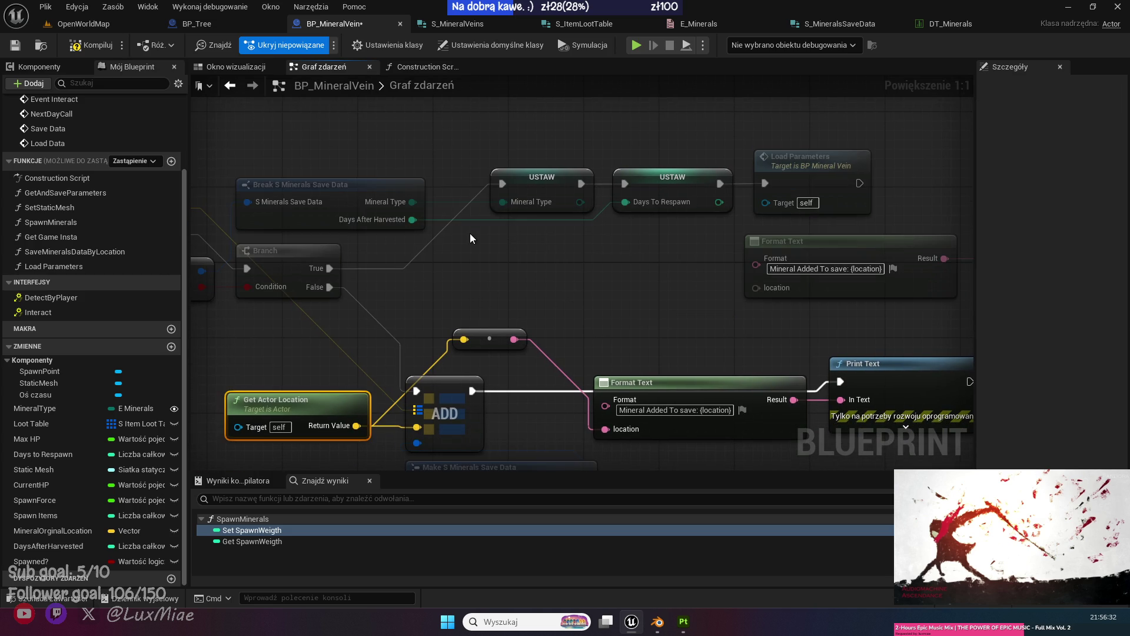
key("ctrl+c")
key("ctrl+v")
left_click_drag(489, 241, 539, 266)
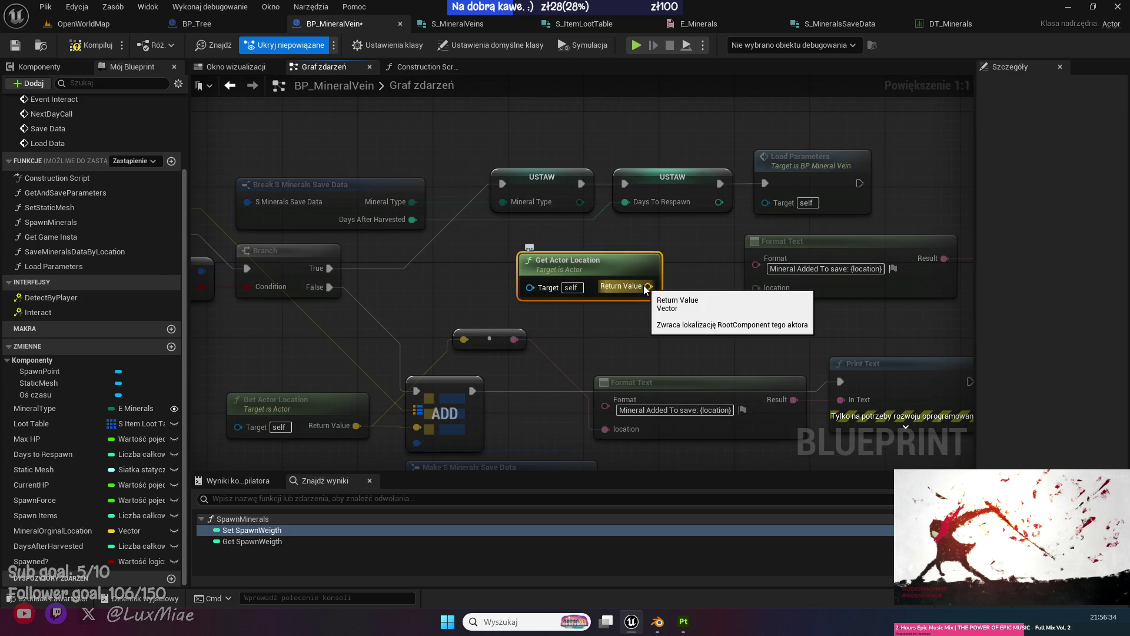
left_click(492, 345)
key("ctrl+c")
key("ctrl+v")
mouse_move(649, 287)
left_mouse_down()
mouse_move(671, 320)
mouse_move(759, 288)
left_mouse_up()
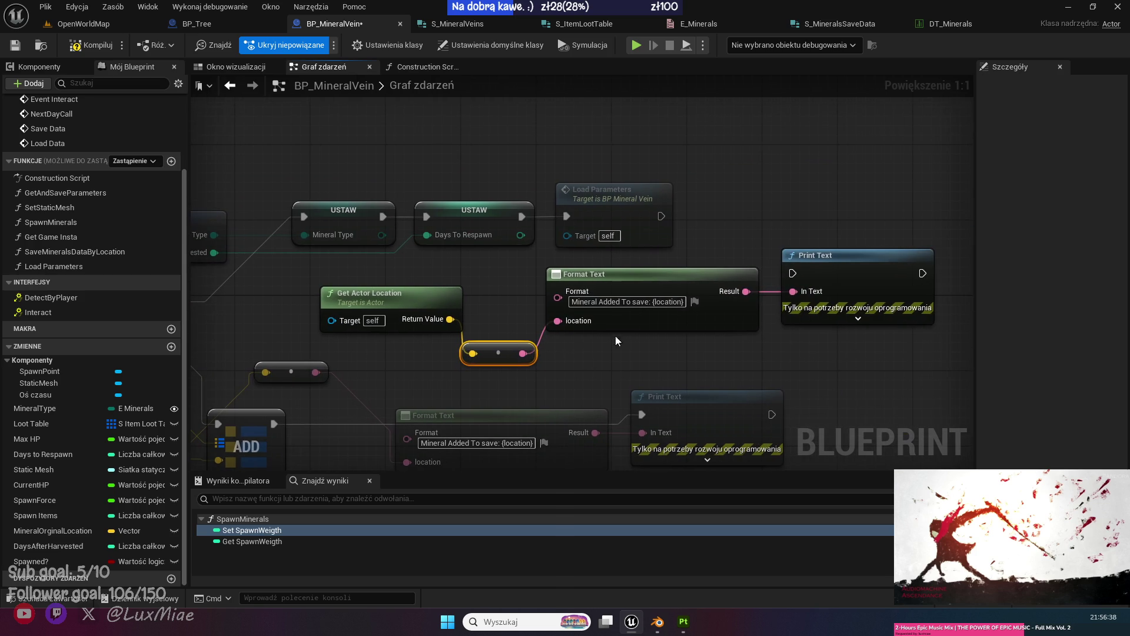
Edit the duplicated format text to read 'Mineral Loaded : {location}'.
left_click_drag(621, 302, 606, 302)
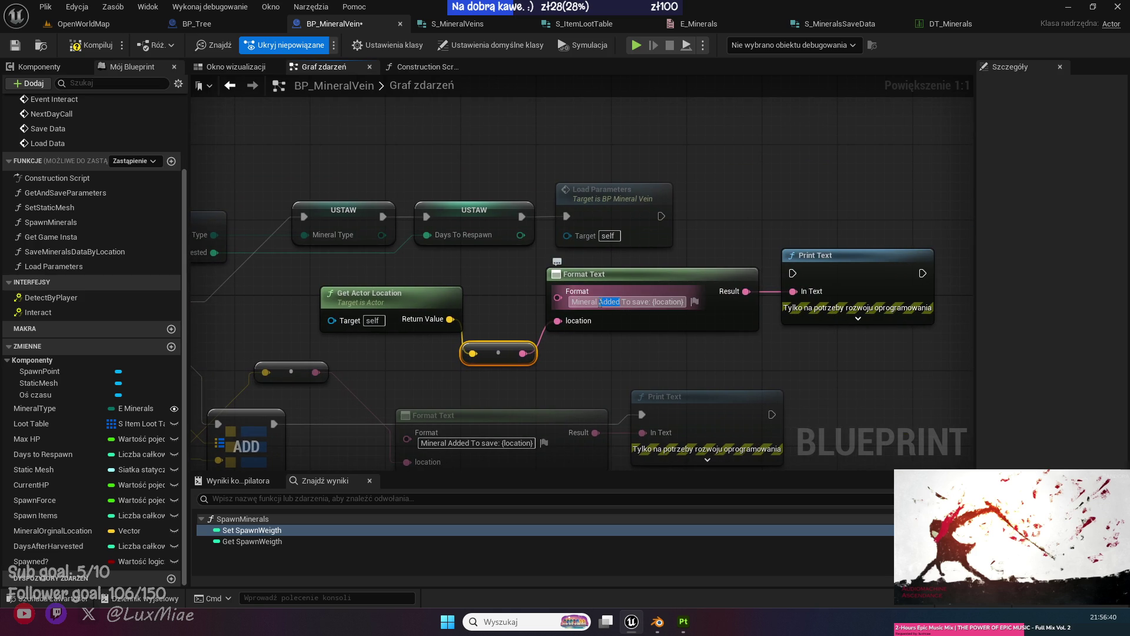
type("Loaded")
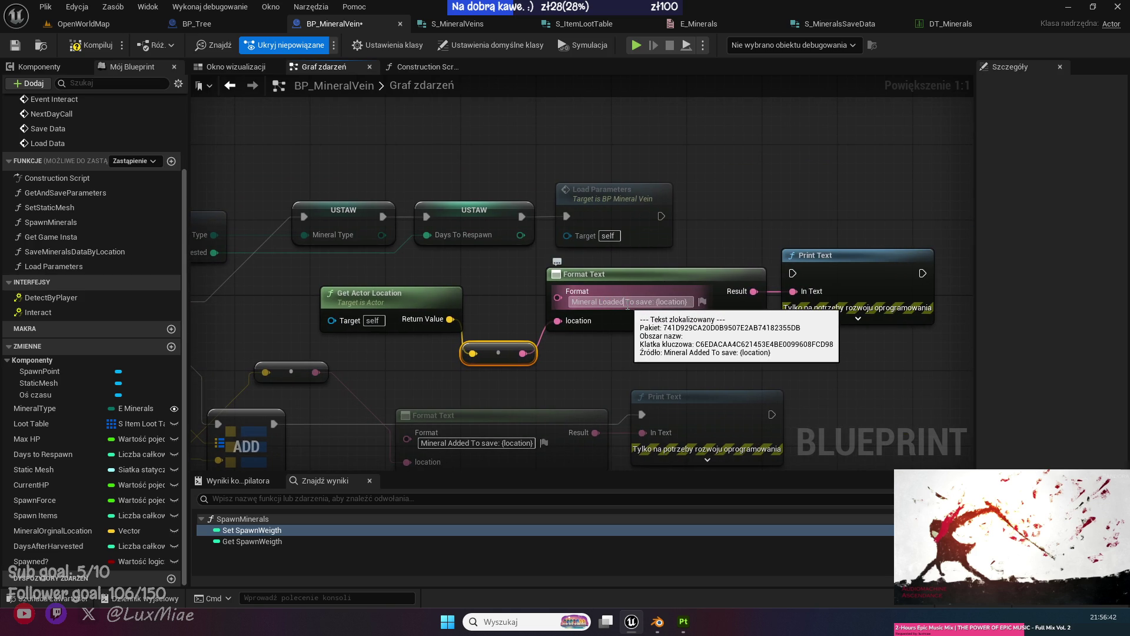
left_click(650, 301)
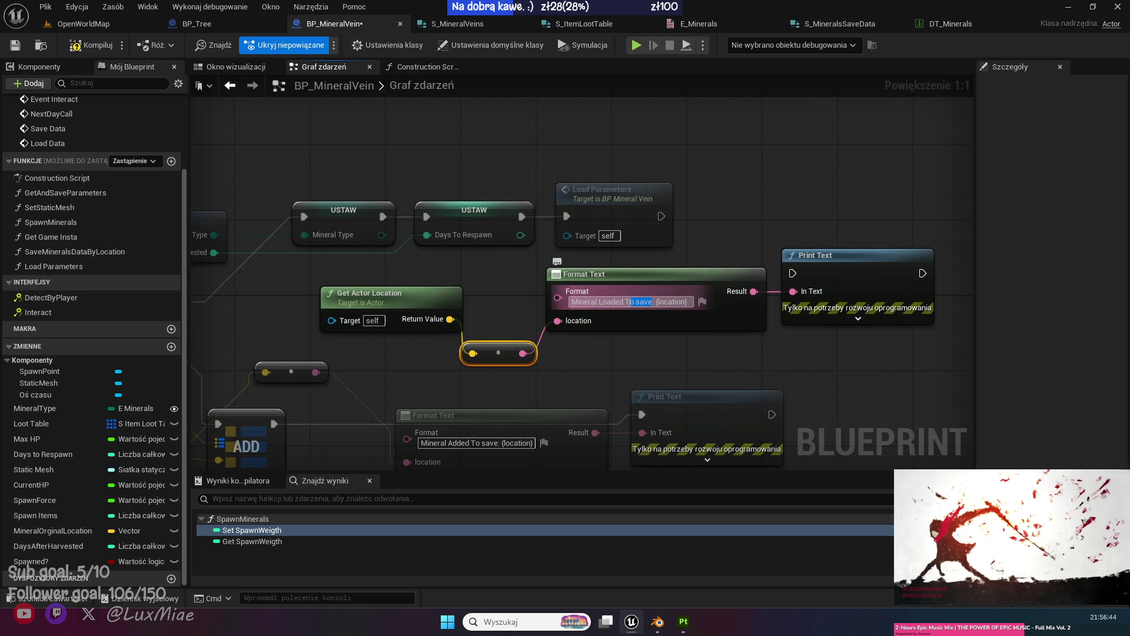
key("BackSpace")
left_click(729, 350)
Wire Load Parameters into the new Print Text, then compile and save BP_MineralVein.
mouse_move(661, 216)
left_mouse_down()
mouse_move(782, 252)
mouse_move(794, 278)
left_mouse_up()
left_click_drag(535, 392, 602, 268)
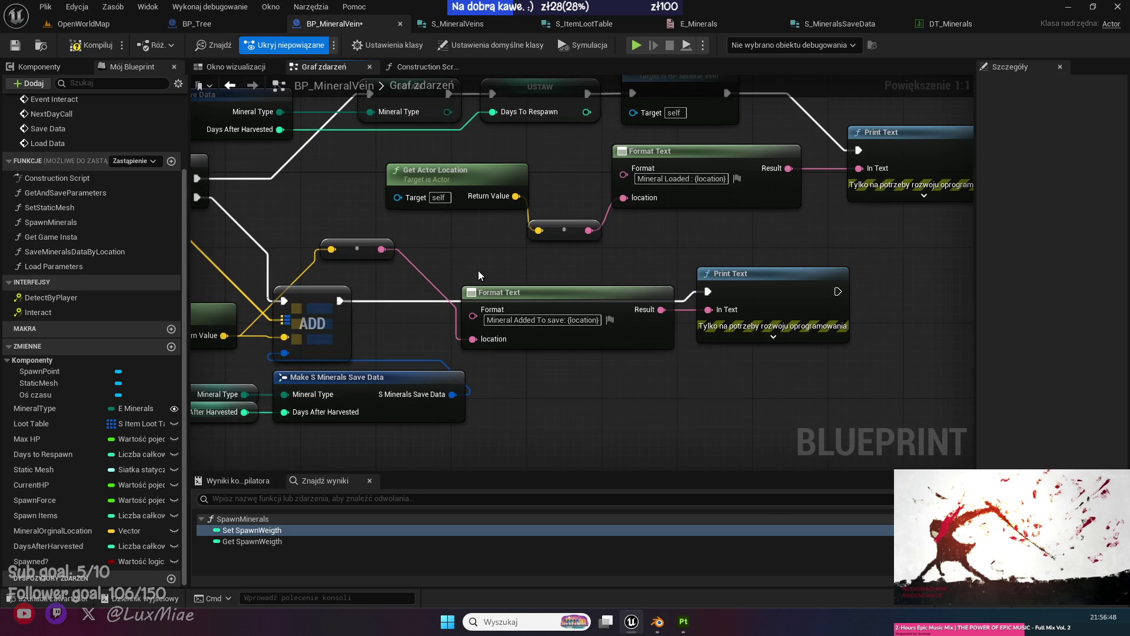
scroll(459, 247, "down", 2)
left_click_drag(291, 131, 437, 178)
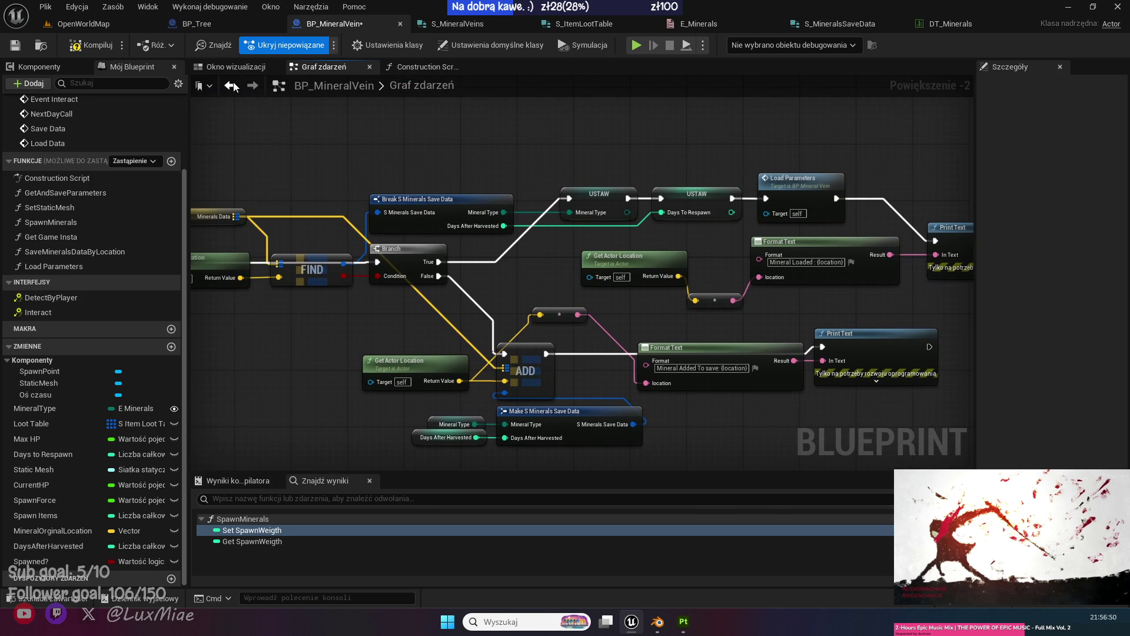
left_click(91, 45)
left_click(15, 44)
left_click_drag(337, 111, 591, 147)
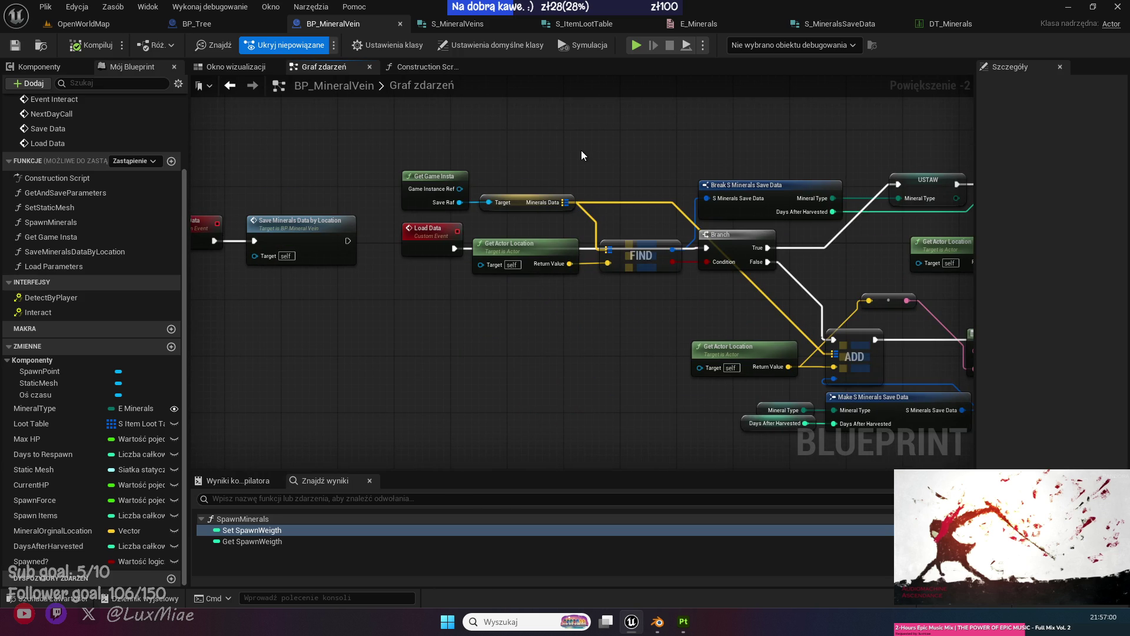
Inspect the Bind Event to Load Data, next-day and interact/spawn chains in the Event Graph.
scroll(579, 157, "down", 2)
scroll(466, 343, "up", 3)
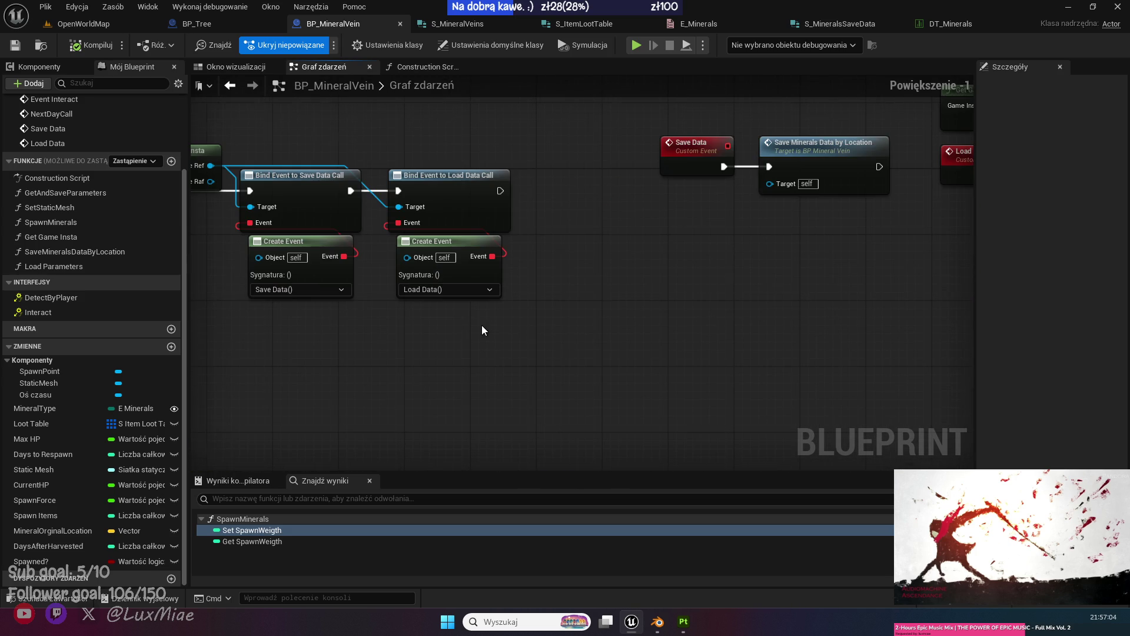
left_click(469, 209)
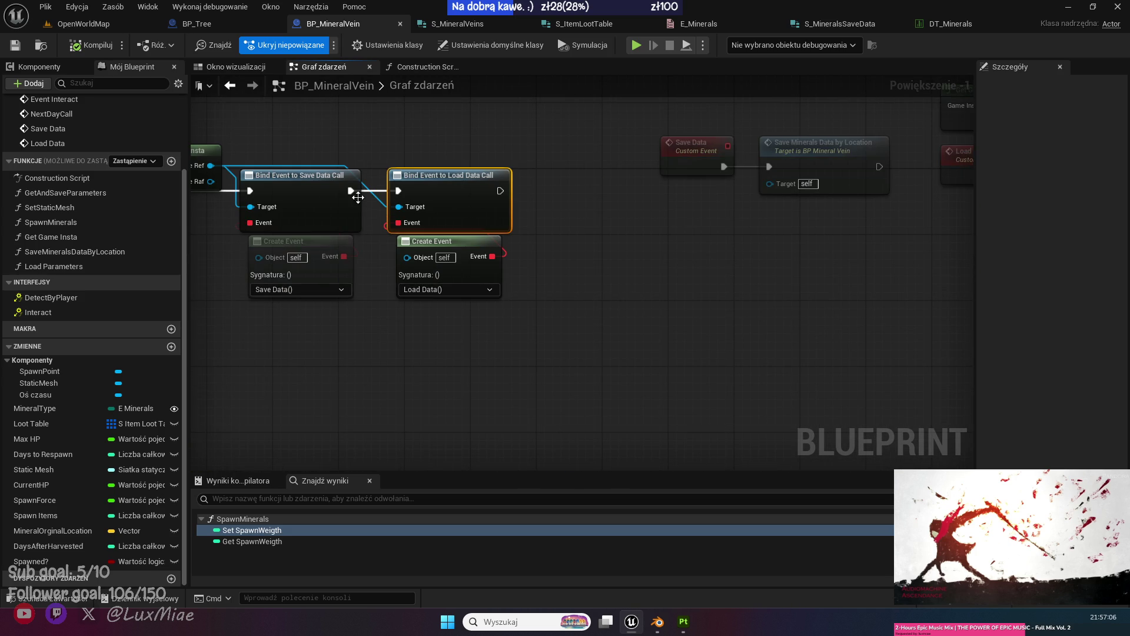
mouse_move(376, 365)
left_mouse_down()
mouse_move(778, 333)
mouse_move(815, 280)
left_mouse_up()
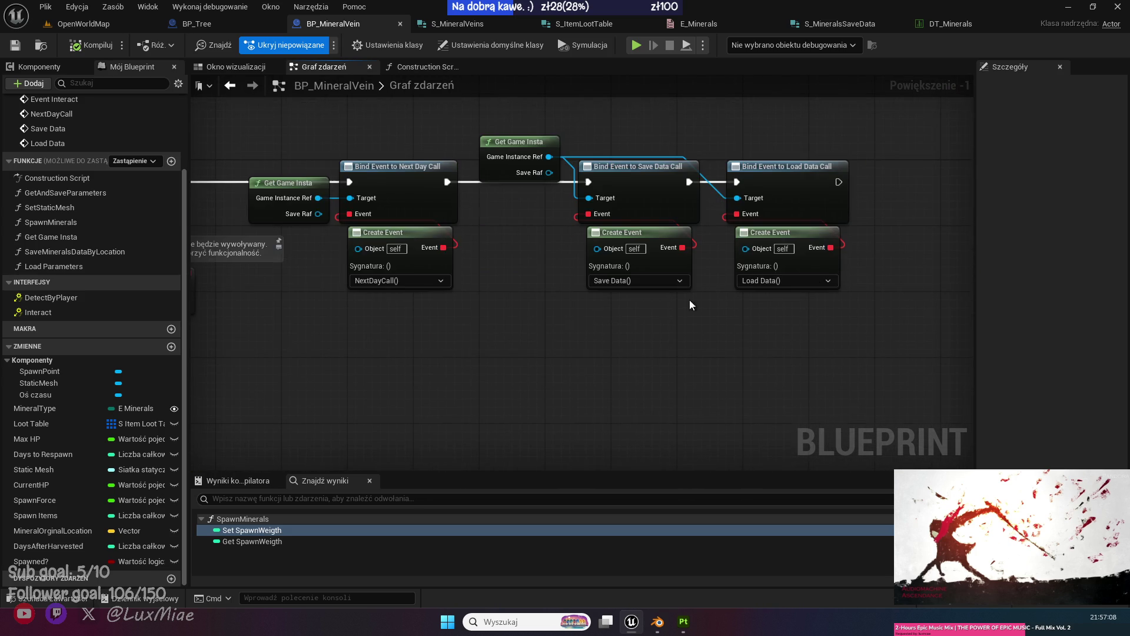
scroll(486, 337, "down", 2)
left_click_drag(486, 336, 524, 134)
scroll(524, 134, "down", 1)
scroll(575, 329, "up", 1)
mouse_move(574, 329)
left_mouse_down()
mouse_move(477, 330)
mouse_move(648, 192)
mouse_move(663, 286)
left_mouse_up()
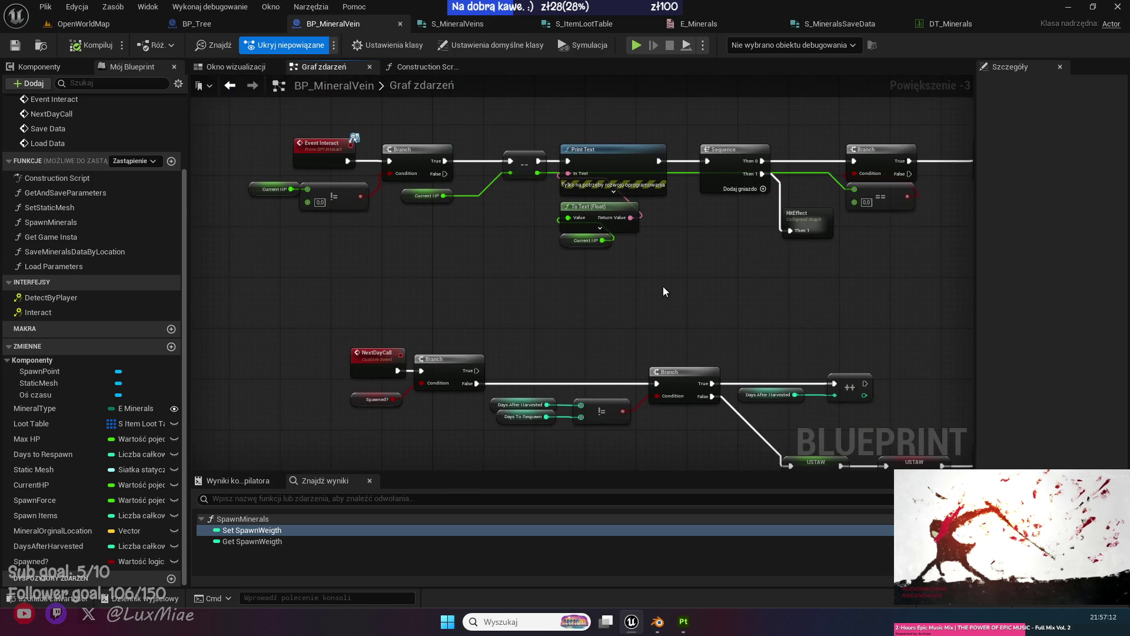
mouse_move(762, 320)
left_mouse_down()
mouse_move(501, 176)
mouse_move(419, 178)
left_mouse_up()
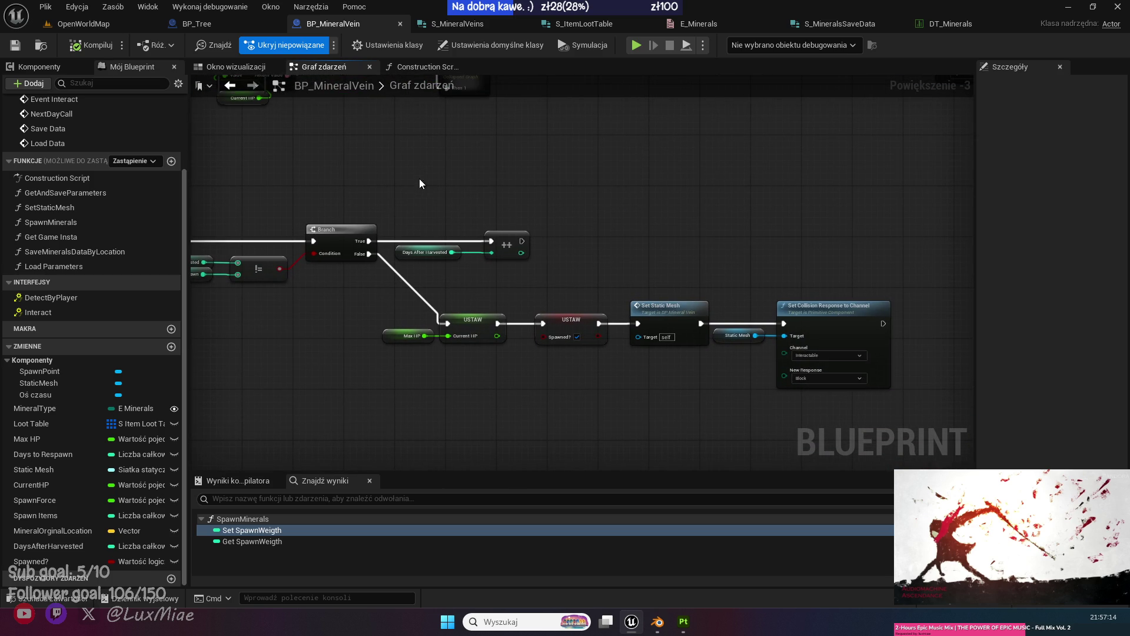
Nudge the respawn chain's setter, Set Static Mesh and Set Collision Response nodes up-left.
left_click_drag(773, 411, 402, 309)
left_click_drag(474, 326, 461, 316)
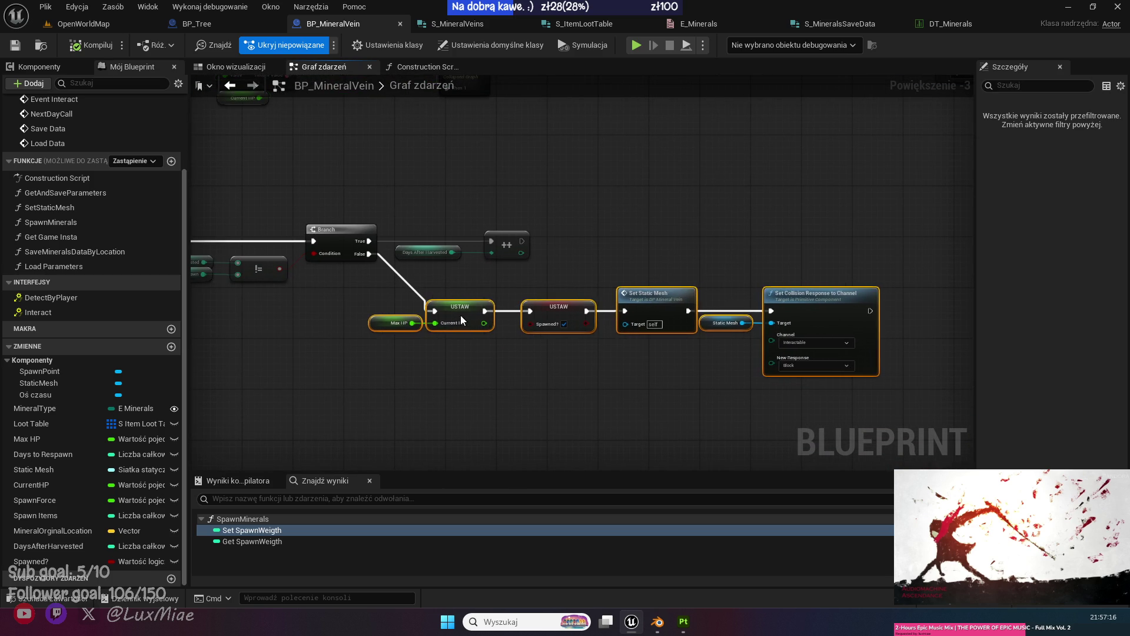
left_click(328, 281)
left_click_drag(328, 280, 568, 331)
mouse_move(520, 362)
left_mouse_down()
mouse_move(534, 386)
mouse_move(478, 406)
mouse_move(619, 235)
left_mouse_up()
mouse_move(451, 214)
left_mouse_down()
mouse_move(662, 202)
mouse_move(192, 187)
left_mouse_up()
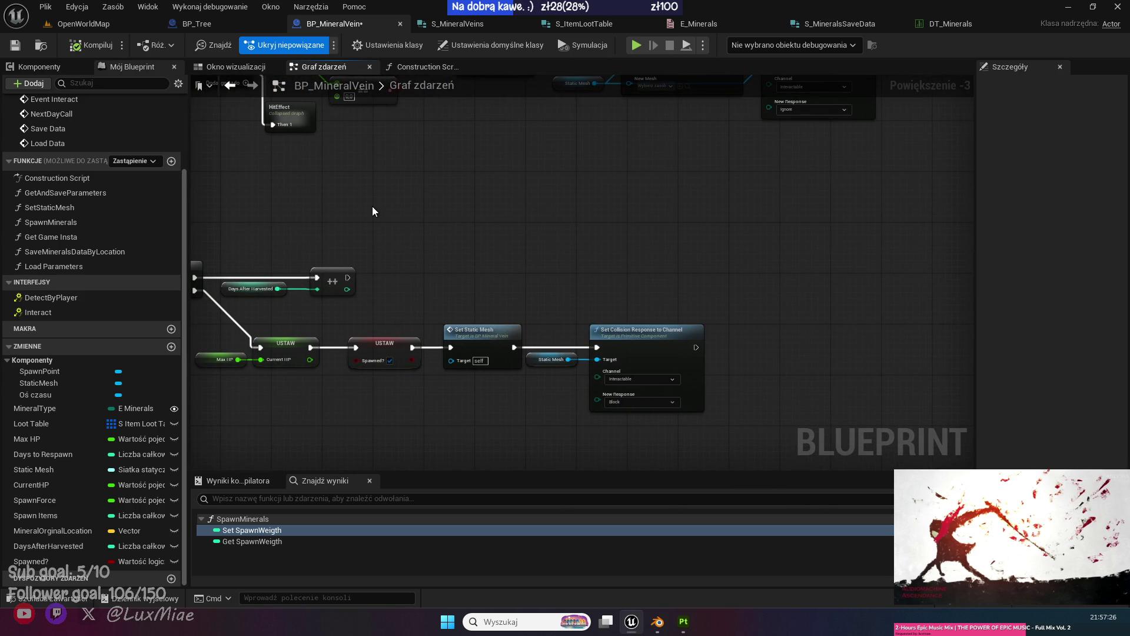
scroll(647, 272, "down", 3)
left_click(84, 25)
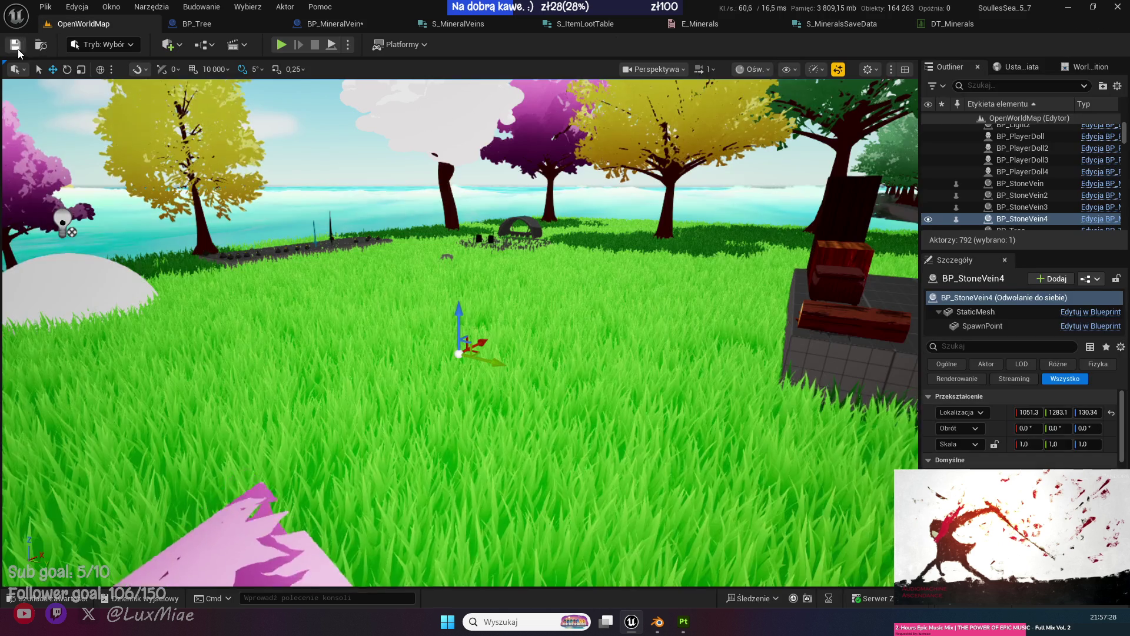
mouse_move(471, 353)
left_mouse_down()
mouse_move(412, 294)
mouse_move(412, 353)
mouse_move(589, 347)
mouse_move(547, 348)
left_mouse_up()
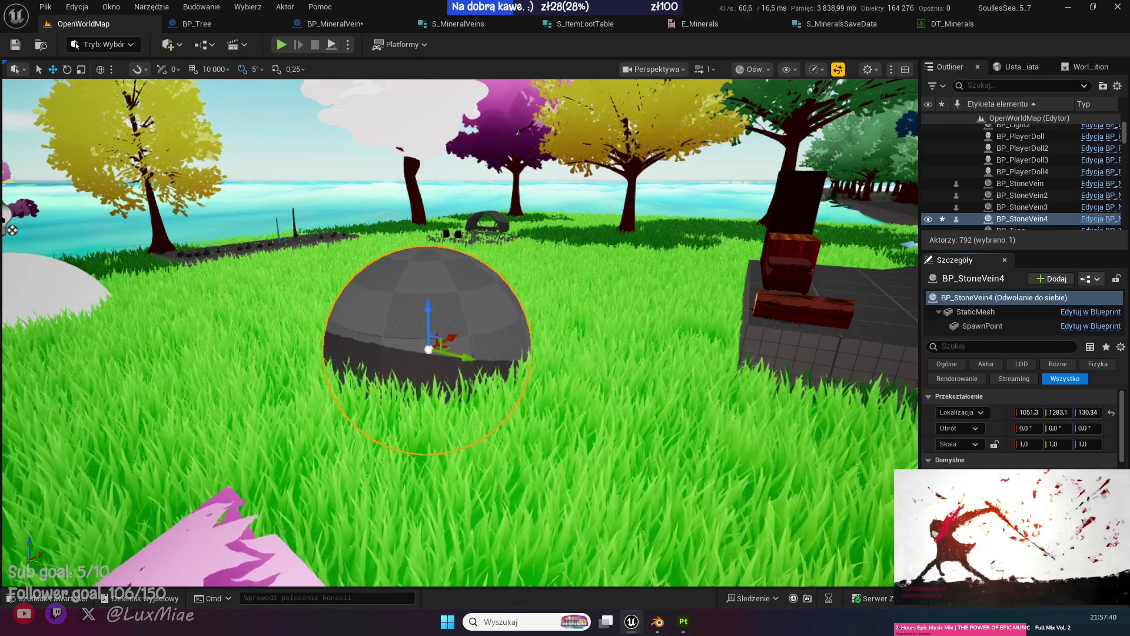
scroll(459, 330, "down", 5)
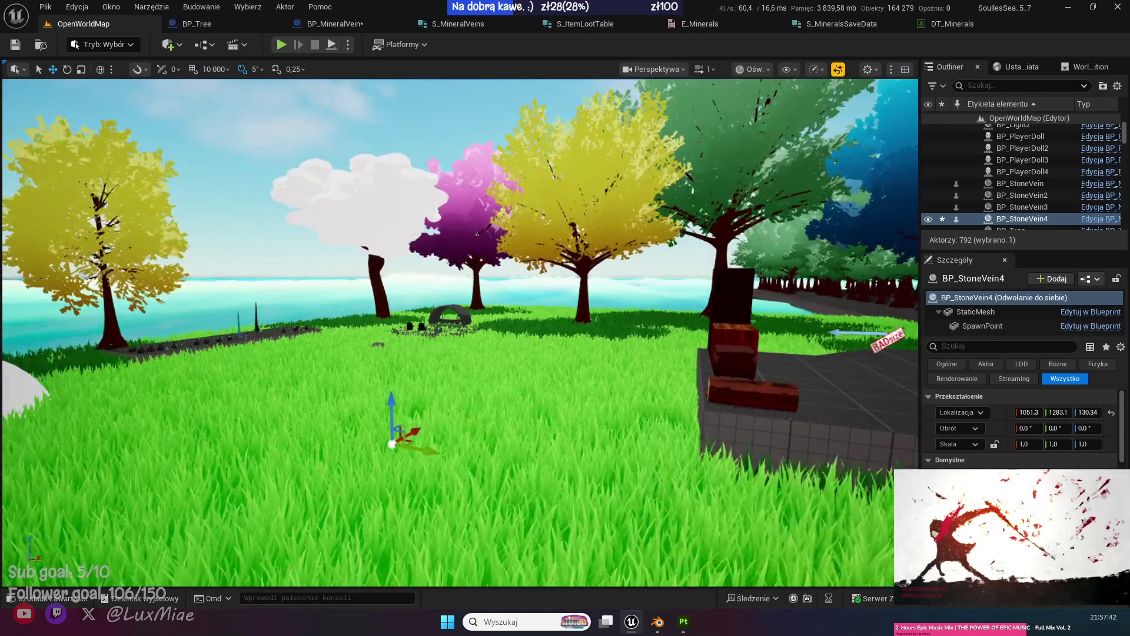
key("f")
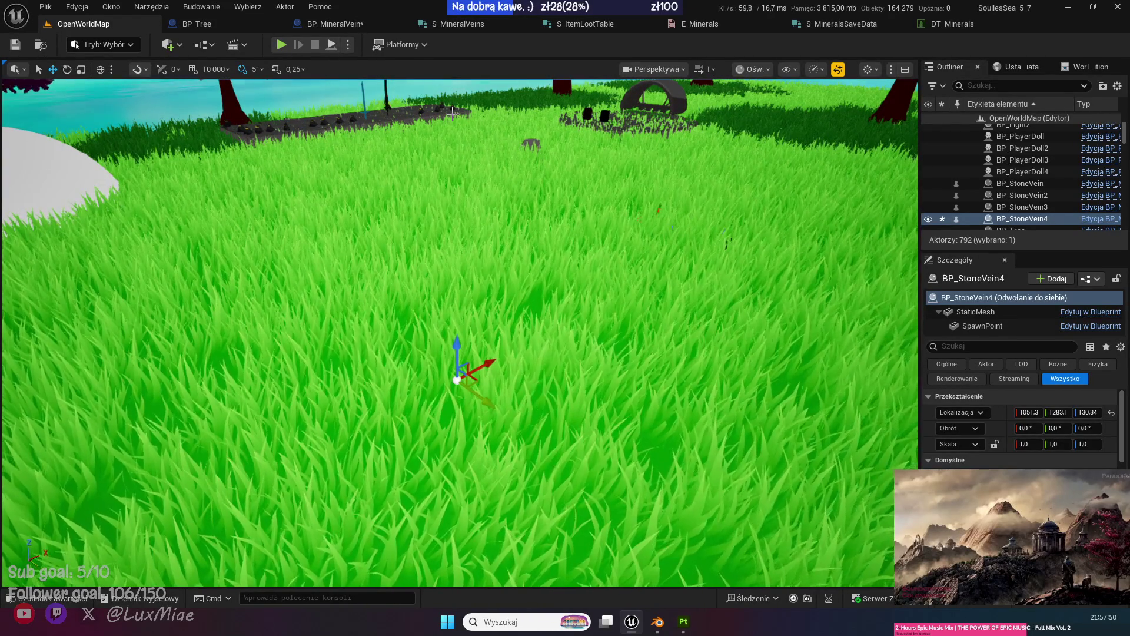
left_click(334, 24)
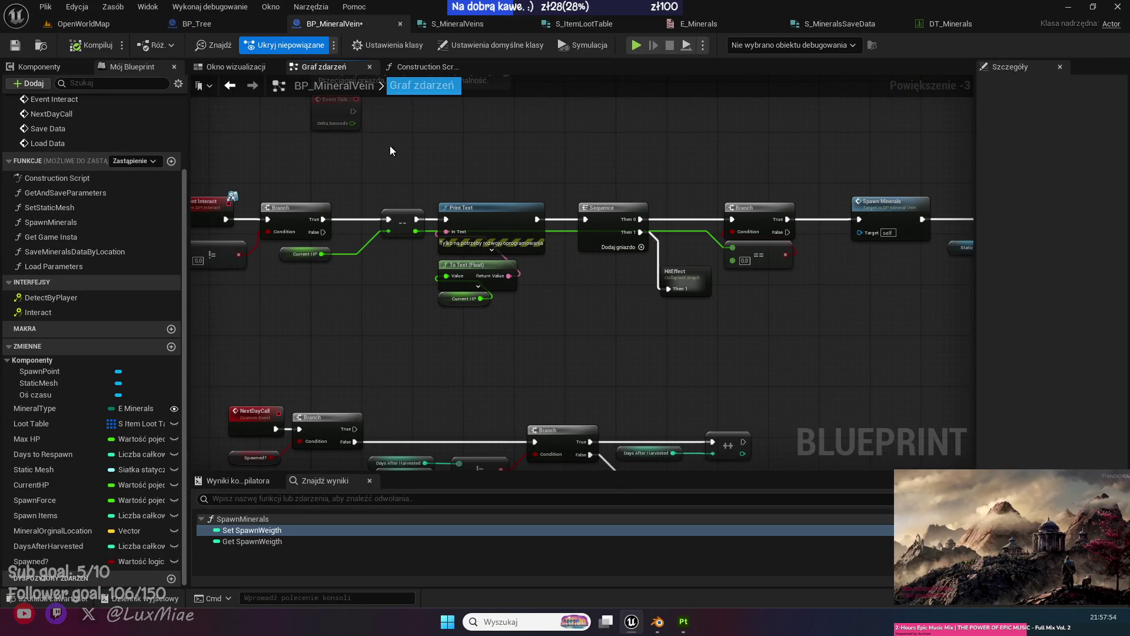
Open the Load Parameters function and align its entry node with Switch on E_Minerals.
scroll(124, 248, "up", 2)
double_click(78, 218)
double_click(496, 285)
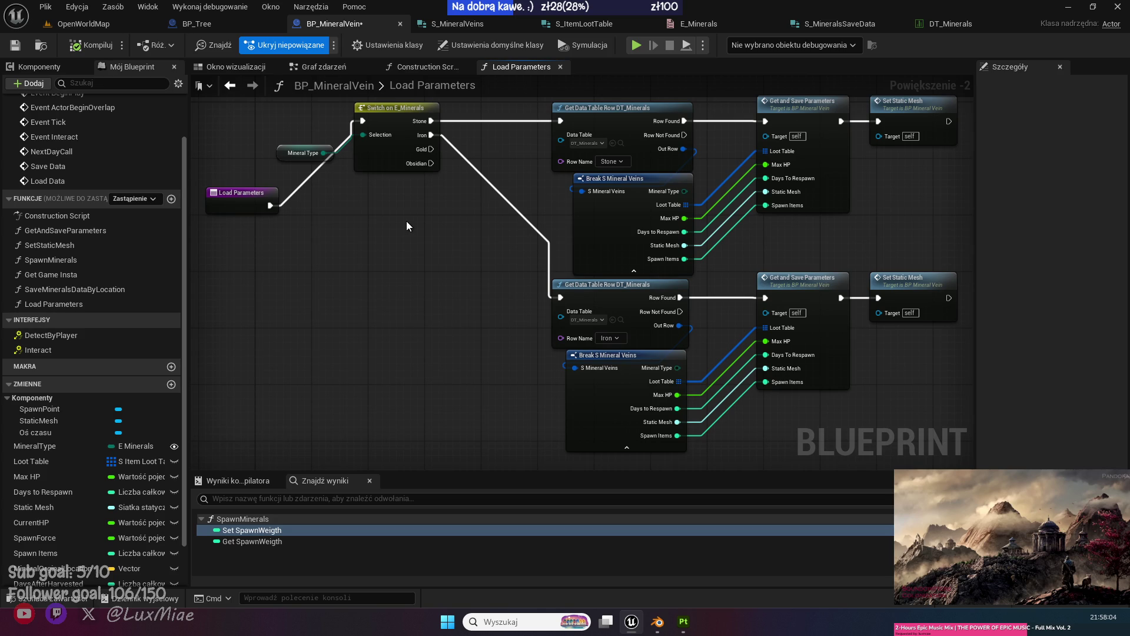
scroll(406, 225, "up", 2)
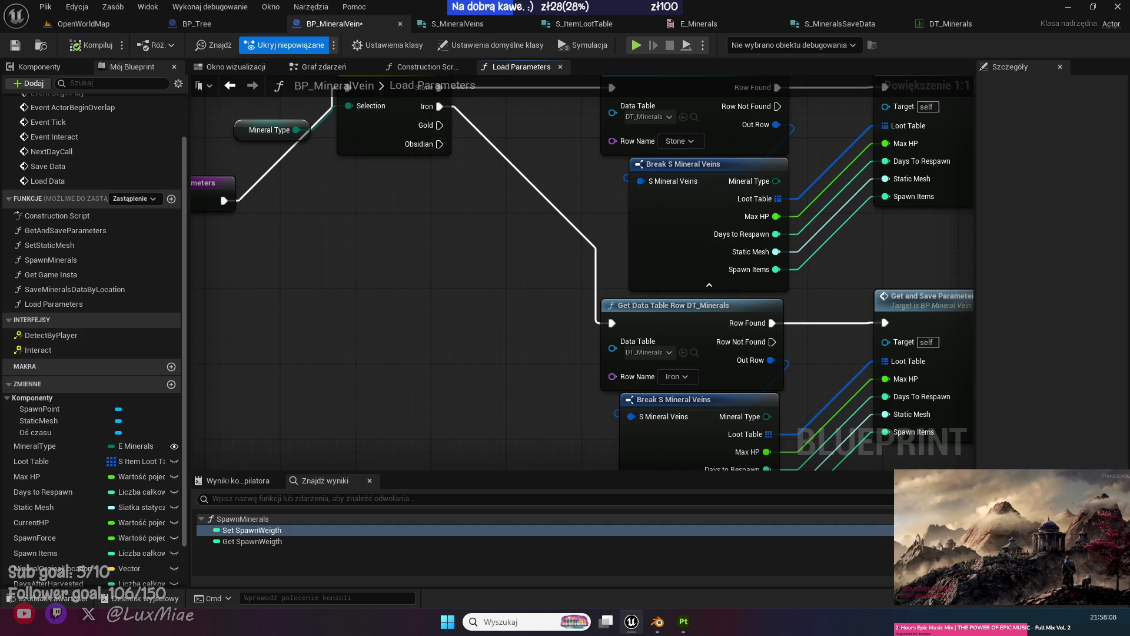
left_click_drag(397, 312, 373, 196)
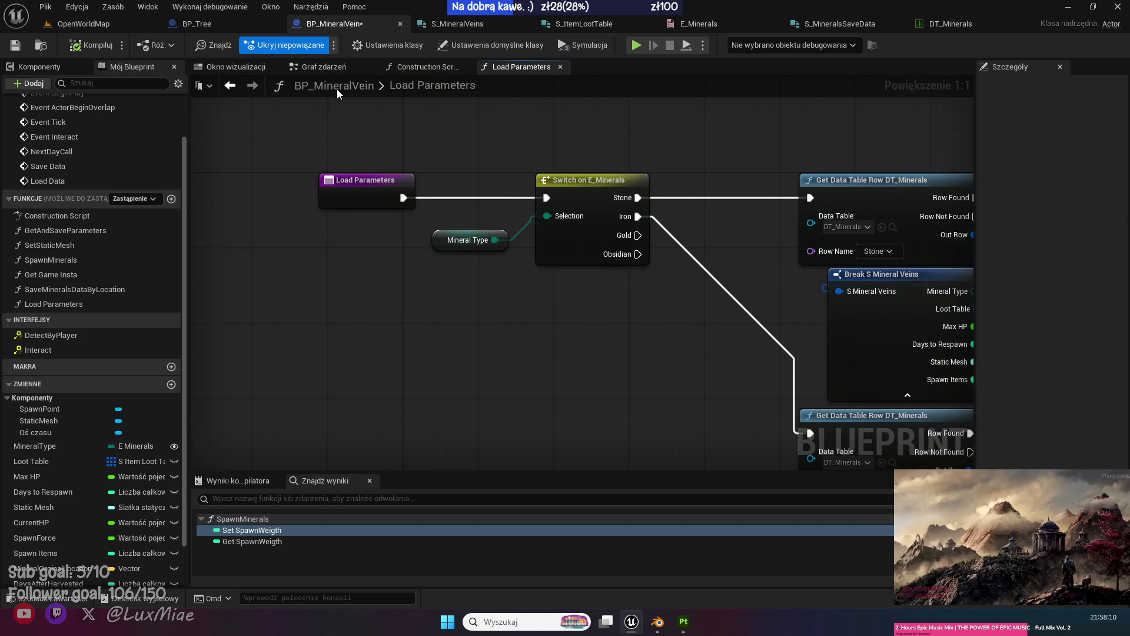
Open Get and Save Parameters from the Stone row in Load Parameters.
left_click(330, 69)
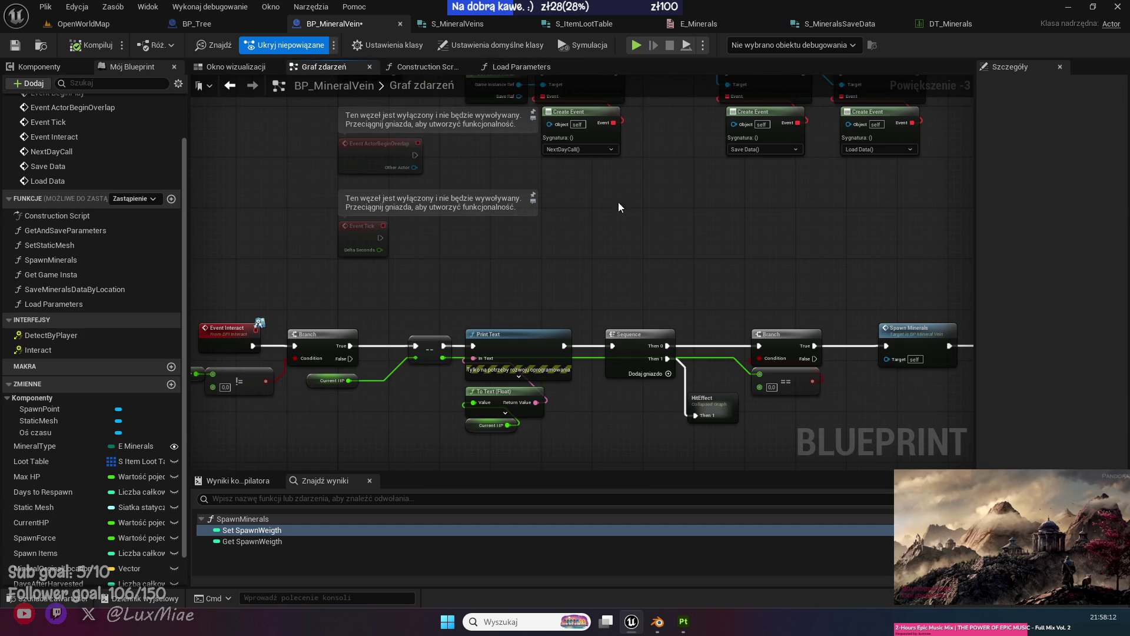
left_click_drag(616, 203, 564, 404)
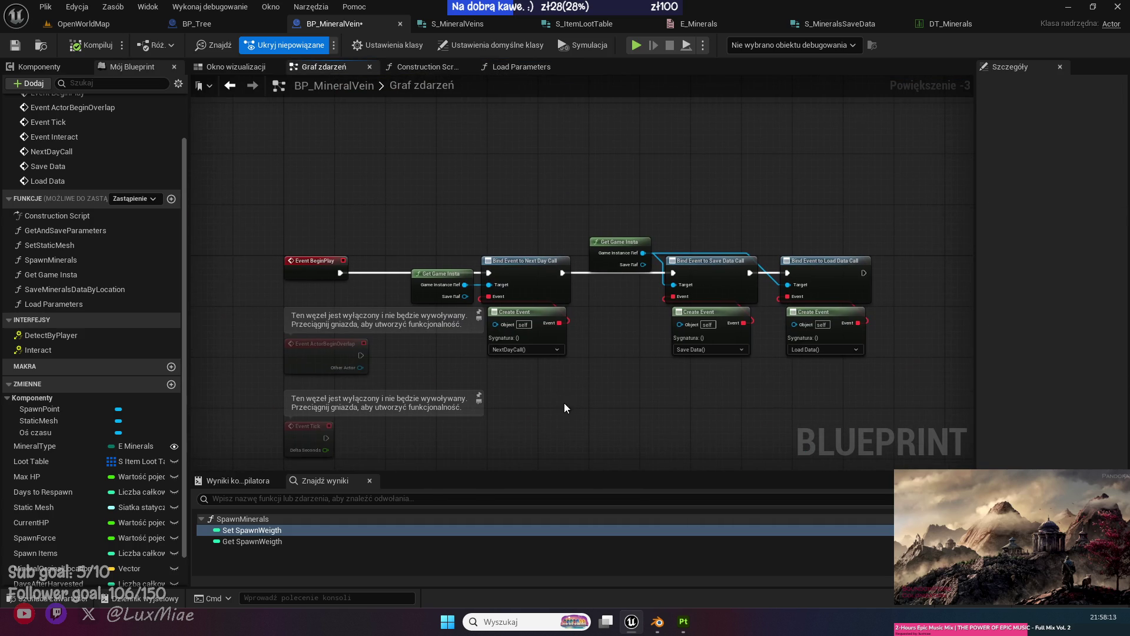
left_click(439, 71)
double_click(510, 238)
mouse_move(663, 352)
left_mouse_down()
mouse_move(428, 235)
mouse_move(396, 235)
mouse_move(673, 316)
left_mouse_up()
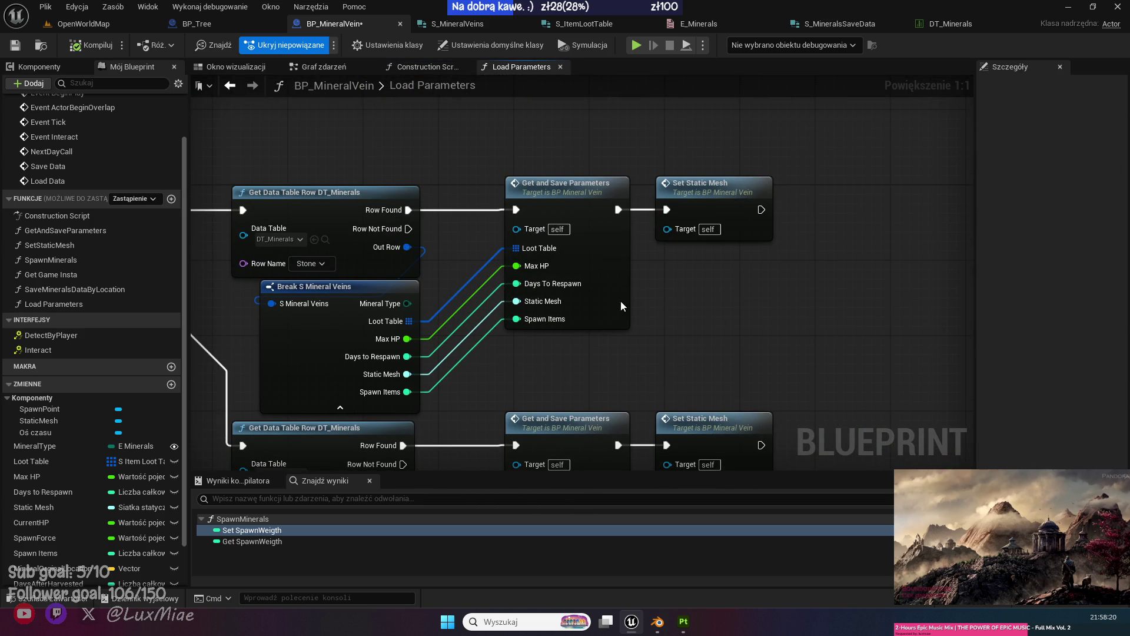
double_click(620, 301)
mouse_move(714, 366)
left_mouse_down()
mouse_move(517, 398)
mouse_move(434, 379)
mouse_move(393, 383)
left_mouse_up()
scroll(73, 499, "down", 3)
mouse_move(53, 546)
left_mouse_down()
mouse_move(404, 350)
mouse_move(434, 258)
left_mouse_up()
left_click_drag(474, 318, 412, 328)
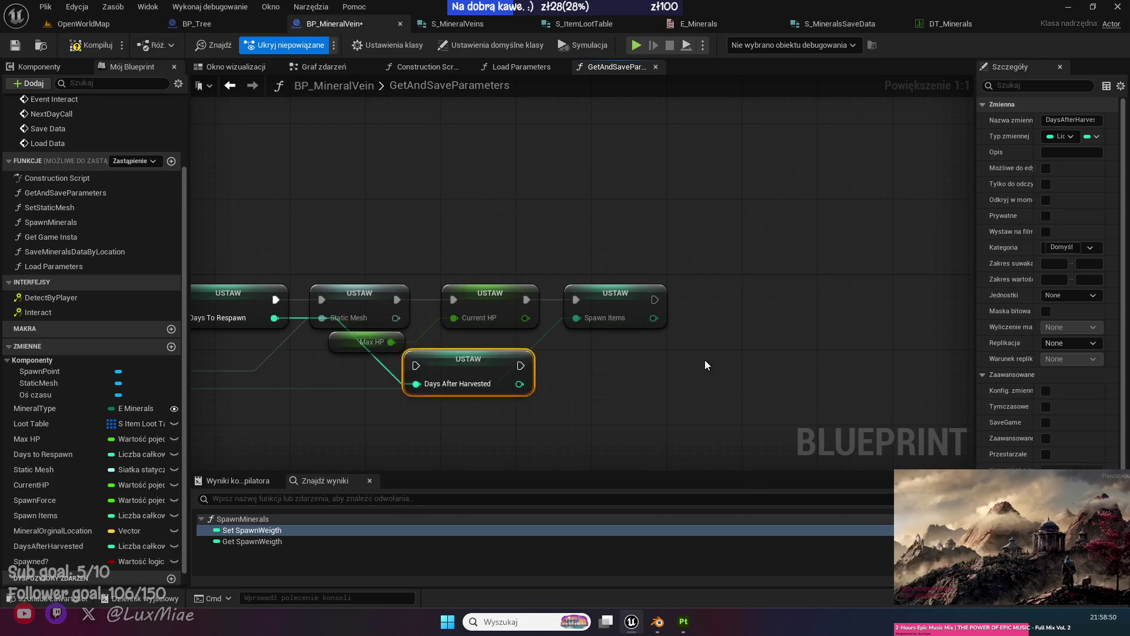
left_click_drag(331, 327, 717, 289)
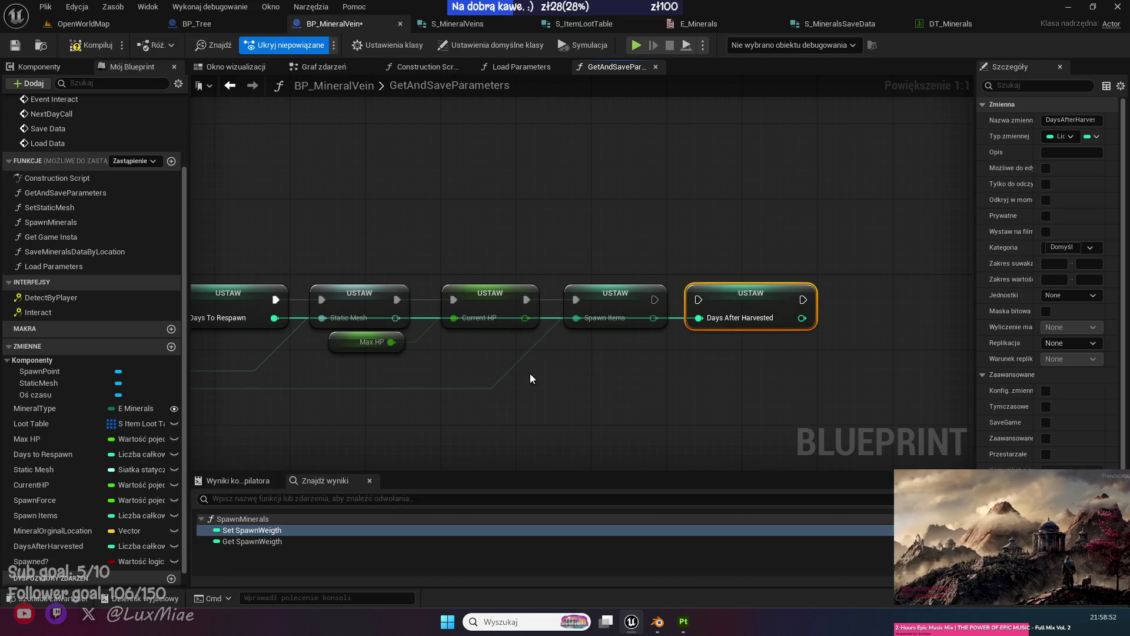
left_click(759, 396)
left_click(758, 290)
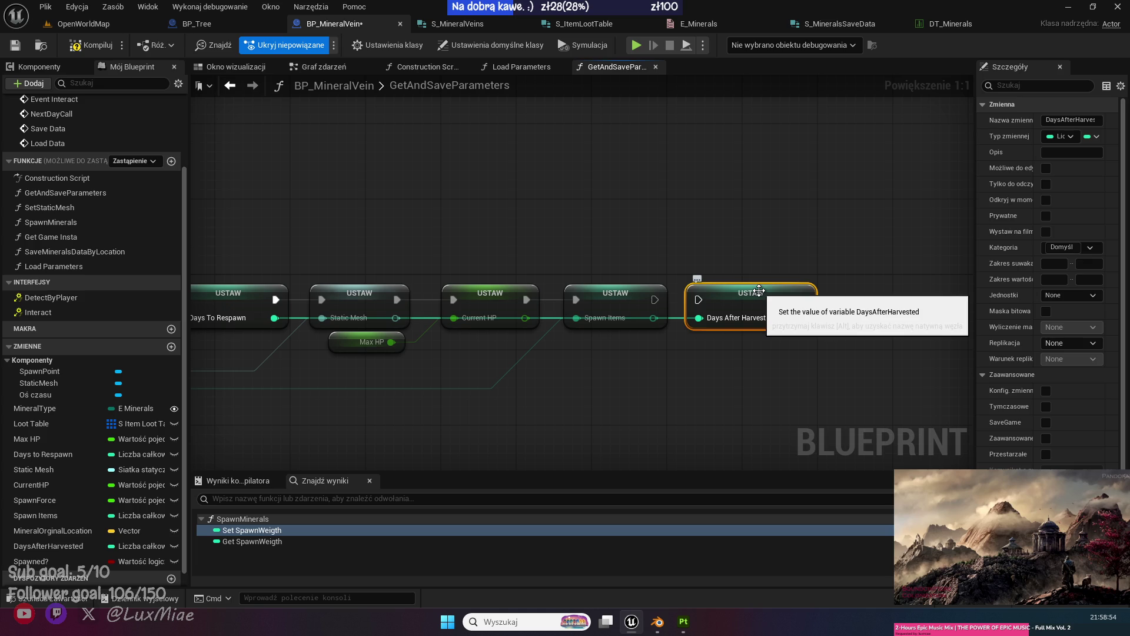
key("Delete")
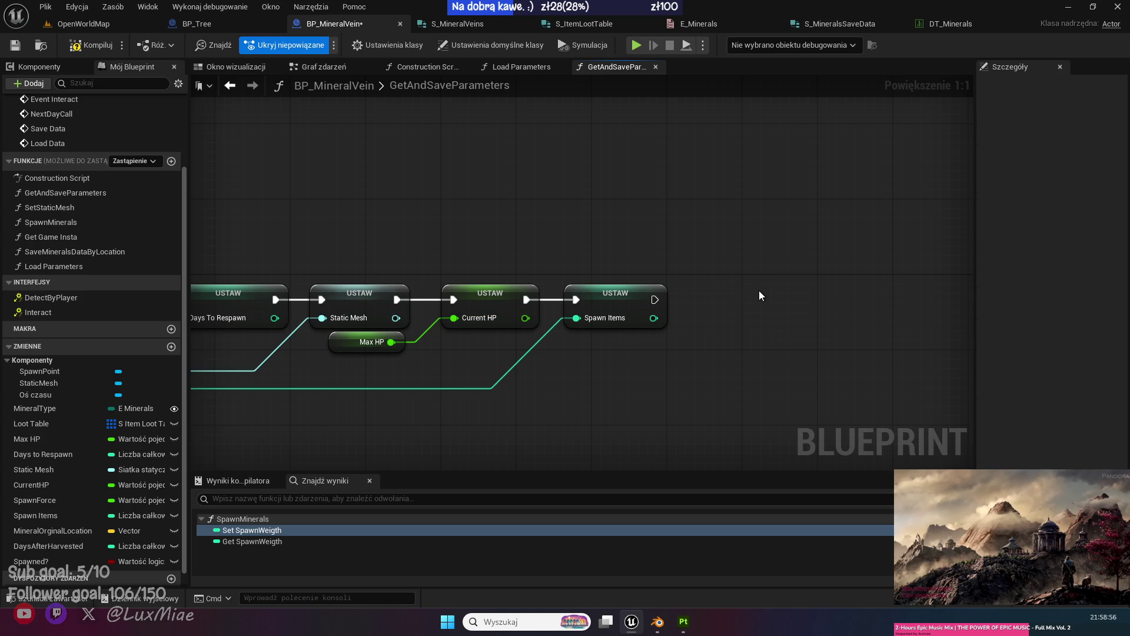
scroll(583, 171, "left", 5)
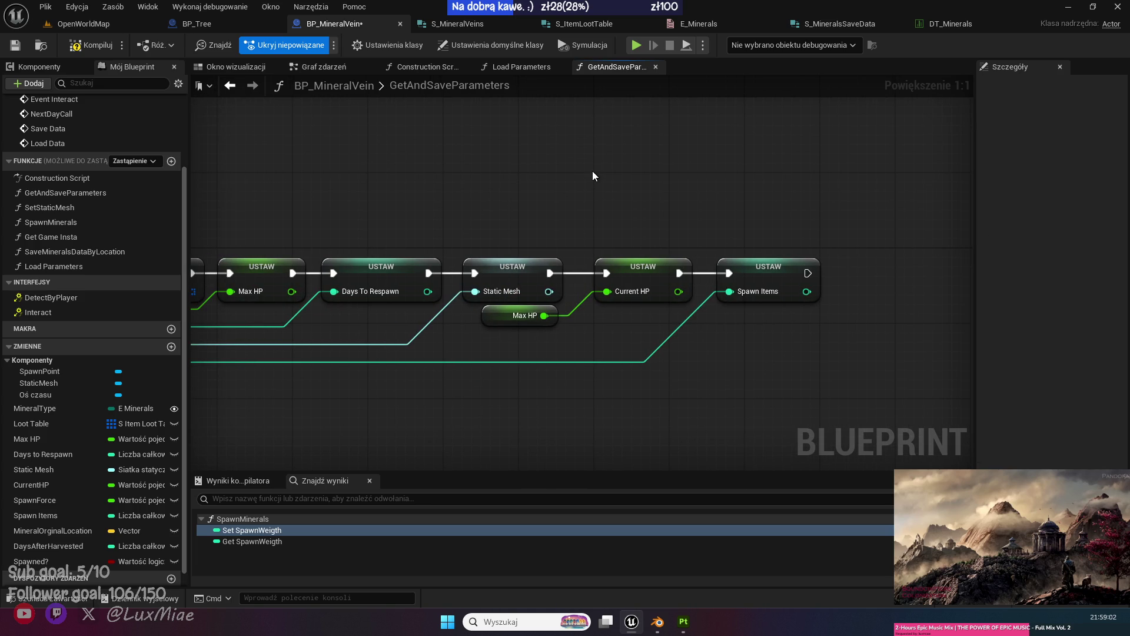
Add a Boolean member named Spawned? to S_MineralsSaveData, then return to BP_MineralVein.
left_click(825, 24)
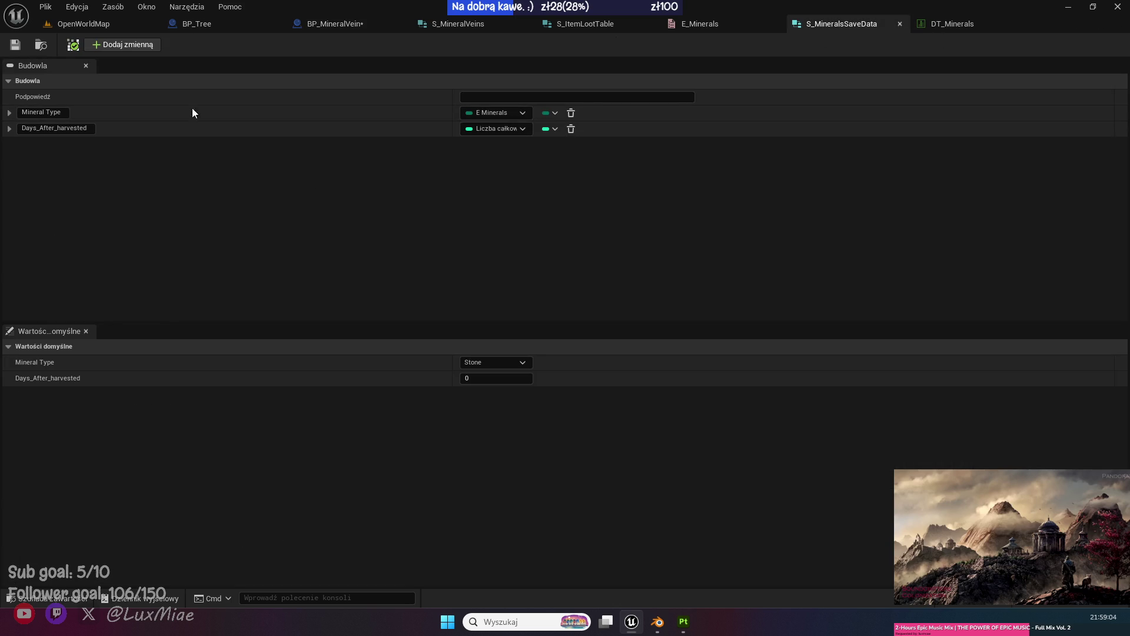
left_click(122, 45)
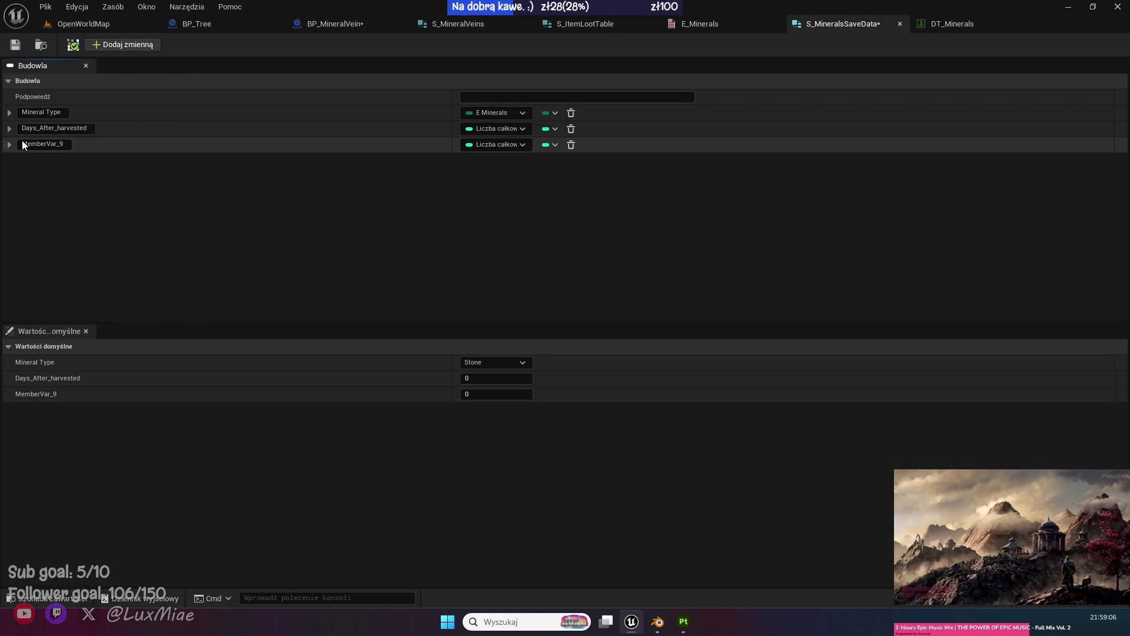
type("Spawned")
type("?")
key("Return")
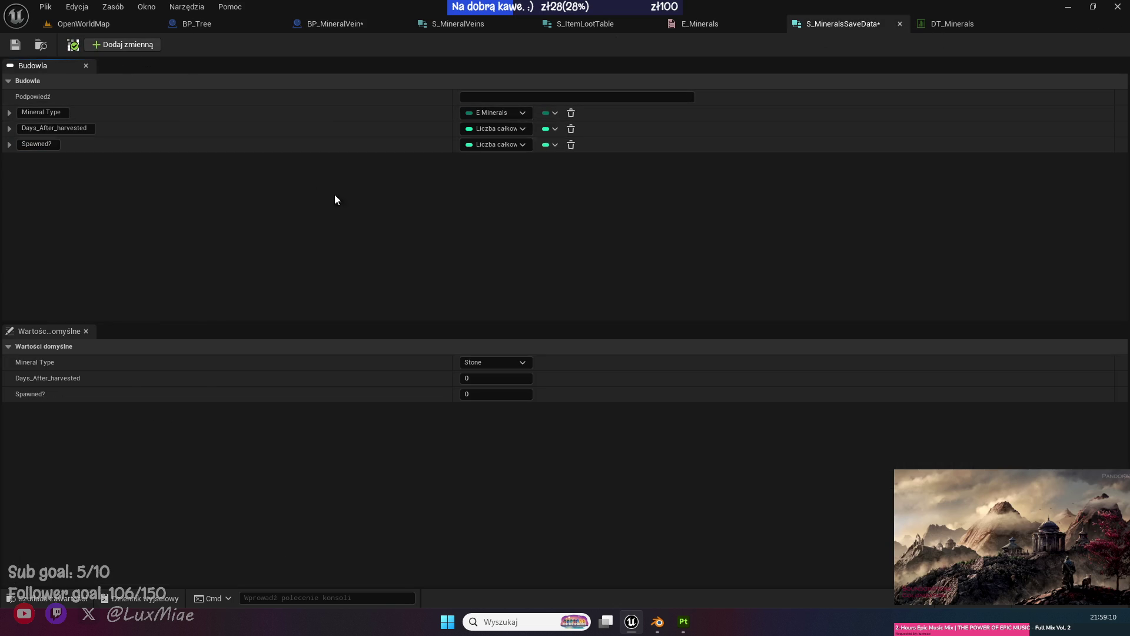
left_click(499, 142)
left_click(381, 204)
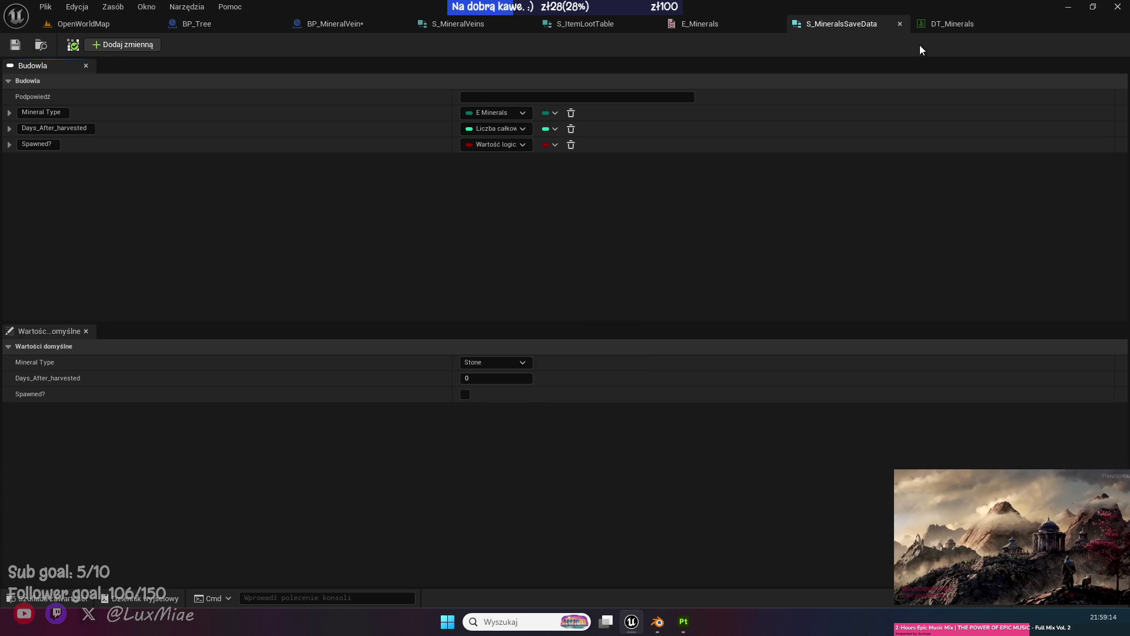
left_click(348, 30)
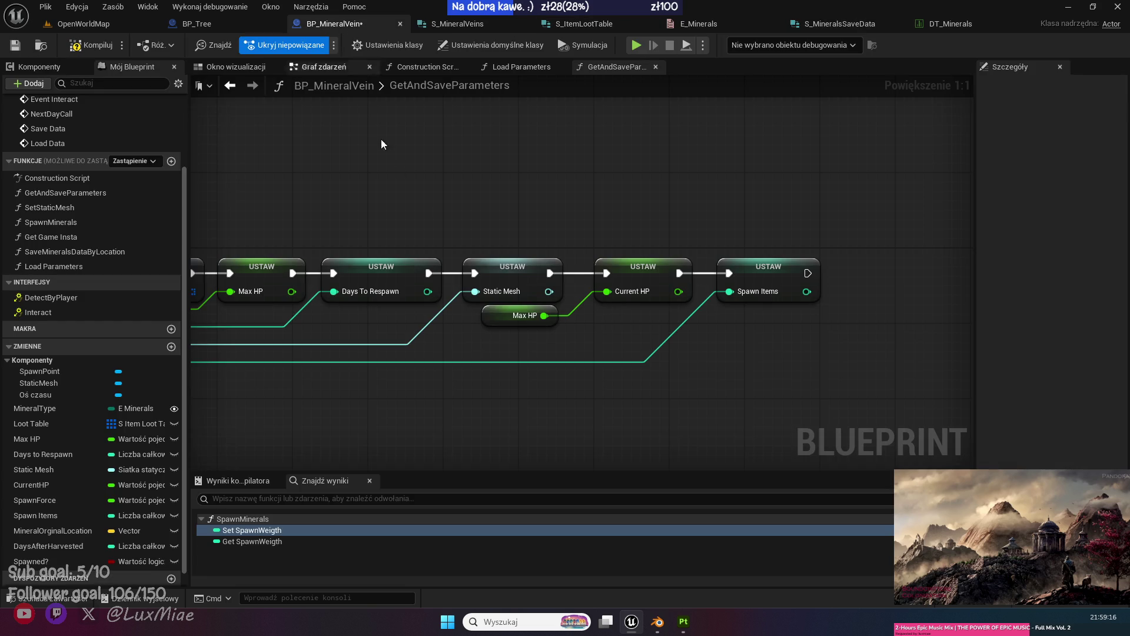
Add an instance-editable Spawned? getter driving a Branch that runs after Set Spawn Items.
left_click_drag(341, 203, 478, 204)
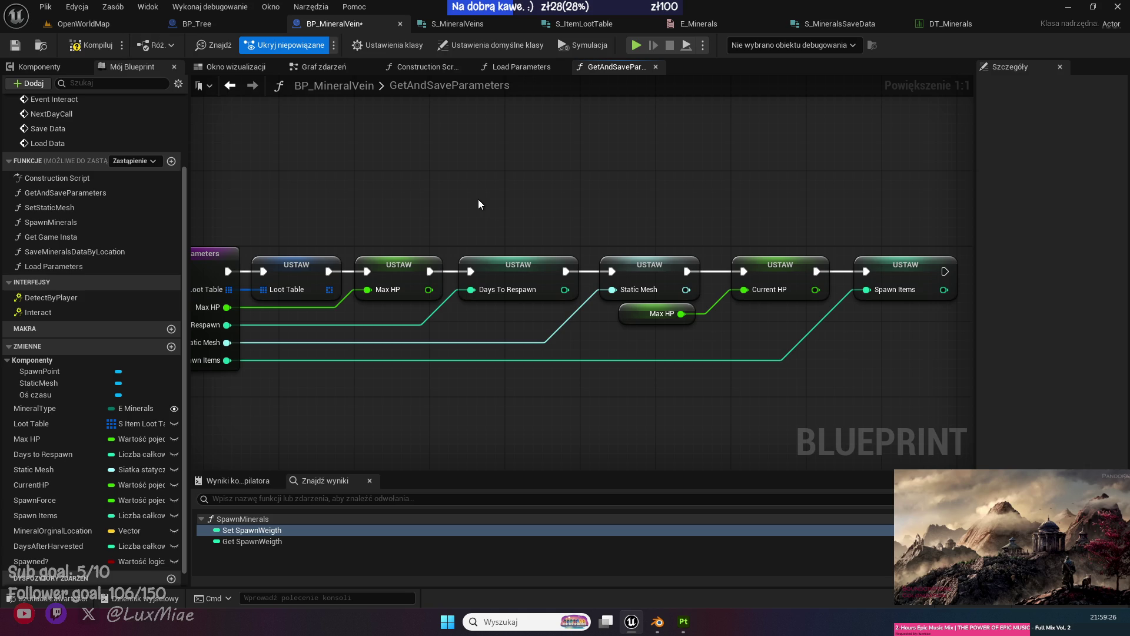
left_click_drag(792, 394, 424, 391)
mouse_move(91, 558)
left_mouse_down()
mouse_move(650, 326)
mouse_move(618, 309)
mouse_move(568, 338)
mouse_move(529, 340)
left_mouse_up()
left_click(632, 330)
left_click(1049, 167)
mouse_move(577, 329)
left_mouse_down()
mouse_move(601, 333)
mouse_move(624, 281)
mouse_move(612, 271)
mouse_move(628, 268)
left_mouse_up()
type("branch")
key("Return")
left_click_drag(366, 379, 407, 390)
On the Branch's True path, set Days After Harvested from Days To Respawn, then compile.
mouse_move(48, 546)
left_mouse_down()
mouse_move(851, 272)
mouse_move(821, 266)
left_mouse_up()
left_click(860, 292)
mouse_move(35, 453)
left_mouse_down()
mouse_move(44, 462)
mouse_move(848, 298)
mouse_move(831, 293)
left_mouse_up()
left_click_drag(751, 282, 830, 273)
left_click_drag(682, 253, 412, 341)
mouse_move(618, 288)
left_mouse_down()
mouse_move(786, 287)
mouse_move(700, 297)
left_mouse_up()
mouse_move(639, 228)
left_mouse_down()
mouse_move(676, 210)
mouse_move(849, 204)
mouse_move(782, 312)
mouse_move(734, 299)
mouse_move(743, 297)
left_mouse_up()
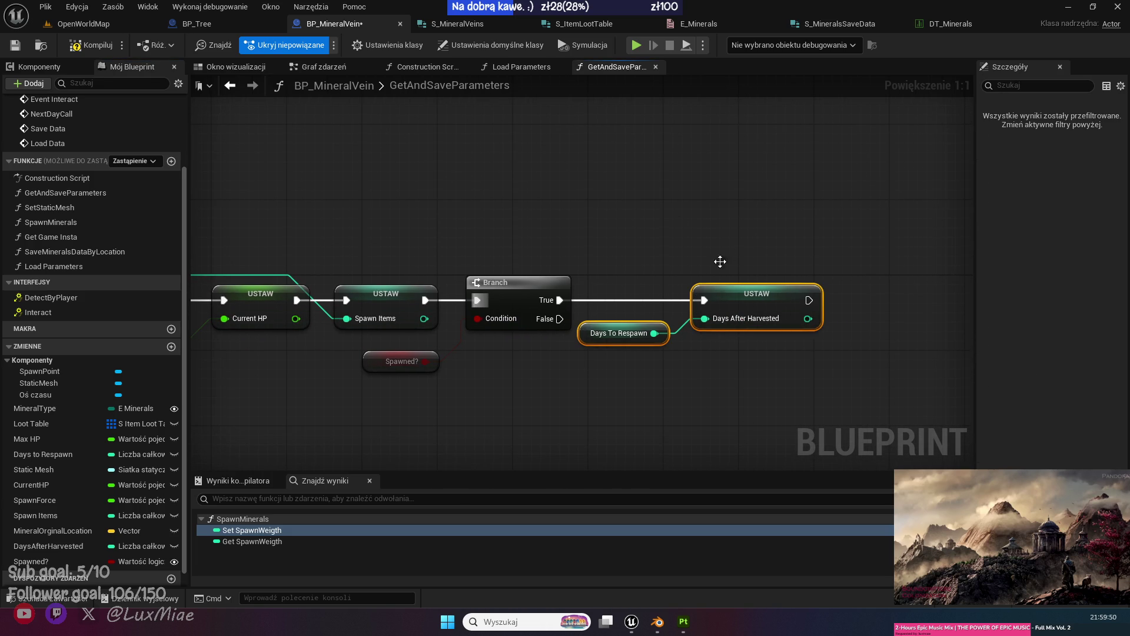
left_click(730, 253)
left_click(83, 45)
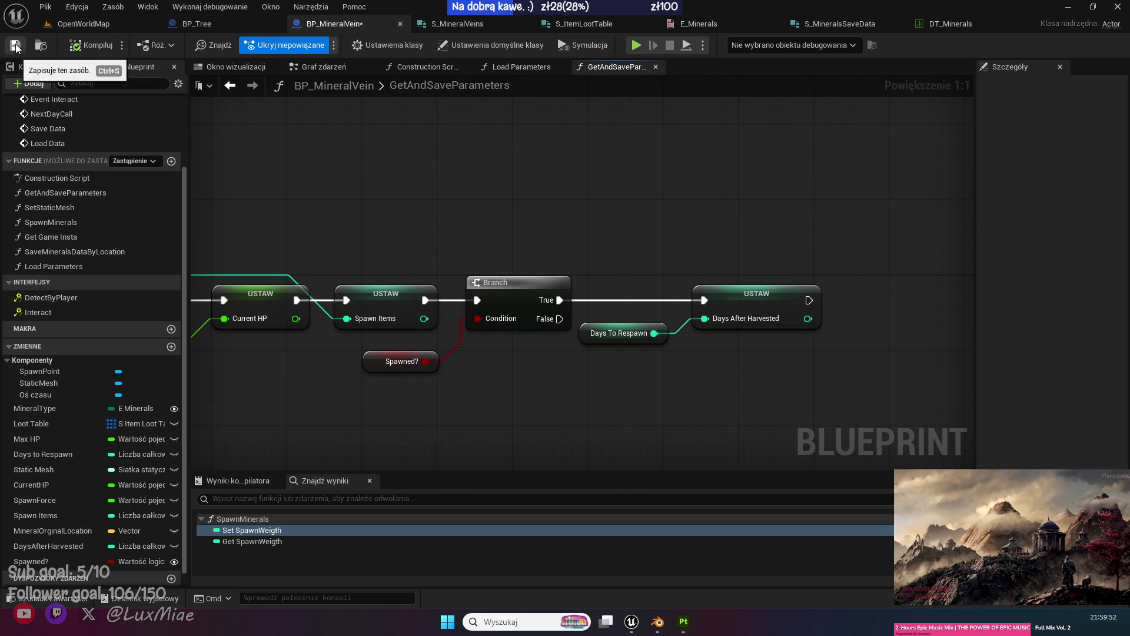
mouse_move(404, 228)
left_mouse_down()
mouse_move(572, 255)
mouse_move(570, 265)
left_mouse_up()
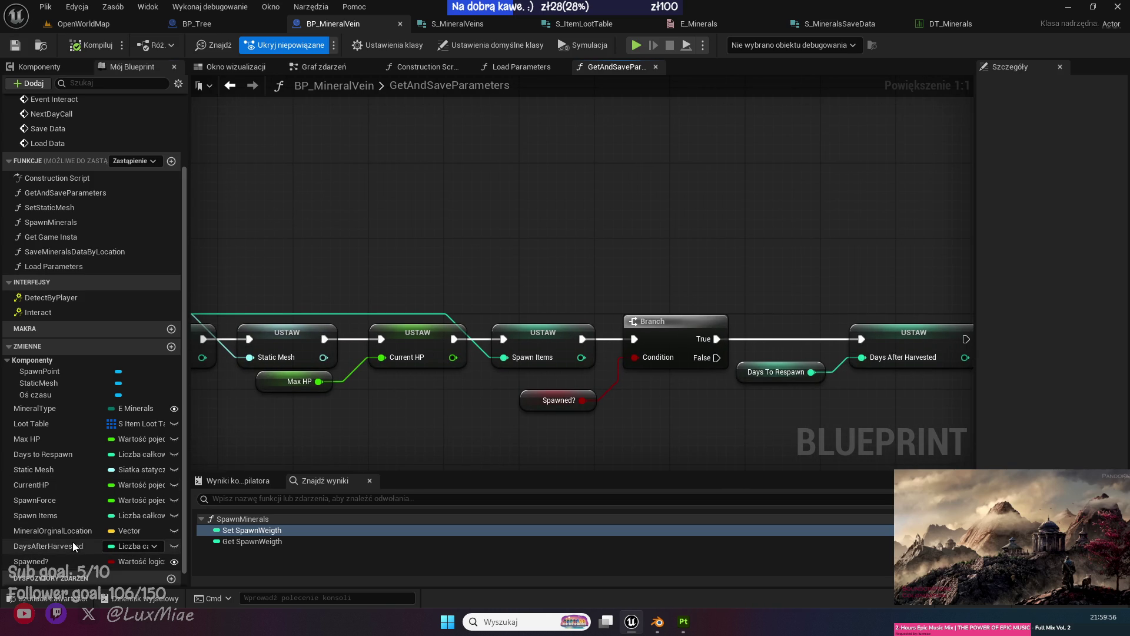
Make DaysAfterHarvested and Days to Respawn instance editable, then open Load Parameters.
left_click(73, 546)
left_click(175, 546)
left_click(174, 455)
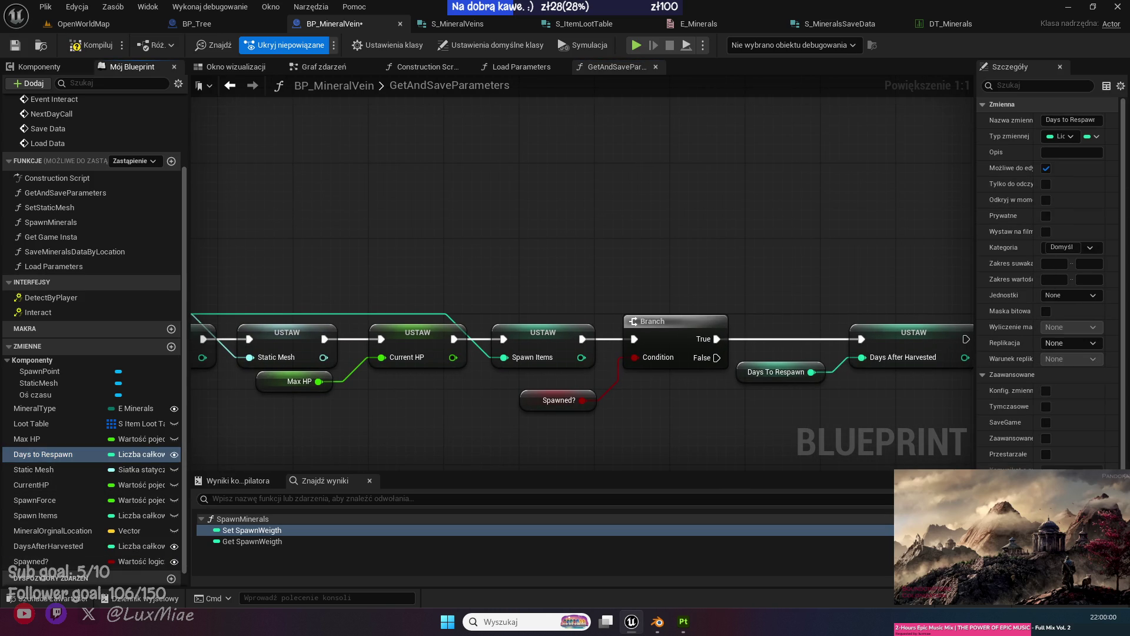
left_click(532, 67)
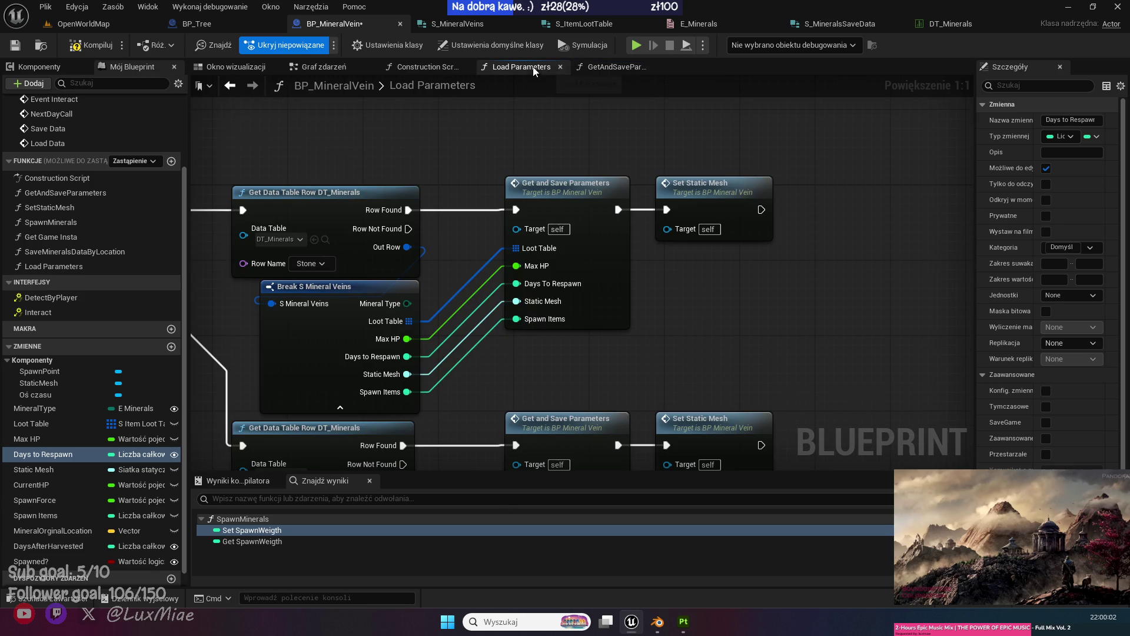
In SaveMineralsDataByLocation, wire a Spawned? getter into Make S Minerals Save Data's Spawned? pin.
left_click_drag(663, 299, 772, 243)
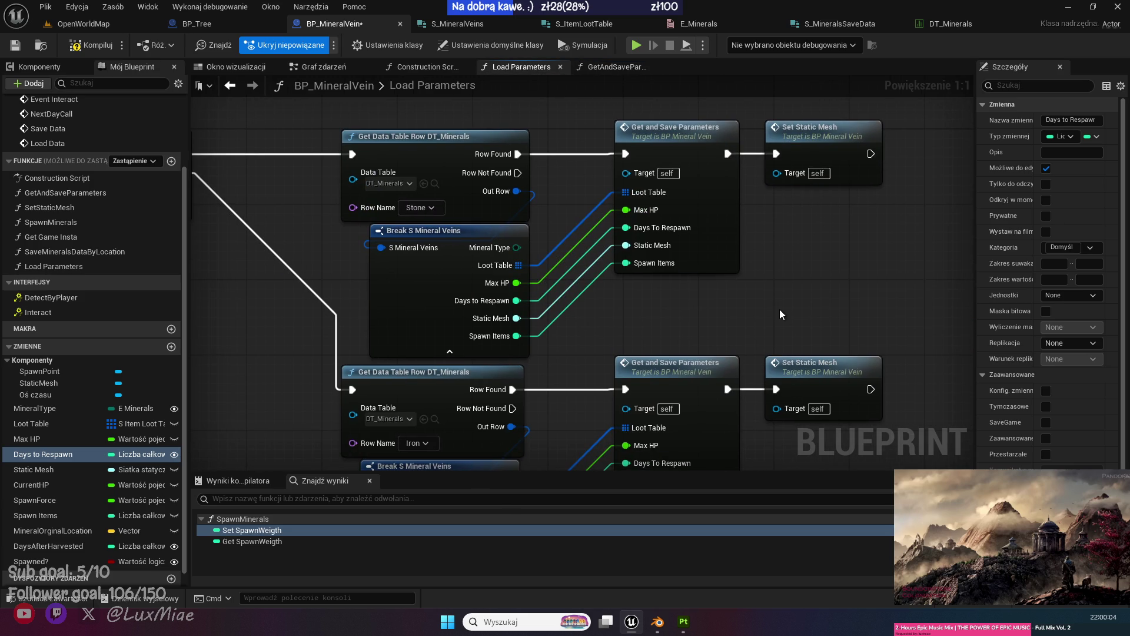
mouse_move(361, 276)
left_mouse_down()
mouse_move(724, 380)
mouse_move(695, 355)
mouse_move(457, 281)
left_mouse_up()
left_click(323, 67)
scroll(459, 286, "up", 3)
double_click(391, 251)
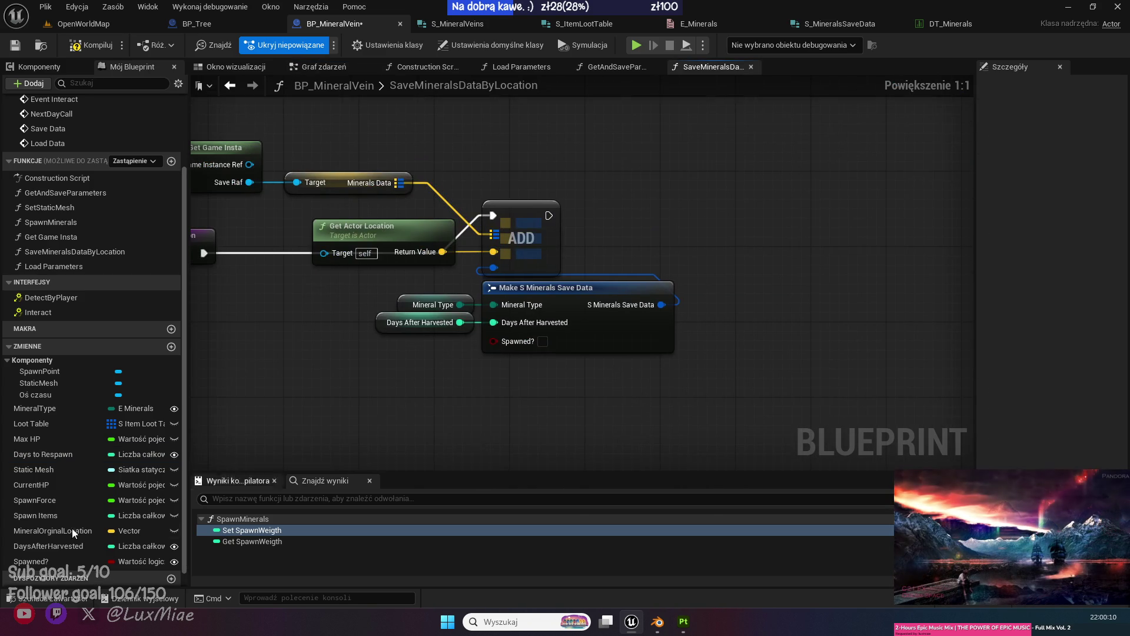
mouse_move(30, 561)
left_mouse_down()
mouse_move(509, 339)
mouse_move(493, 340)
left_mouse_up()
mouse_move(532, 387)
left_mouse_down()
mouse_move(419, 311)
mouse_move(434, 340)
left_mouse_up()
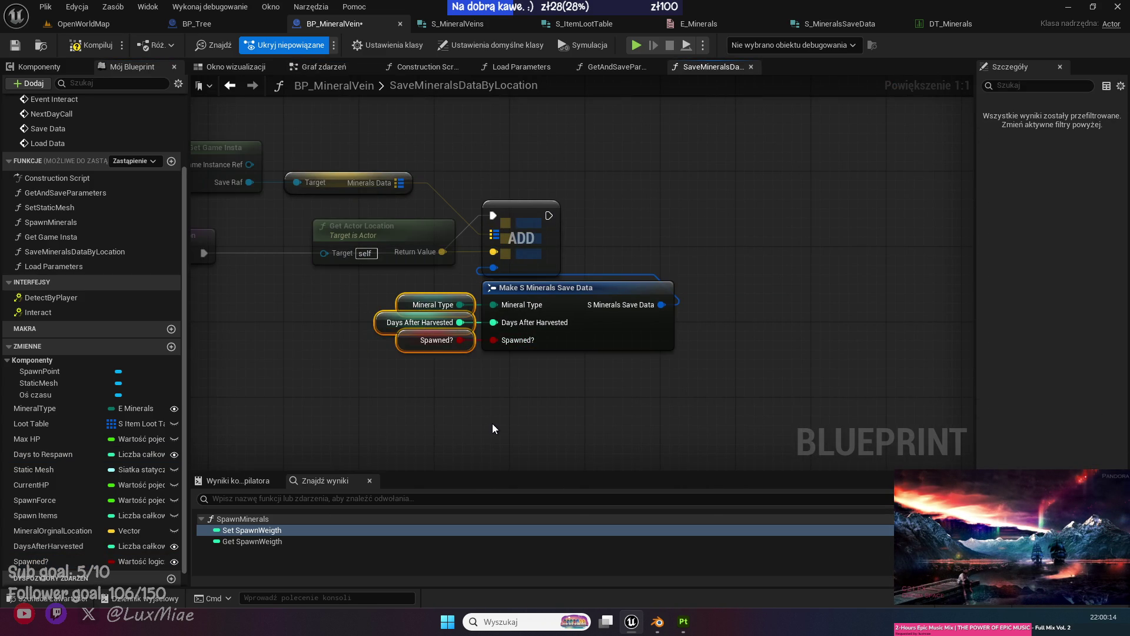
left_click(492, 423)
left_click(234, 85)
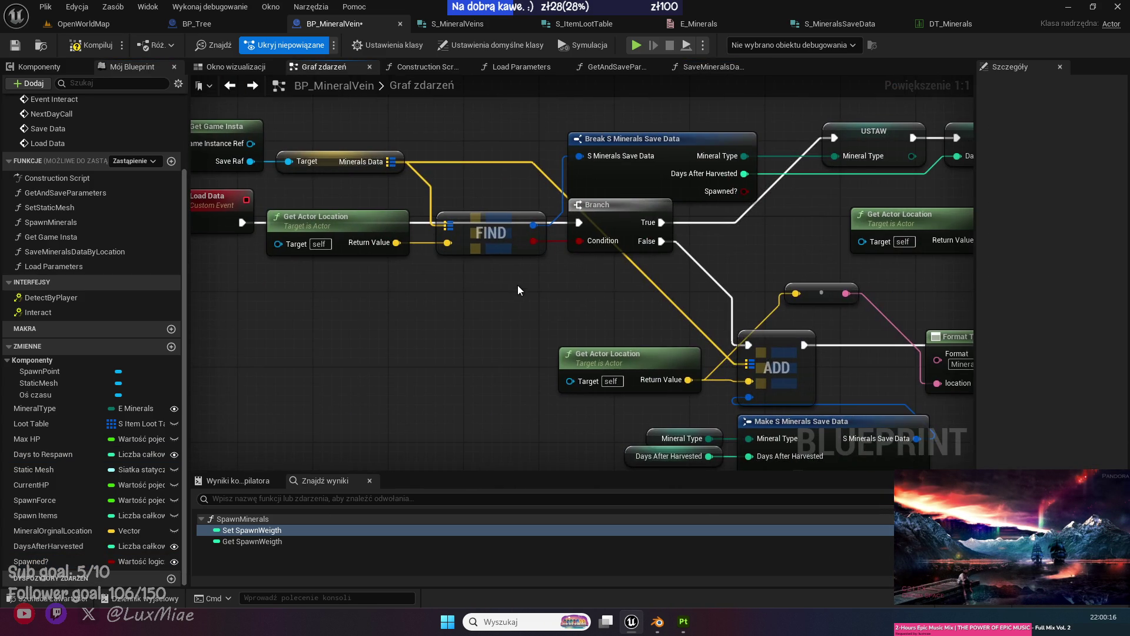
Feed Spawned? into the event graph's Make S Minerals Save Data node and save.
mouse_move(30, 574)
left_mouse_down()
mouse_move(453, 384)
mouse_move(437, 370)
left_mouse_up()
left_click_drag(624, 397, 379, 315)
mouse_move(478, 451)
left_mouse_down()
mouse_move(363, 363)
mouse_move(287, 326)
mouse_move(376, 445)
left_mouse_up()
key("ctrl+s")
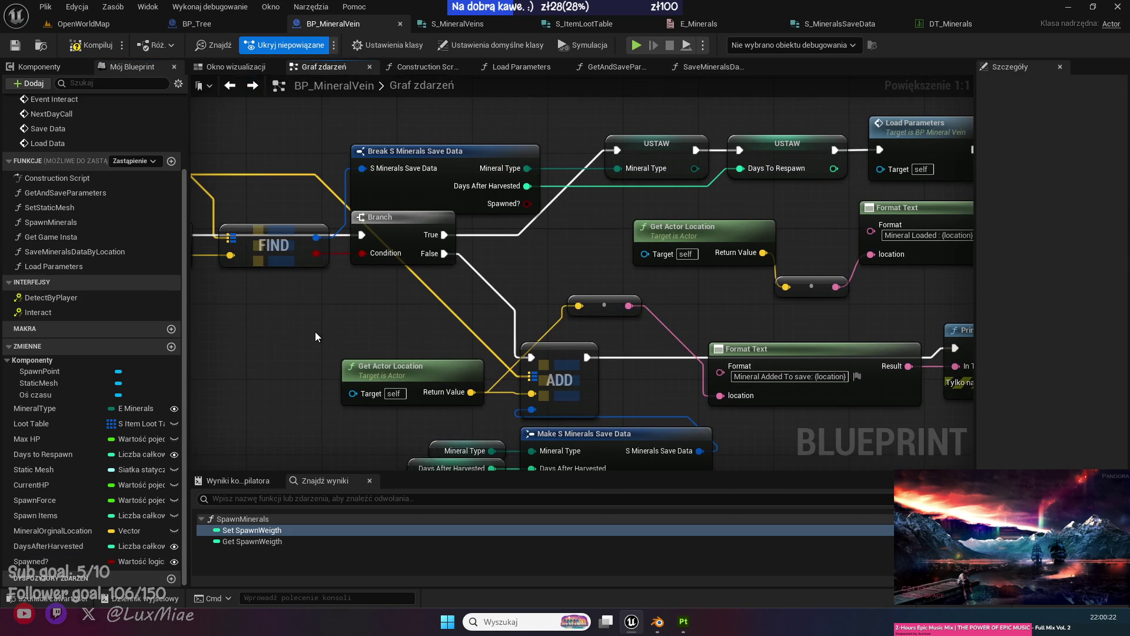
Shift Load Parameters and print nodes right and insert a Set Spawned? node before Load Parameters.
mouse_move(316, 331)
left_mouse_down()
mouse_move(86, 369)
mouse_move(50, 442)
left_mouse_up()
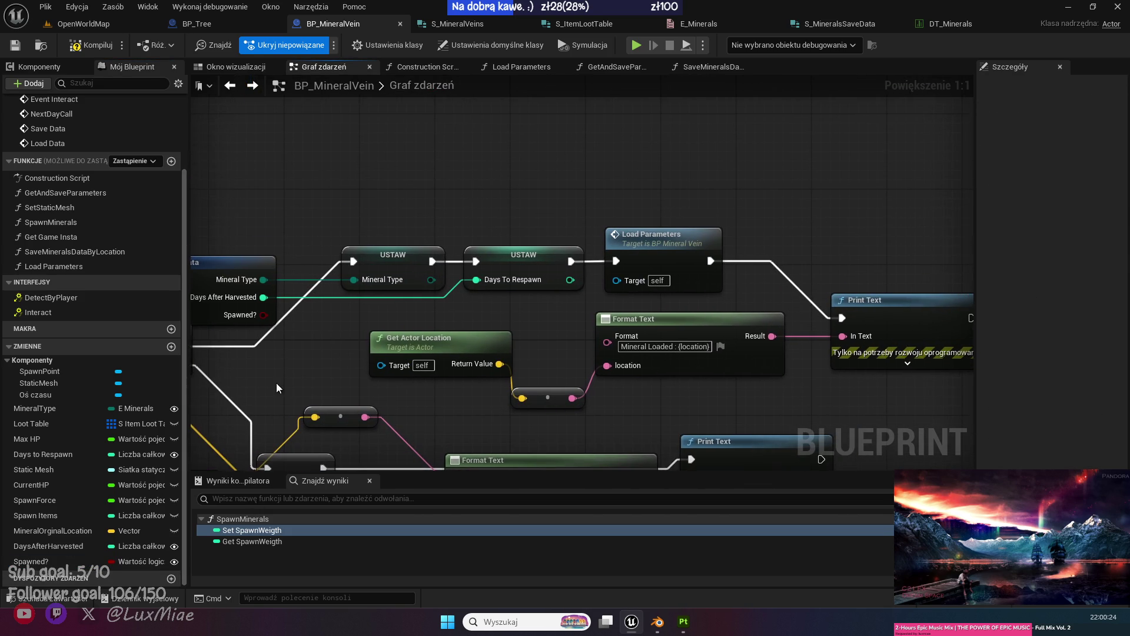
mouse_move(973, 201)
left_mouse_down()
mouse_move(852, 213)
mouse_move(542, 393)
left_mouse_up()
left_click_drag(556, 266, 734, 266)
left_click(362, 402)
left_click_drag(31, 561, 504, 269)
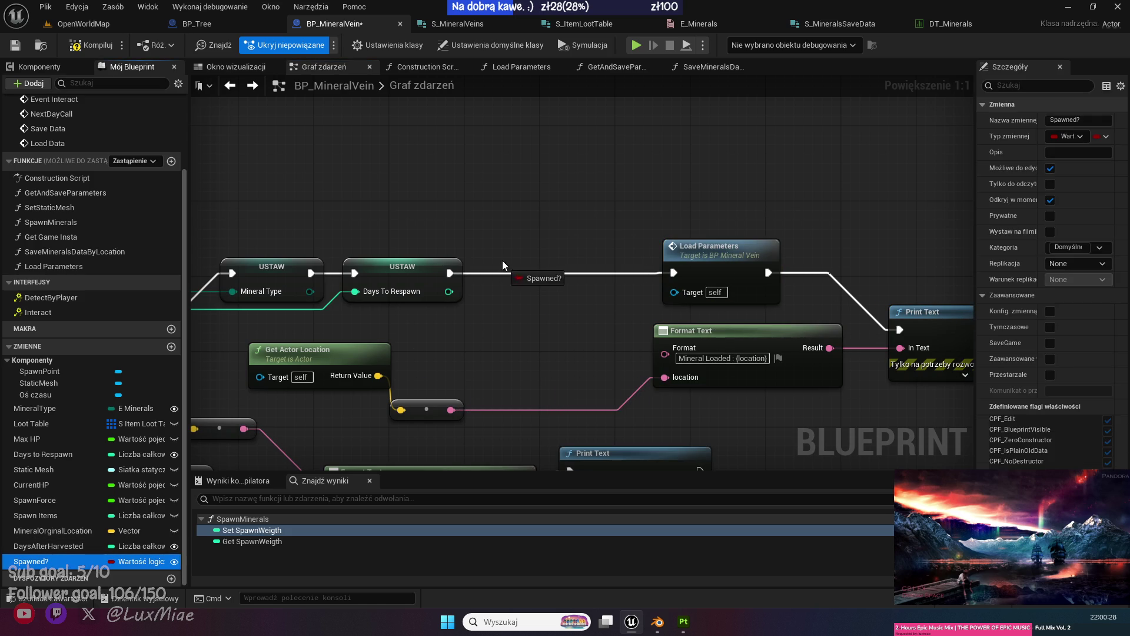
left_click(529, 298)
left_click_drag(597, 273, 674, 272)
left_click_drag(440, 334, 675, 336)
Wire Break S Minerals Save Data's Spawned? into Set Spawned?, then open SetStaticMesh via Load Parameters.
mouse_move(405, 325)
left_mouse_down()
mouse_move(742, 311)
mouse_move(767, 292)
left_mouse_up()
left_click_drag(971, 258, 486, 255)
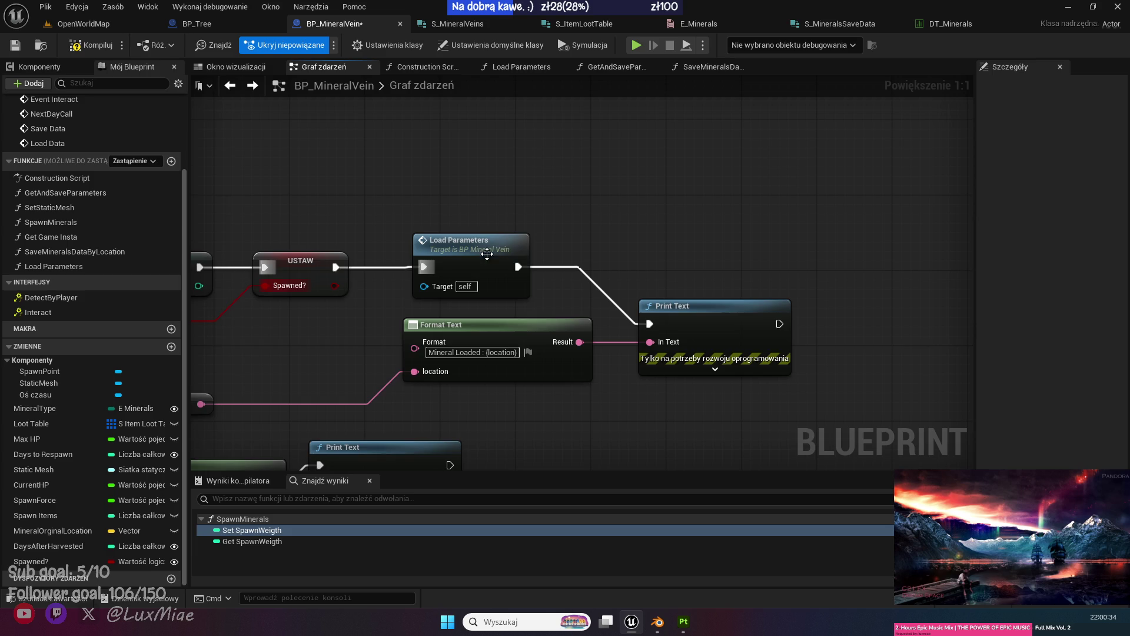
double_click(486, 254)
scroll(318, 198, "up", 3)
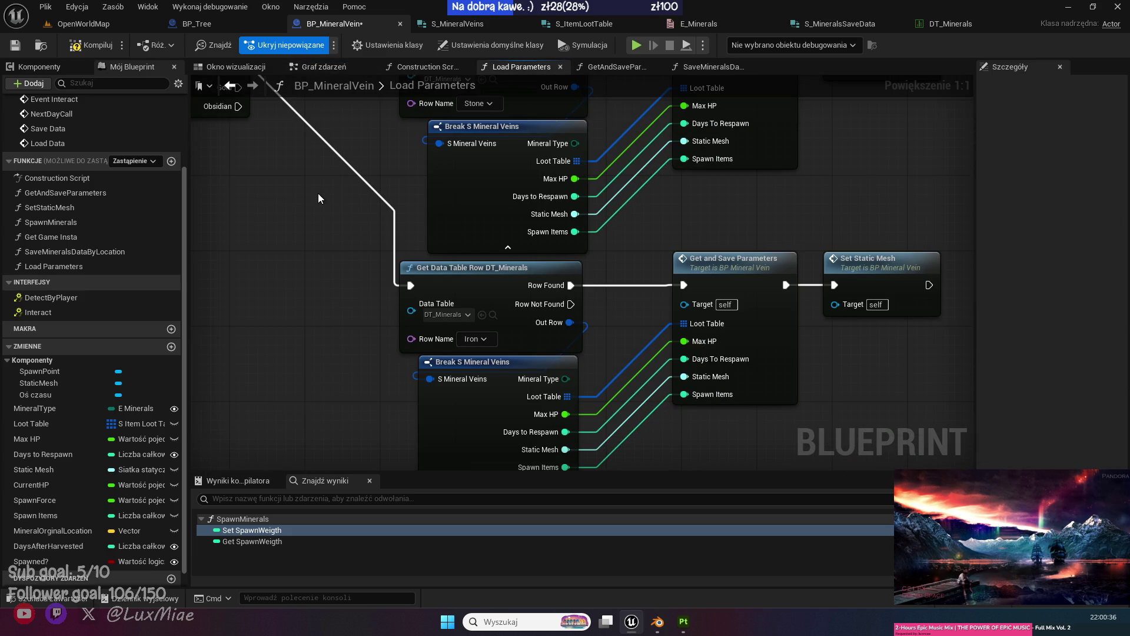
left_click_drag(323, 186, 447, 375)
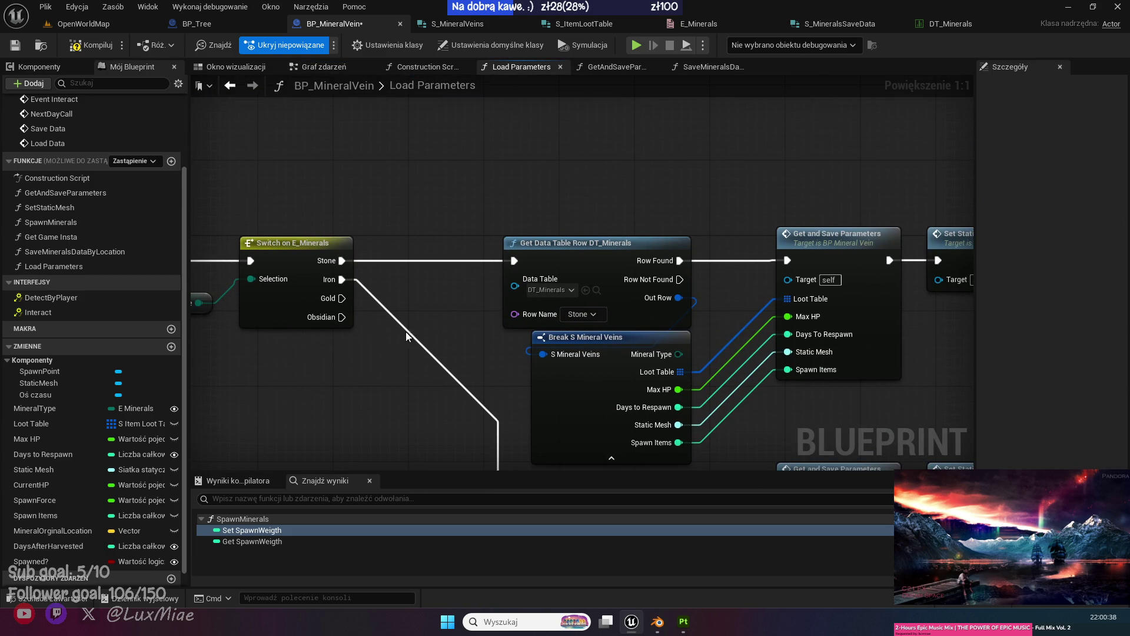
left_click_drag(549, 352, 360, 322)
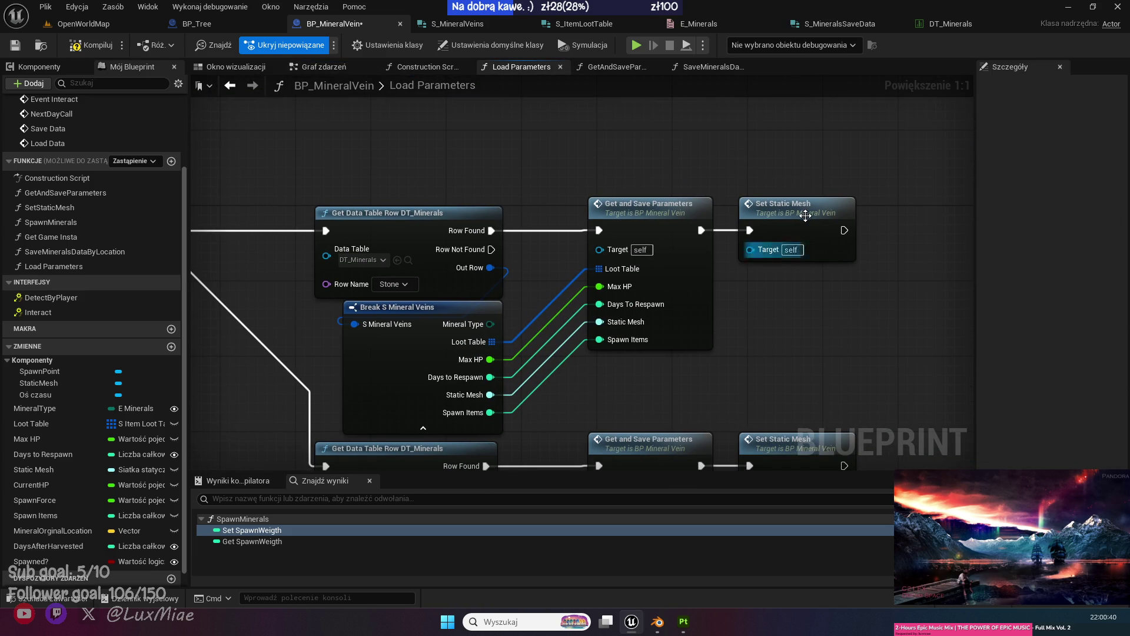
double_click(797, 222)
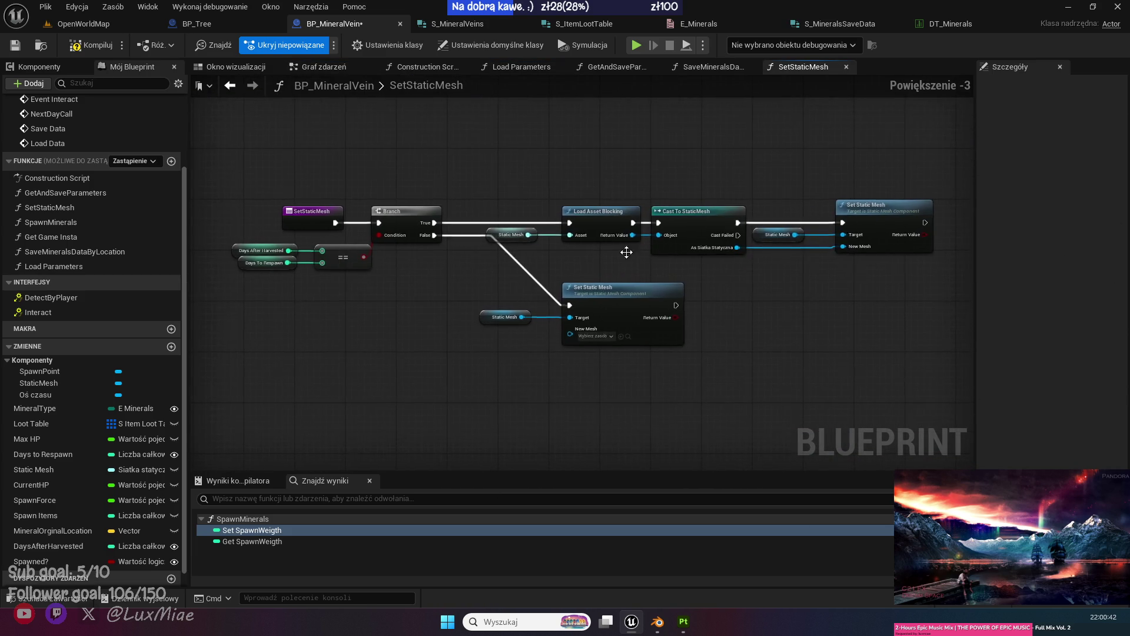
Add a Spawned? getter and wire it into the SetStaticMesh Branch's Condition.
mouse_move(394, 239)
left_mouse_down()
mouse_move(486, 323)
mouse_move(522, 326)
left_mouse_up()
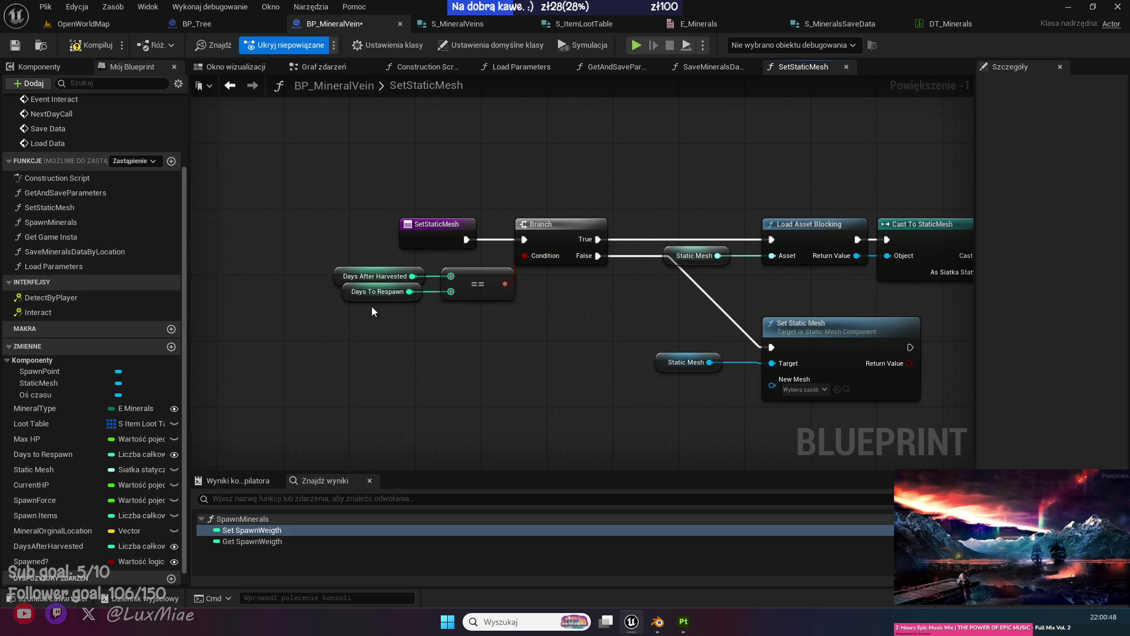
left_click_drag(431, 237, 586, 311)
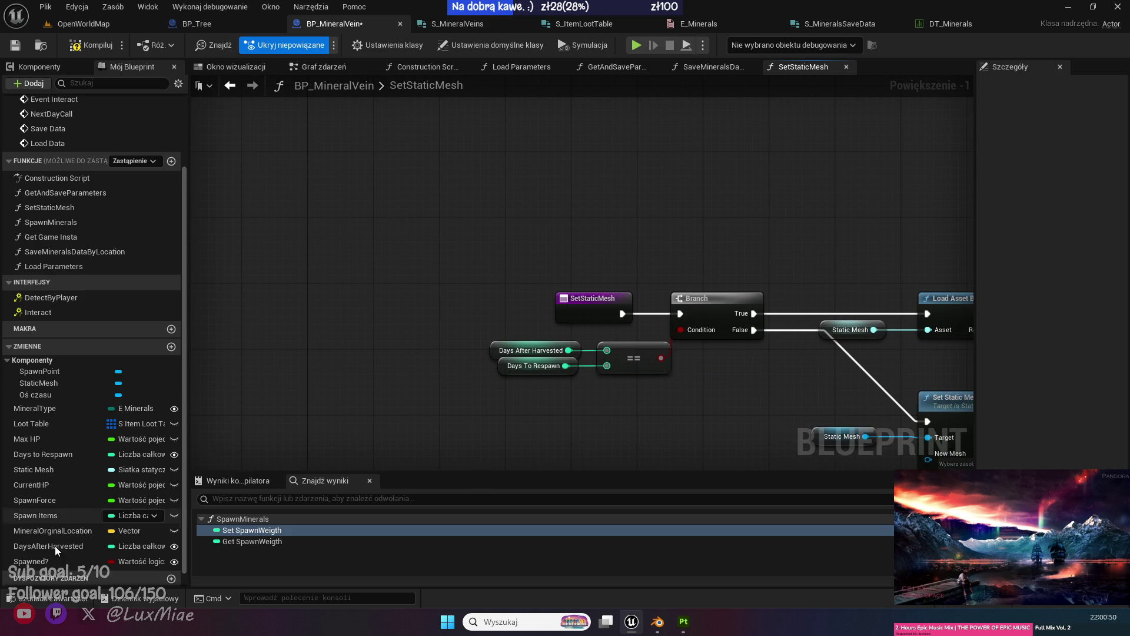
mouse_move(35, 560)
left_mouse_down()
mouse_move(359, 384)
mouse_move(337, 281)
left_mouse_up()
left_click(369, 355)
left_click_drag(618, 338, 456, 261)
left_click_drag(610, 275, 528, 366)
left_click(476, 299)
left_click_drag(321, 259, 517, 283)
left_click(414, 291)
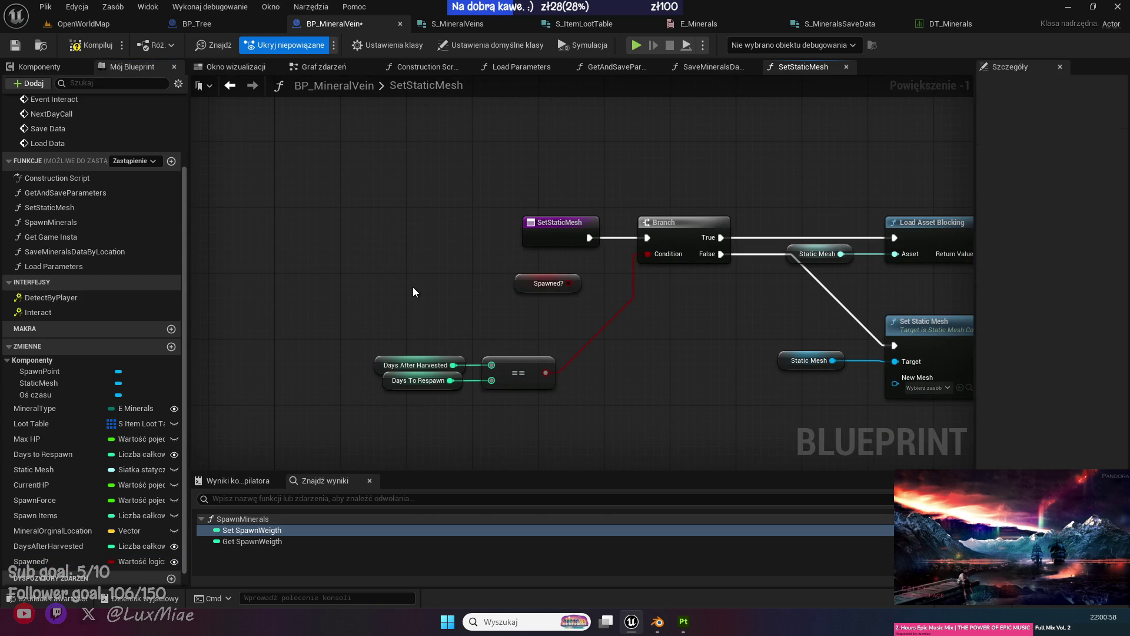
key("Home")
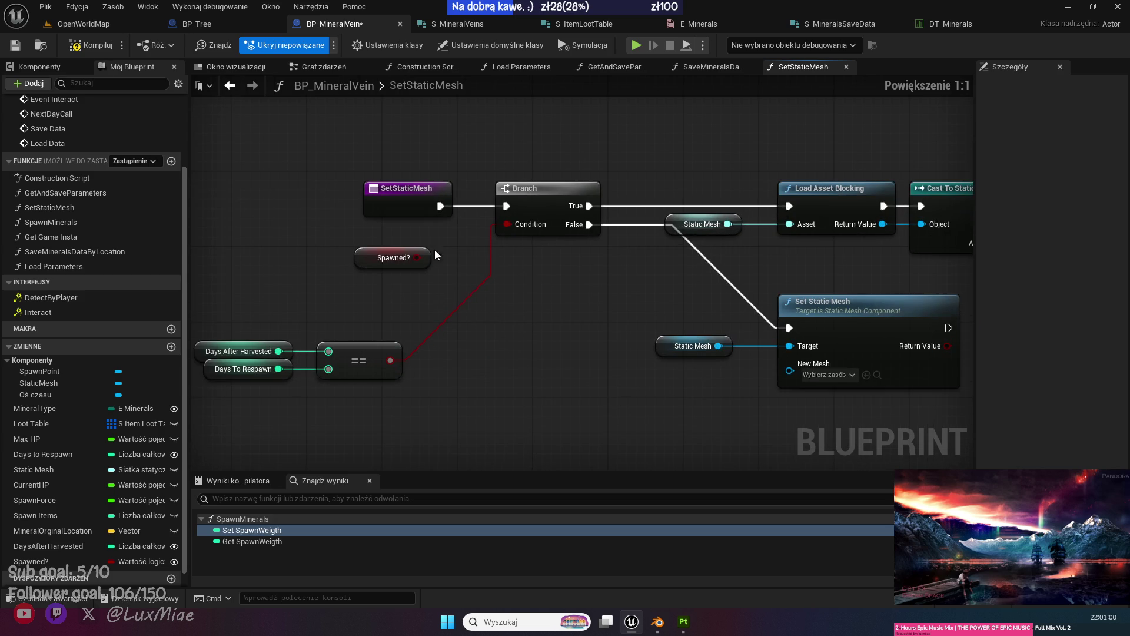
mouse_move(369, 257)
left_mouse_down()
mouse_move(436, 255)
mouse_move(509, 223)
left_mouse_up()
Delete the Days After Harvested == Days To Respawn comparison nodes, then return to Load Parameters.
left_click_drag(484, 399, 265, 328)
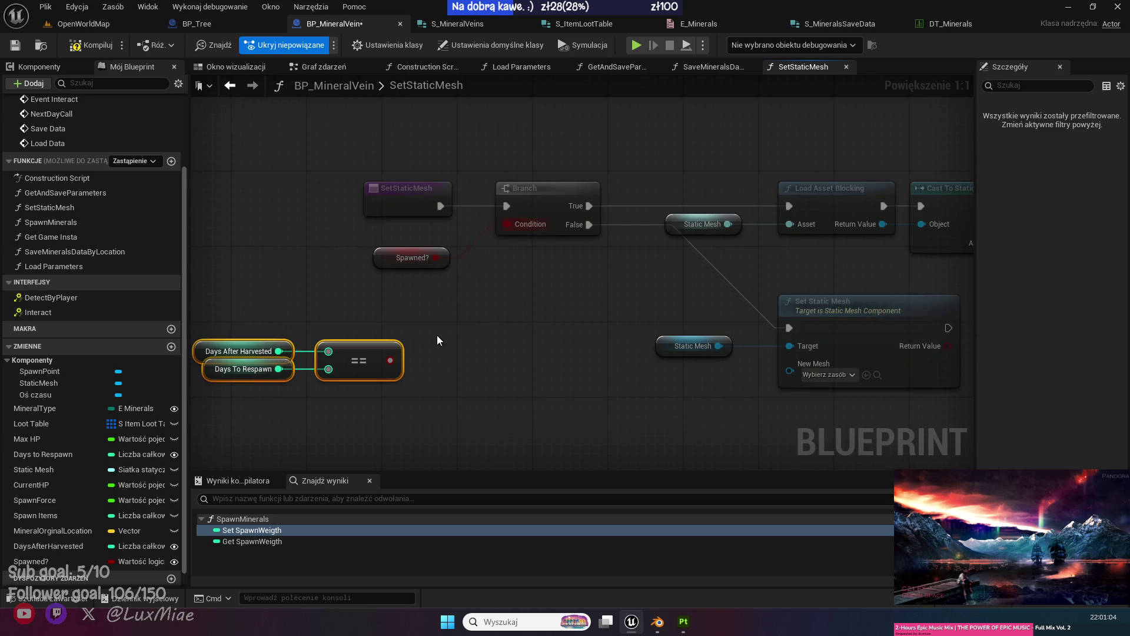
key("Delete")
key("Home")
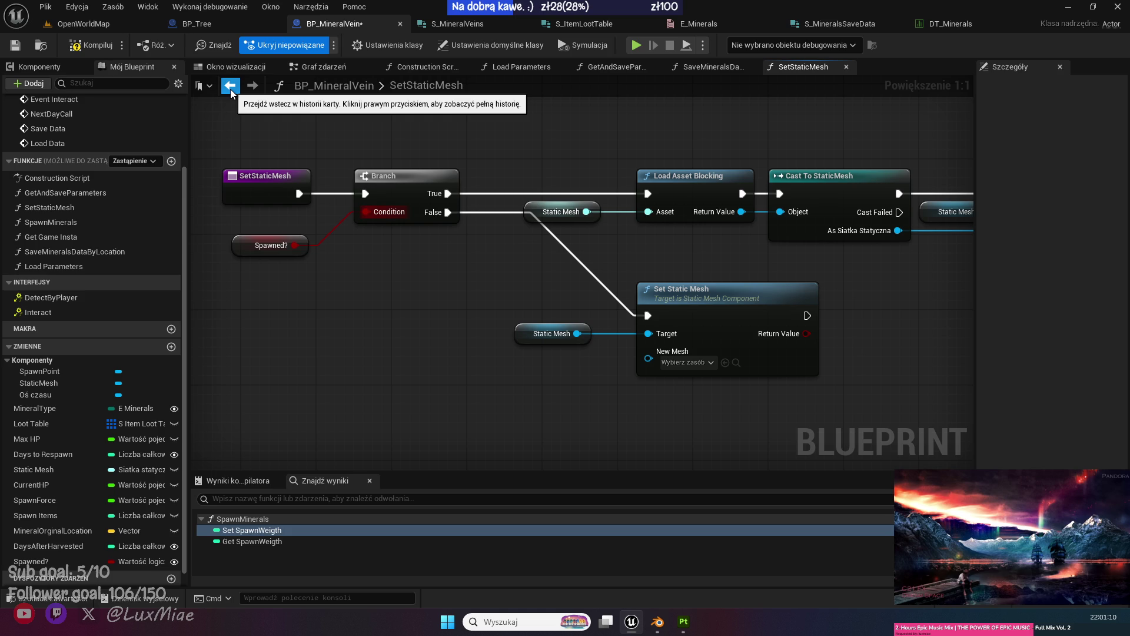
left_click(231, 90)
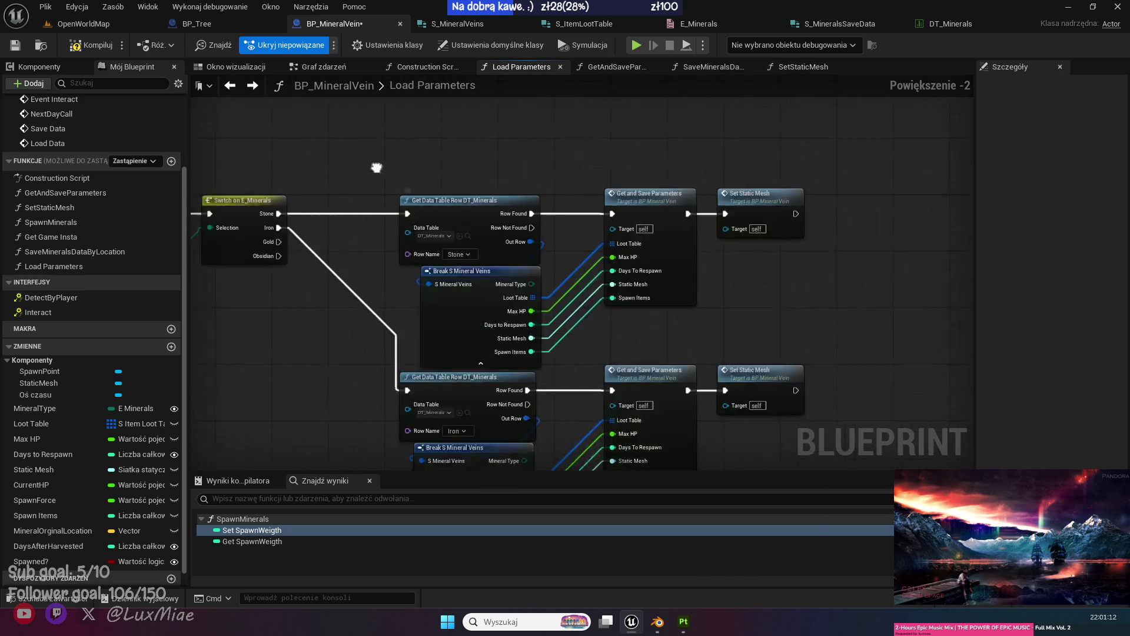
Review the Load Data, Event Interact and NextDayCall nodes in BP_MineralVein's event graph, then compile.
left_click(349, 68)
scroll(442, 295, "down", 2)
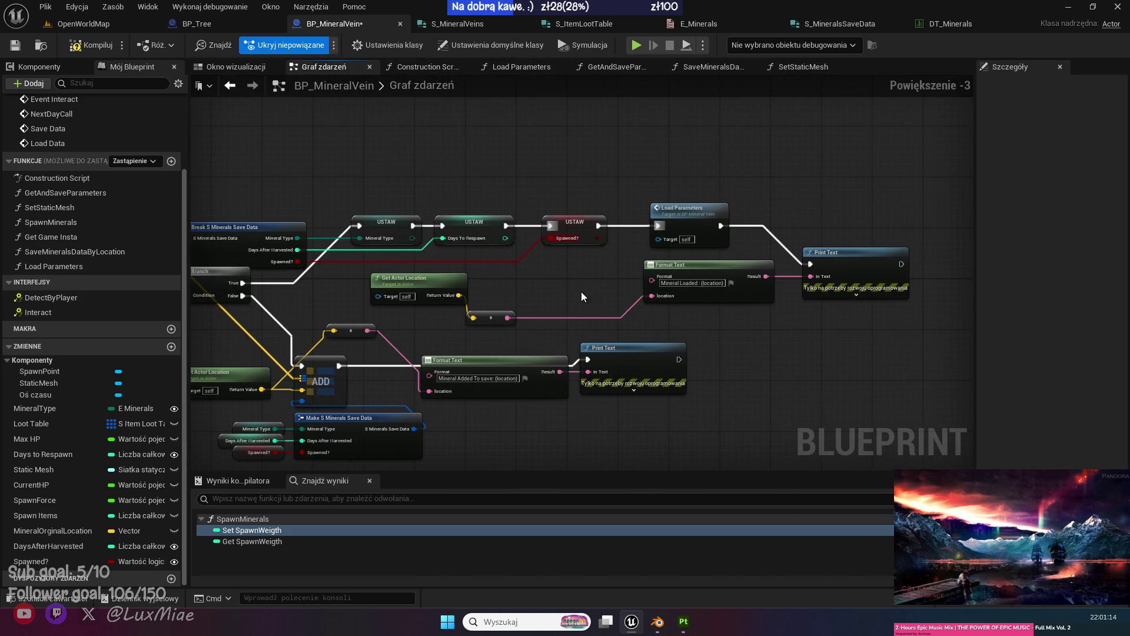
mouse_move(564, 233)
left_mouse_down()
mouse_move(560, 166)
mouse_move(442, 342)
mouse_move(452, 356)
left_mouse_up()
mouse_move(479, 441)
left_mouse_down()
mouse_move(530, 329)
mouse_move(589, 277)
left_mouse_up()
scroll(589, 276, "down", 2)
scroll(624, 290, "up", 2)
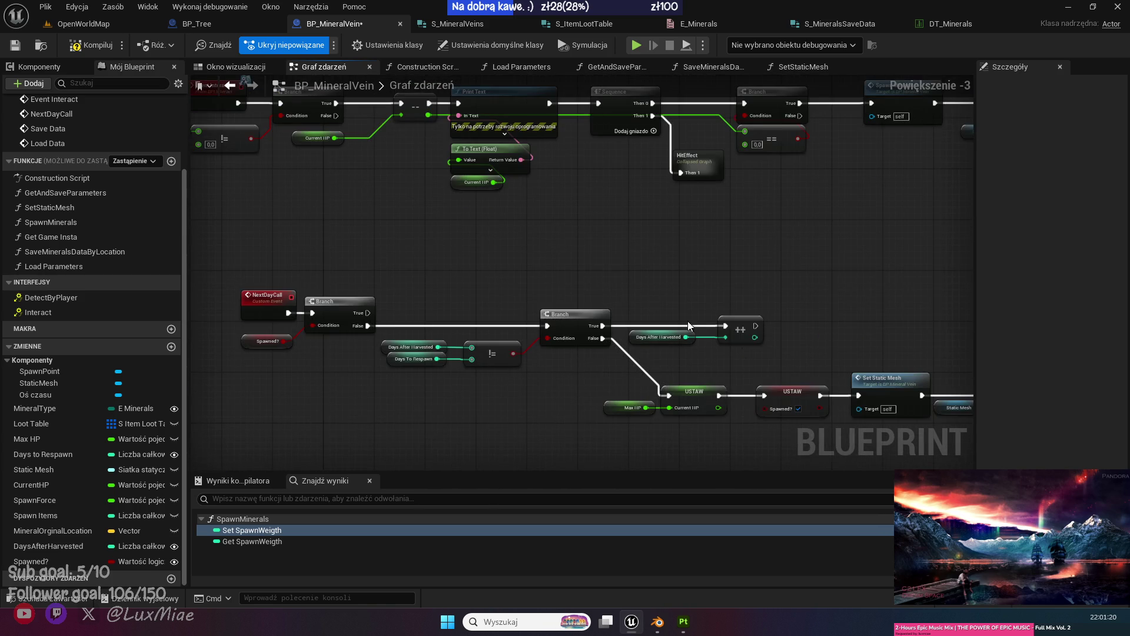
scroll(421, 386, "down", 1)
scroll(343, 211, "up", 1)
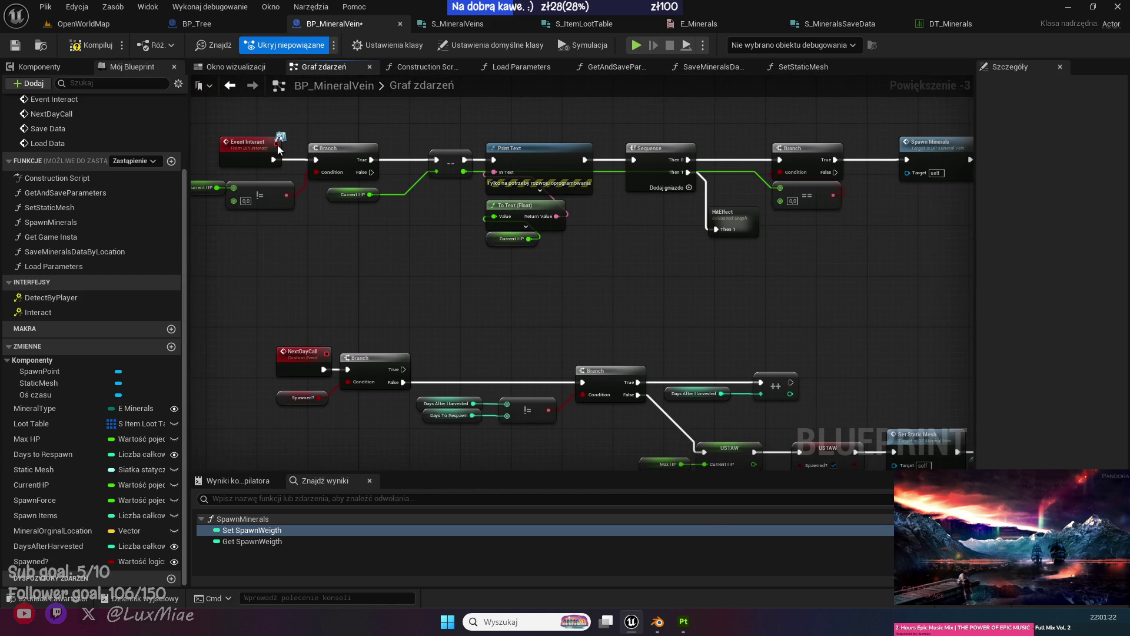
left_click(98, 47)
Trace the Spawn Minerals and Save/Load Data nodes into Load Parameters, then into SetStaticMesh.
left_click_drag(794, 259, 686, 401)
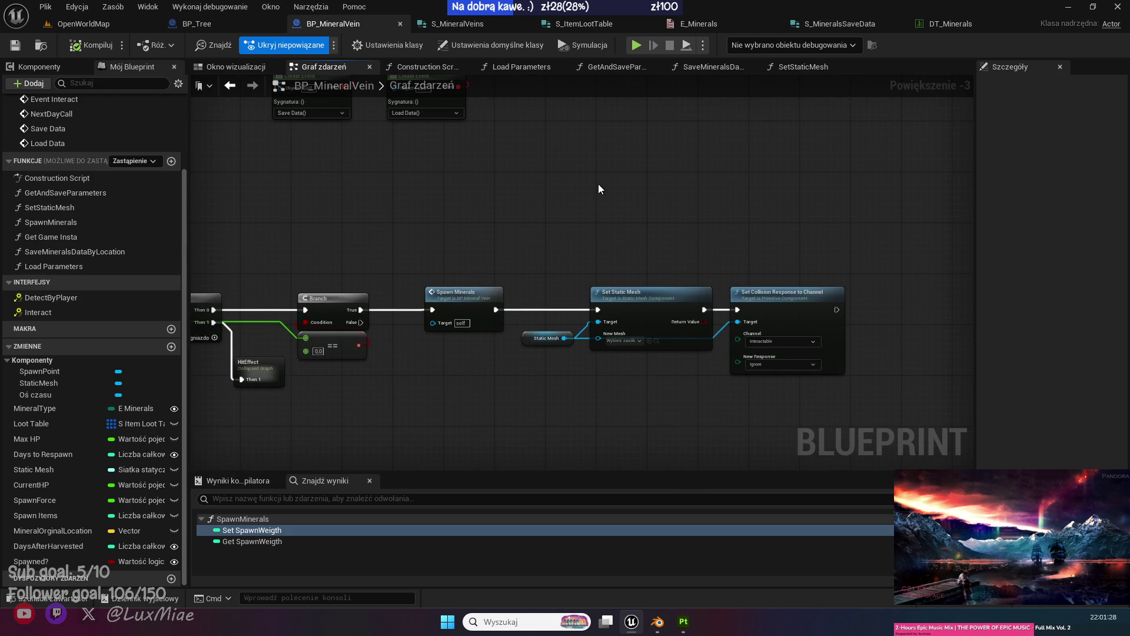
mouse_move(474, 306)
left_mouse_down()
mouse_move(522, 272)
mouse_move(351, 399)
mouse_move(323, 336)
mouse_move(761, 361)
mouse_move(729, 322)
left_mouse_up()
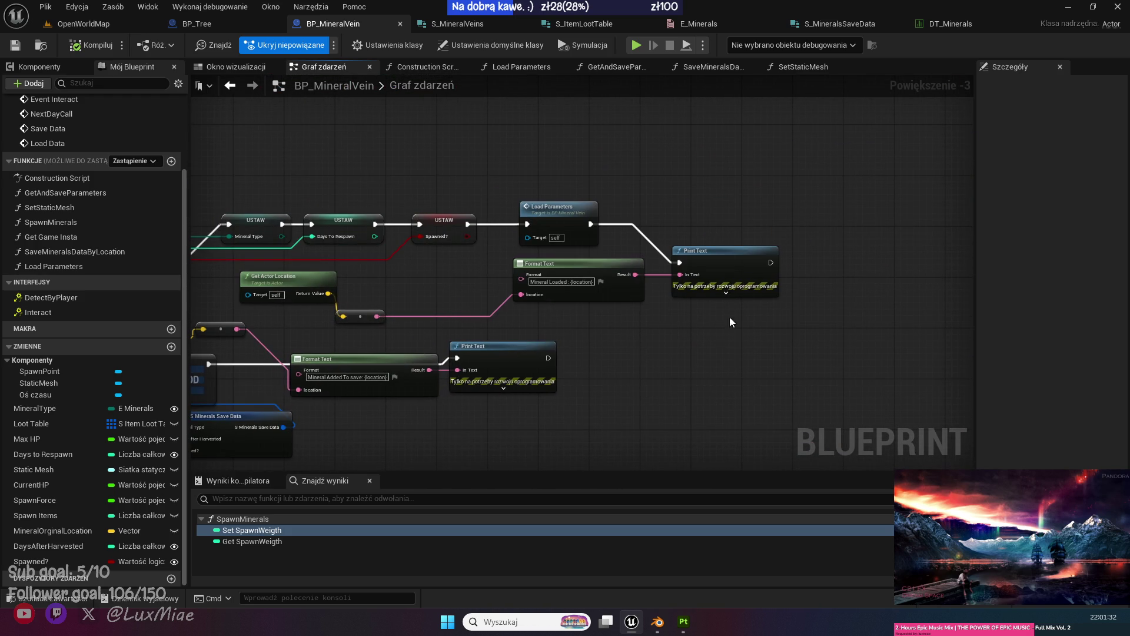
double_click(563, 223)
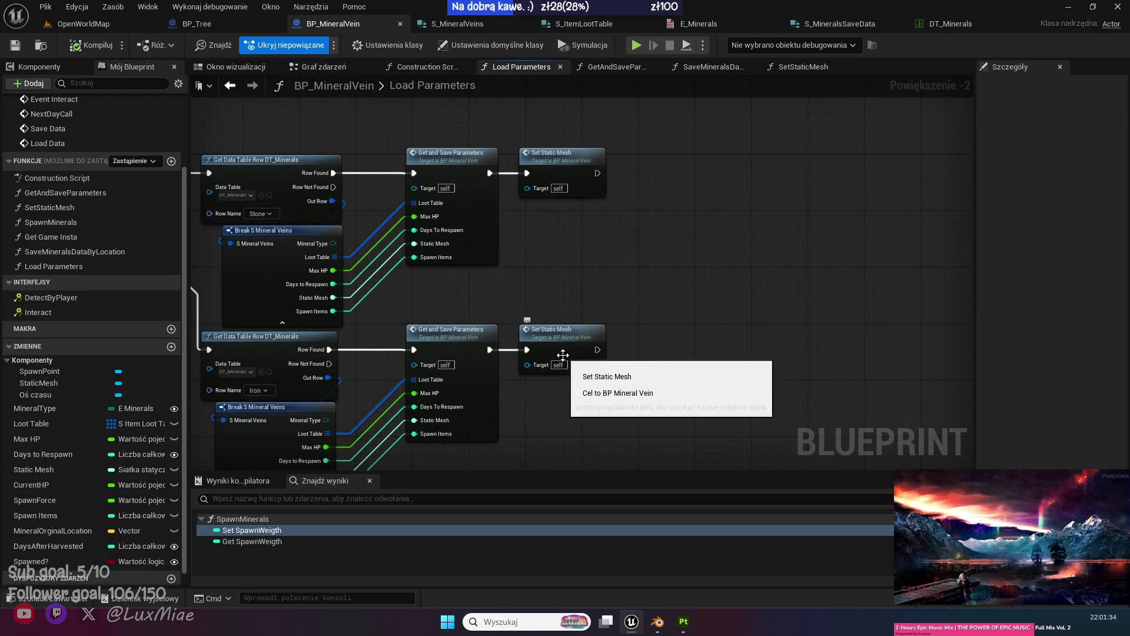
double_click(563, 354)
left_click_drag(970, 324, 704, 340)
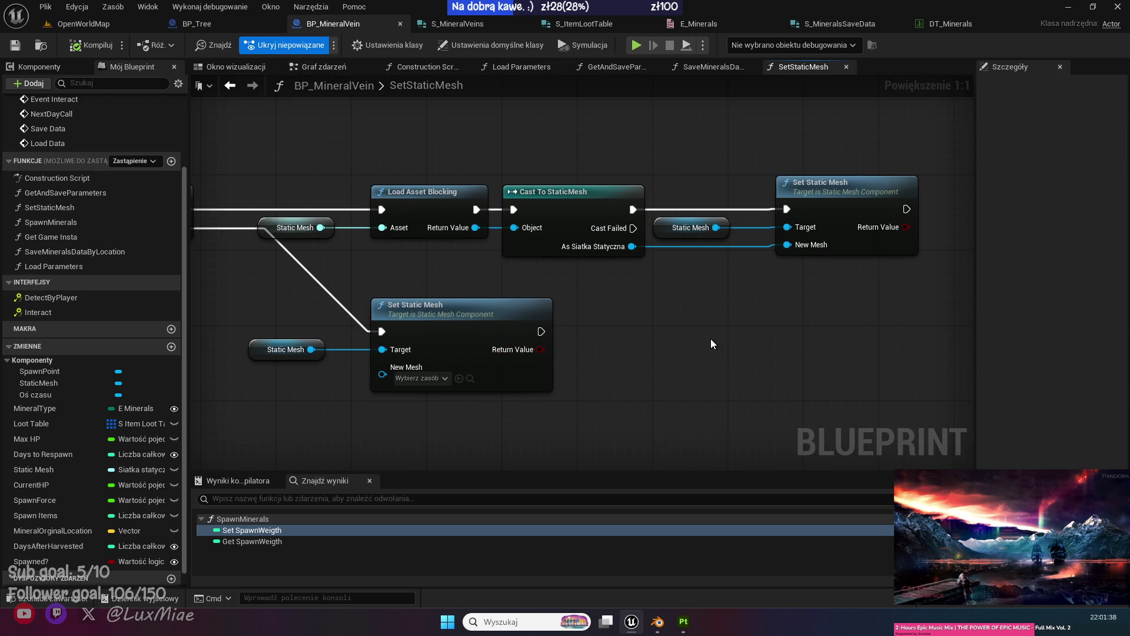
Add a Set Collision Response to Channel node from the Static Mesh reference.
left_click_drag(770, 332, 606, 332)
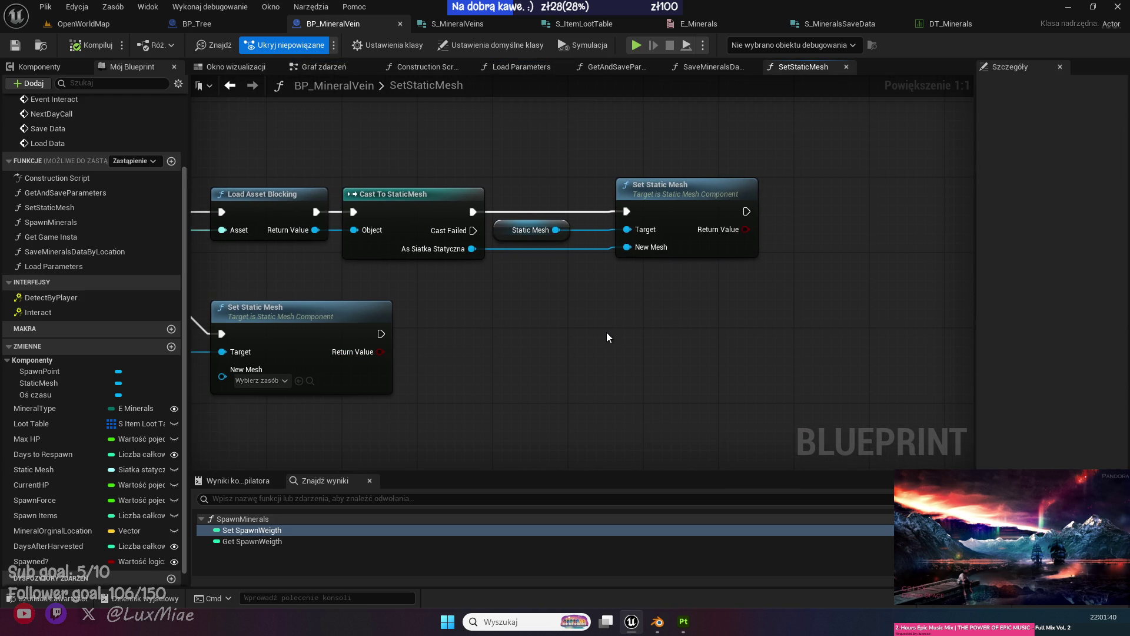
left_click_drag(570, 300, 384, 336)
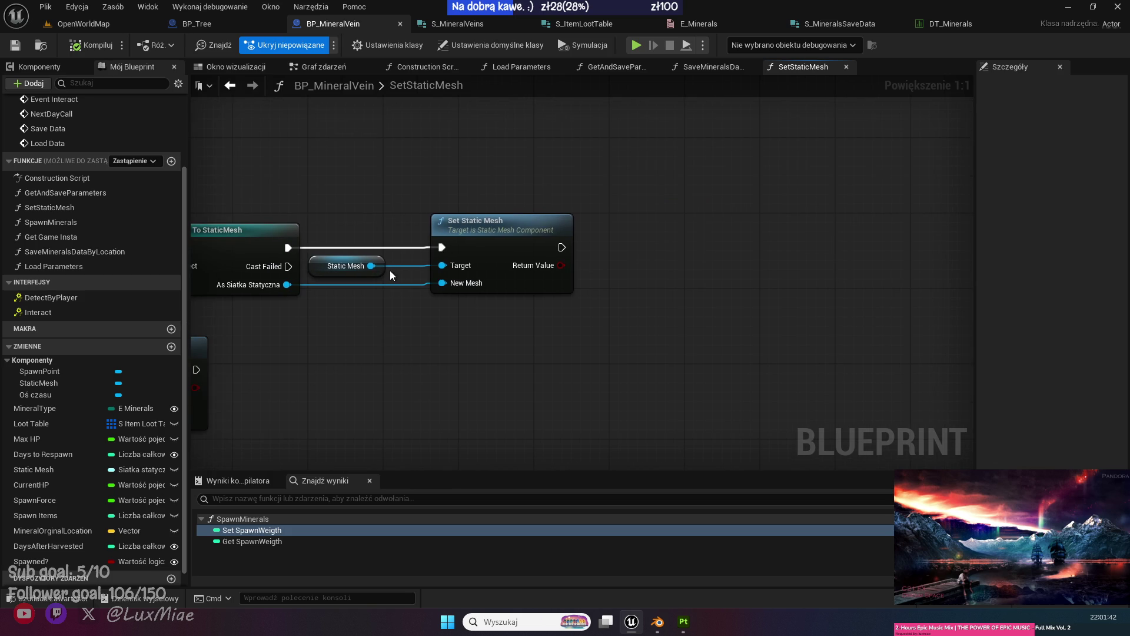
mouse_move(371, 265)
left_mouse_down()
mouse_move(435, 334)
mouse_move(369, 372)
mouse_move(662, 363)
mouse_move(386, 371)
mouse_move(505, 290)
mouse_move(385, 275)
left_mouse_up()
left_click_drag(452, 225, 510, 340)
type("set chann")
key("Up")
key("Up")
key("Down")
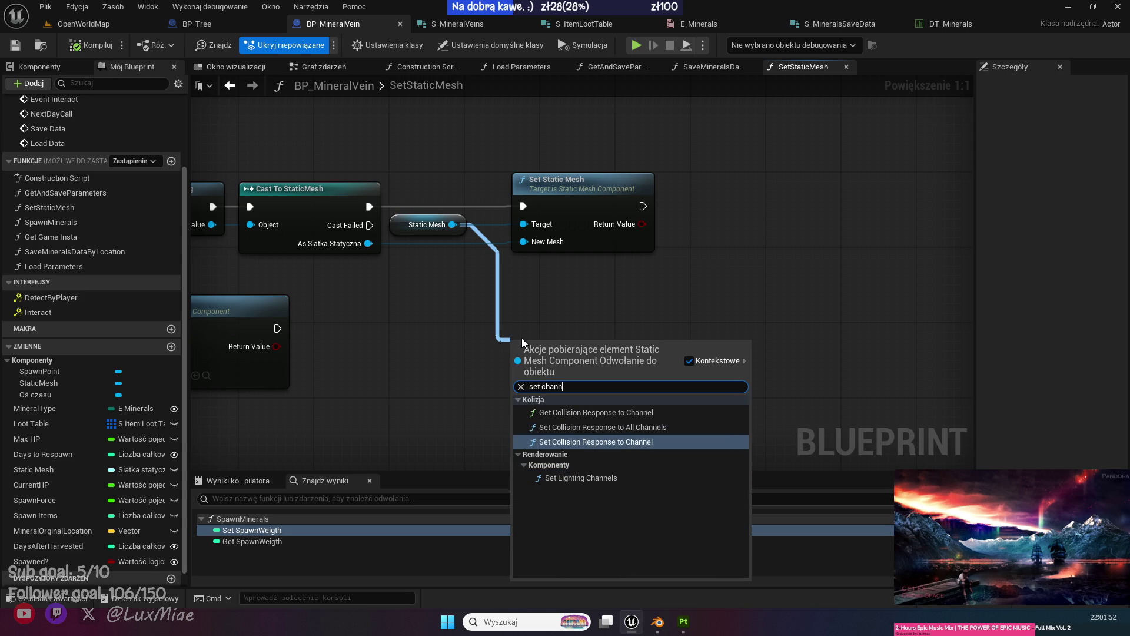
key("Return")
Run it after the upper Set Static Mesh, setting the Interactable channel to Block.
mouse_move(560, 368)
left_mouse_down()
mouse_move(769, 206)
mouse_move(714, 210)
left_mouse_up()
left_click(772, 252)
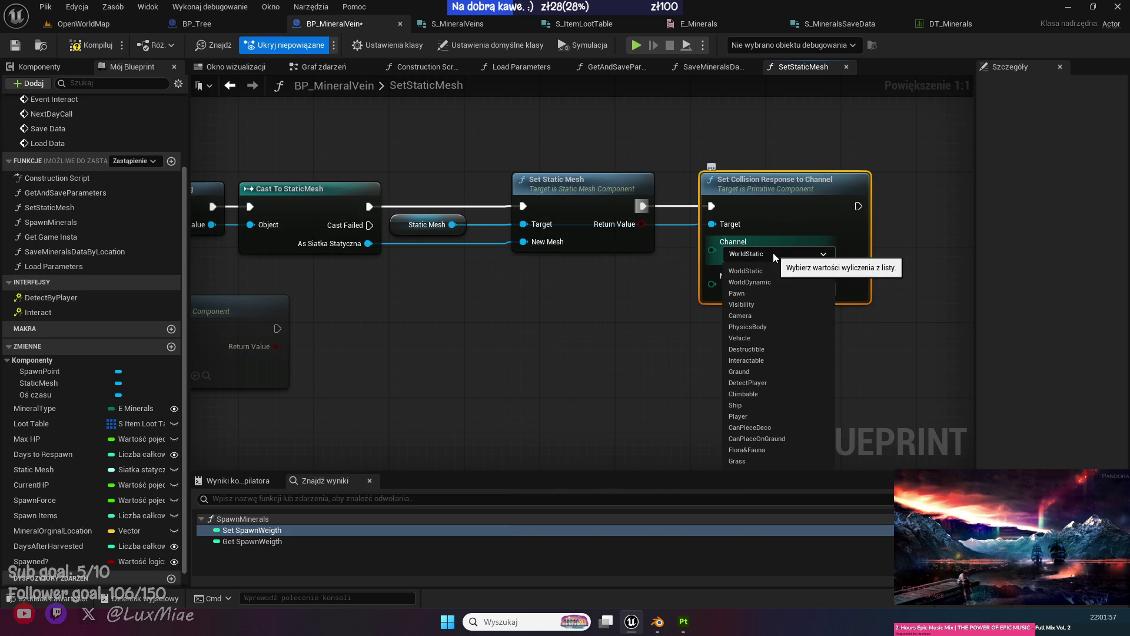
left_click(759, 360)
left_click(768, 289)
left_click(745, 328)
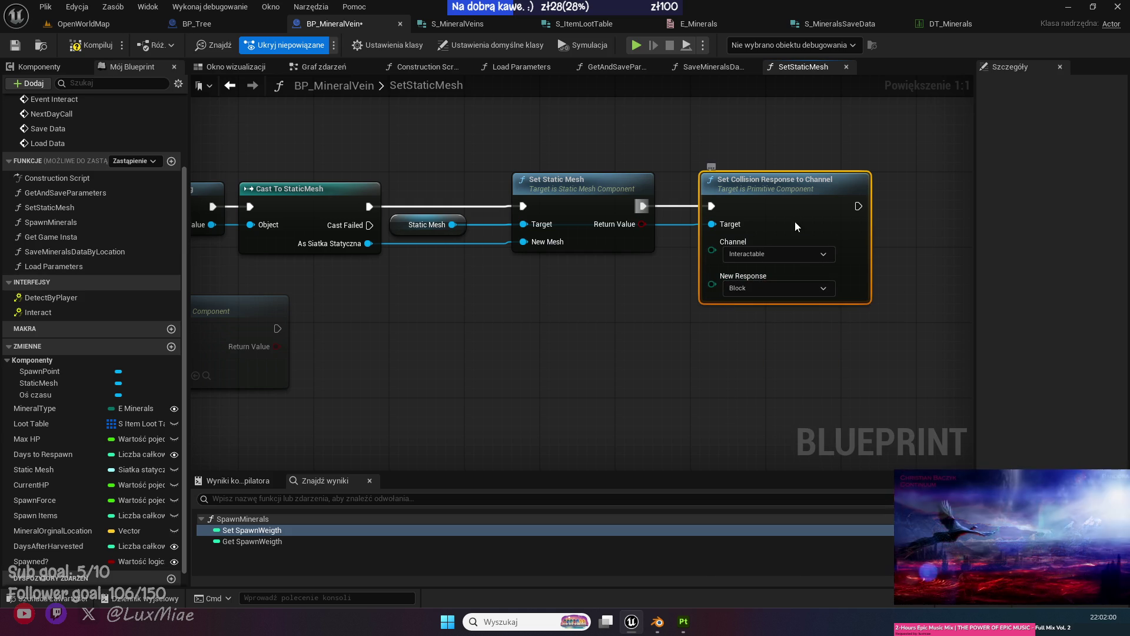
Paste a copy after the lower Set Static Mesh with Ignore, targeting Static Mesh.
left_click(473, 320)
key("ctrl+v")
mouse_move(472, 318)
left_mouse_down()
mouse_move(346, 316)
mouse_move(328, 301)
mouse_move(333, 328)
left_mouse_up()
left_click(402, 413)
left_click(362, 425)
left_click_drag(556, 417, 467, 412)
left_click_drag(374, 339, 661, 340)
Compile and save BP_MineralVein.
left_click(91, 45)
left_click(15, 45)
left_click_drag(246, 164, 454, 226)
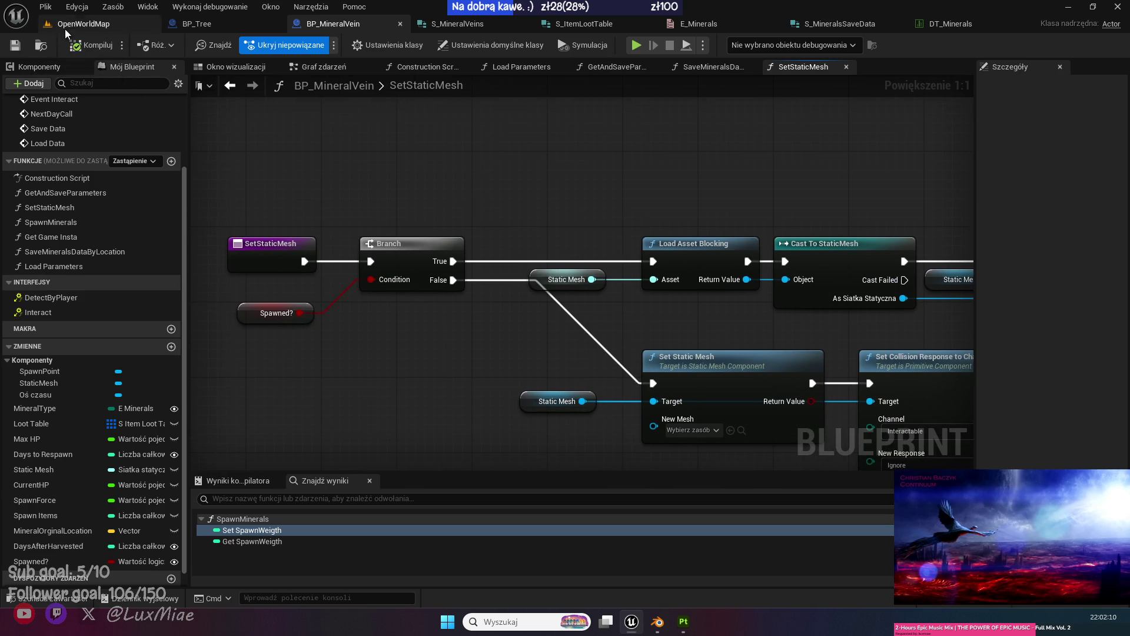
left_click(64, 26)
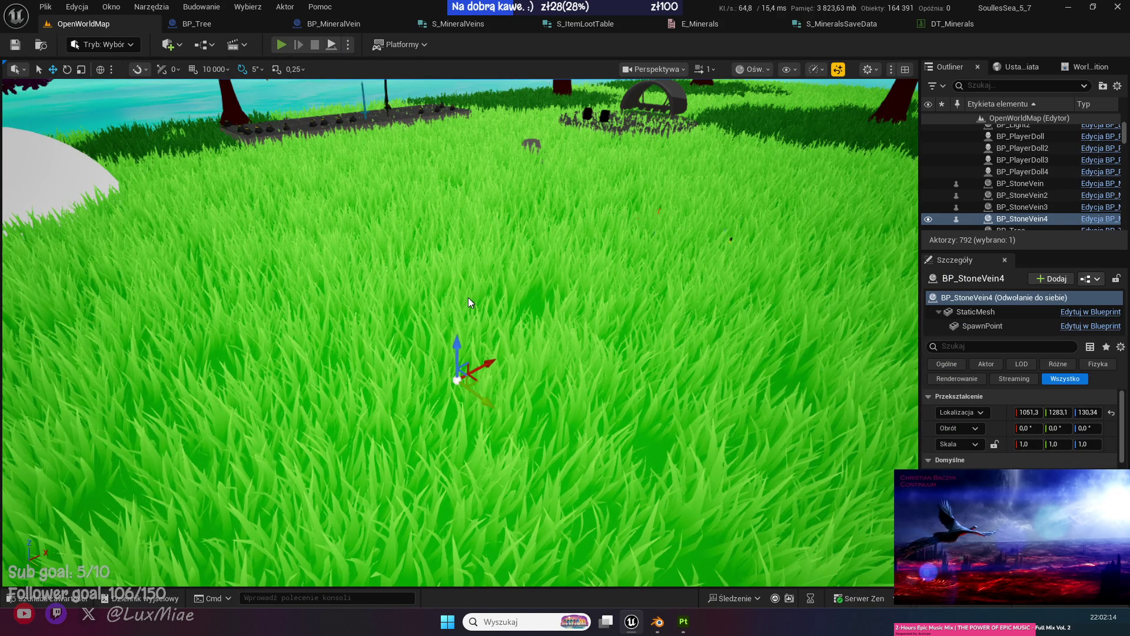
Play-test the OpenWorldMap level, stop, and focus the view on the selected stone vein.
key("alt+p")
key("Escape")
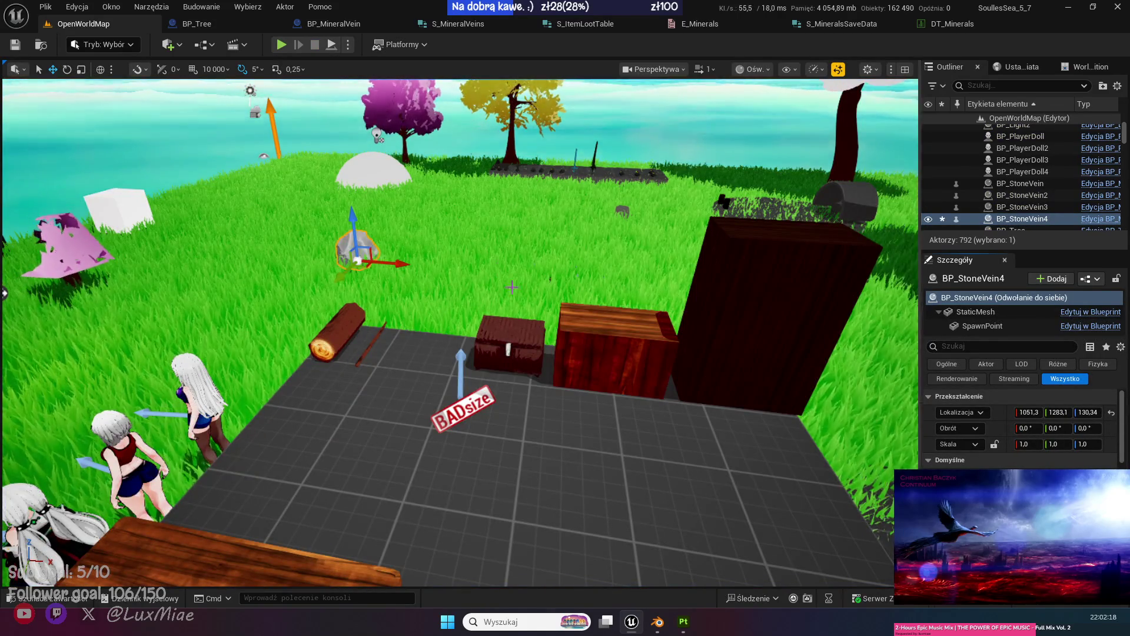
key("f")
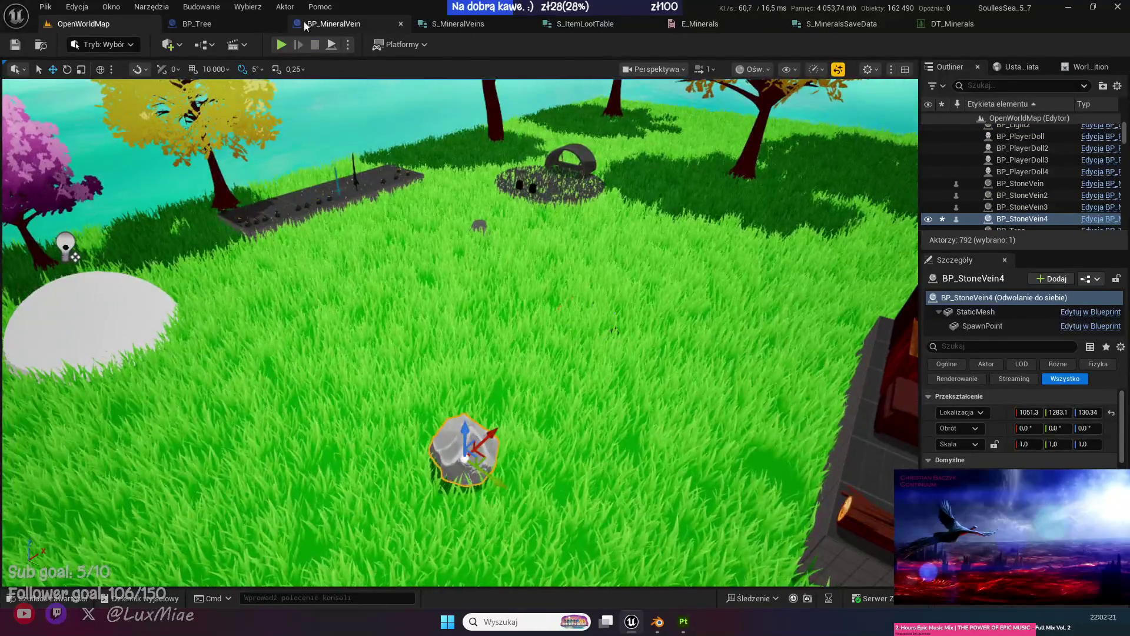
Check the Spawned? variable, save BP_MineralVein, and inspect the upper stone vein rock in the level.
left_click(322, 25)
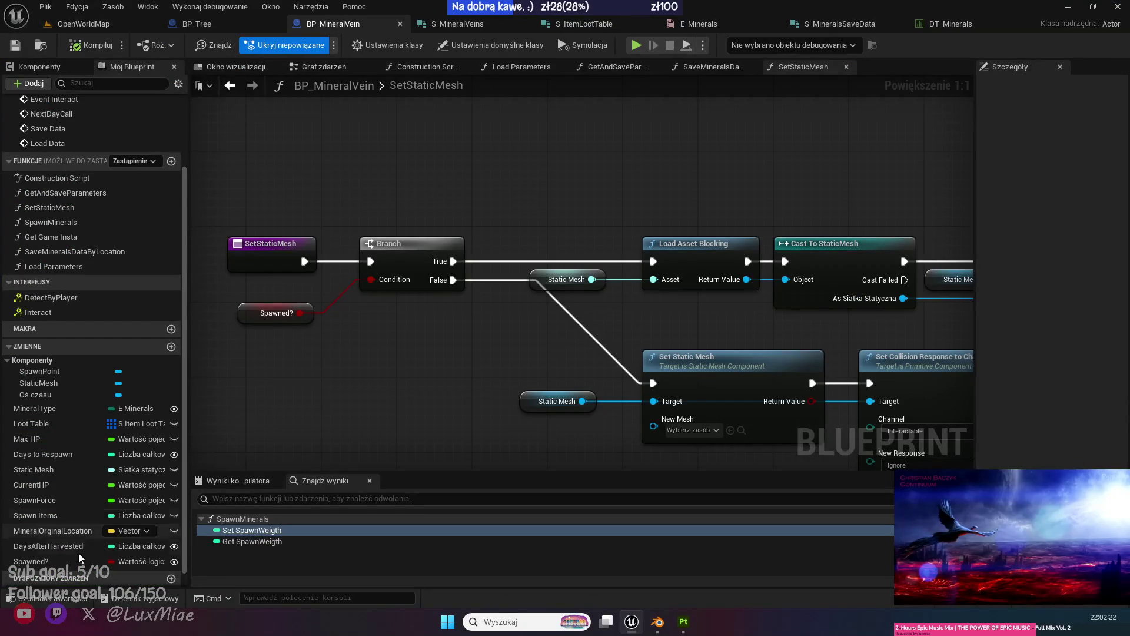
left_click(36, 561)
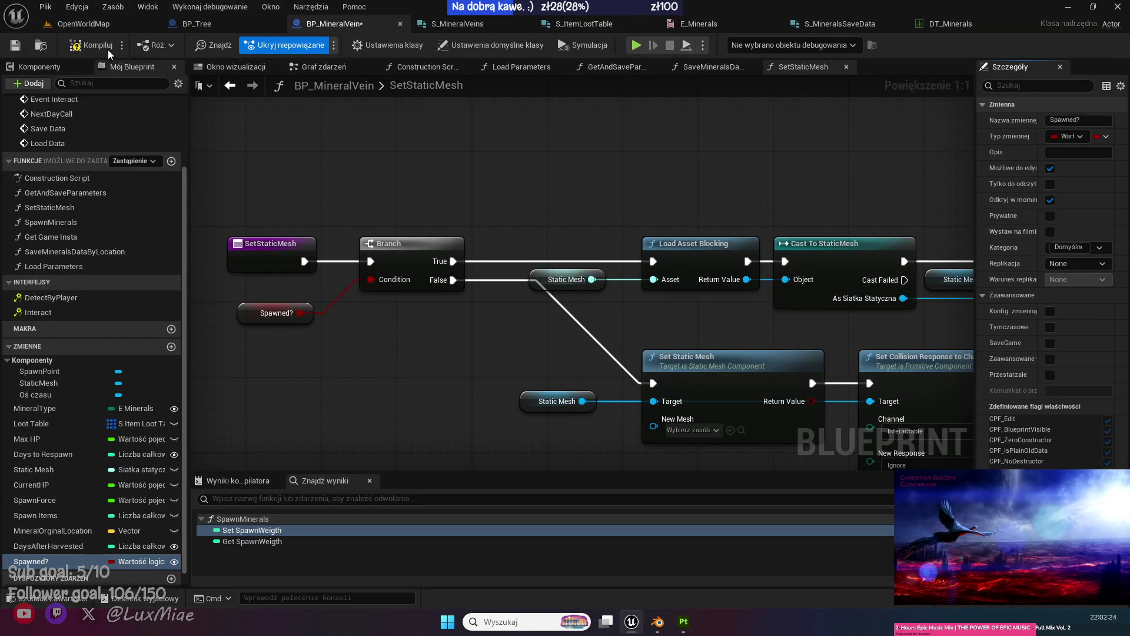
left_click(16, 45)
left_click(94, 23)
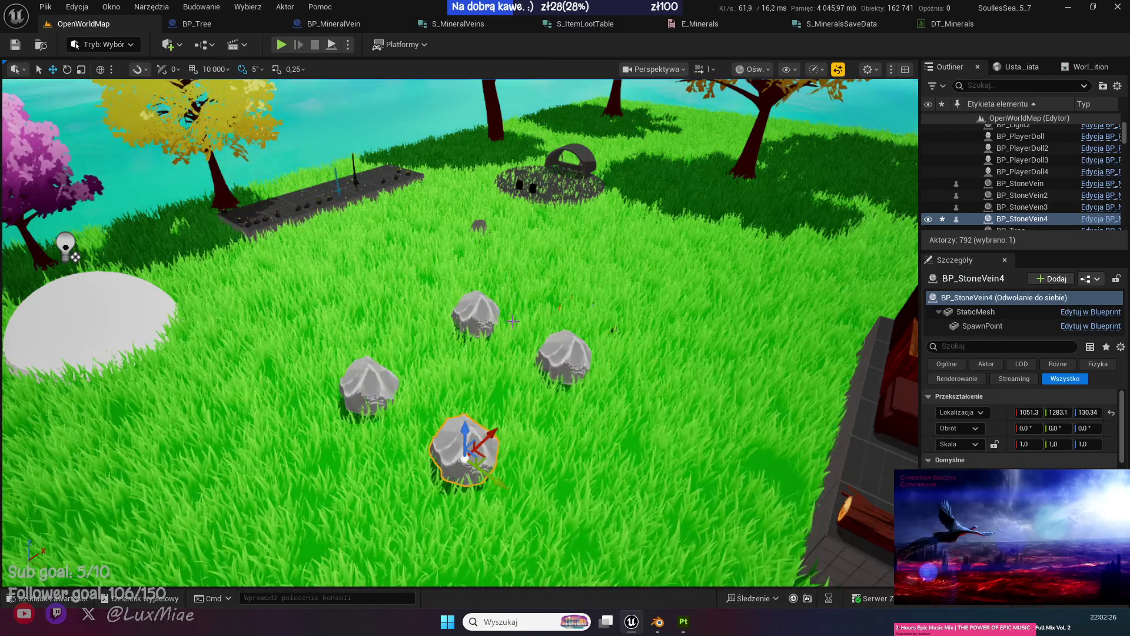
left_click(480, 314)
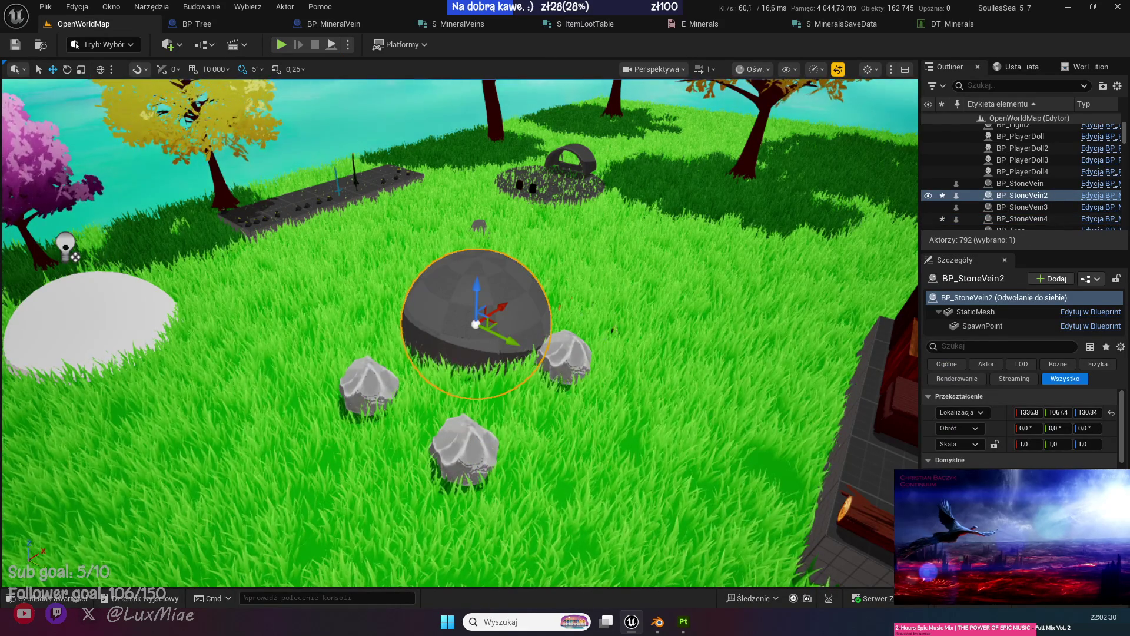
mouse_move(347, 324)
left_mouse_down()
mouse_move(448, 326)
mouse_move(350, 332)
left_mouse_up()
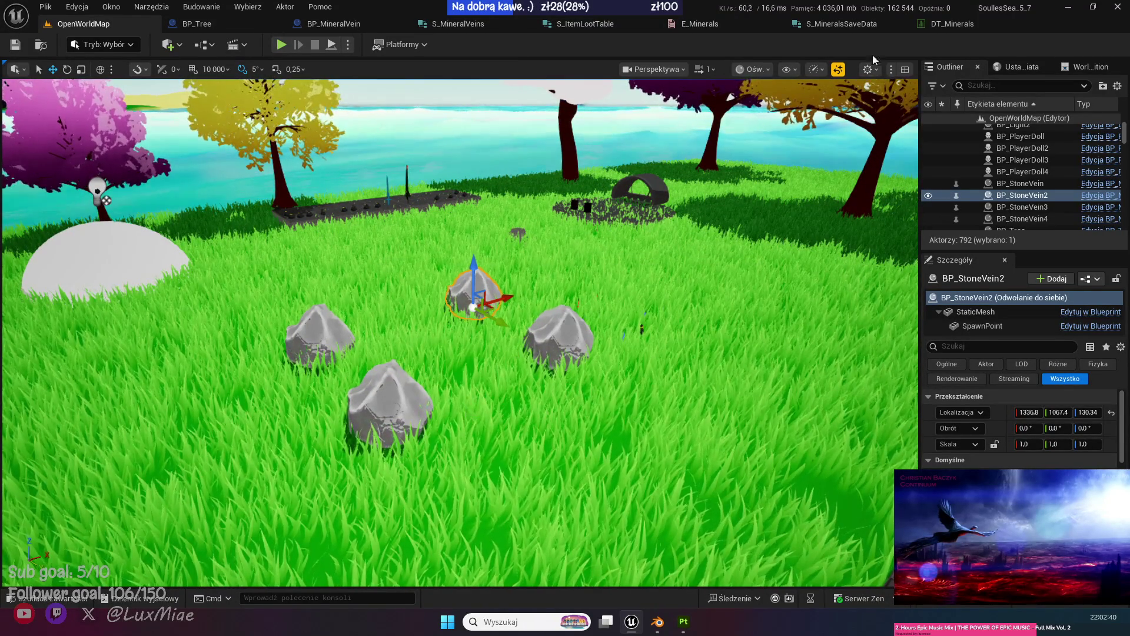
Review the Max HP and CurrentHP variables, then select the lower stone vein rock.
left_click(333, 25)
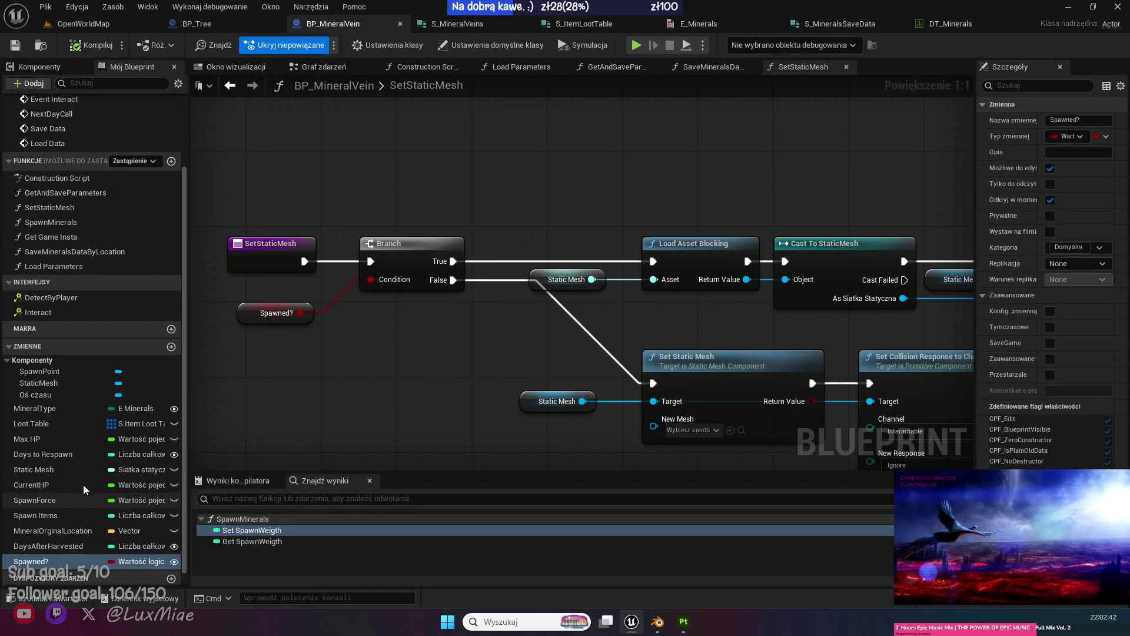
left_click(55, 439)
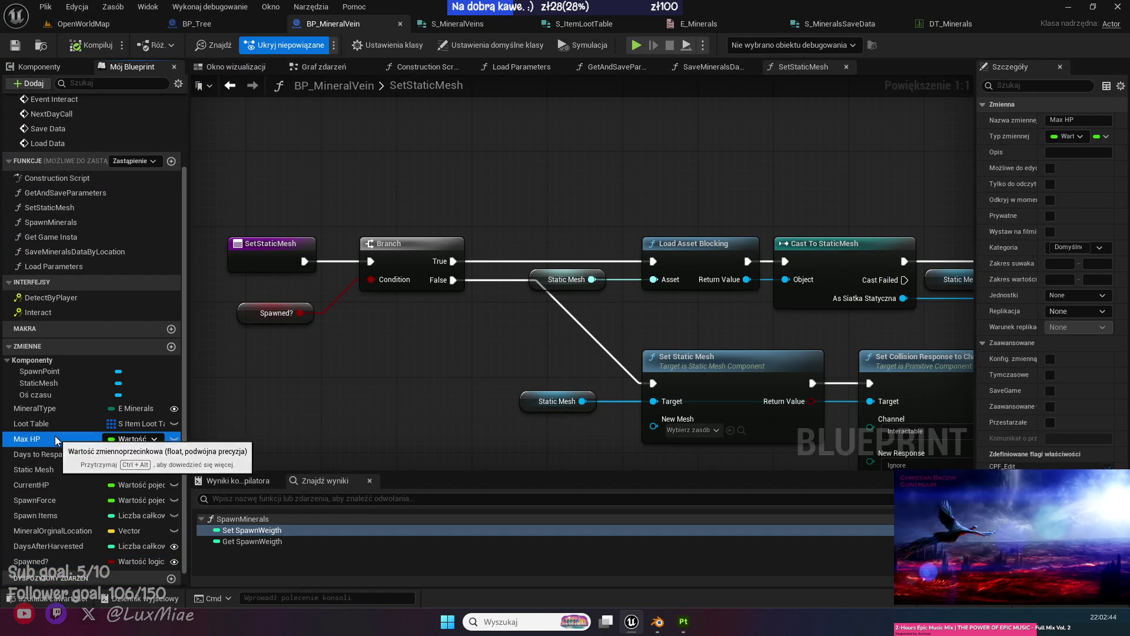
left_click(45, 485)
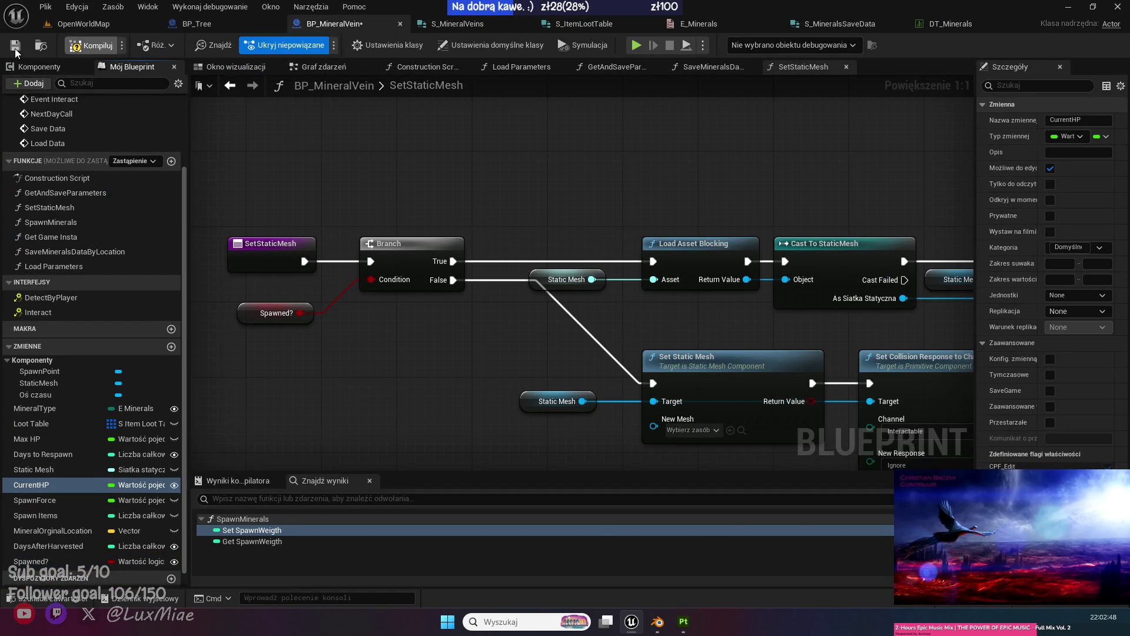
left_click(81, 26)
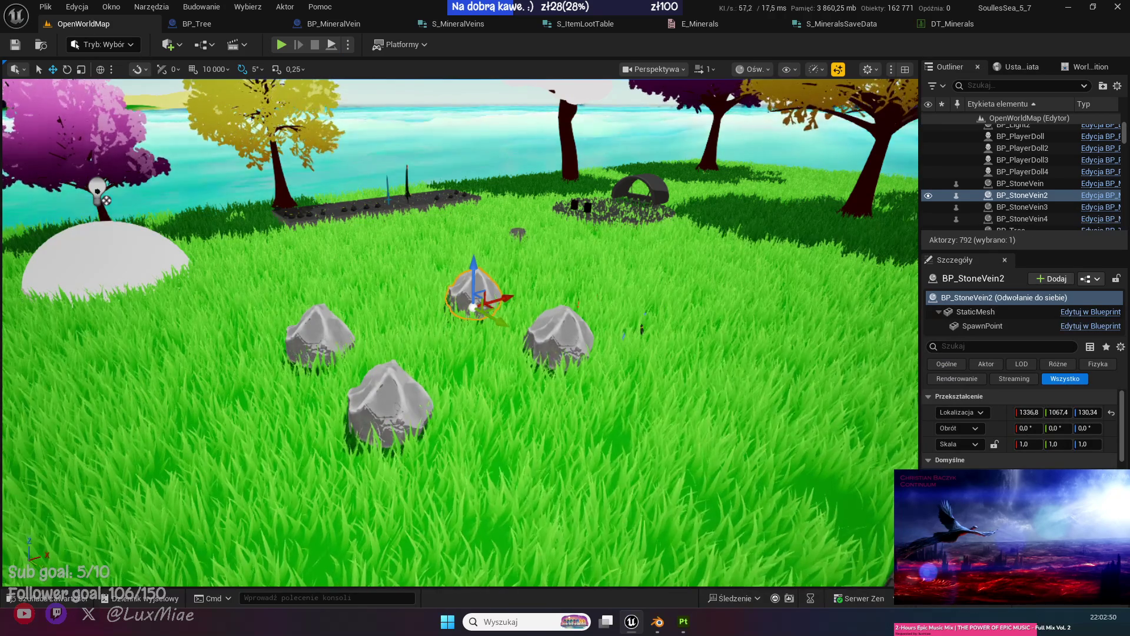
left_click(412, 437)
left_click(412, 407)
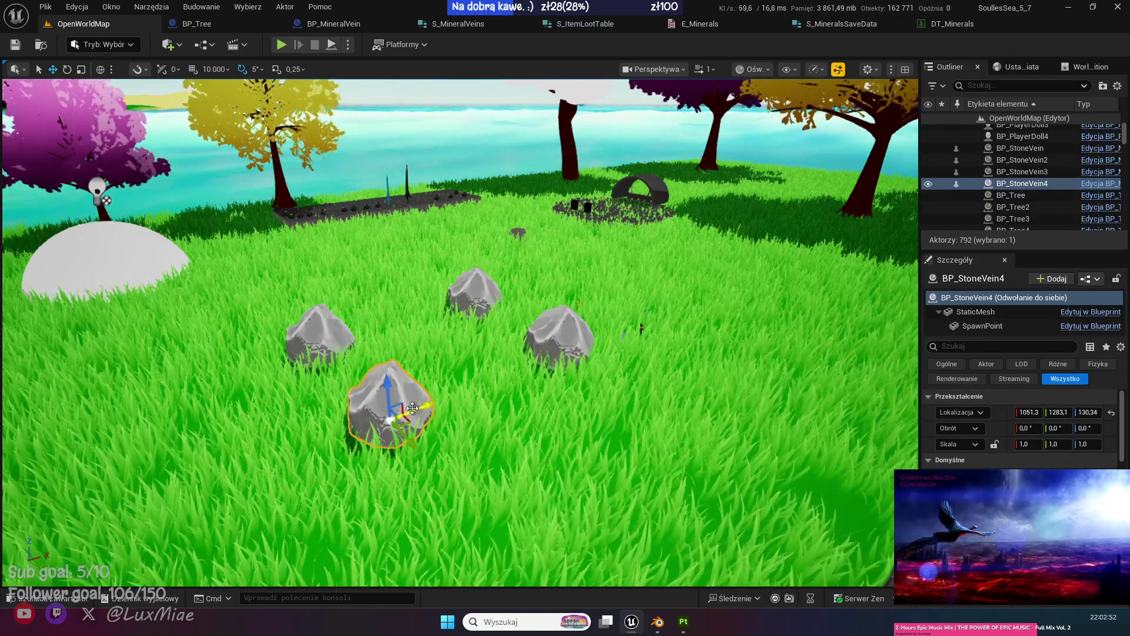
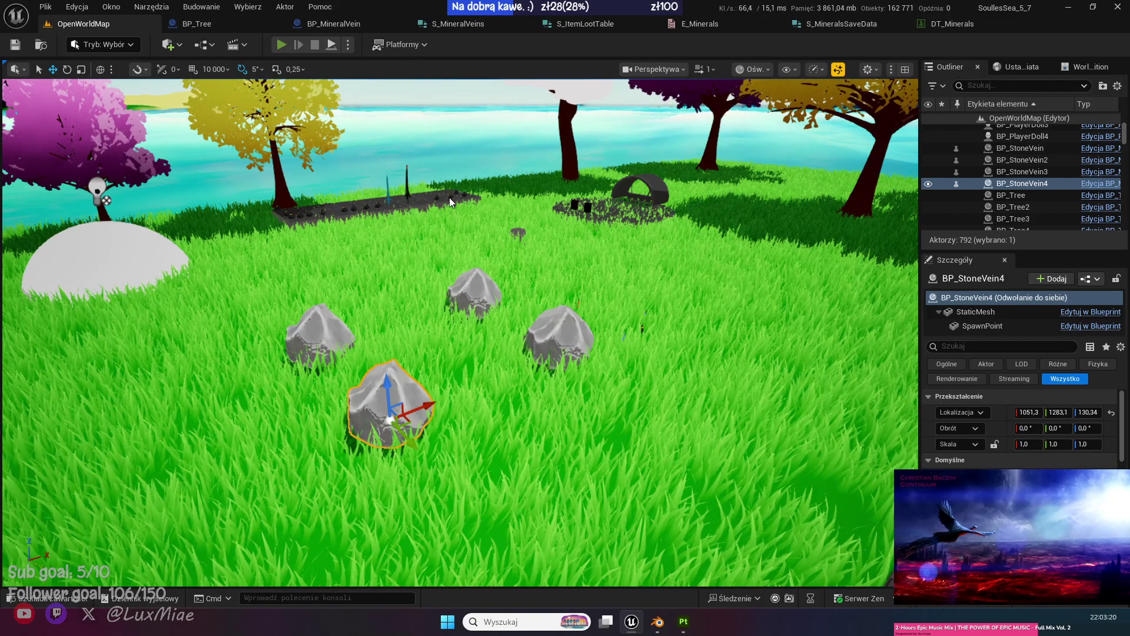
Start Play In Editor and run the character up to the stone veins, climbing onto a rock.
key("alt+p")
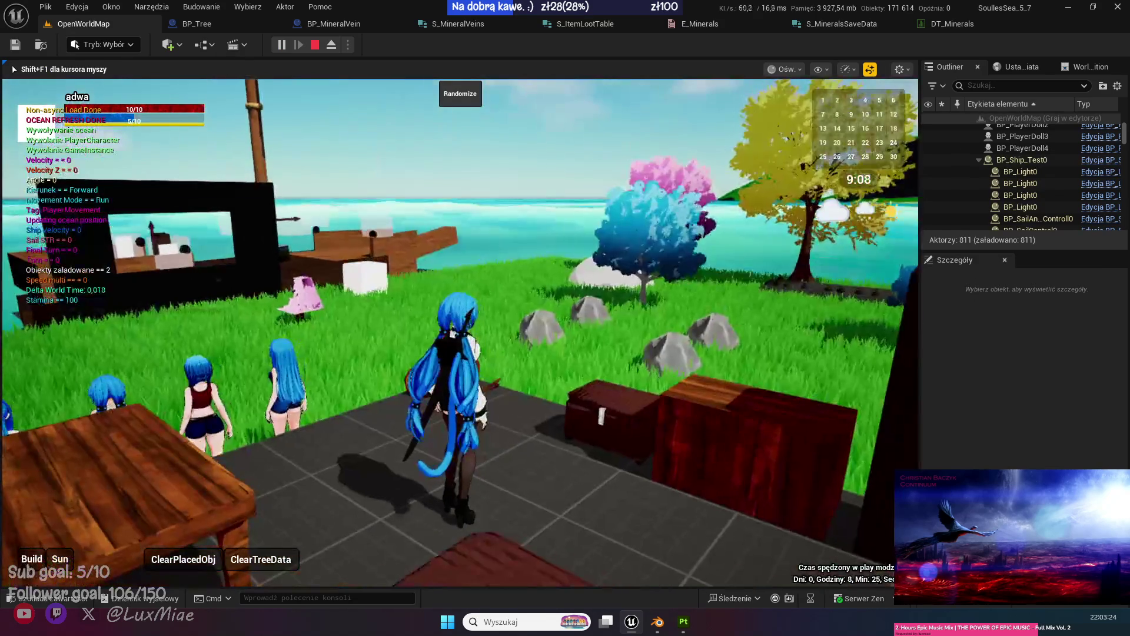
key("w")
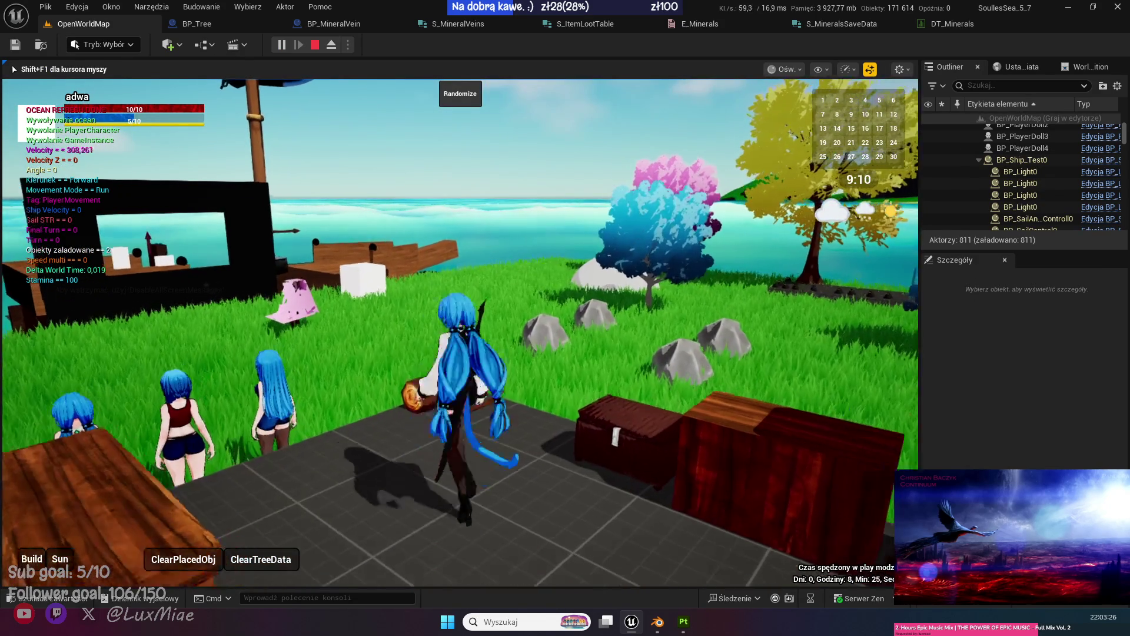
key("w")
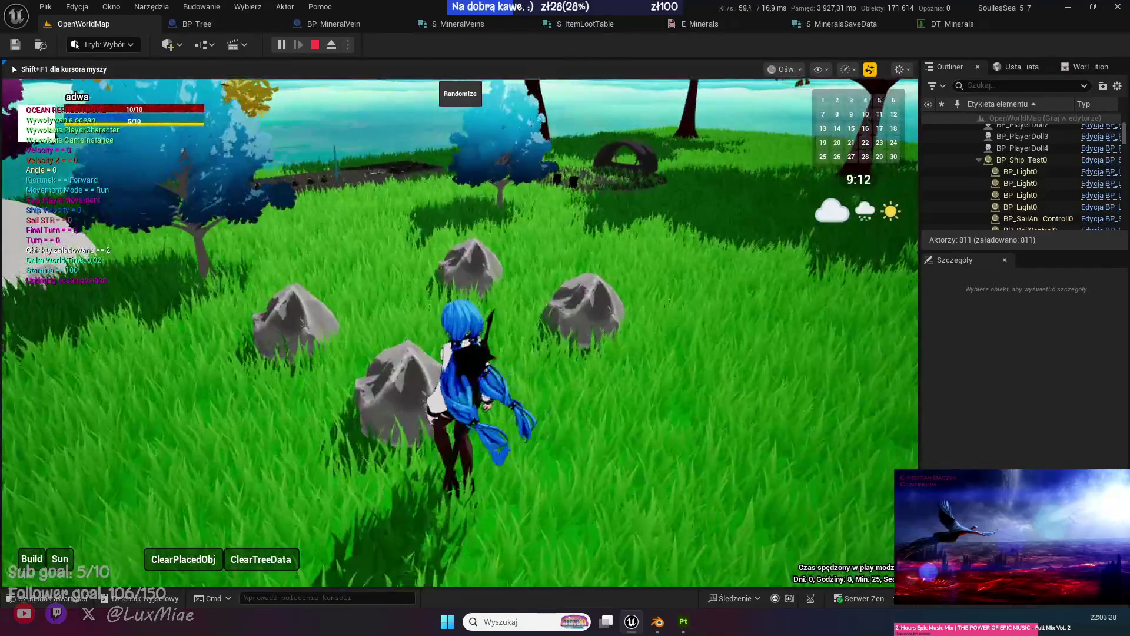
key("w")
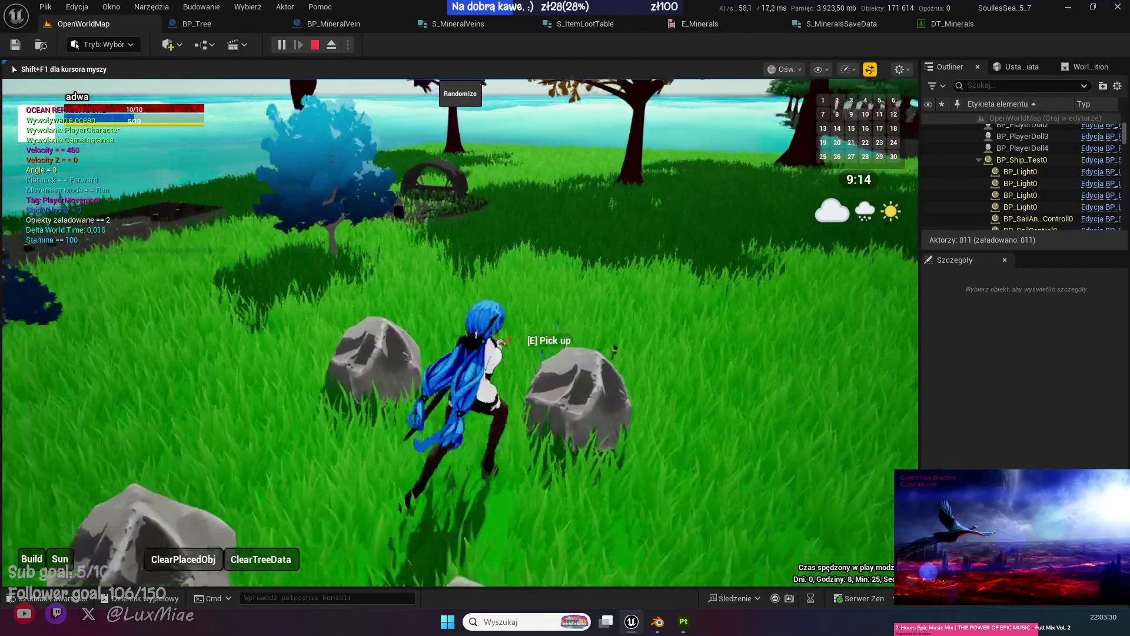
key("w")
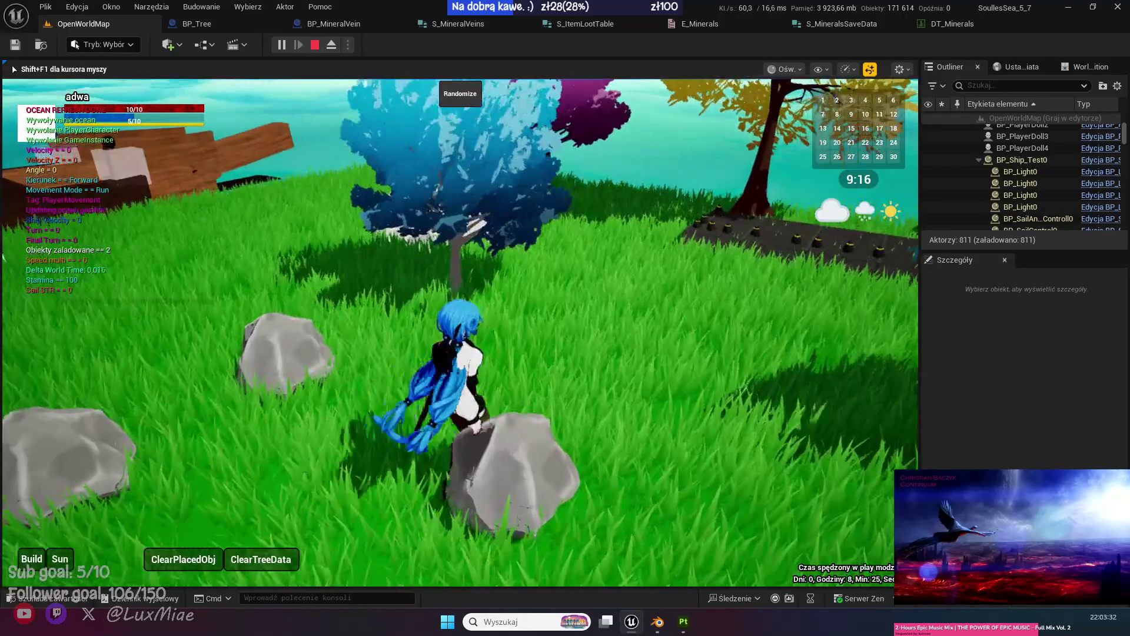
key("w")
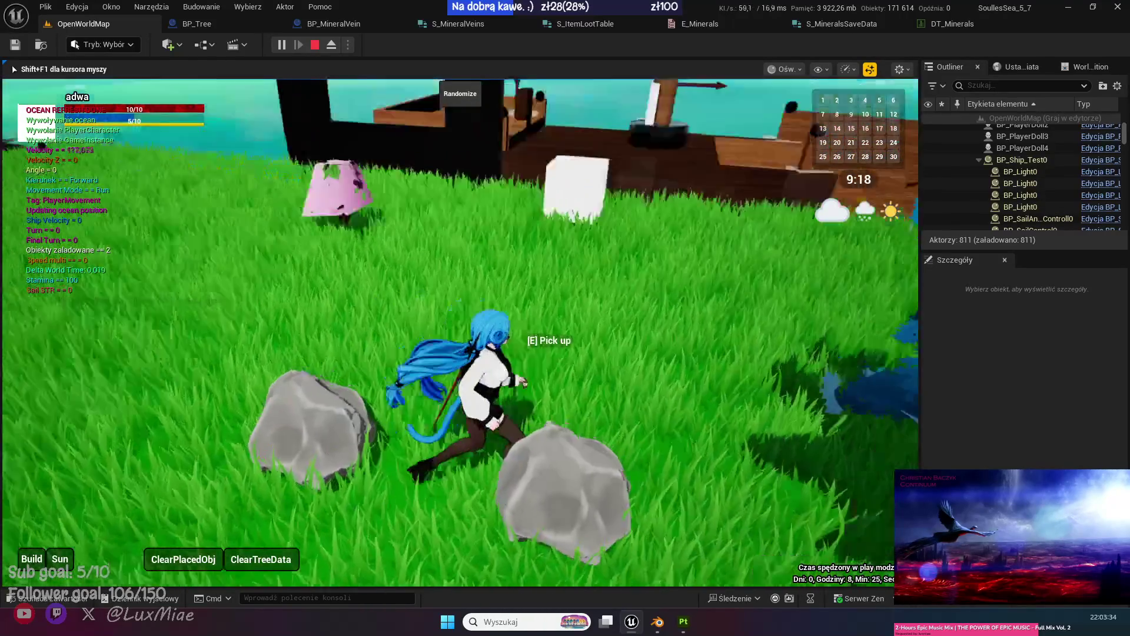
key("w")
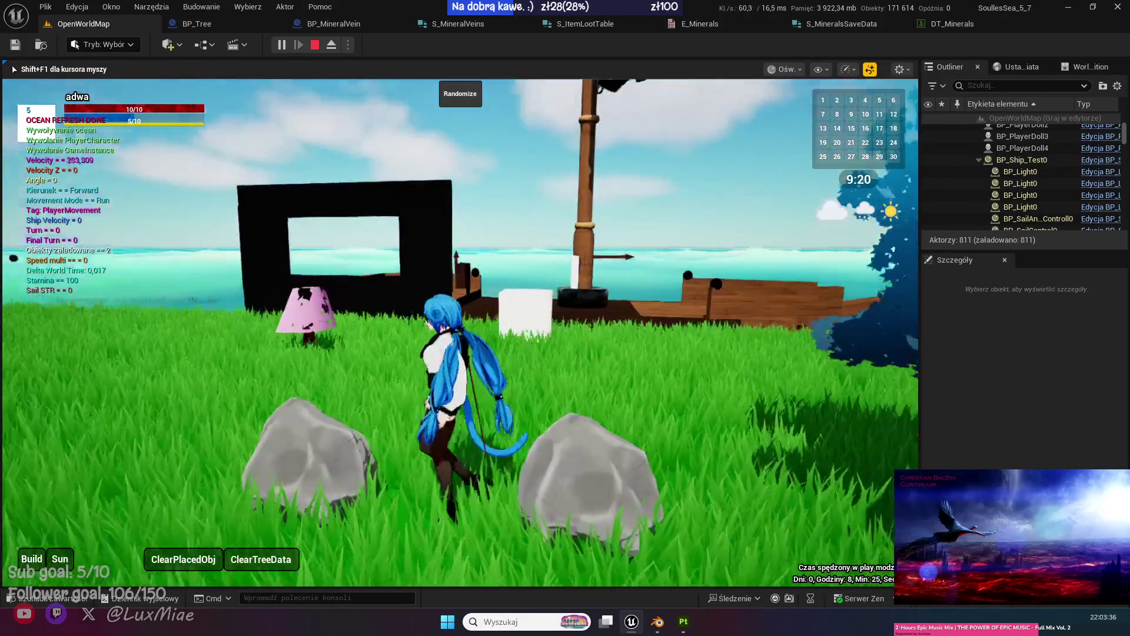
Keep running among the rocks and trees, then release the mouse and eject to the free camera.
key("w")
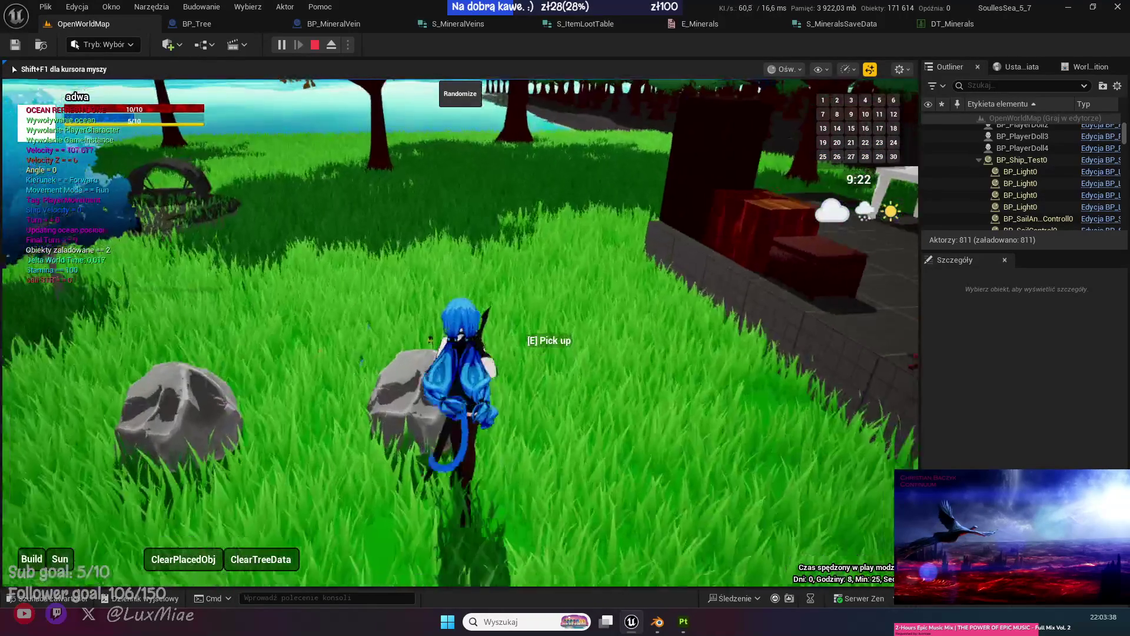
key("w")
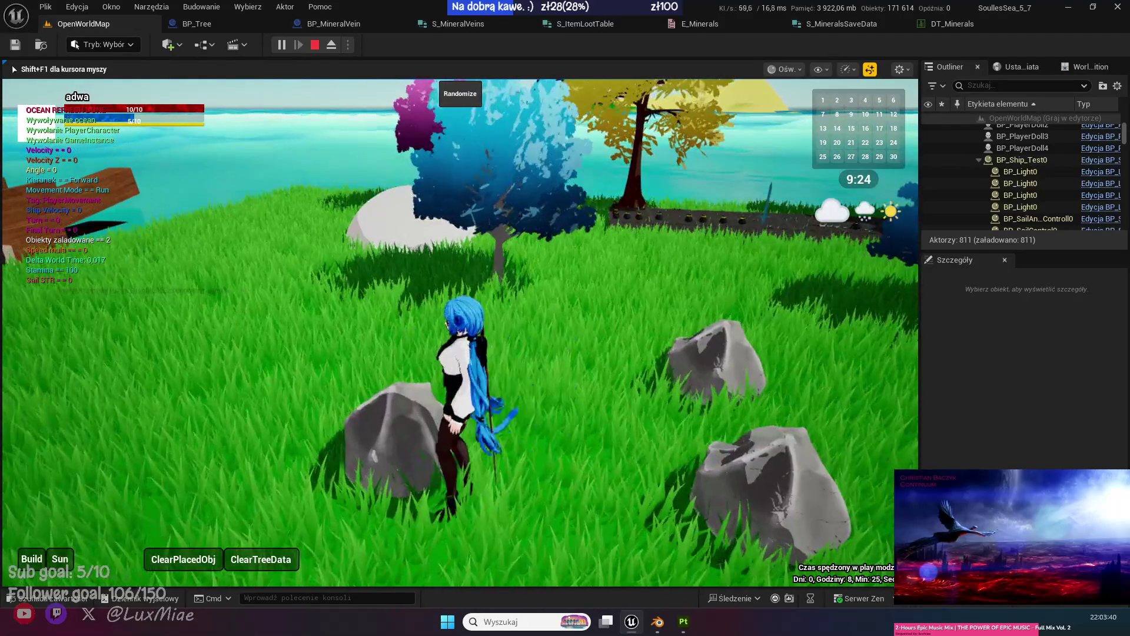
key("w")
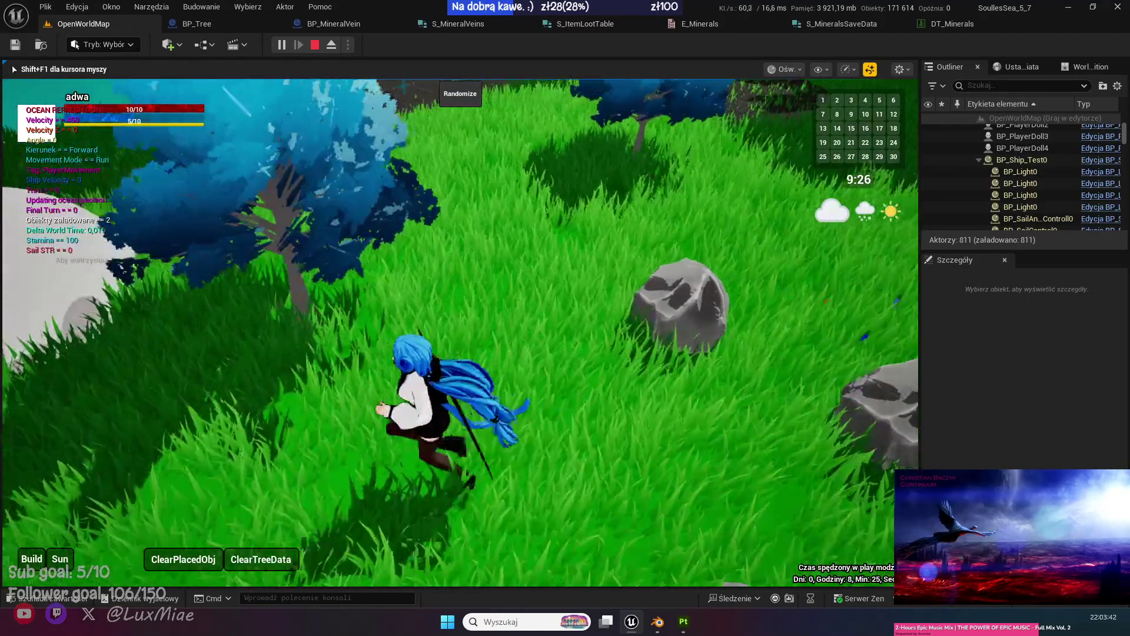
key("w")
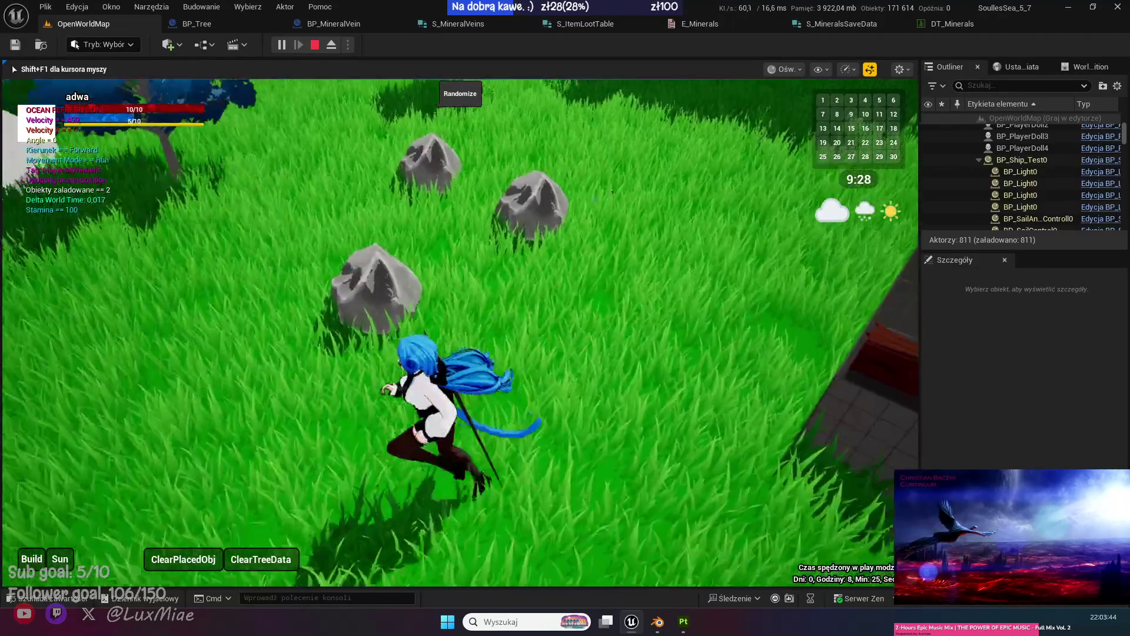
key("w")
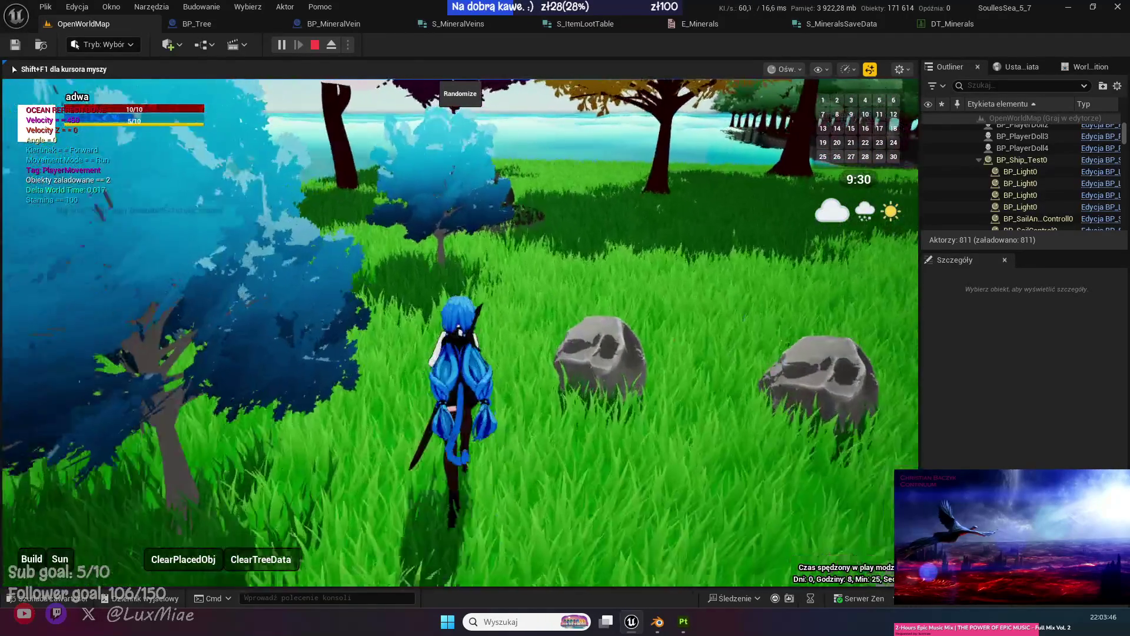
key("w")
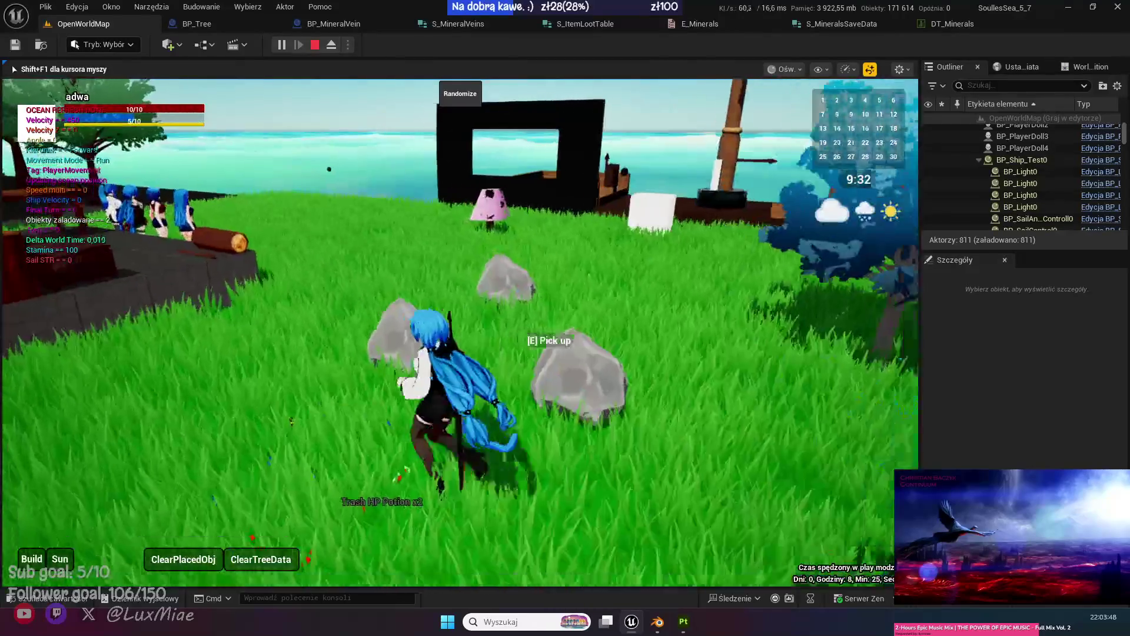
key("shift+F1")
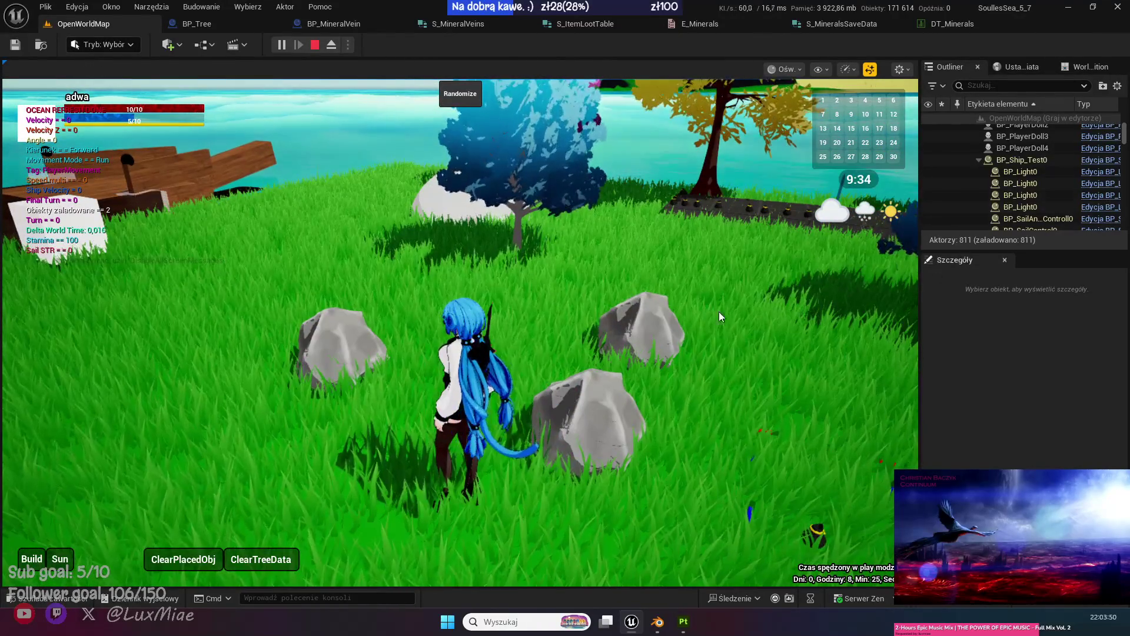
key("F8")
Focus the buried BP_StoneVein and drag it along X to 1049.8, 1086.2, 123.78 beside the other stones.
left_click(644, 319)
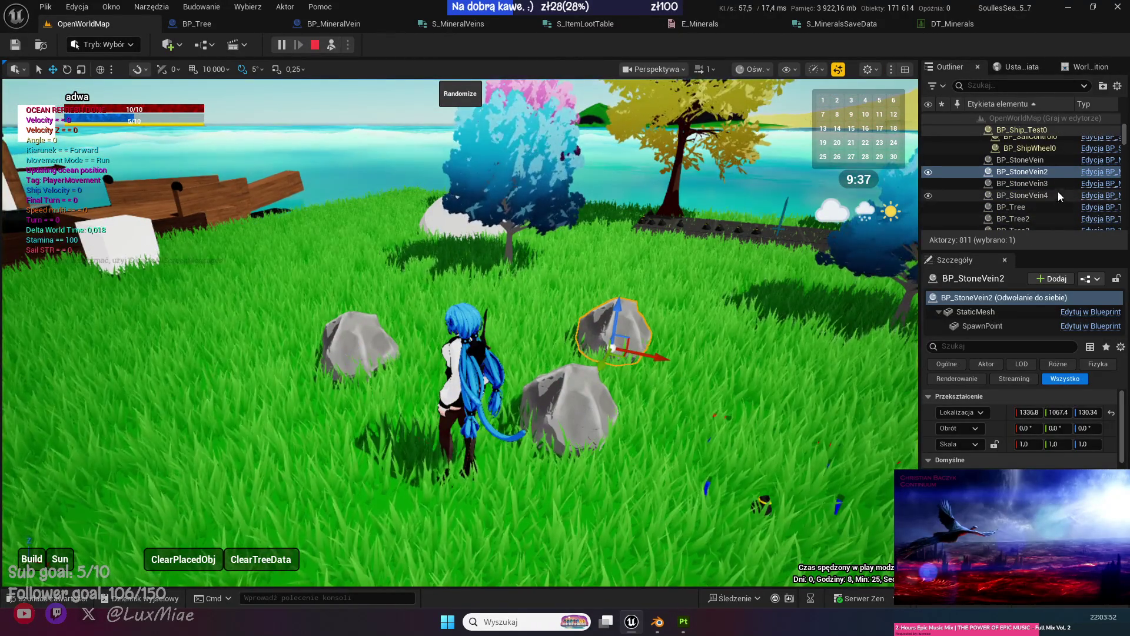
left_click(1024, 160)
key("f")
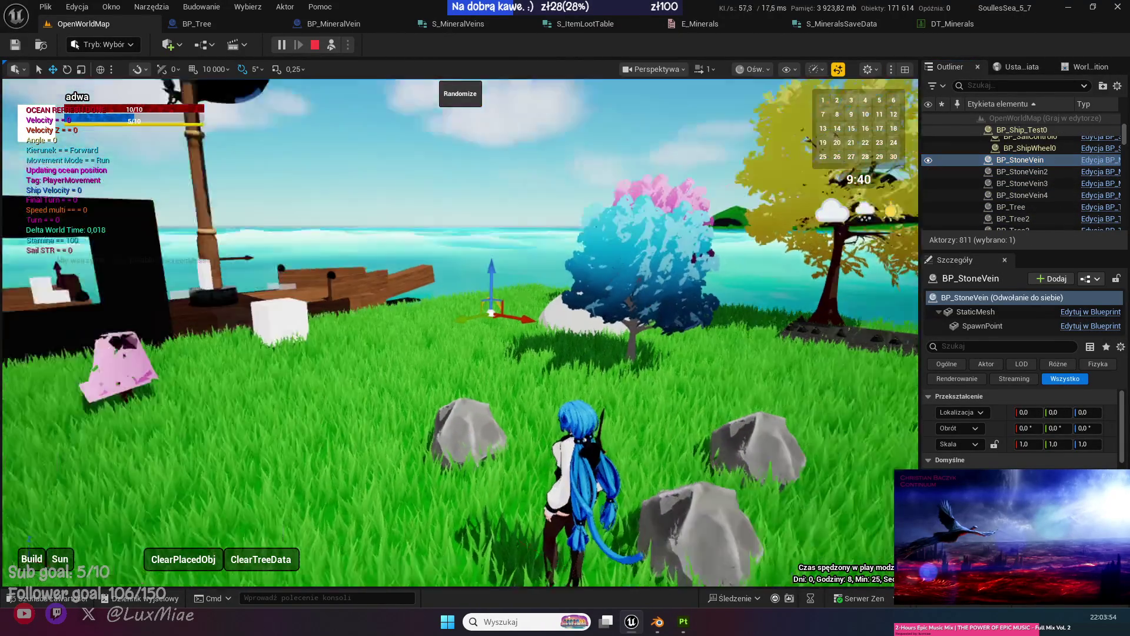
key("f")
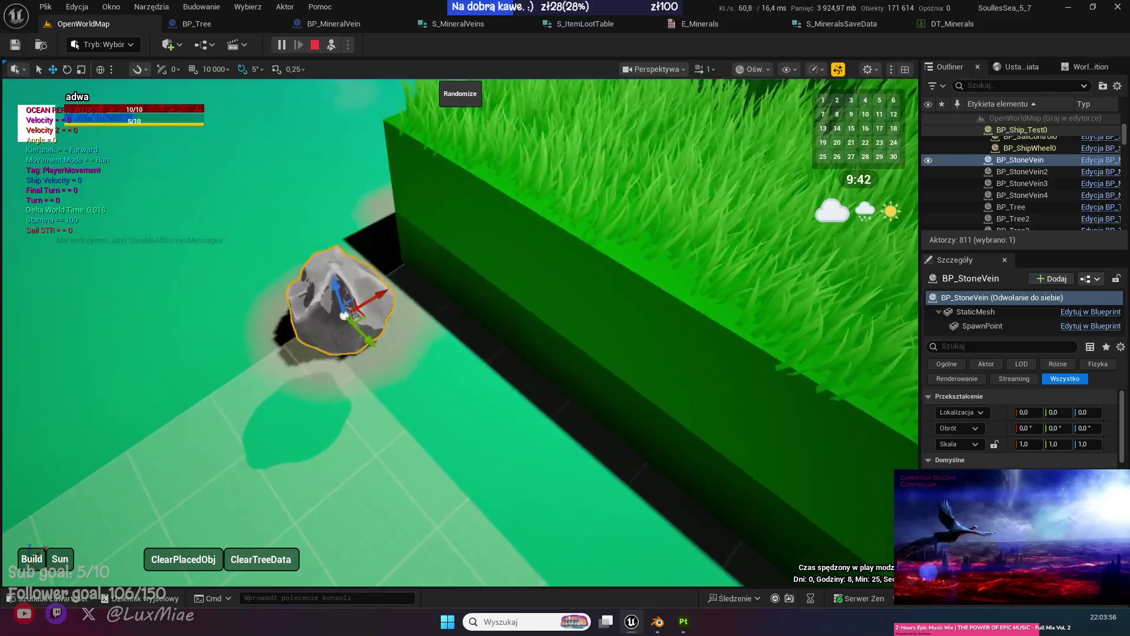
scroll(459, 332, "down", 5)
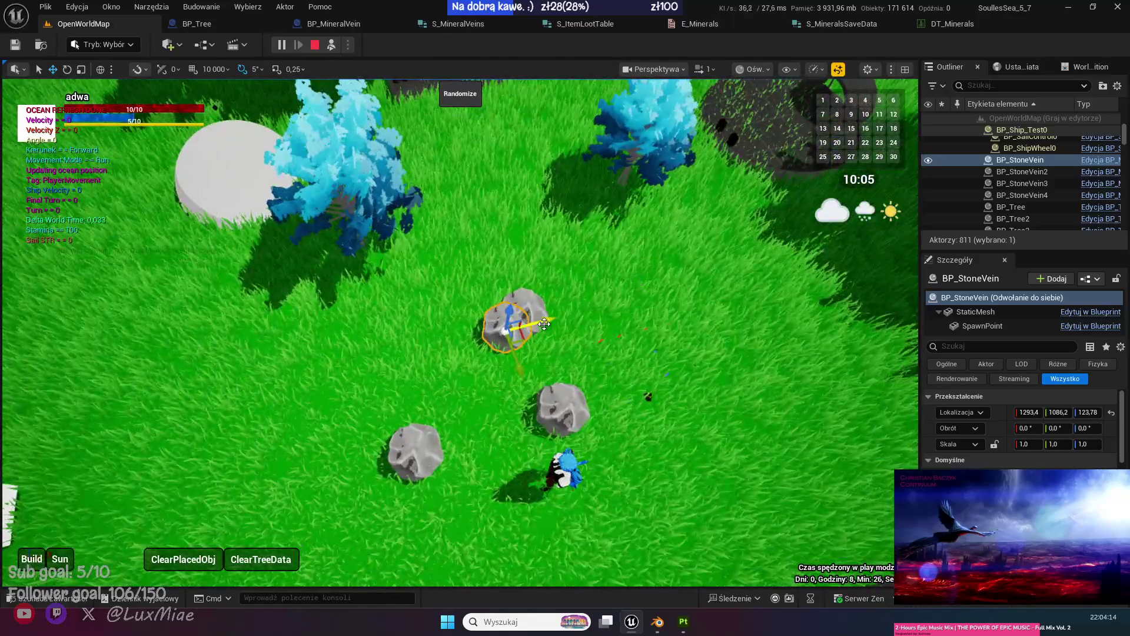
left_click_drag(544, 324, 429, 337)
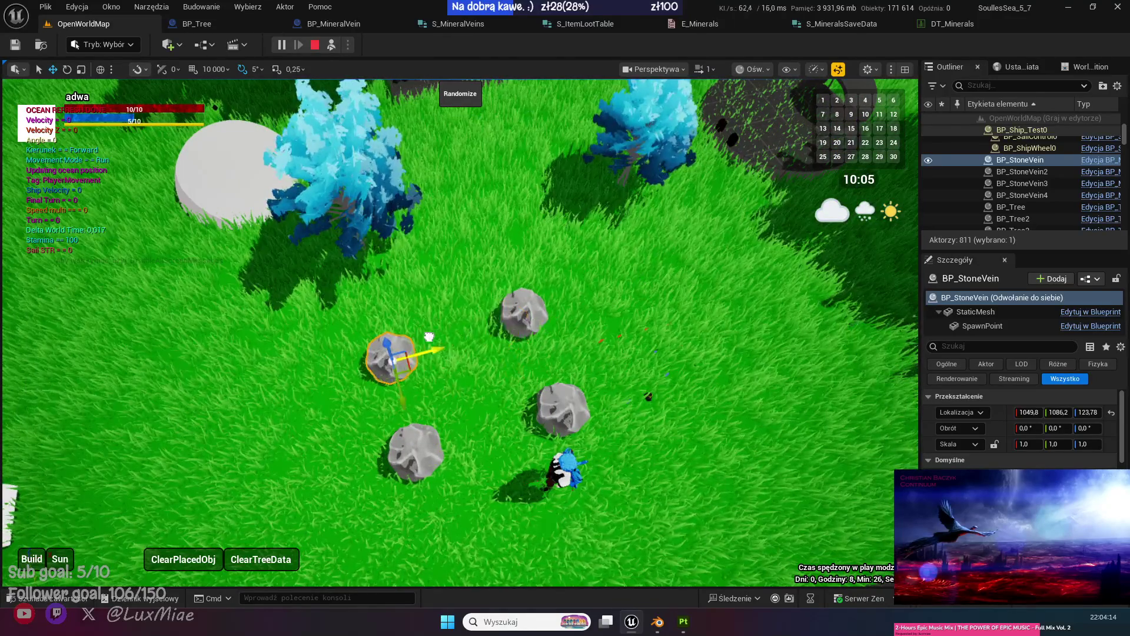
Repossess the character and run it past the relocated stone veins toward the ship and sea edge.
left_click(333, 46)
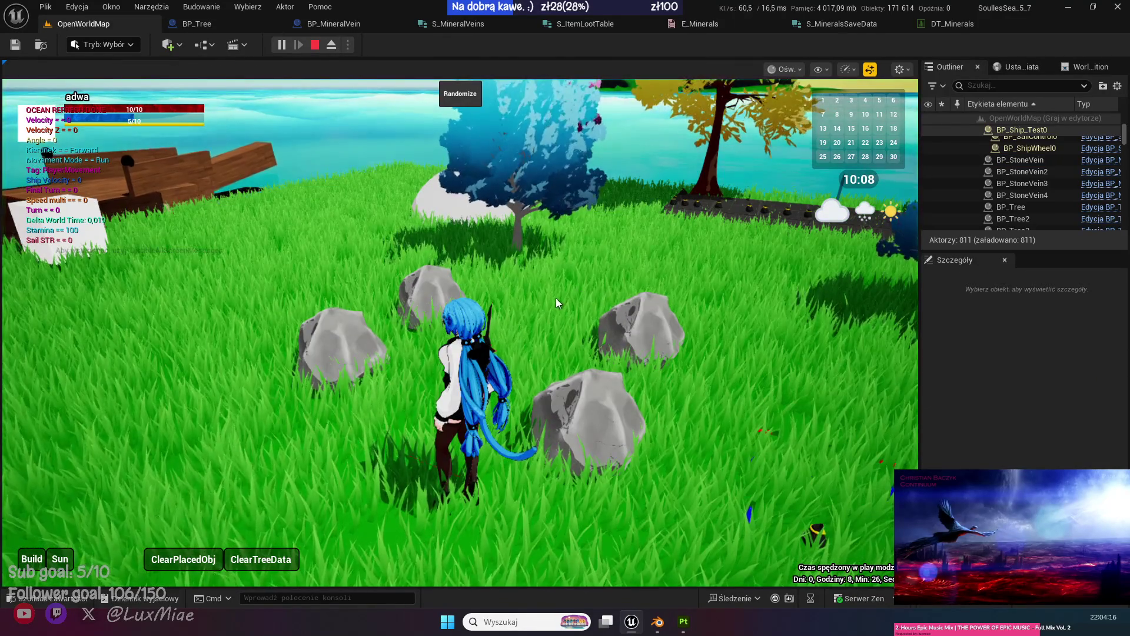
key("w")
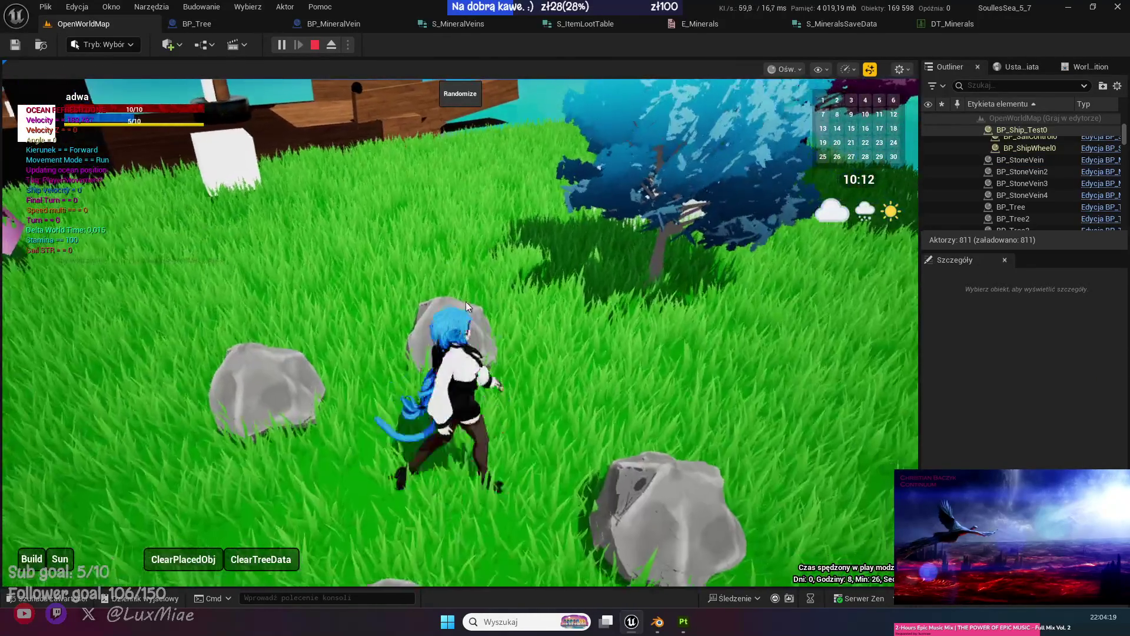
left_click(465, 302)
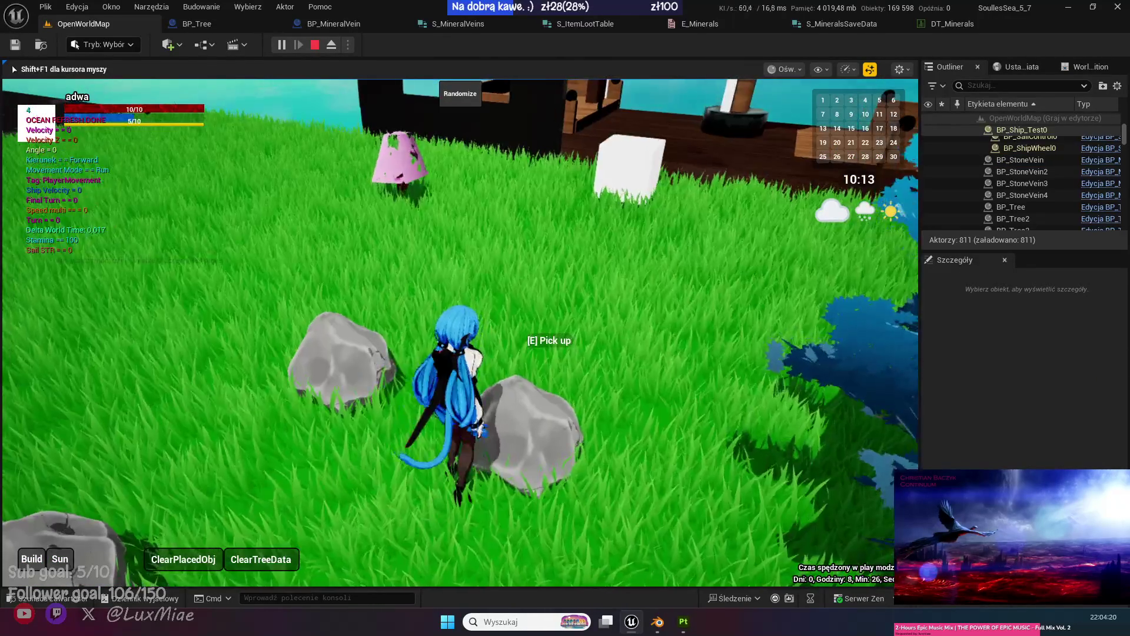
key("w")
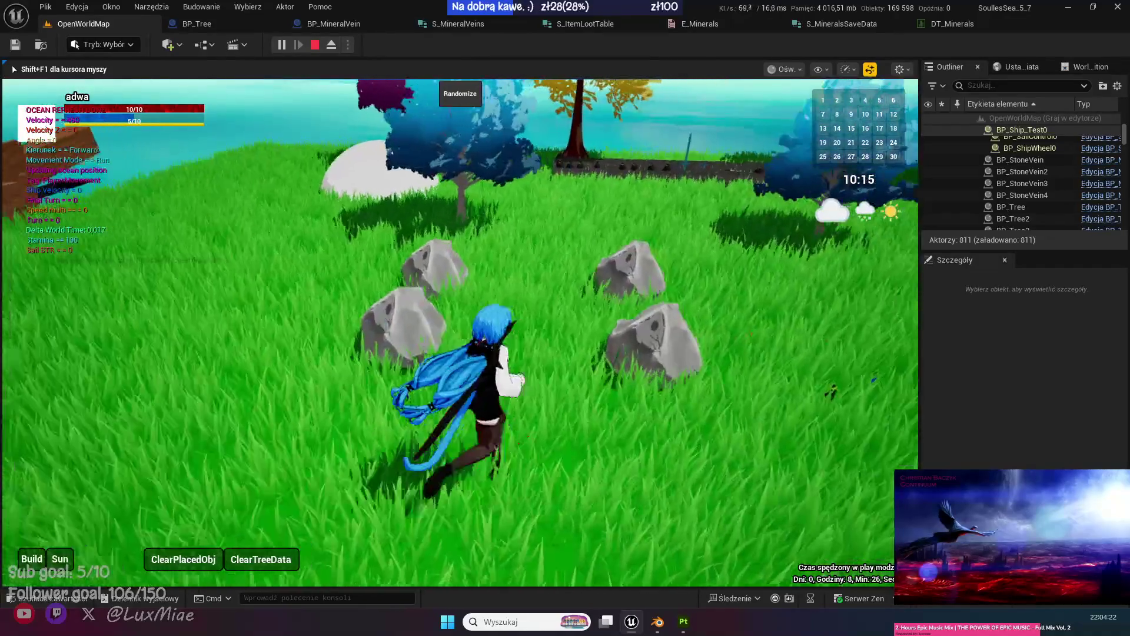
key("w")
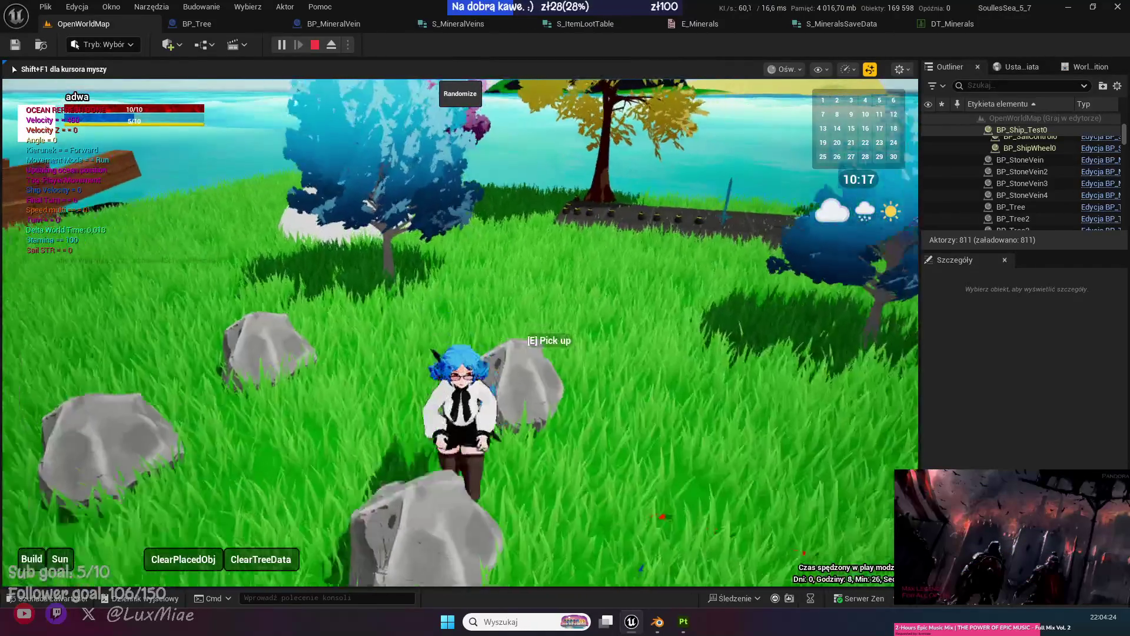
key("w")
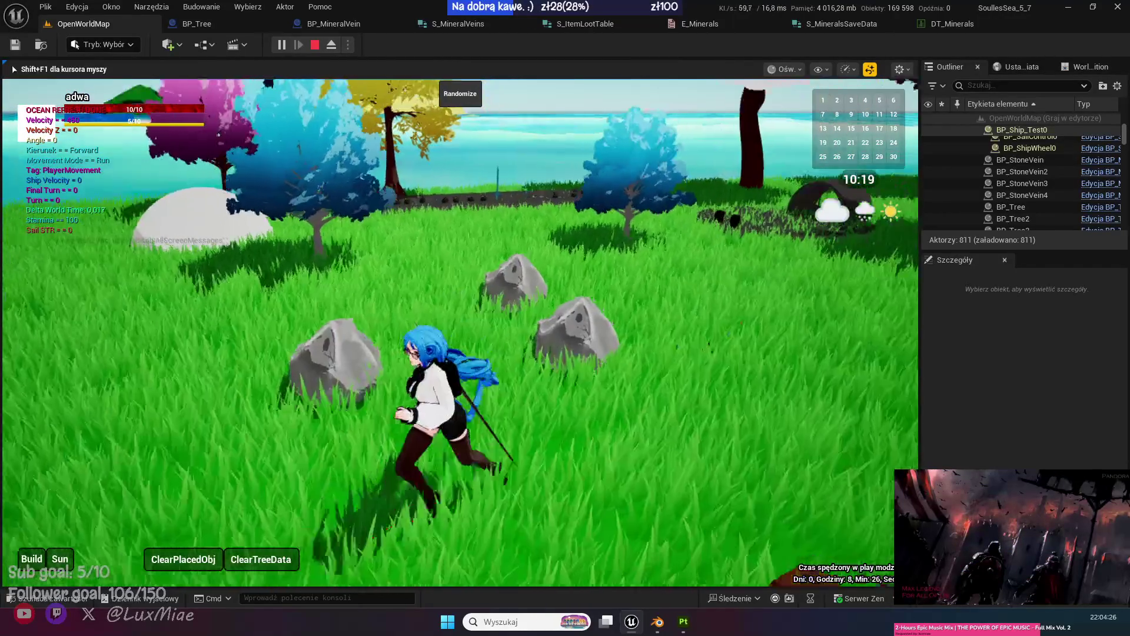
key("w")
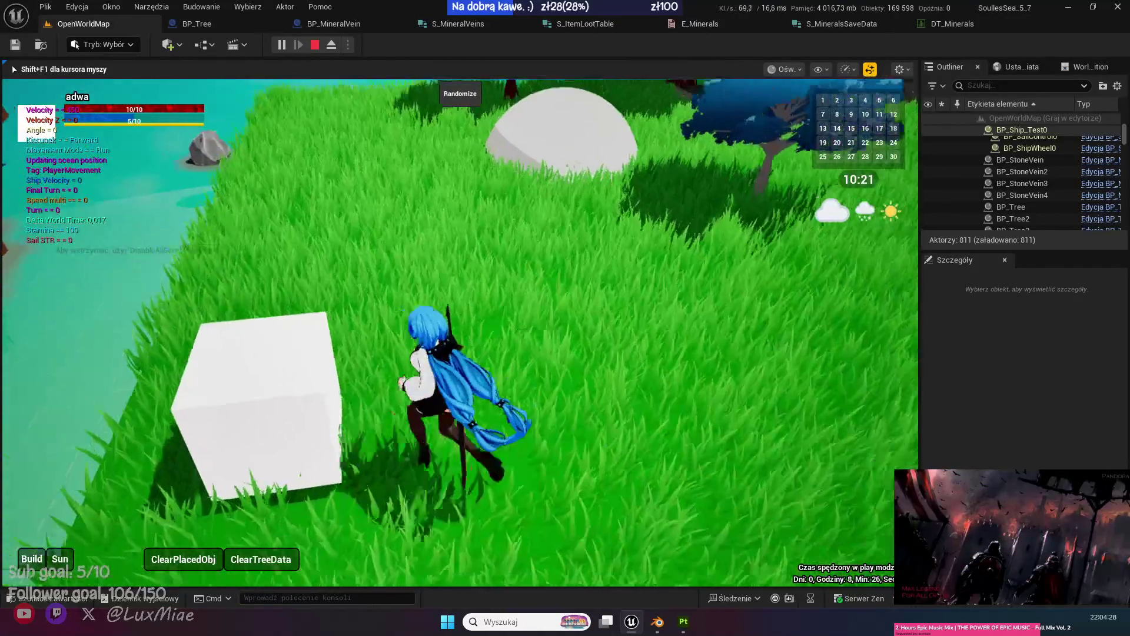
key("w")
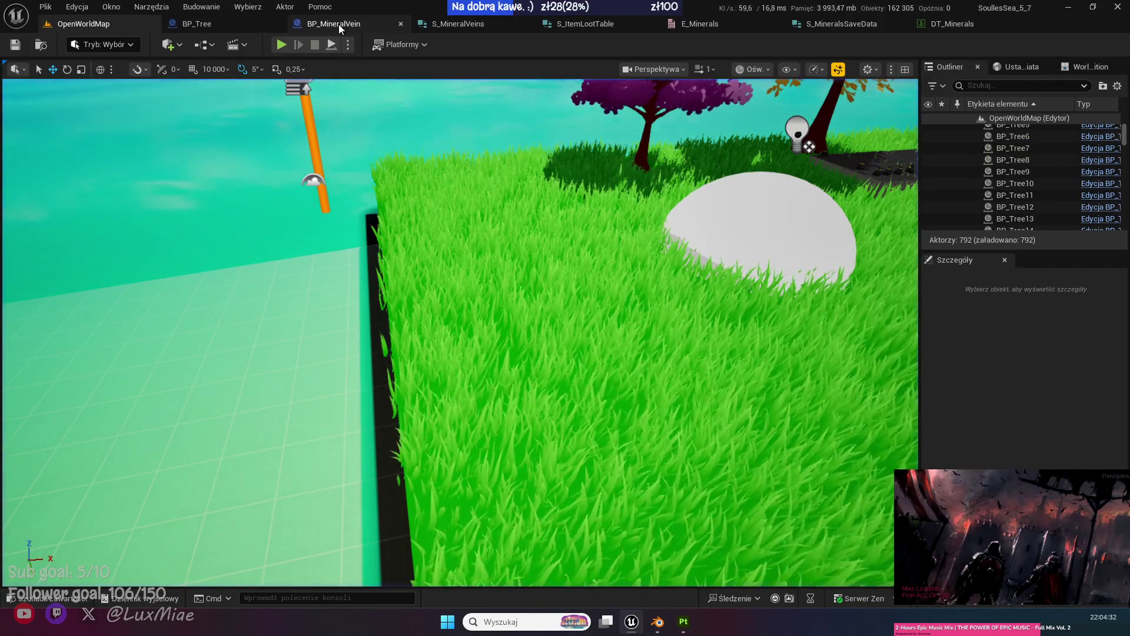
In BP_MineralVein, open the Load Parameters function and pan across its Switch on E_Minerals logic.
left_click(338, 23)
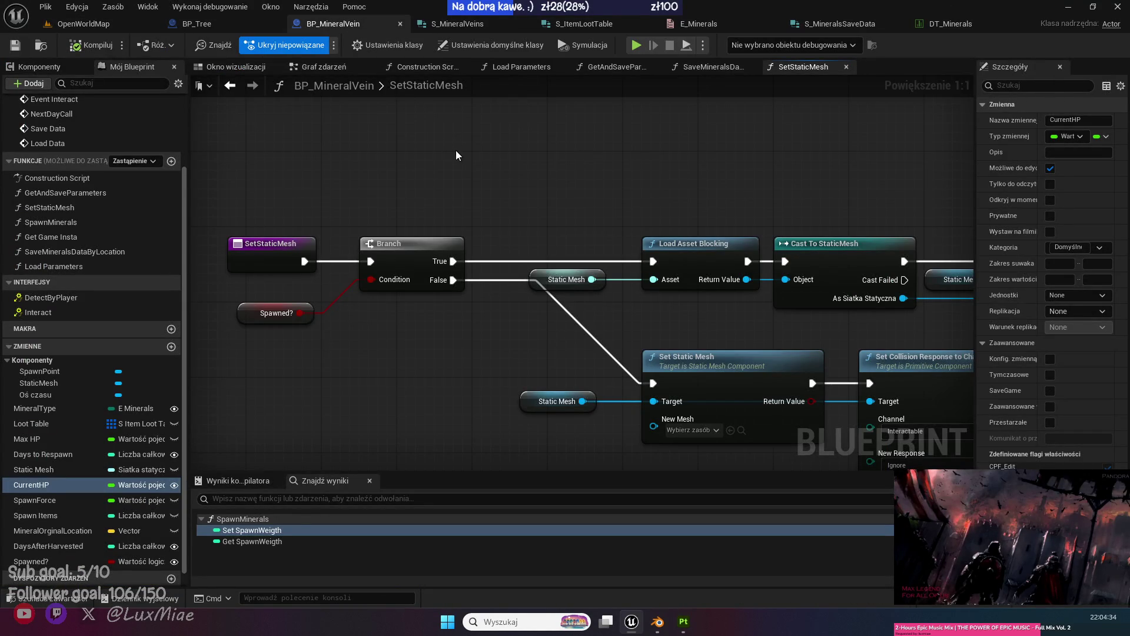
scroll(440, 167, "down", 2)
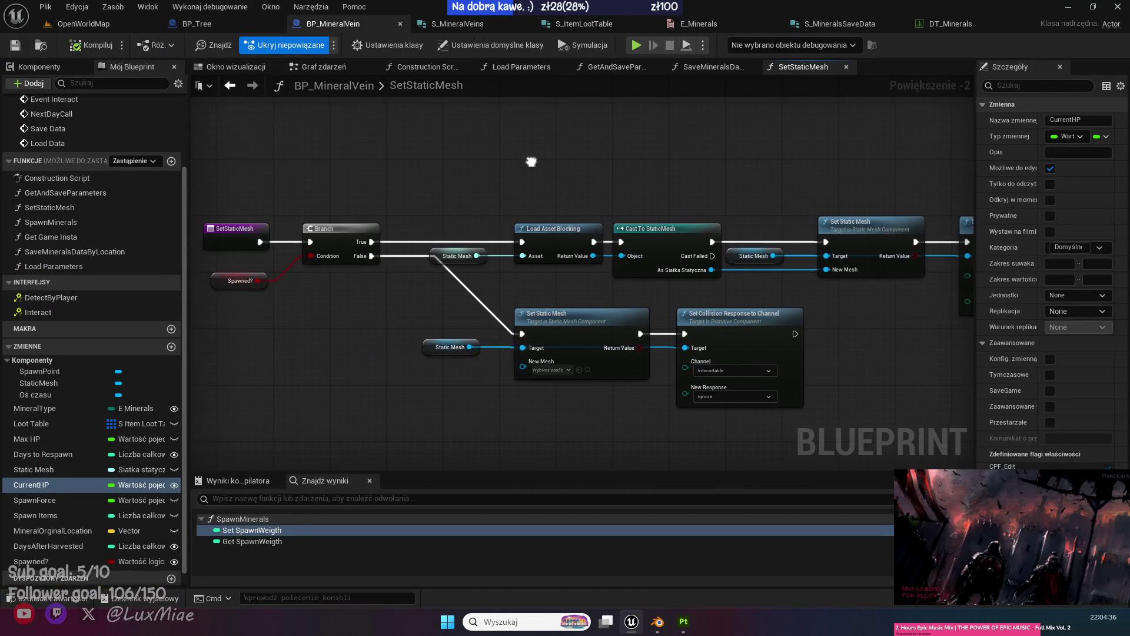
left_click_drag(529, 161, 607, 161)
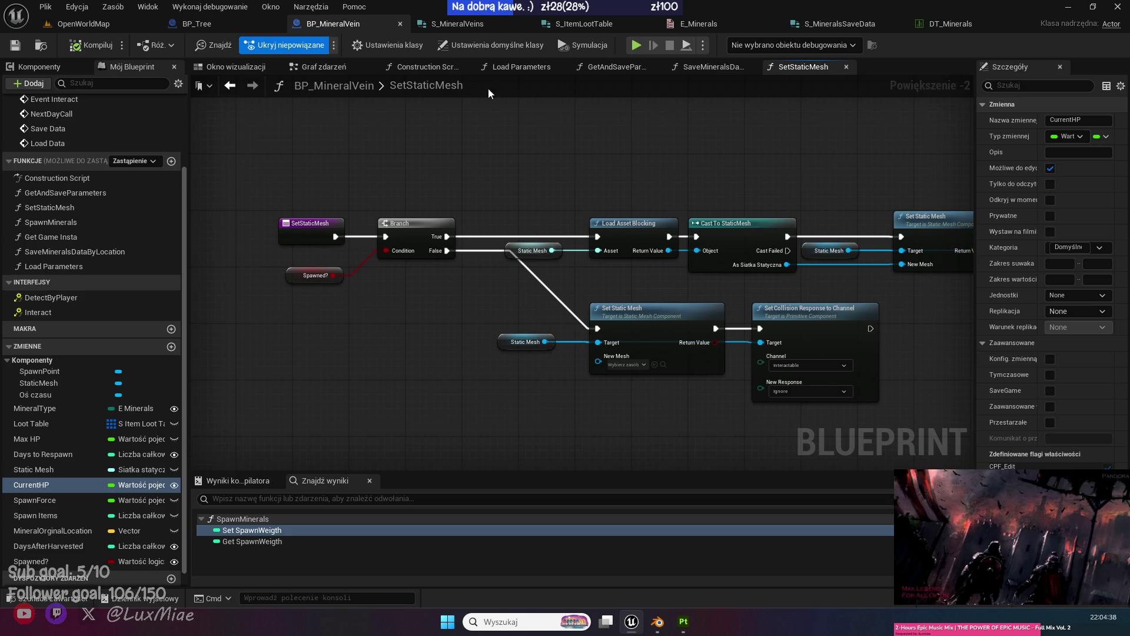
left_click(424, 67)
left_click(518, 67)
left_click_drag(517, 281, 843, 228)
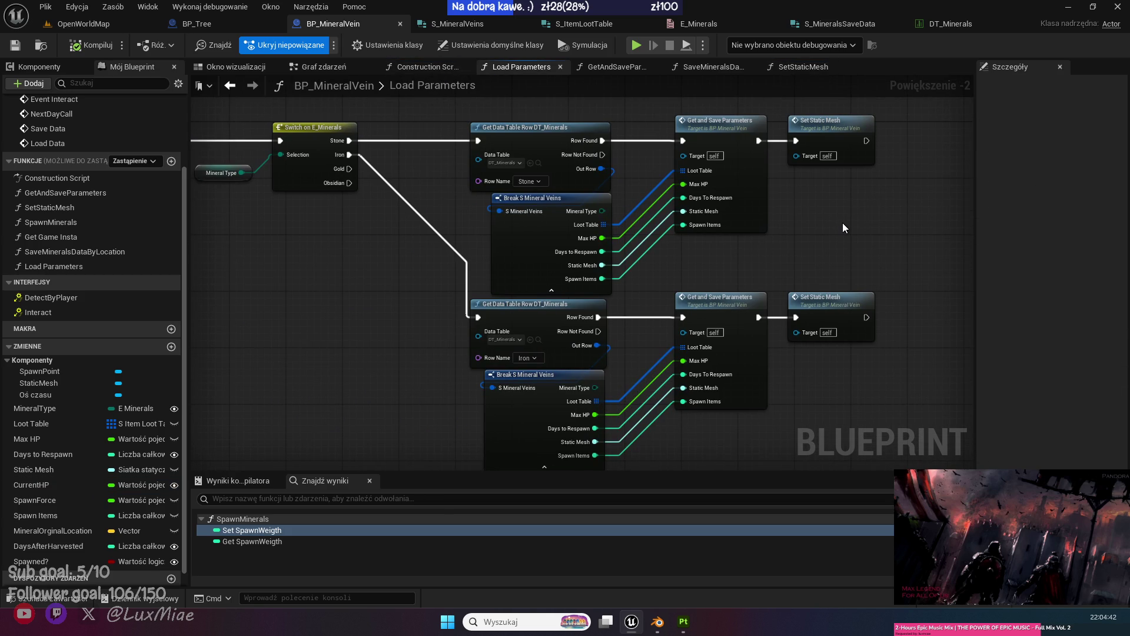
mouse_move(307, 256)
left_mouse_down()
mouse_move(567, 283)
mouse_move(448, 282)
left_mouse_up()
Switch to the Event Graph and pan to the Load Data, Event Interact and BeginPlay bind nodes.
left_click(323, 66)
mouse_move(346, 315)
left_mouse_down()
mouse_move(376, 294)
mouse_move(349, 318)
mouse_move(363, 335)
mouse_move(613, 330)
mouse_move(560, 217)
mouse_move(739, 229)
mouse_move(790, 169)
left_mouse_up()
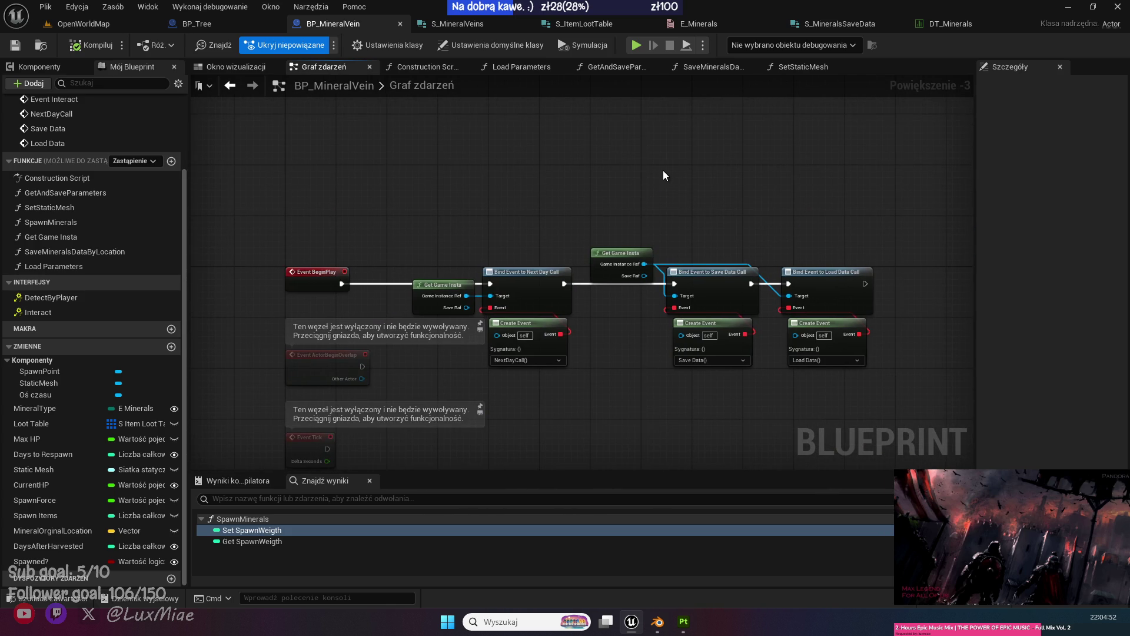
mouse_move(677, 376)
left_mouse_down()
mouse_move(598, 131)
mouse_move(594, 166)
mouse_move(628, 155)
left_mouse_up()
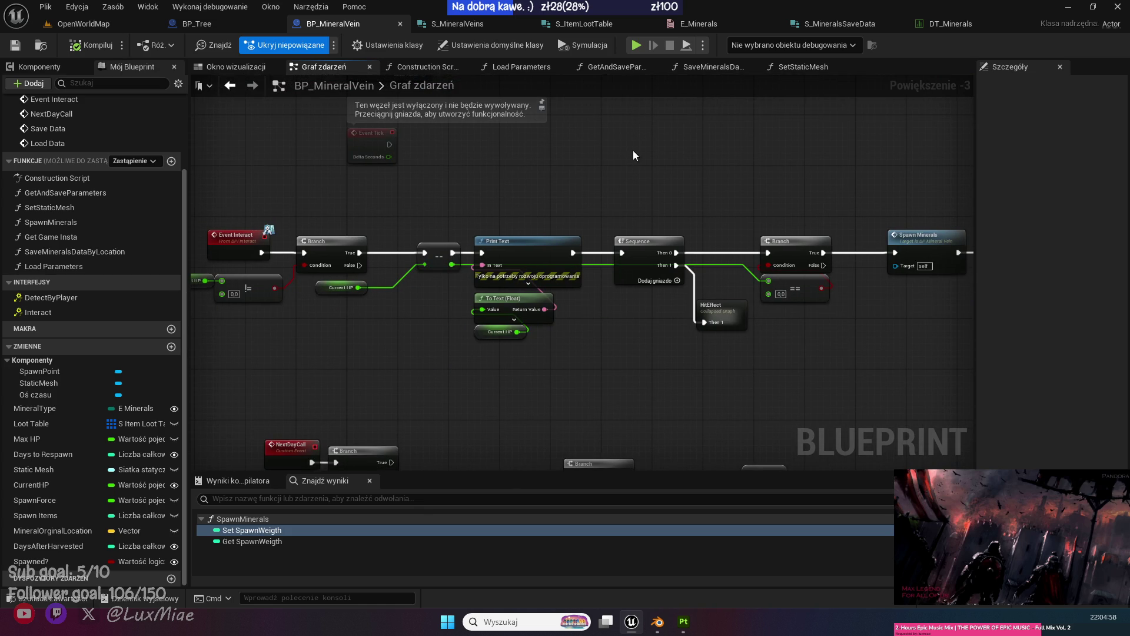
left_click_drag(727, 170, 586, 363)
scroll(93, 271, "up", 3)
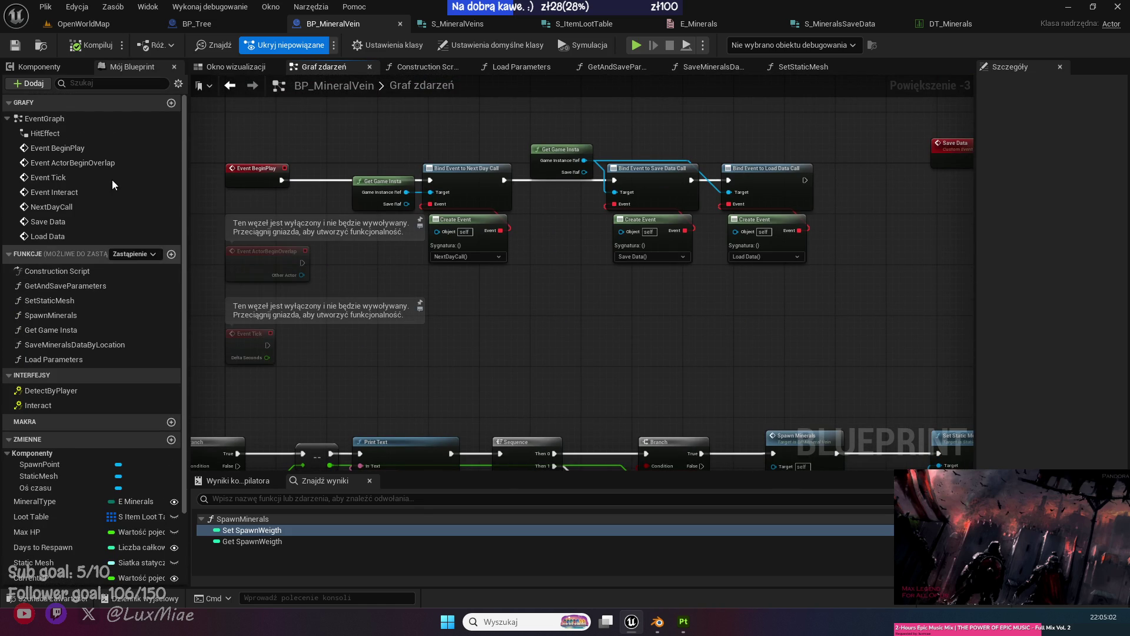
Check the StaticMesh component's Collision settings, then compile and save BP_MineralVein and return to OpenWorldMap.
left_click(49, 65)
left_click(59, 119)
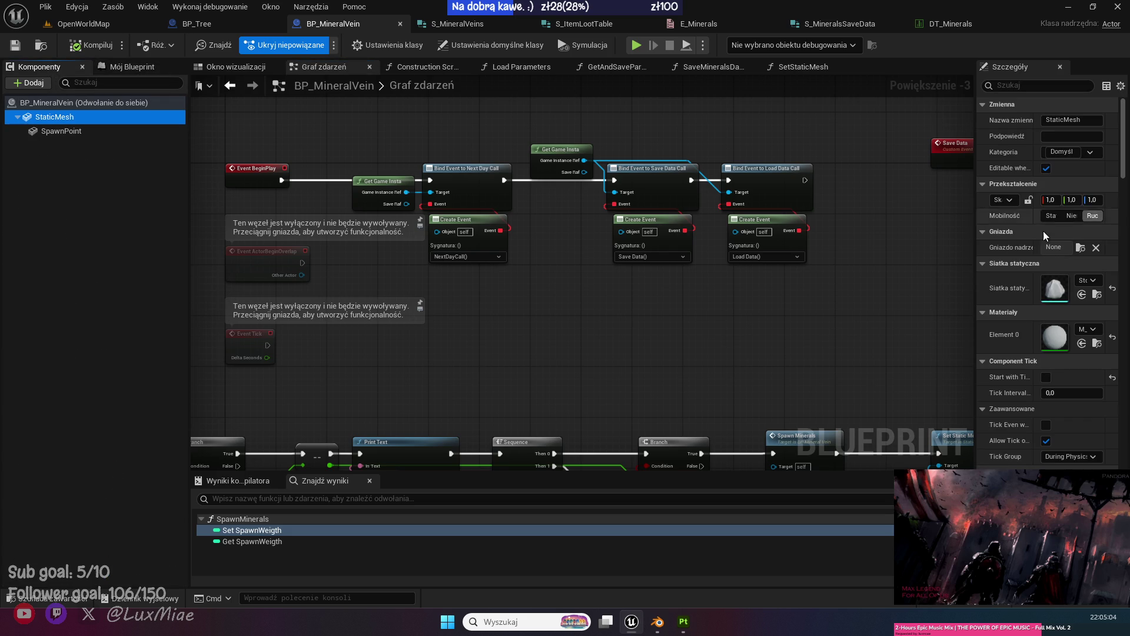
left_click_drag(976, 247, 876, 247)
scroll(1124, 305, "down", 10)
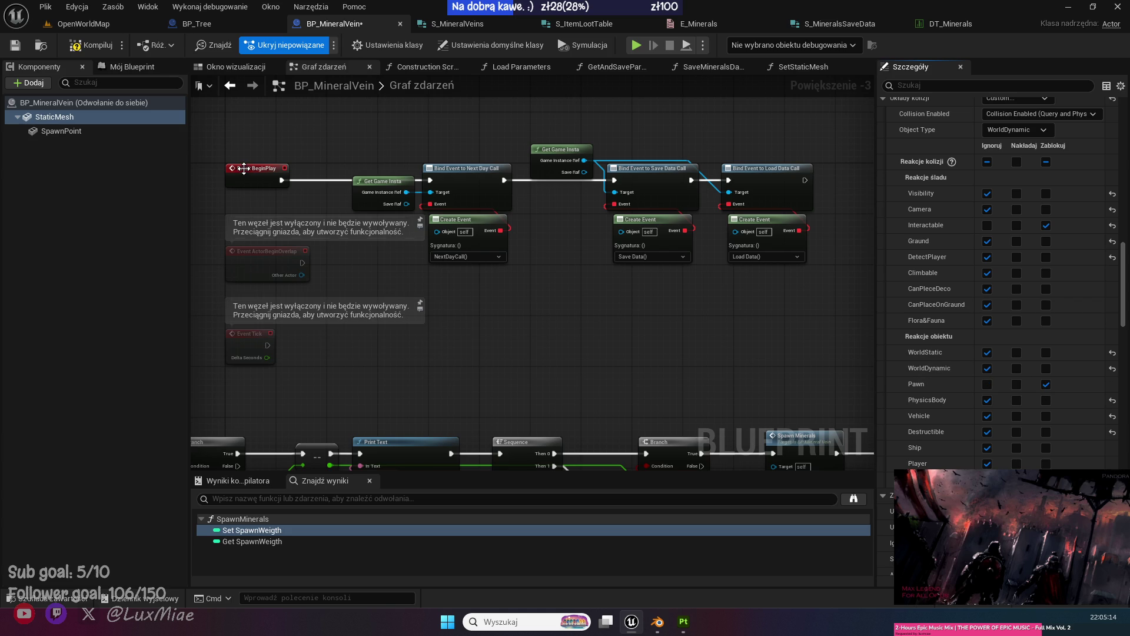
left_click(16, 48)
left_click(83, 24)
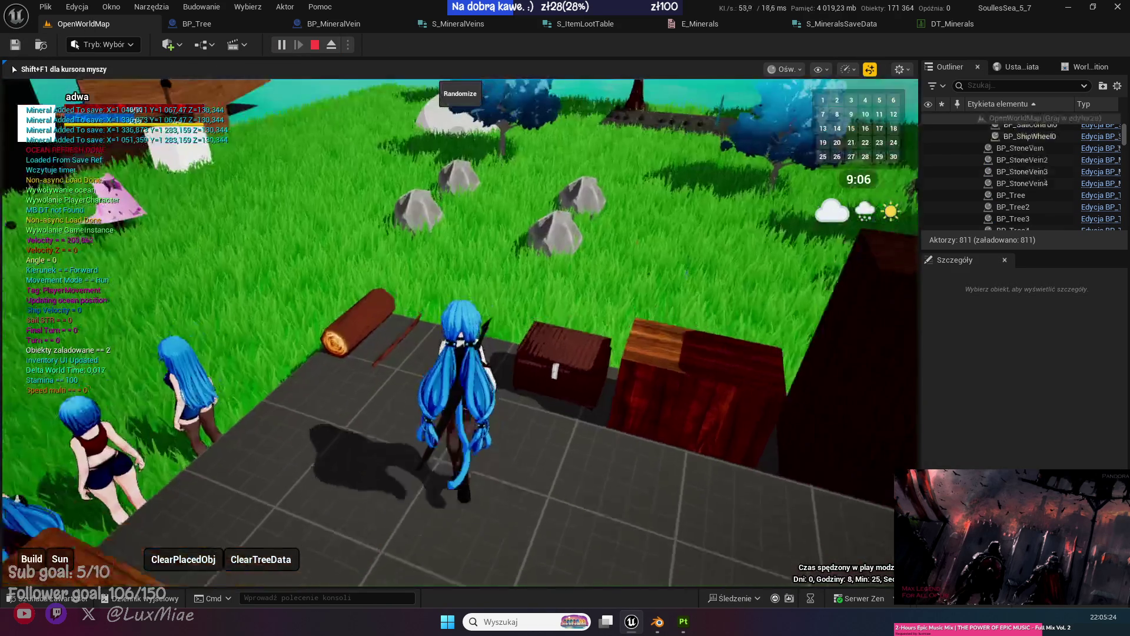
Run to the rocks, stop the playtest, and inspect BP_StoneVein4's StaticMesh component.
key("w")
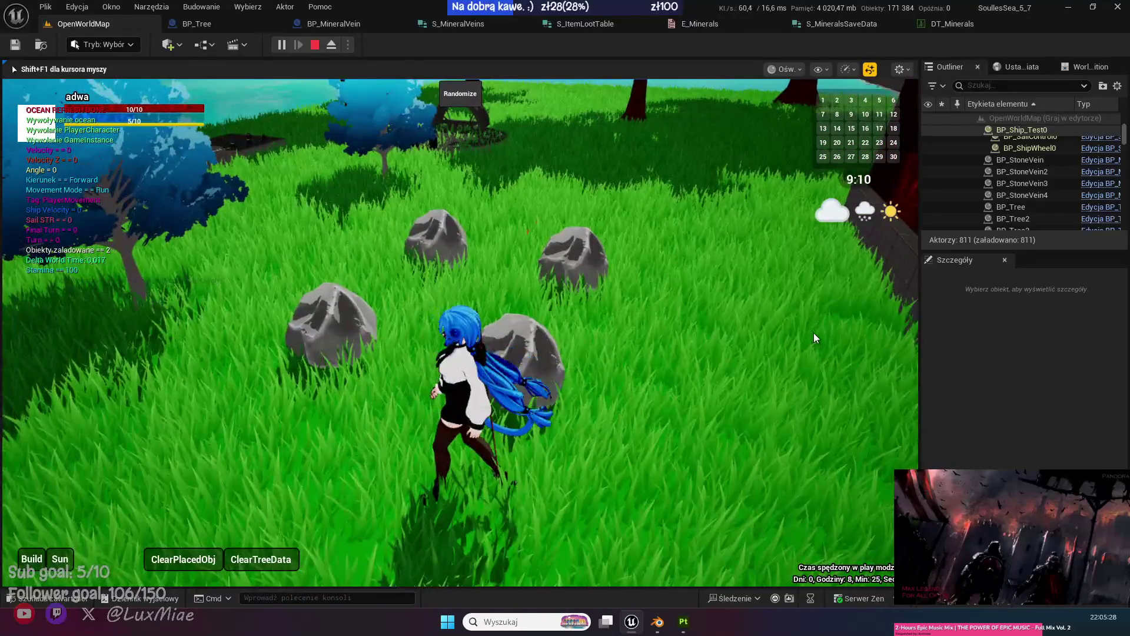
key("Escape")
left_click(507, 359)
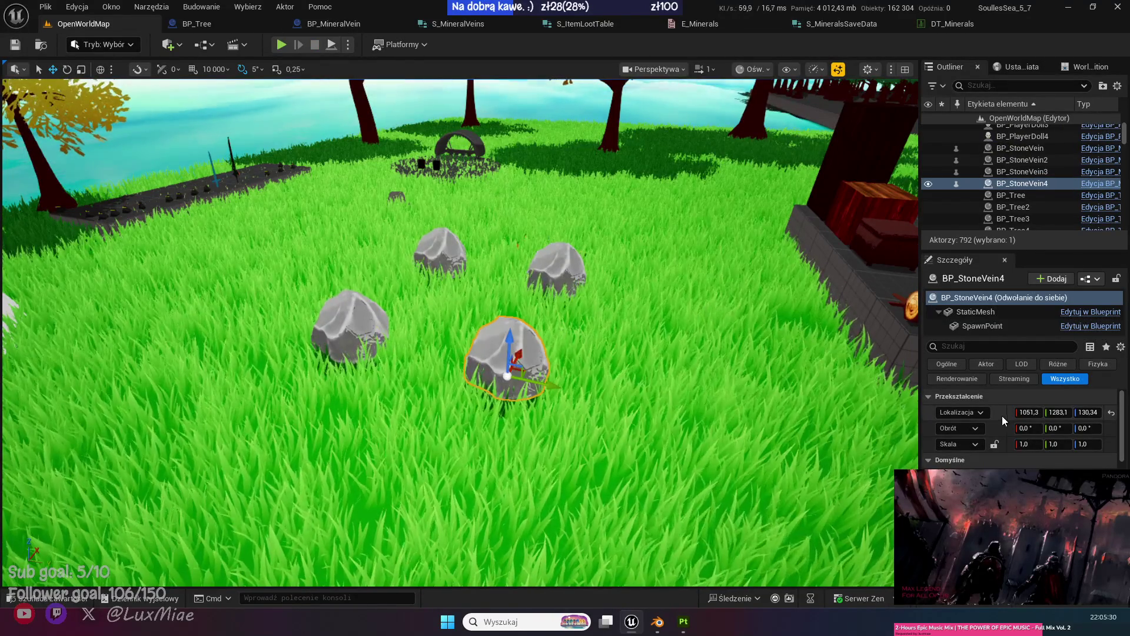
left_click_drag(919, 353, 875, 353)
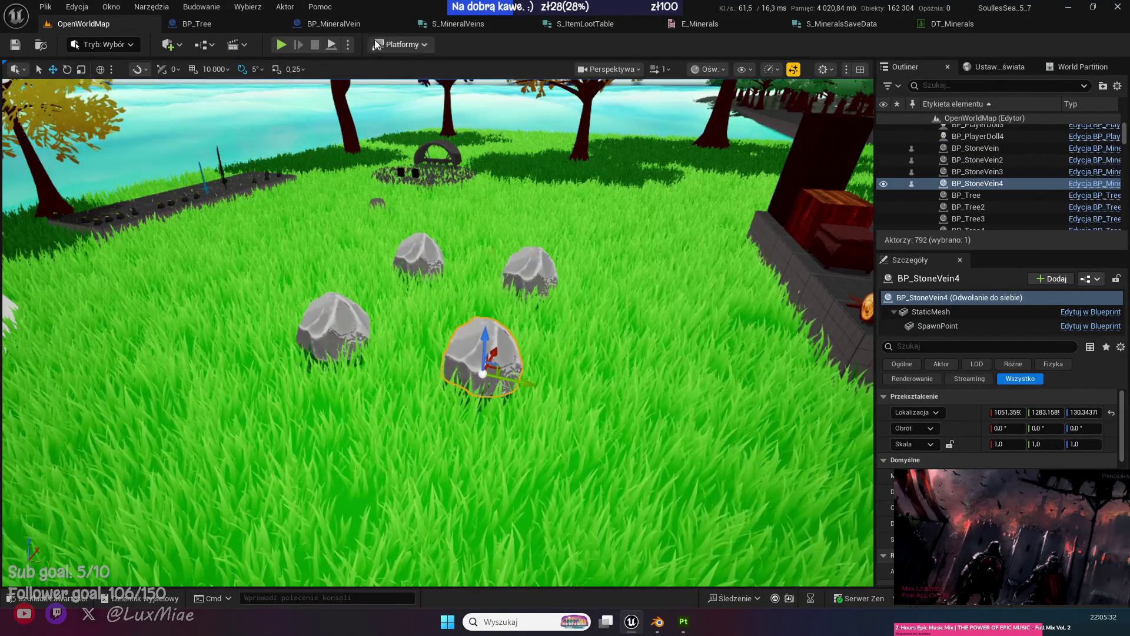
left_click(948, 315)
left_click_drag(1121, 400, 1124, 471)
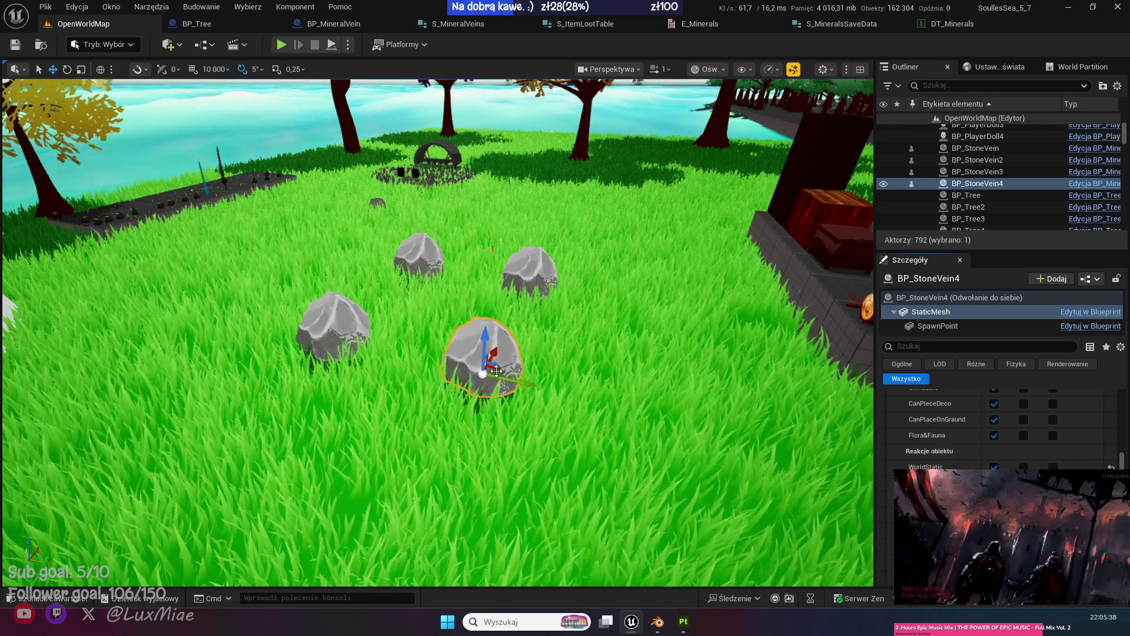
Ctrl-click the other three stone rocks so all four BP_StoneVein actors are selected.
left_click(333, 324)
left_click(418, 256, "ctrl")
left_click(529, 271, "ctrl")
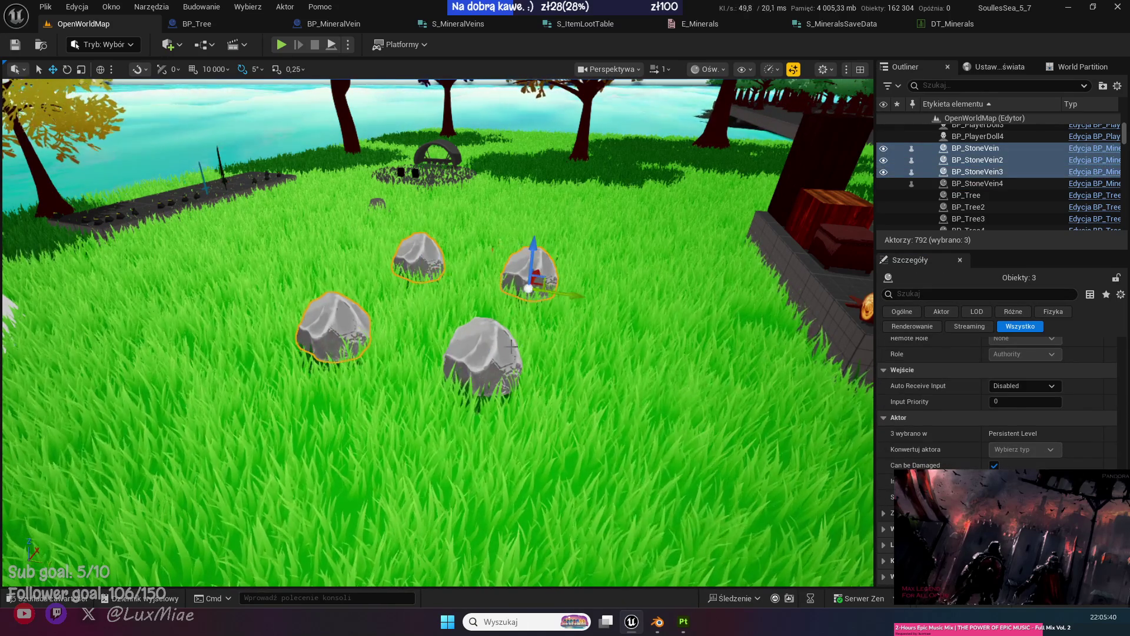
Delete the four BP_StoneVein rocks, drag a BP_MineralVein from Resources into the grass, and playtest.
left_click(482, 356, "ctrl")
key("Delete")
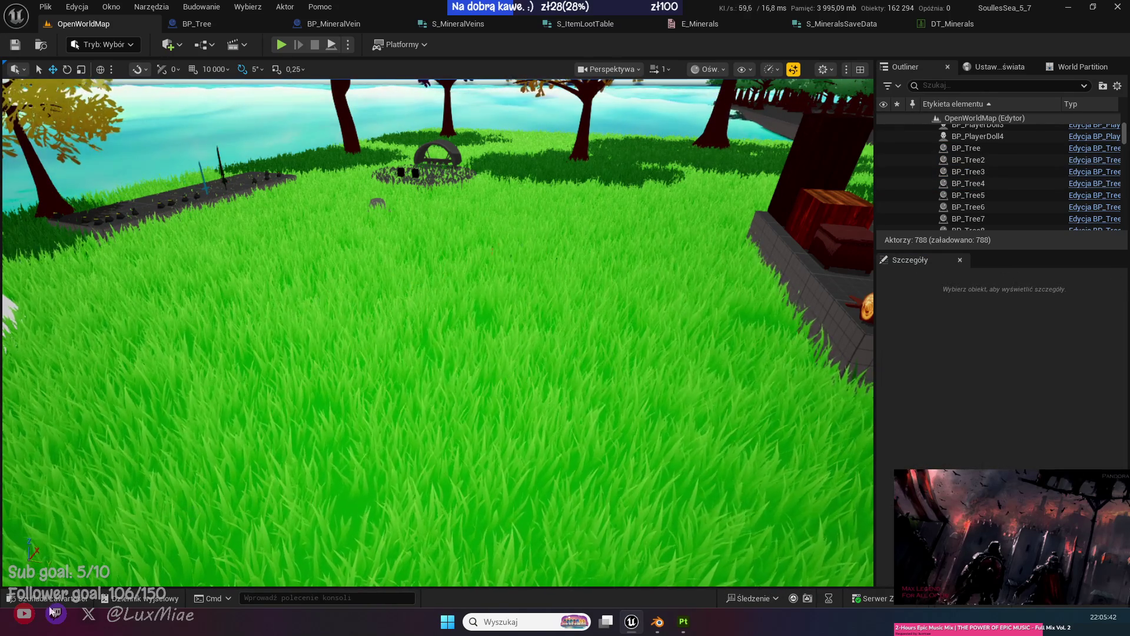
key("ctrl+space")
left_click(567, 523)
scroll(115, 514, "up", 4)
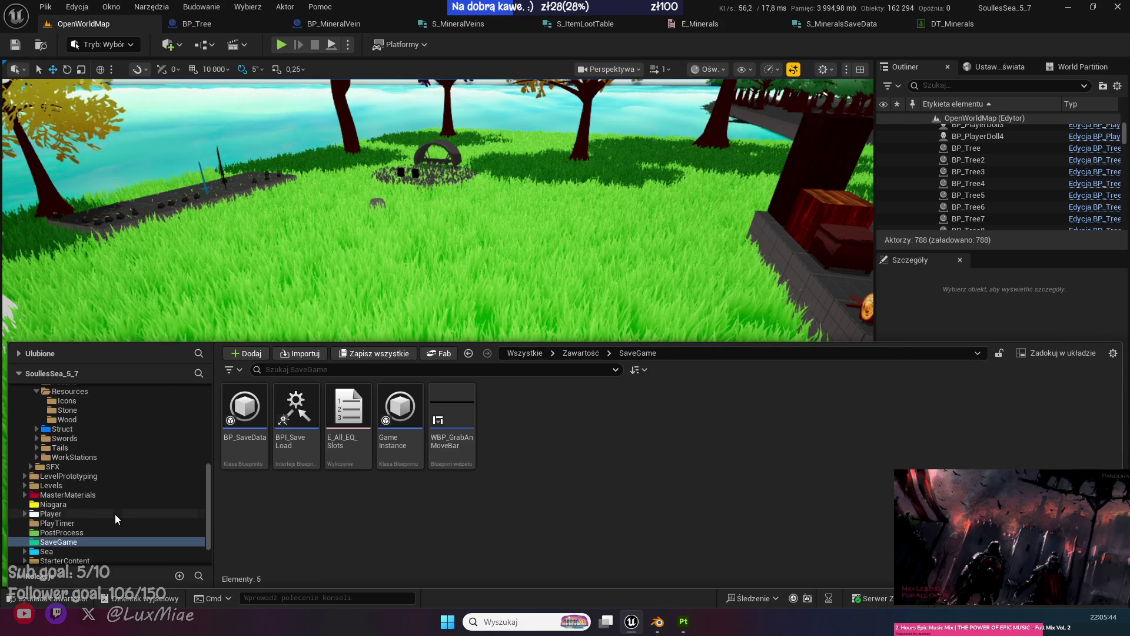
left_click(67, 448)
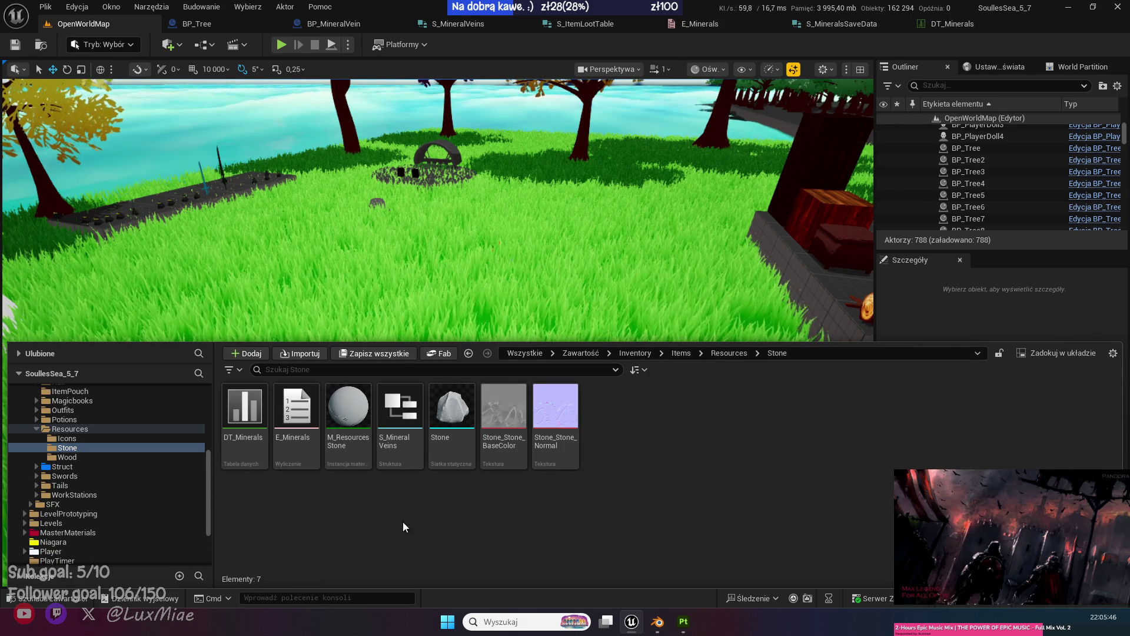
left_click(89, 429)
mouse_move(400, 406)
left_mouse_down()
mouse_move(378, 318)
mouse_move(368, 334)
left_mouse_up()
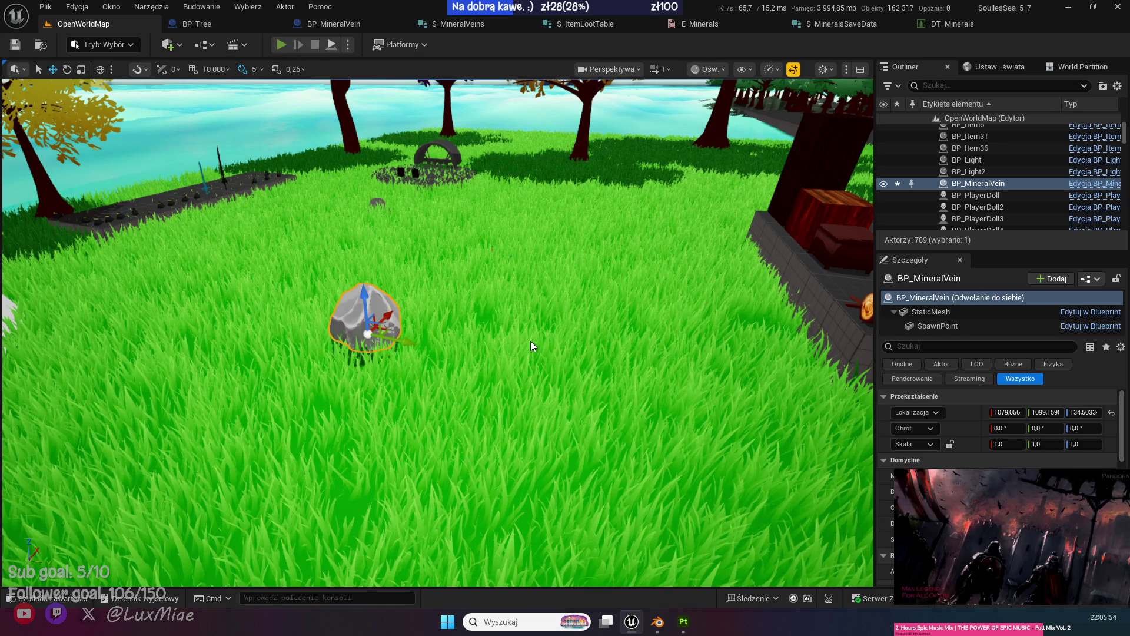
key("alt+p")
Walk to the BP_MineralVein, mine it with E for Coal x1 and Stone x1, then stop playing.
key("w")
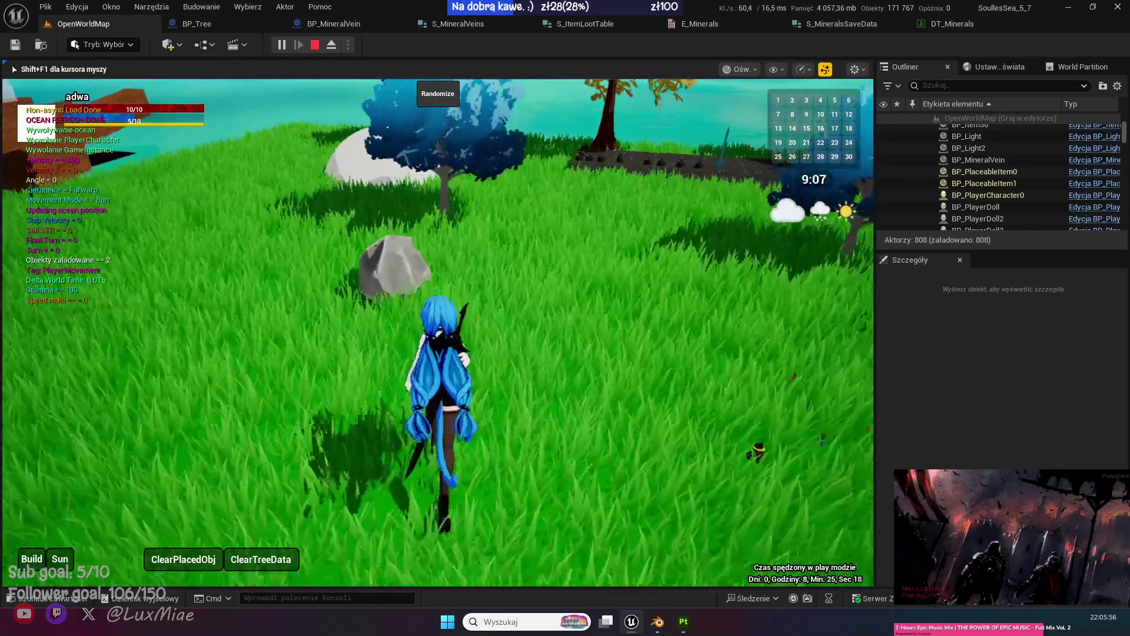
key("s")
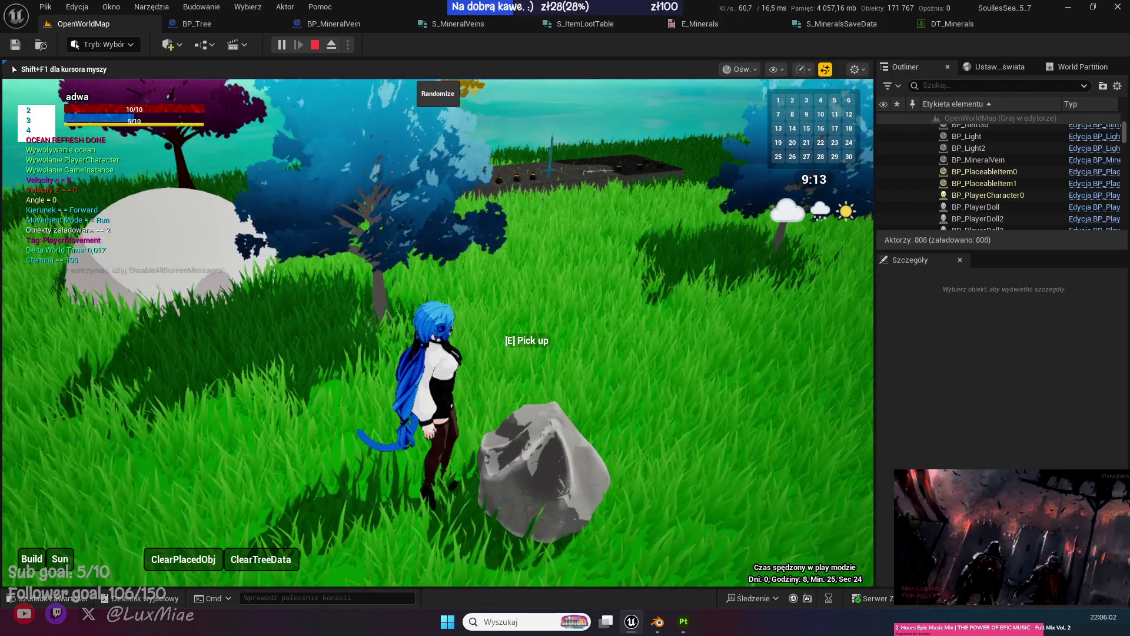
key("w")
key("e")
key("s")
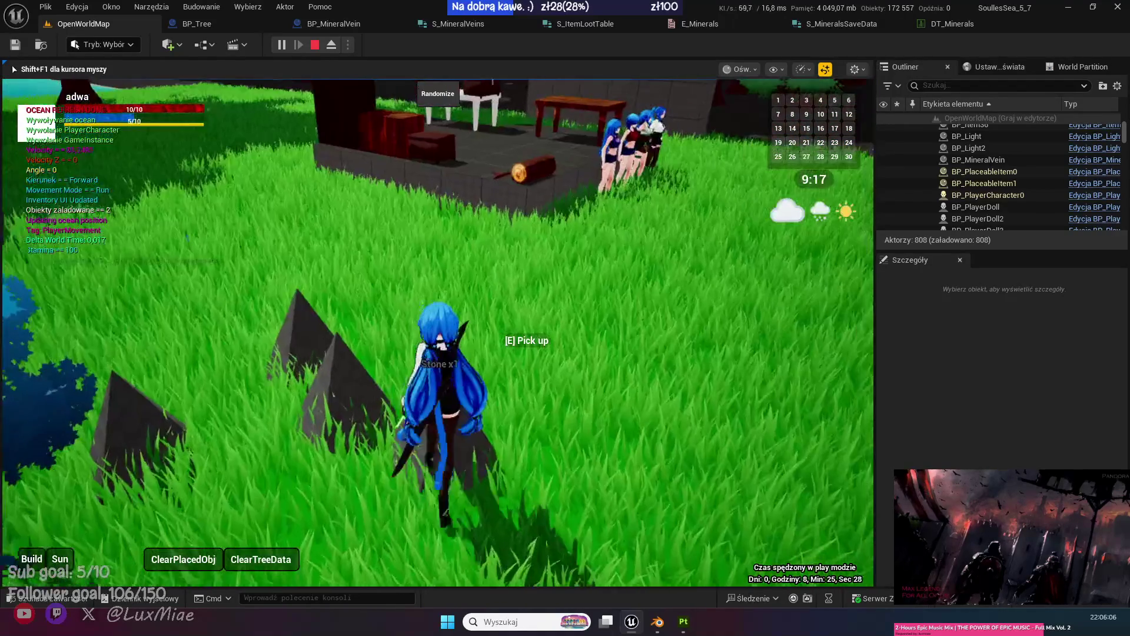
key("w")
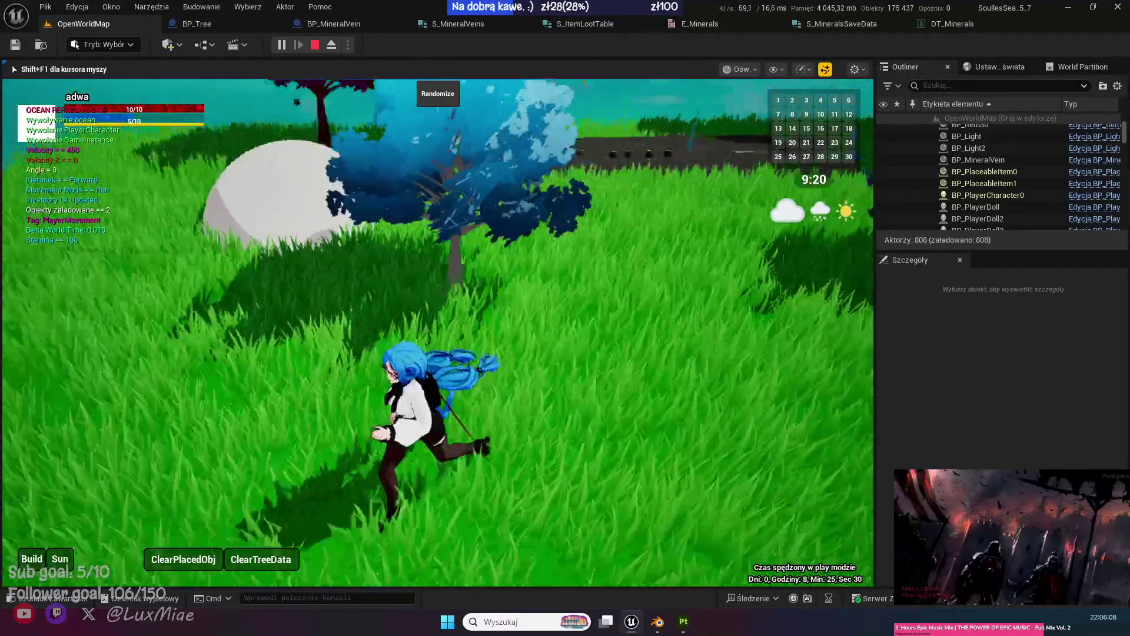
key("Escape")
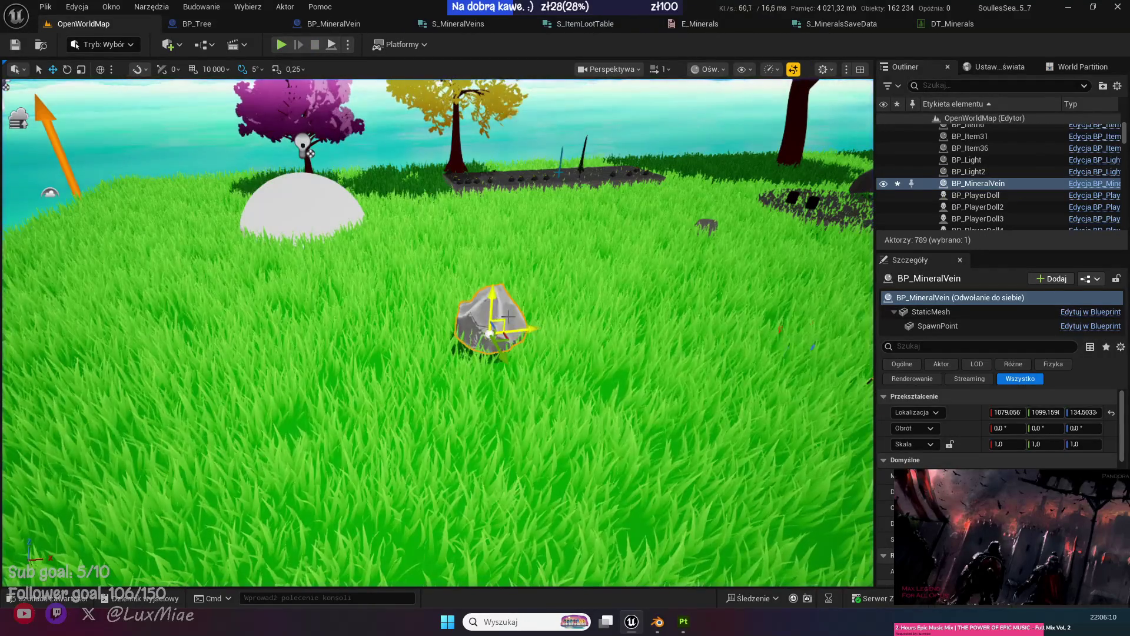
Duplicate the mineral vein with Ctrl+D, drag the copies beside the first, Save All, and press Play.
key("ctrl+d")
left_click_drag(580, 331, 364, 337)
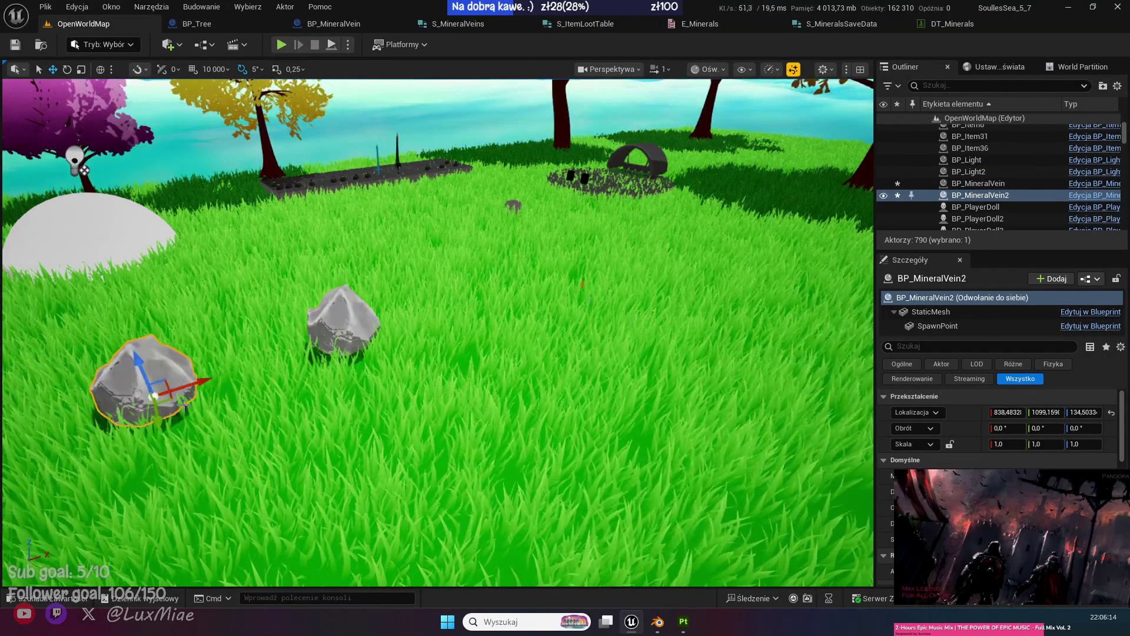
key("ctrl+d")
key("ctrl+d")
left_click_drag(212, 500, 443, 402)
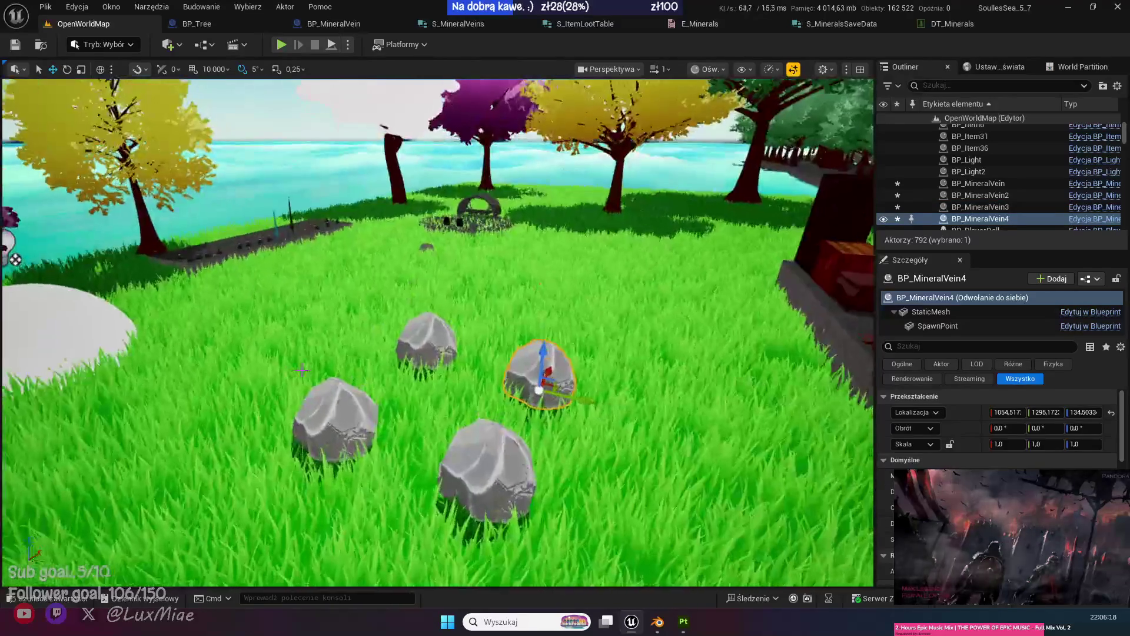
left_click(15, 50)
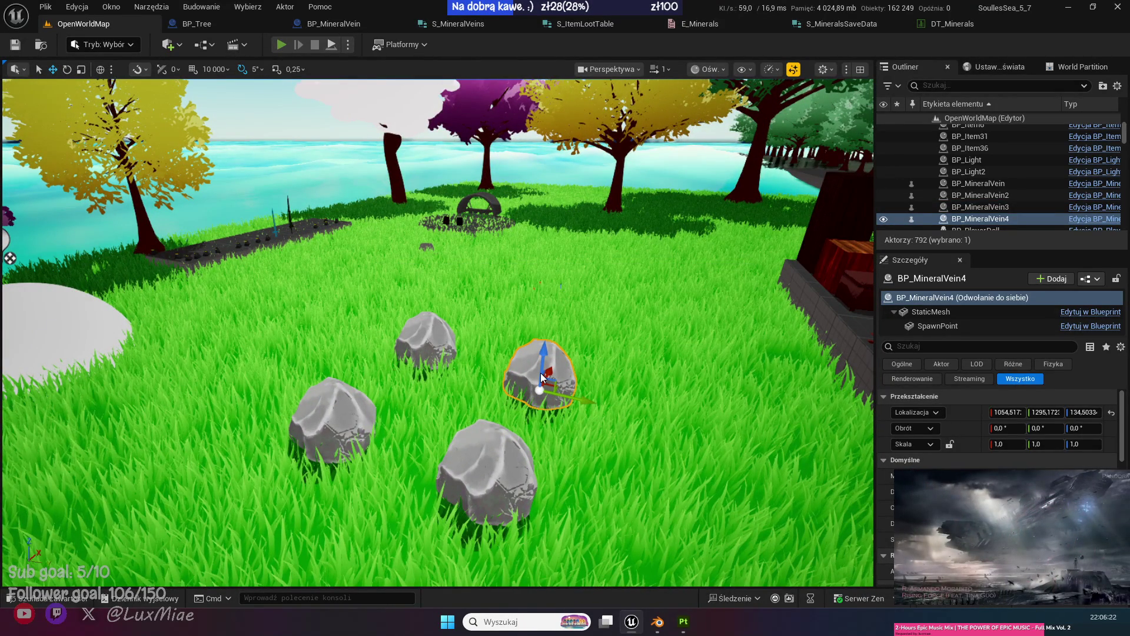
key("alt+p")
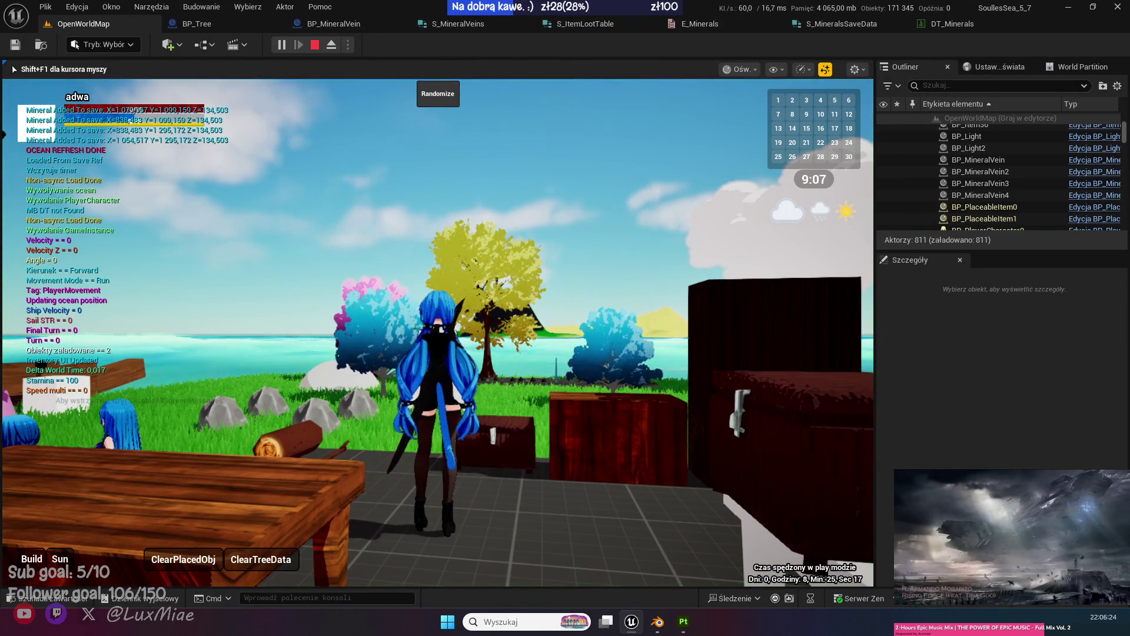
Run toward the rocks, eject, and select BP_MineralVein and BP_MineralVein2 to inspect them.
key("w")
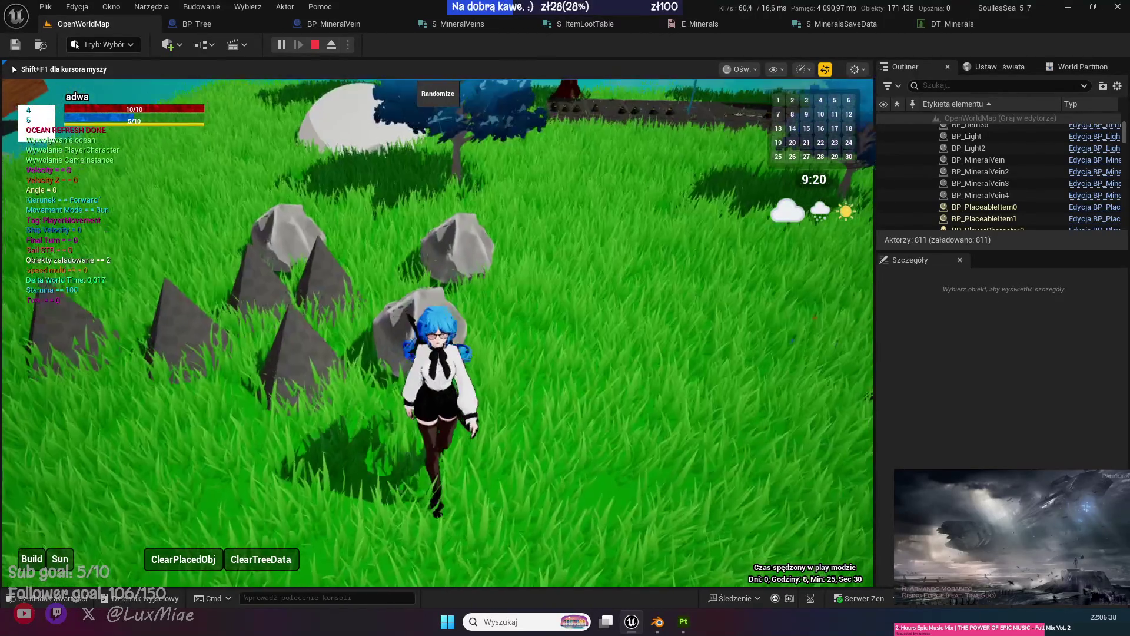
key("F8")
left_click(406, 335)
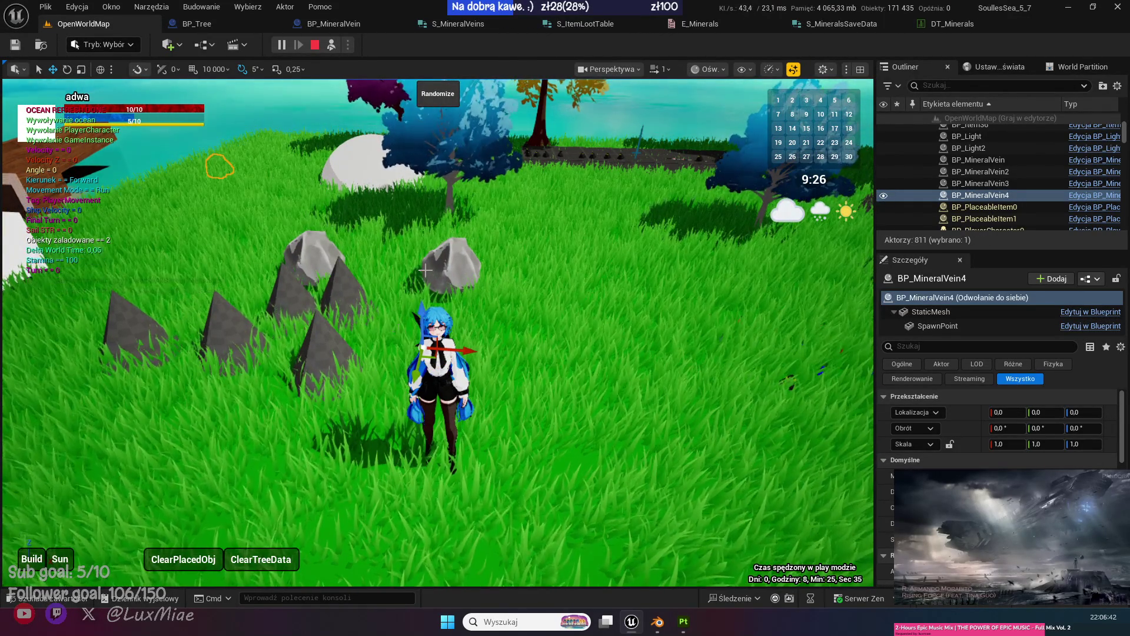
left_click(445, 262)
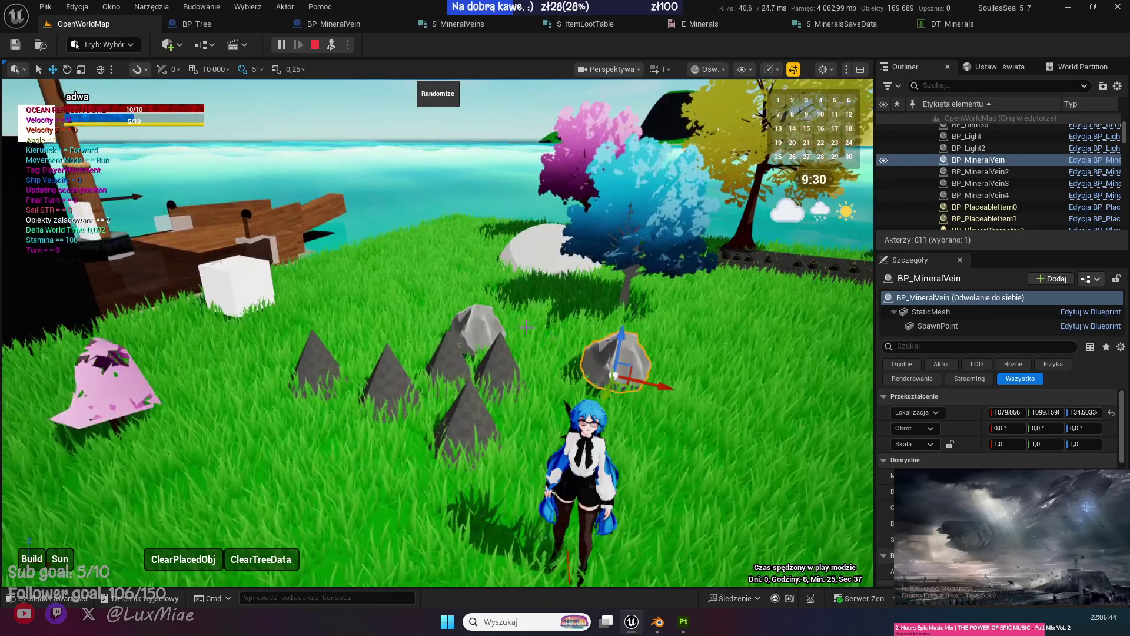
left_click(480, 321)
left_click(615, 360)
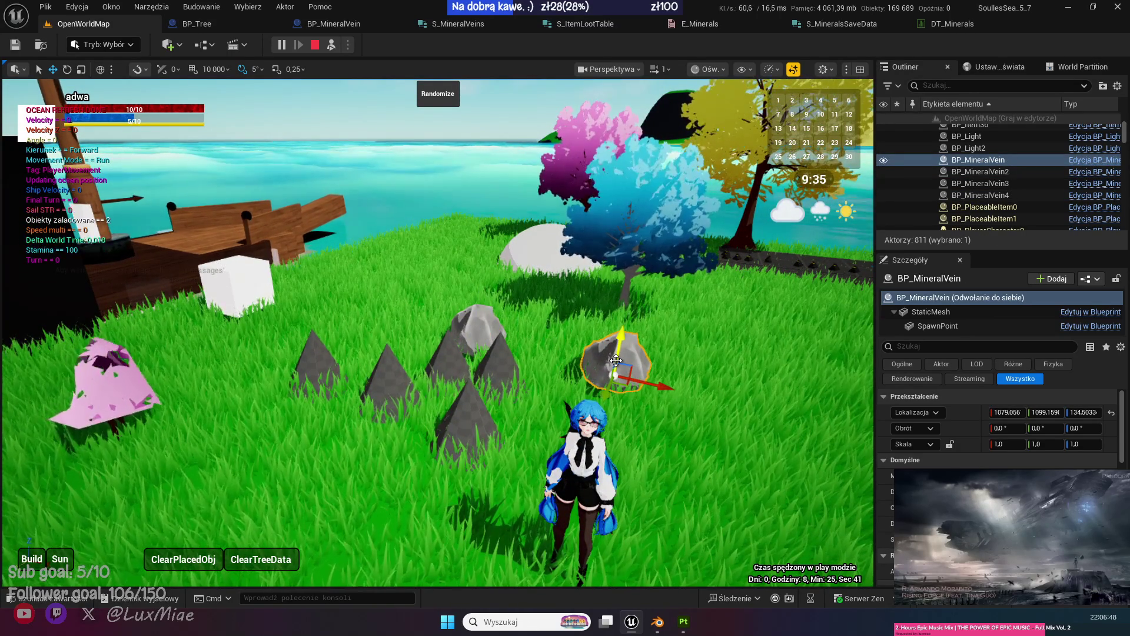
left_click(484, 328)
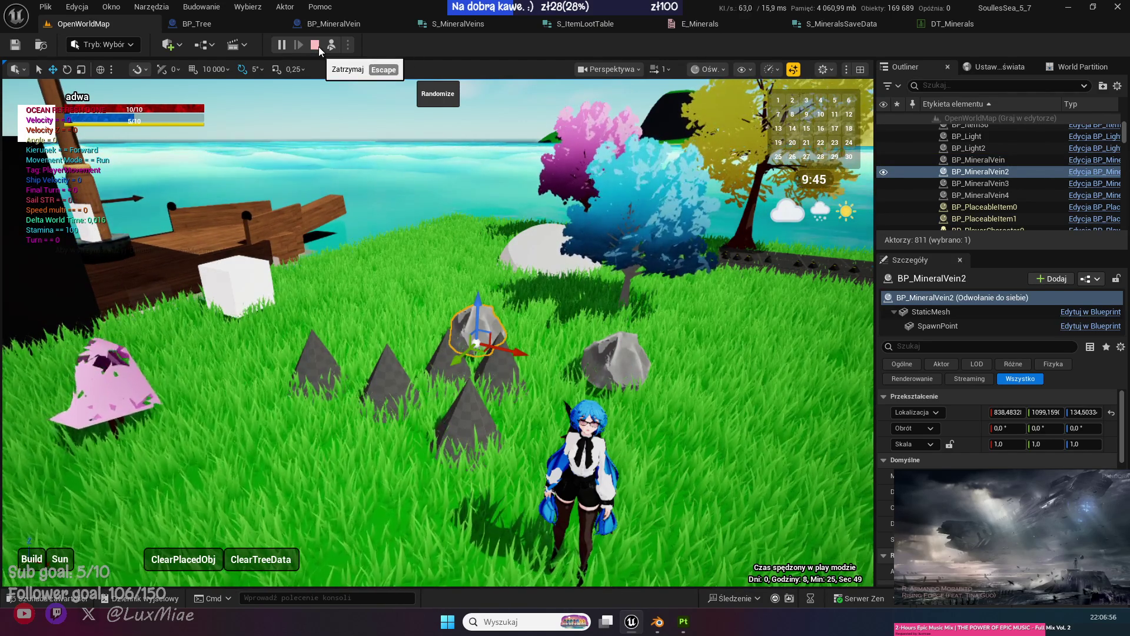
Repossess the character, stop Play-in-Editor, and return to the BP_MineralVein event graph.
left_click(333, 46)
left_click(441, 257)
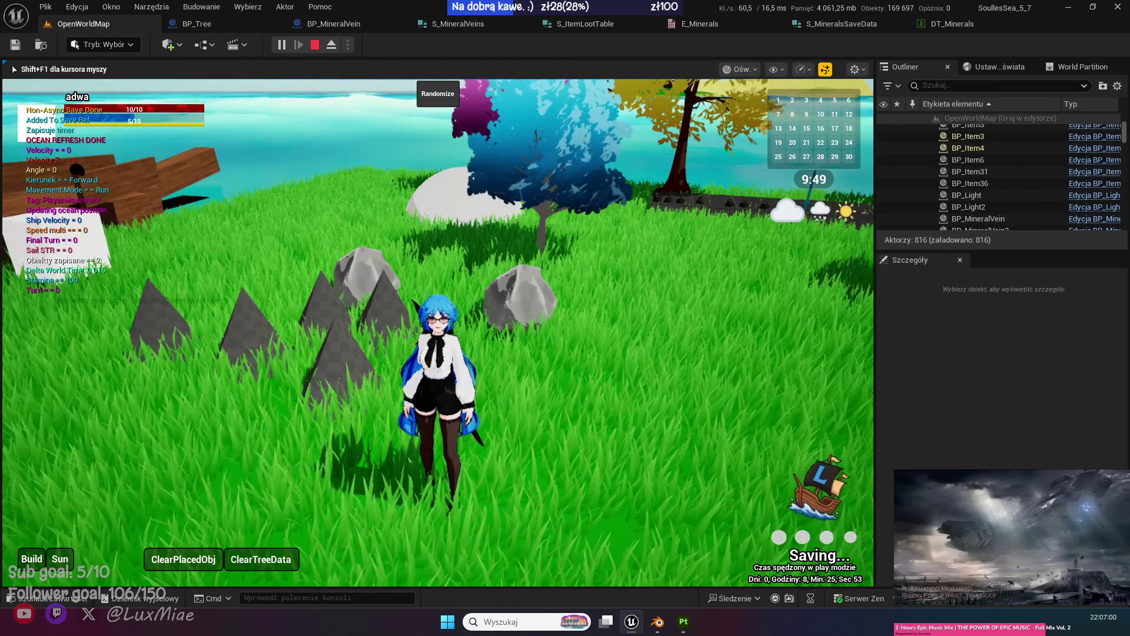
key("Escape")
left_click(349, 22)
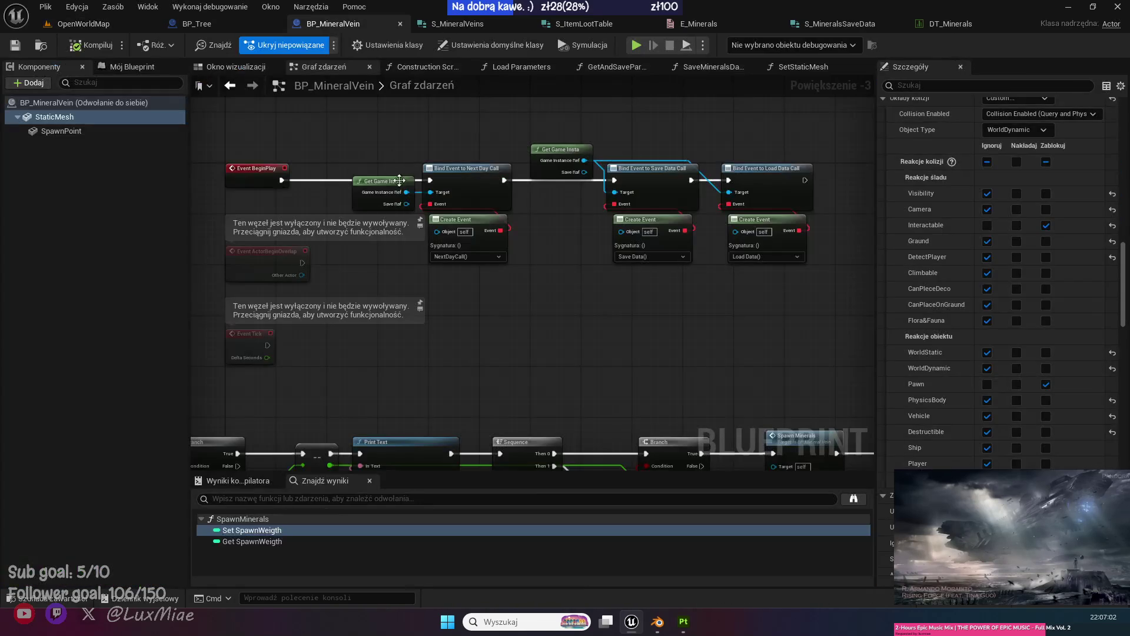
Pan across the event graph to review the Event Interact, Save Data and Load Data logic.
mouse_move(457, 330)
left_mouse_down()
mouse_move(648, 220)
mouse_move(494, 142)
mouse_move(472, 256)
mouse_move(559, 209)
mouse_move(549, 242)
mouse_move(164, 204)
left_mouse_up()
scroll(469, 368, "down", 1)
mouse_move(468, 369)
left_mouse_down()
mouse_move(467, 378)
mouse_move(409, 246)
left_mouse_up()
scroll(467, 377, "down", 1)
scroll(409, 246, "up", 1)
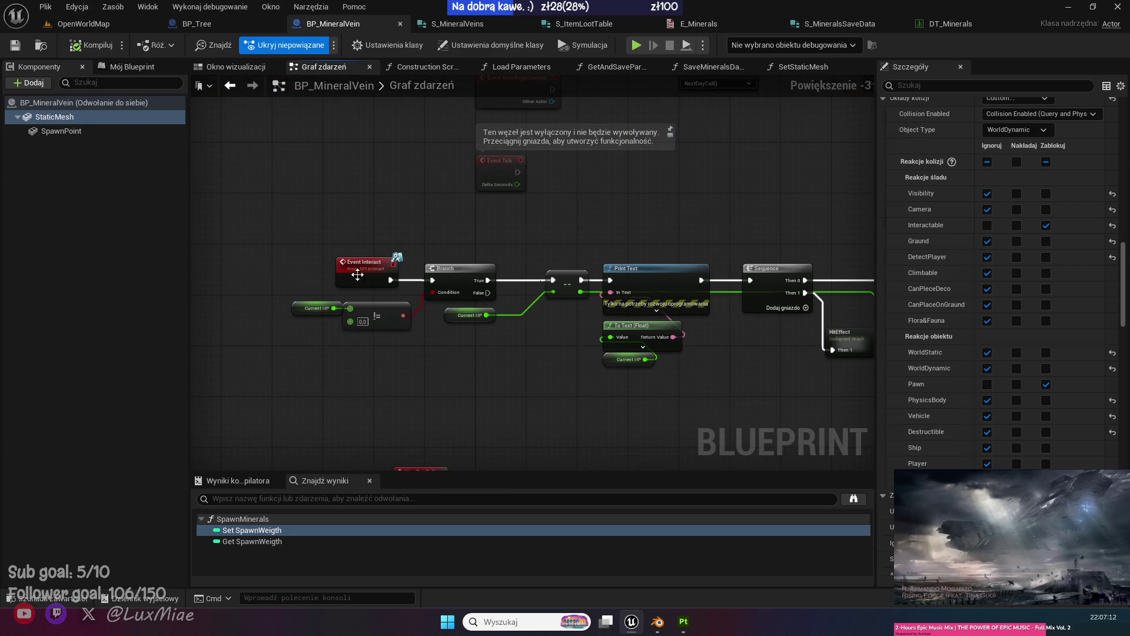
left_click(467, 355)
scroll(467, 356, "up", 1)
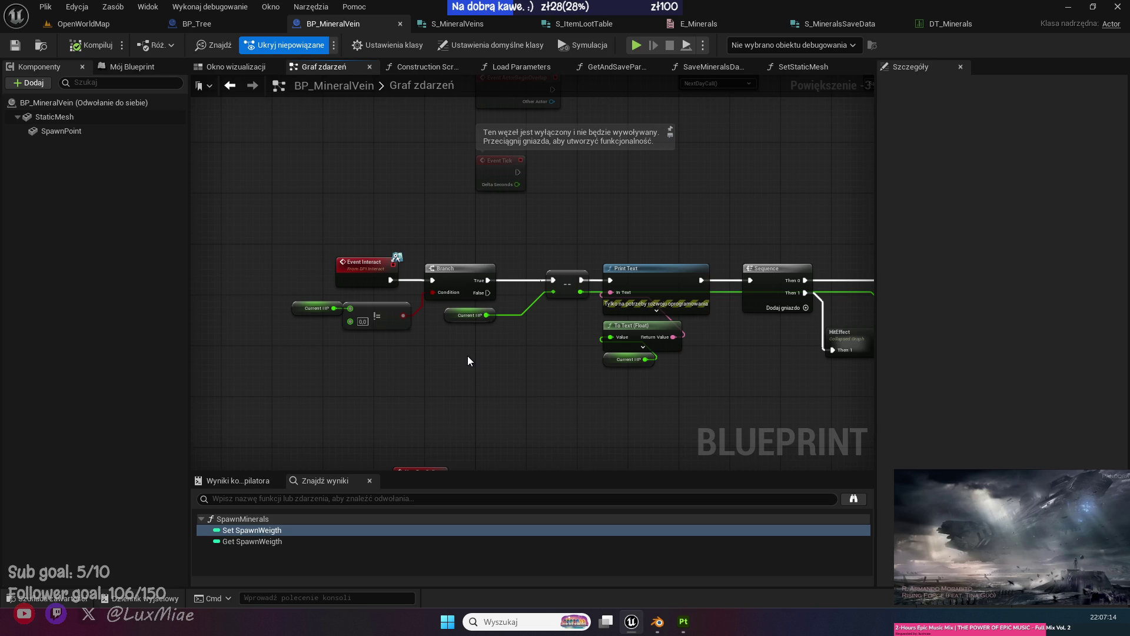
mouse_move(467, 355)
left_mouse_down()
mouse_move(427, 174)
mouse_move(532, 169)
mouse_move(479, 408)
mouse_move(490, 460)
left_mouse_up()
left_click_drag(701, 343, 322, 346)
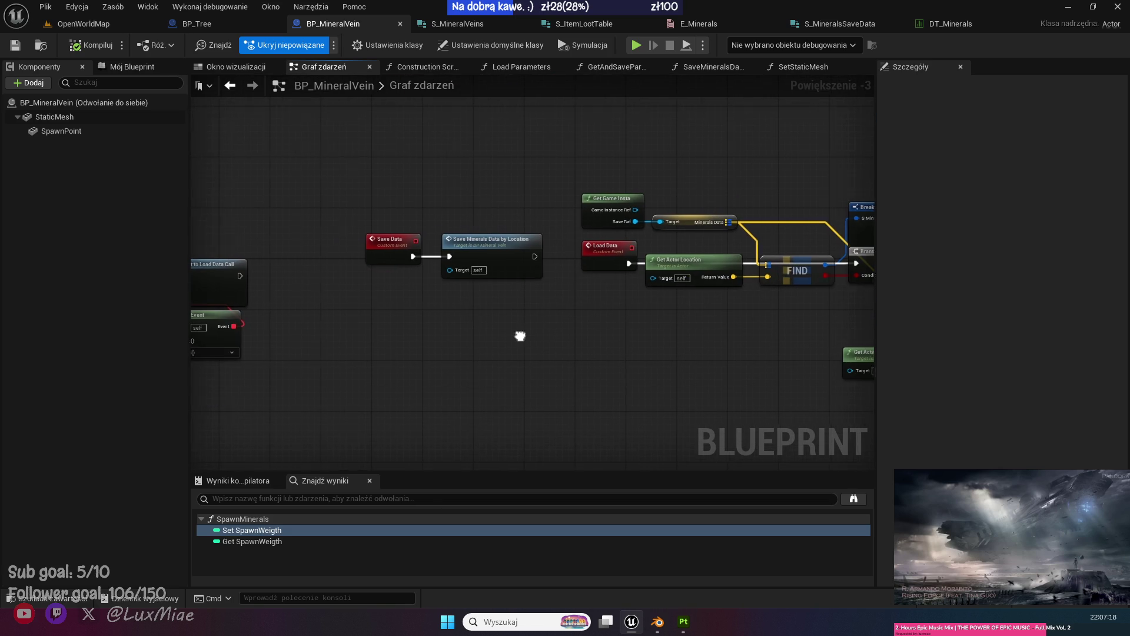
left_click_drag(522, 335, 306, 320)
left_click_drag(393, 330, 249, 288)
Close the SaveMineralsData, SetStaticMesh and Load Parameters function tabs.
middle_click(722, 69)
middle_click(719, 68)
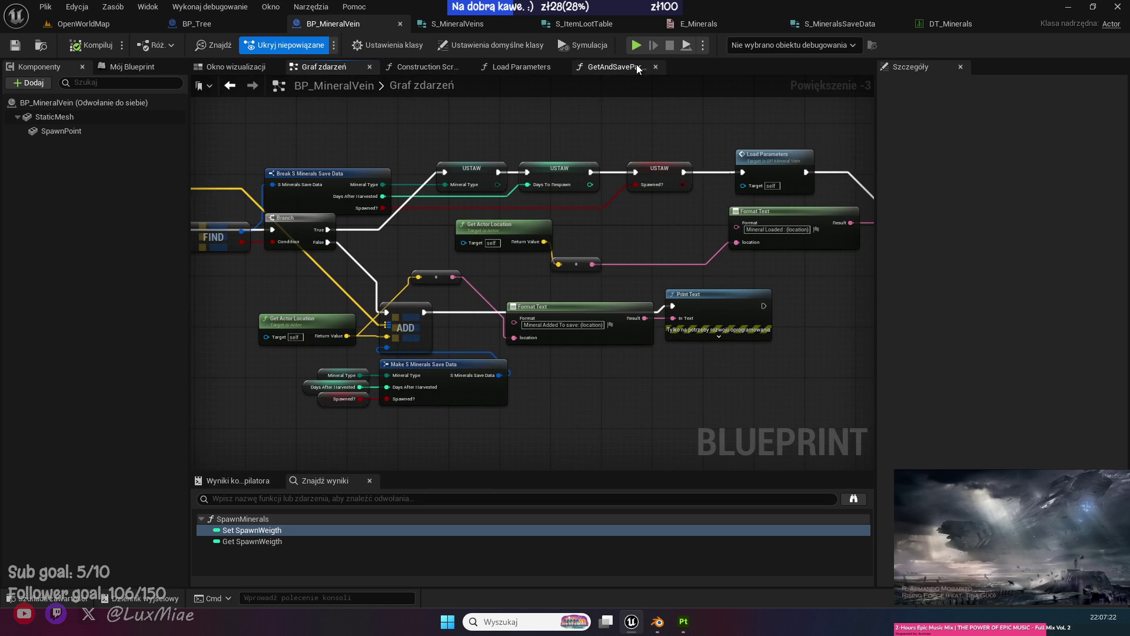
middle_click(517, 72)
mouse_move(323, 340)
left_mouse_down()
mouse_move(500, 329)
mouse_move(323, 340)
mouse_move(480, 302)
left_mouse_up()
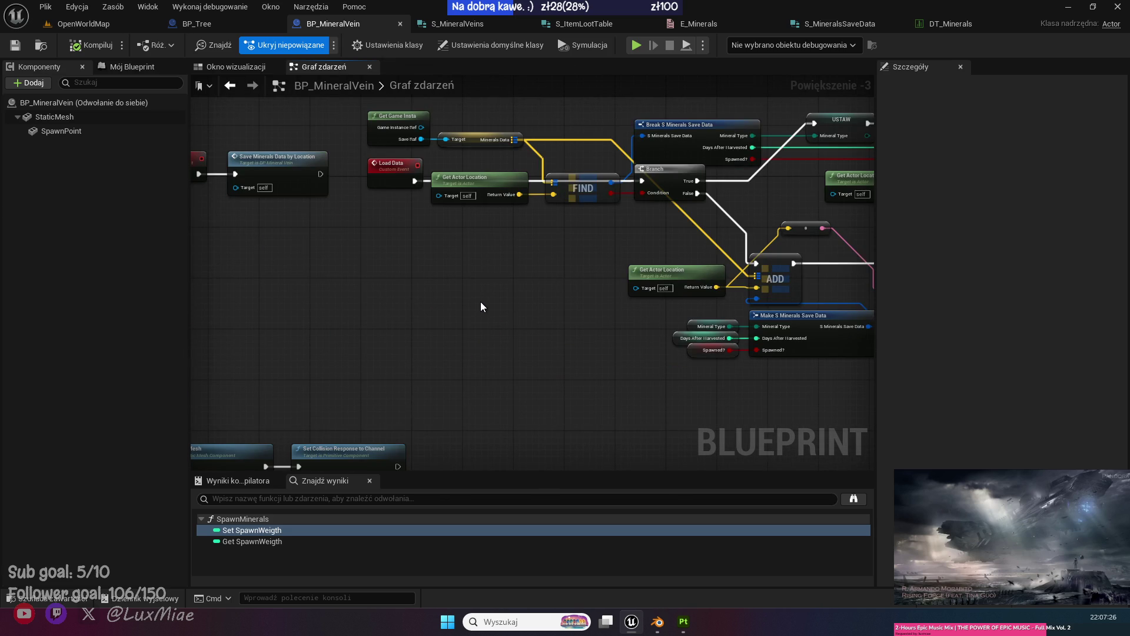
left_click_drag(352, 303, 652, 325)
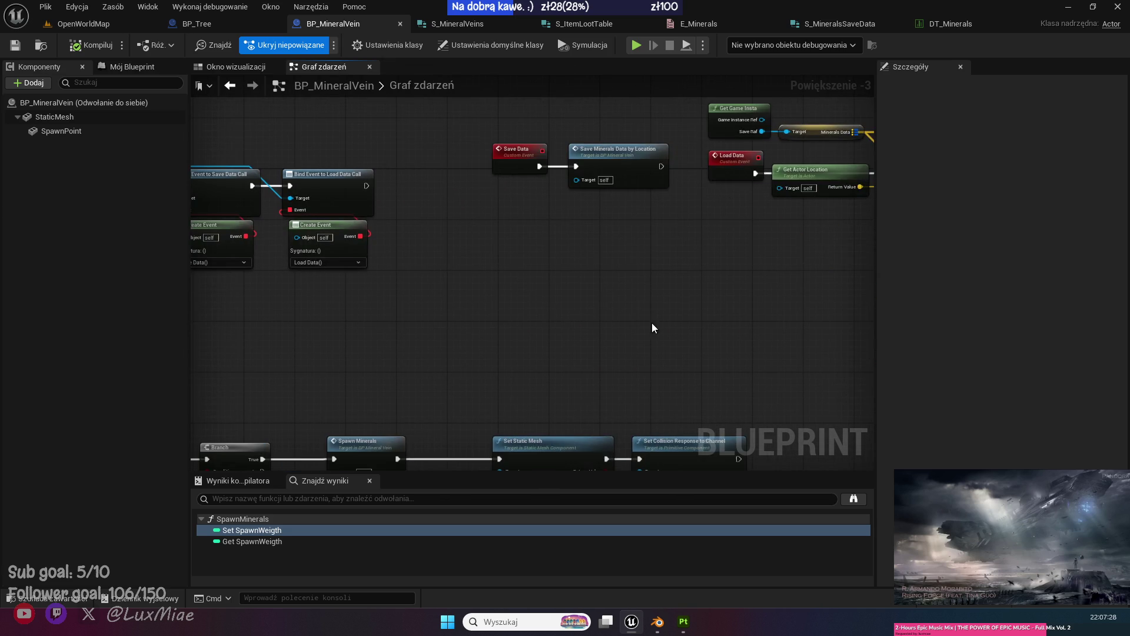
left_click_drag(412, 318, 600, 343)
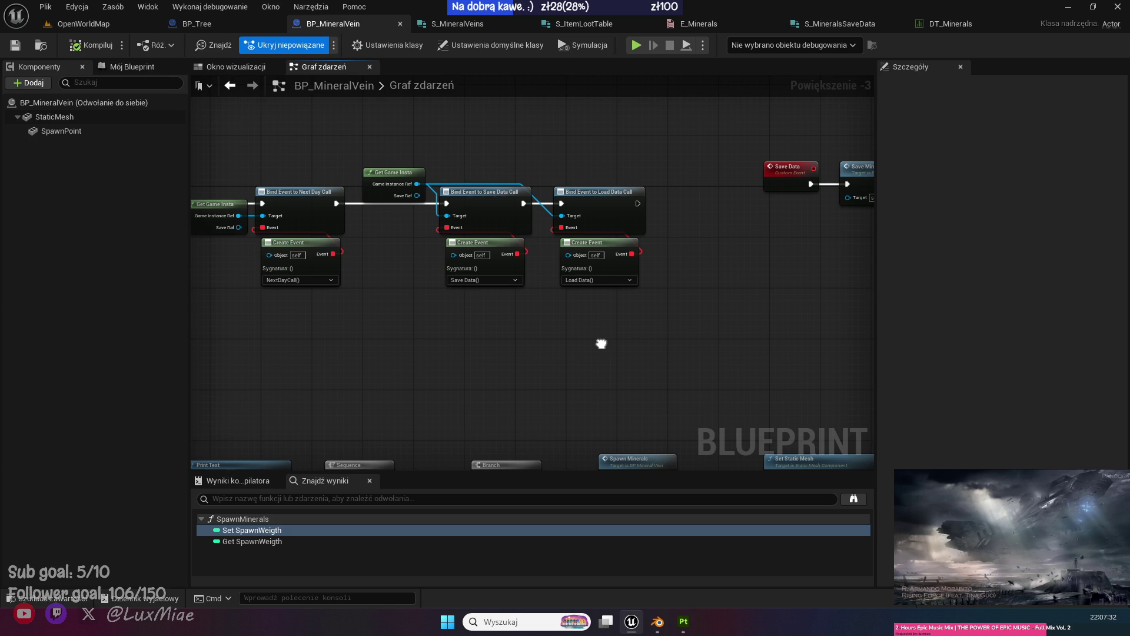
mouse_move(600, 344)
left_mouse_down()
mouse_move(741, 259)
mouse_move(741, 231)
left_mouse_up()
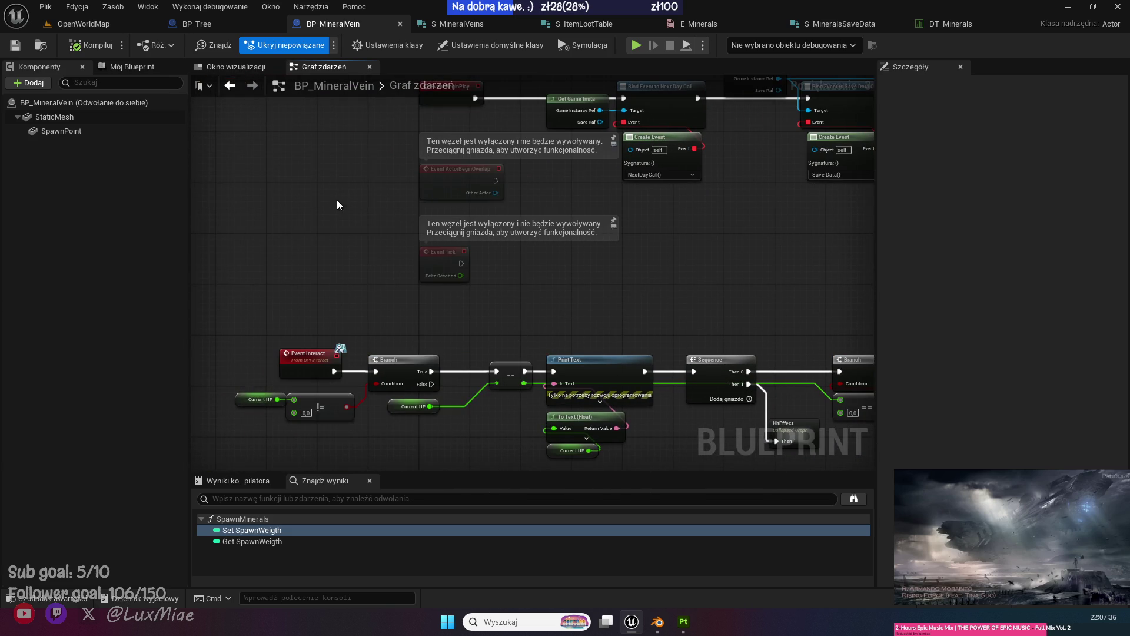
Open BP_MineralVein's HitEffect graph from My Blueprint.
left_click(117, 66)
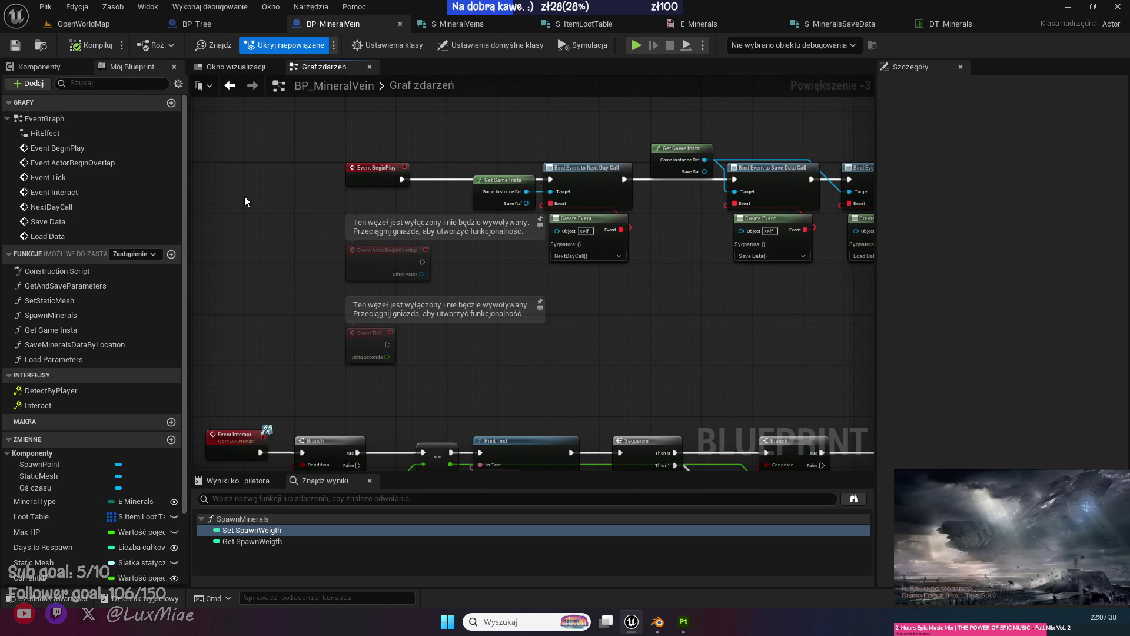
double_click(94, 132)
scroll(481, 315, "up", 2)
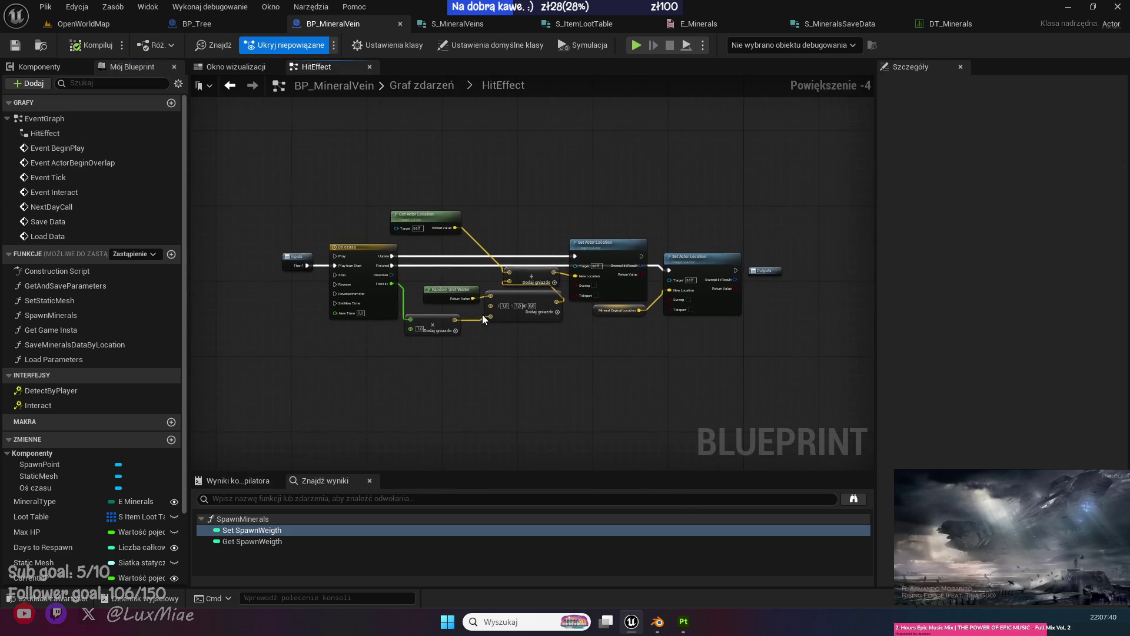
Nudge the Random Unit Vector node slightly upward in the HitEffect graph.
scroll(495, 341, "up", 1)
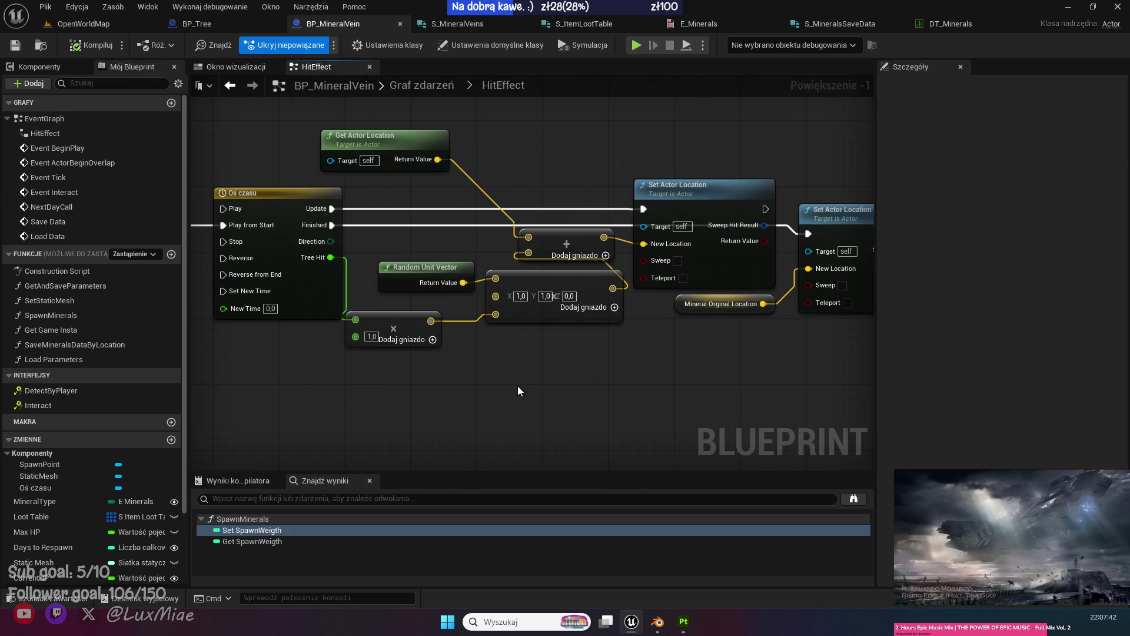
left_click_drag(407, 271, 406, 237)
left_click(489, 369)
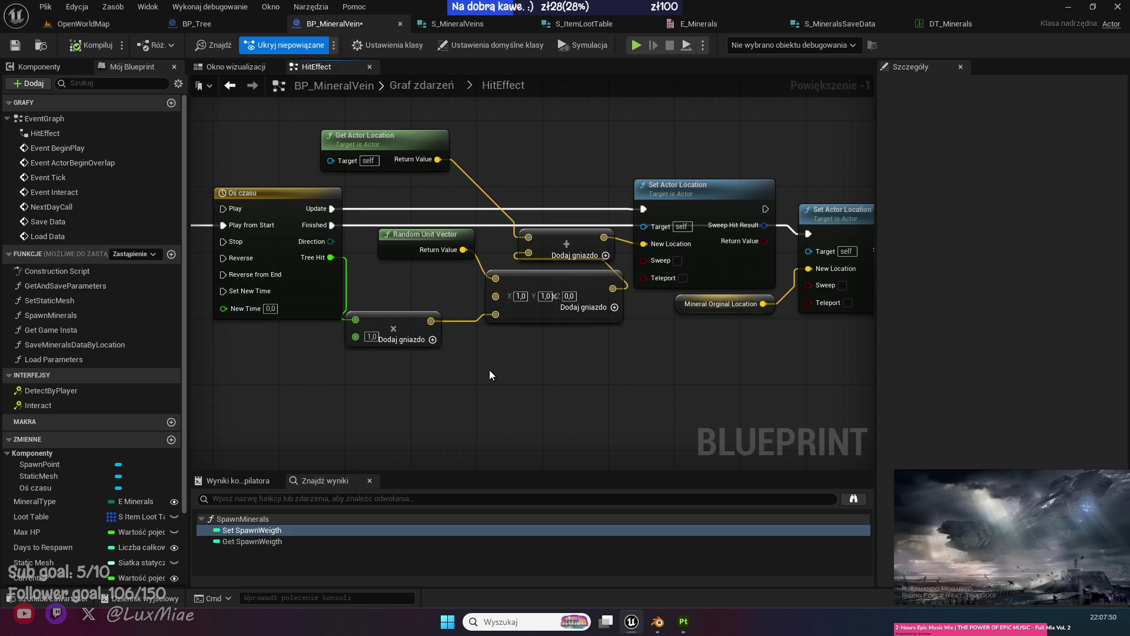
mouse_move(489, 370)
left_mouse_down()
mouse_move(389, 370)
mouse_move(441, 449)
left_mouse_up()
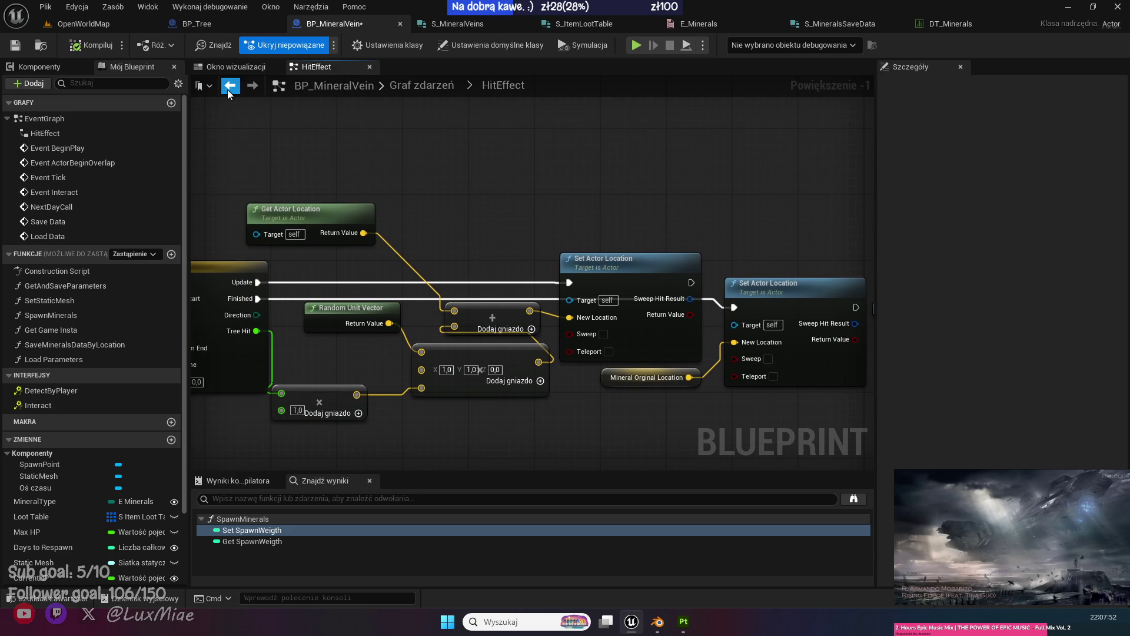
After BeginPlay, store Get Actor Location into MineralOrginalLocation, compile, and return to OpenWorldMap.
left_click(230, 86)
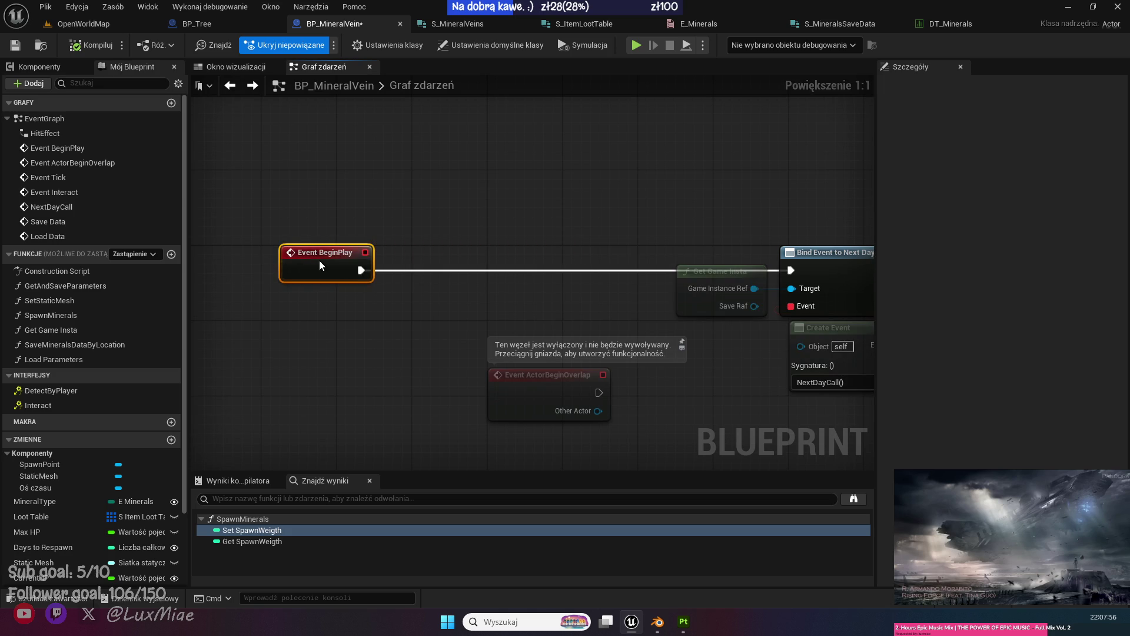
right_click(289, 324)
type("get actor loca")
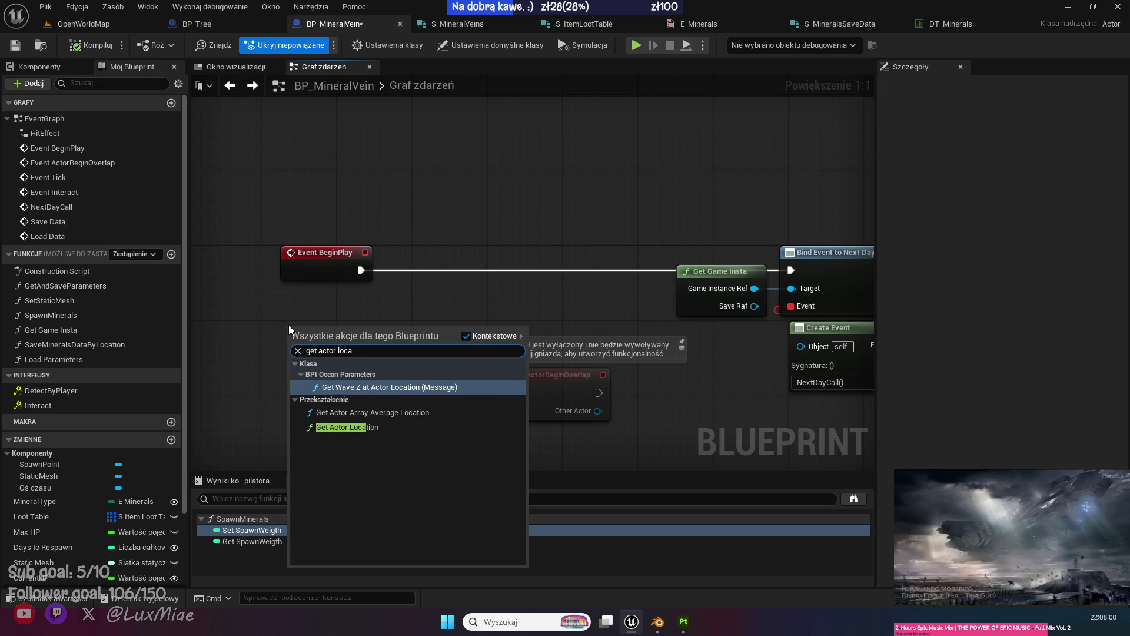
key("Down")
key("Down")
key("Return")
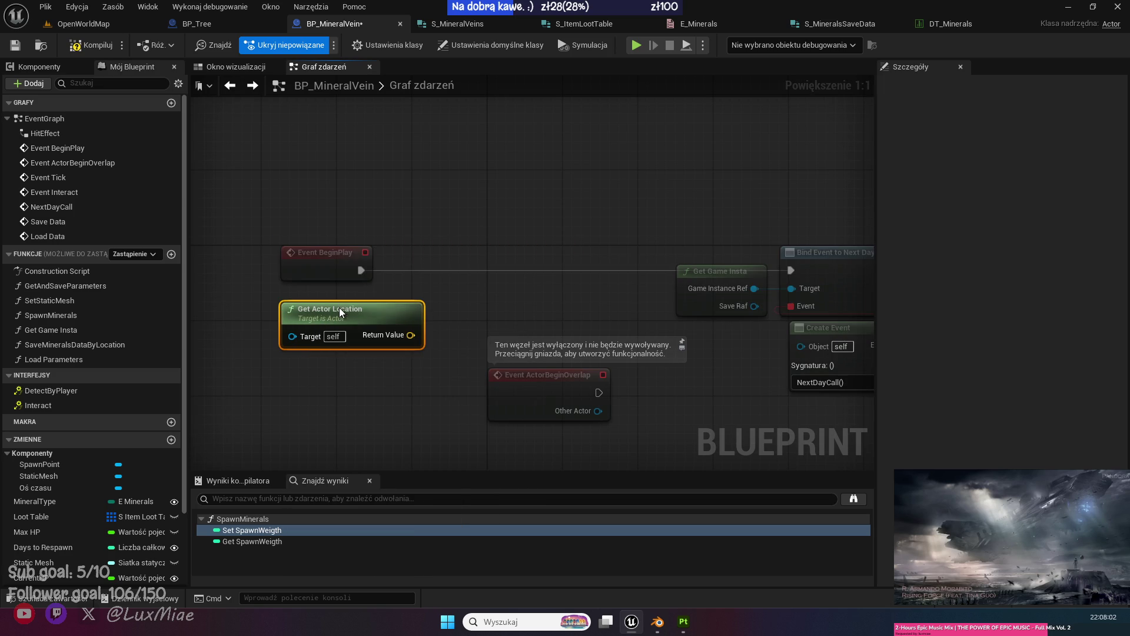
scroll(79, 500, "down", 3)
mouse_move(79, 530)
left_mouse_down()
mouse_move(422, 326)
mouse_move(451, 333)
mouse_move(478, 273)
mouse_move(460, 273)
left_mouse_up()
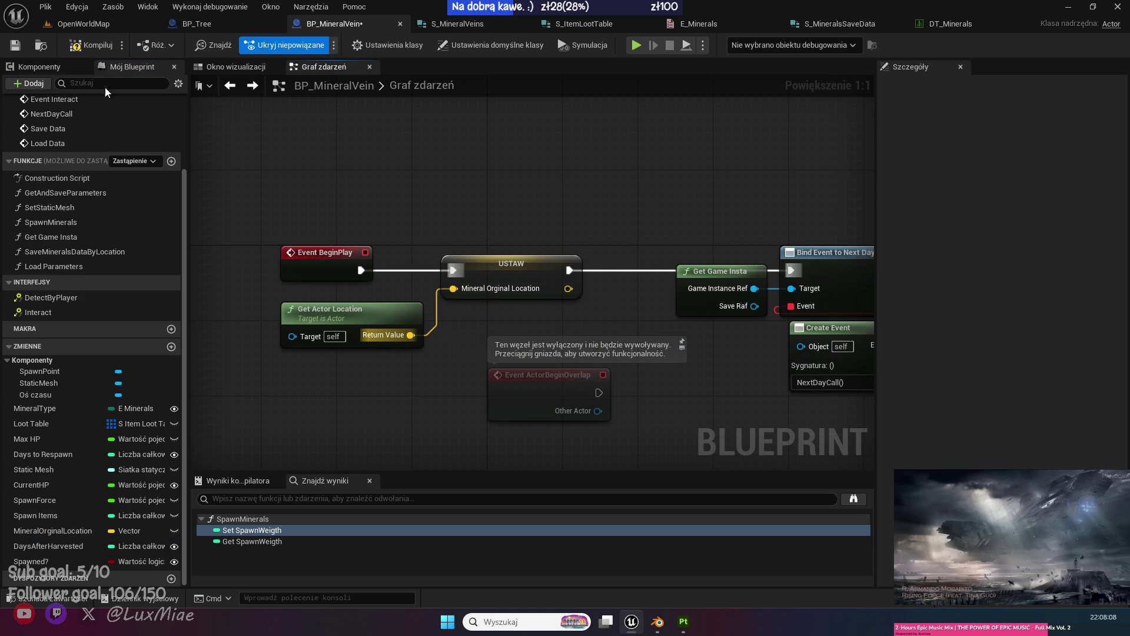
left_click(80, 46)
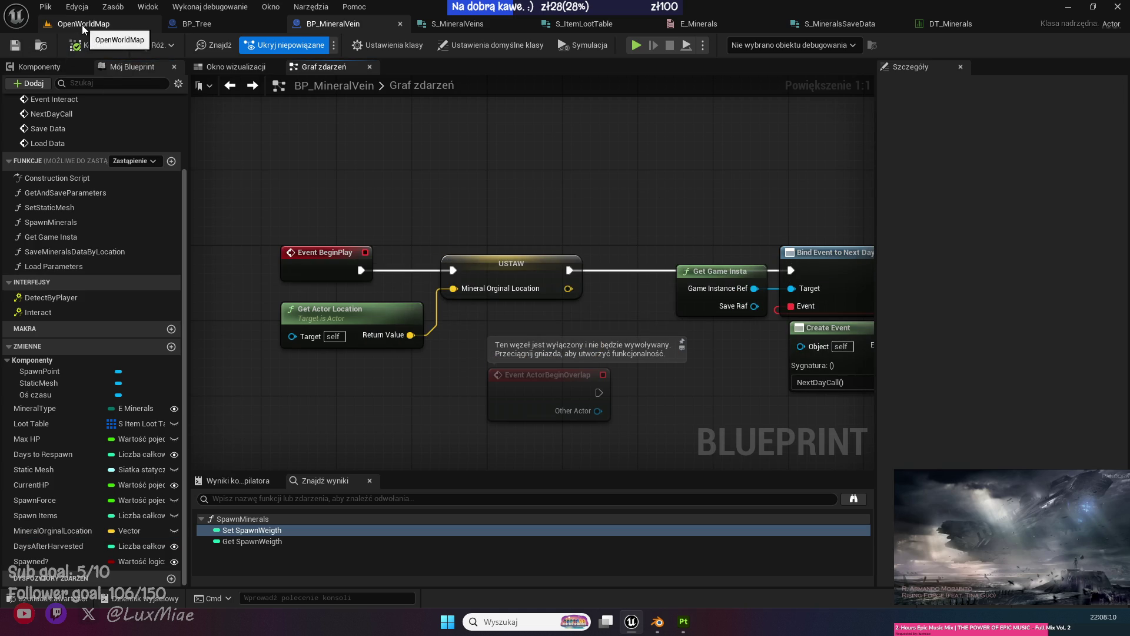
left_click(83, 25)
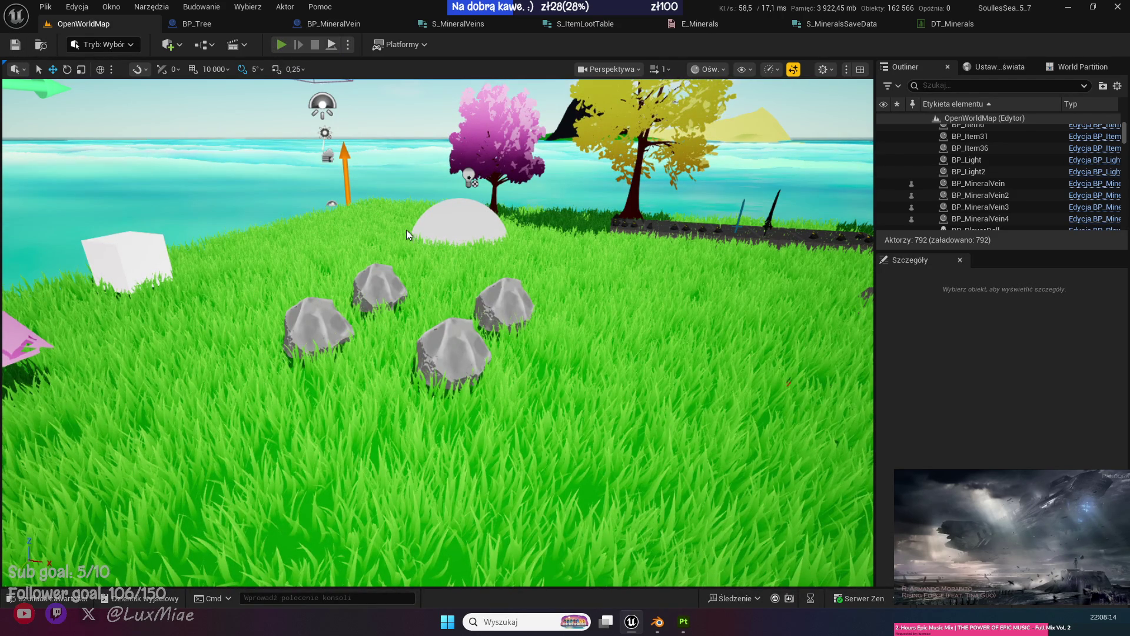
Playtest the level, mining a stone and picking up the Coal x1 drop.
key("alt+p")
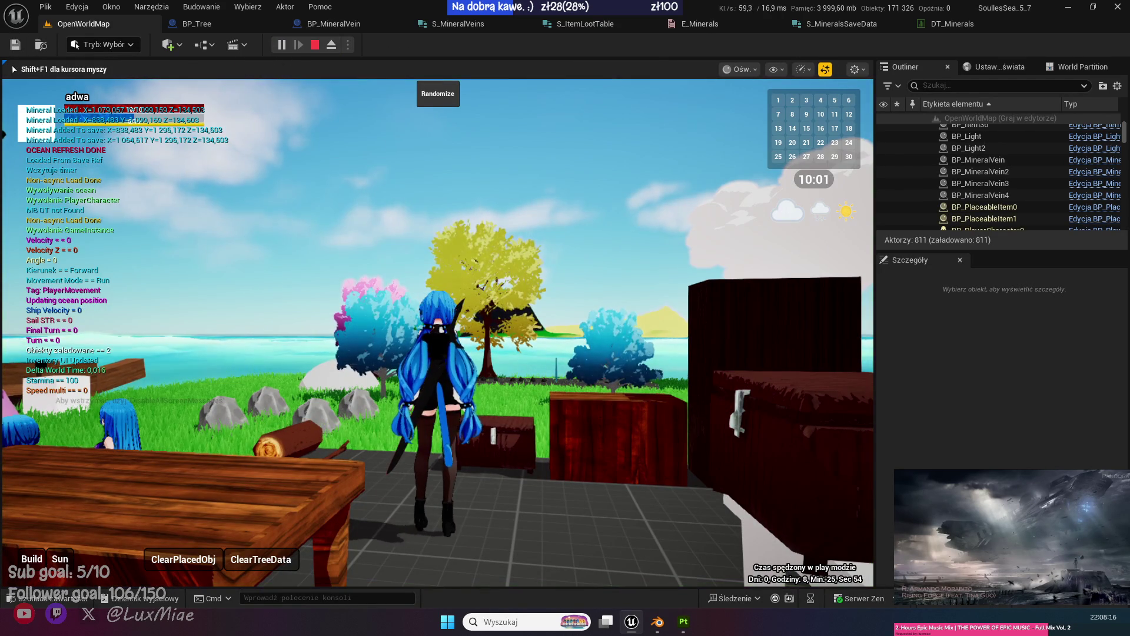
key("a")
key("w")
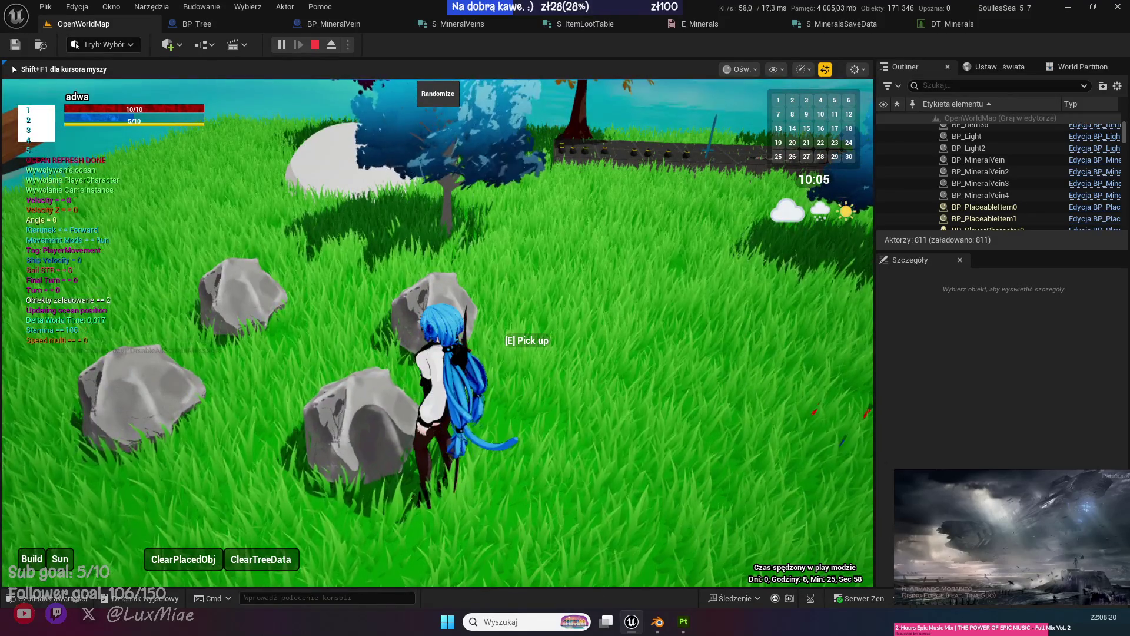
key("e")
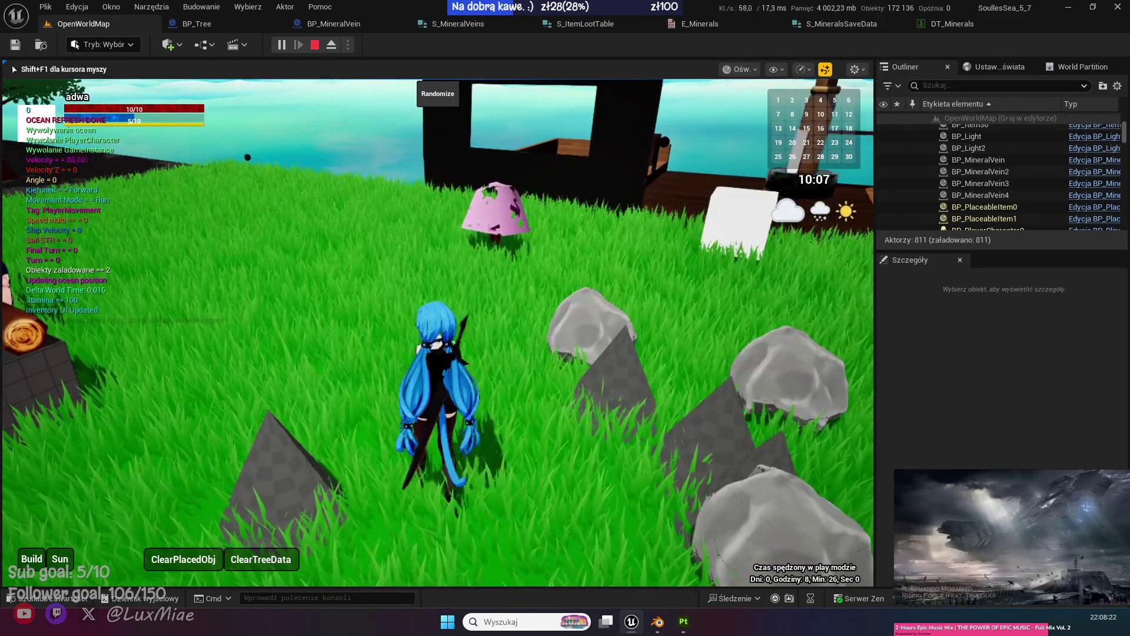
key("w")
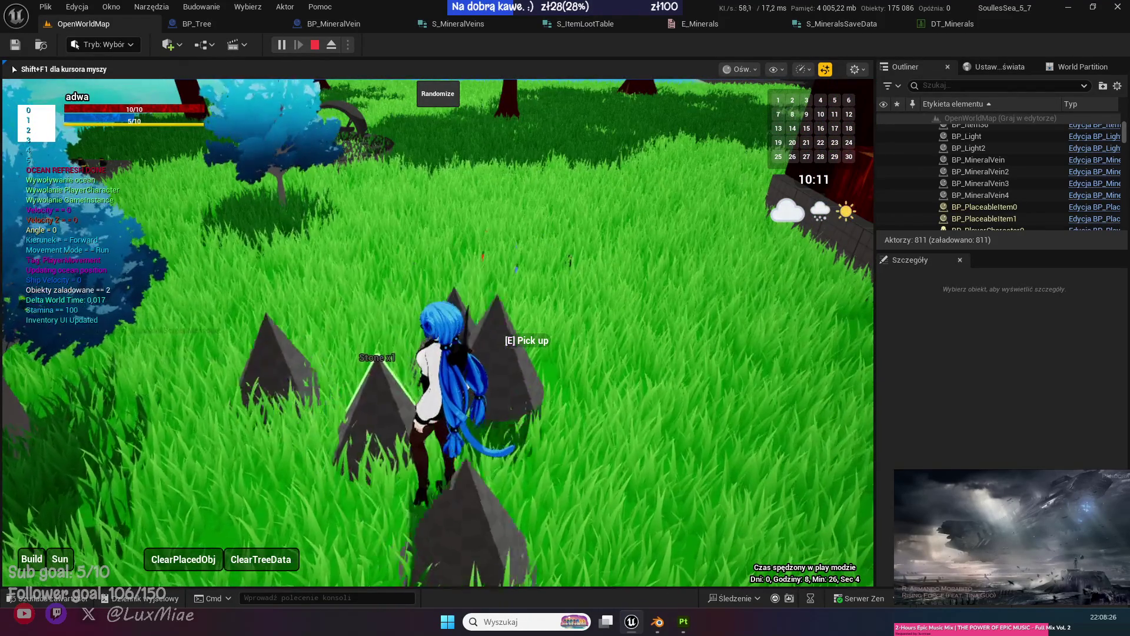
key("w")
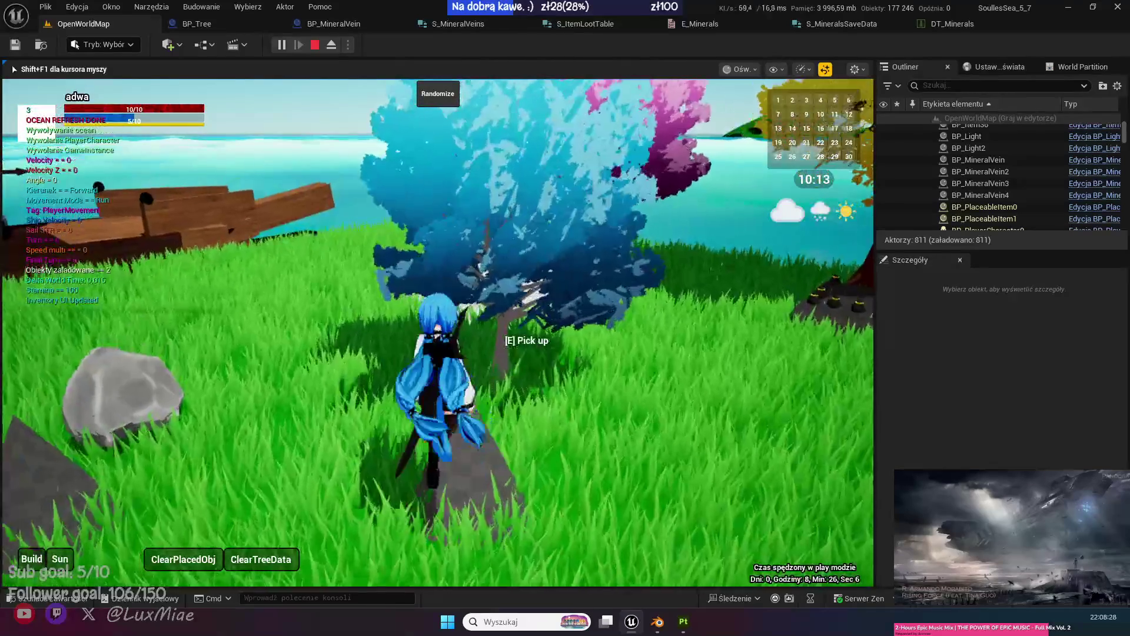
key("a")
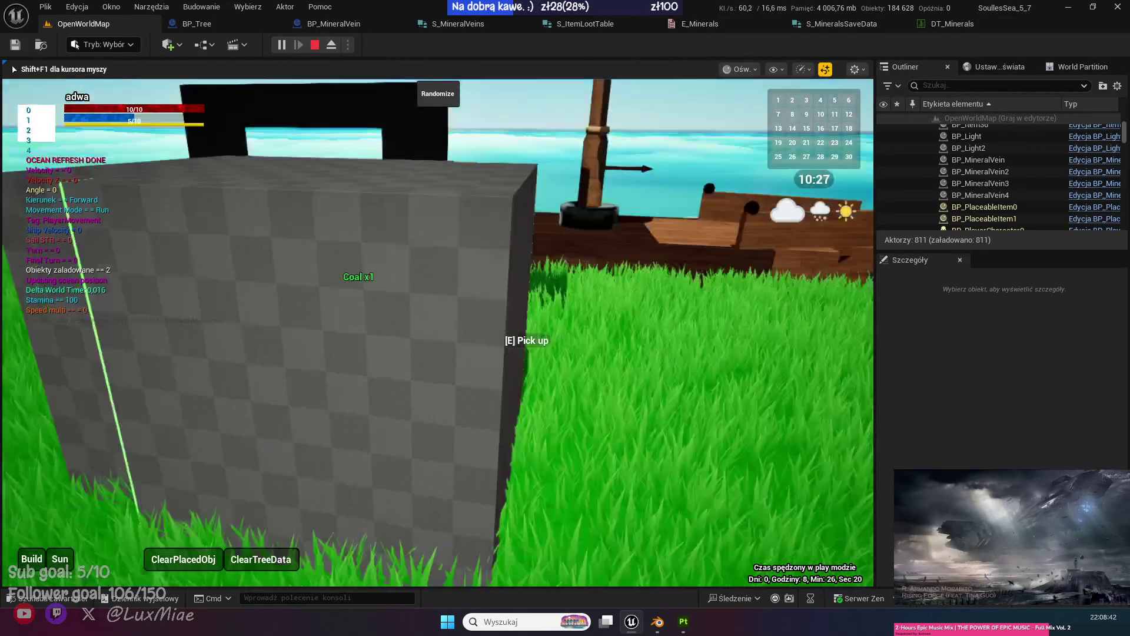
key("e")
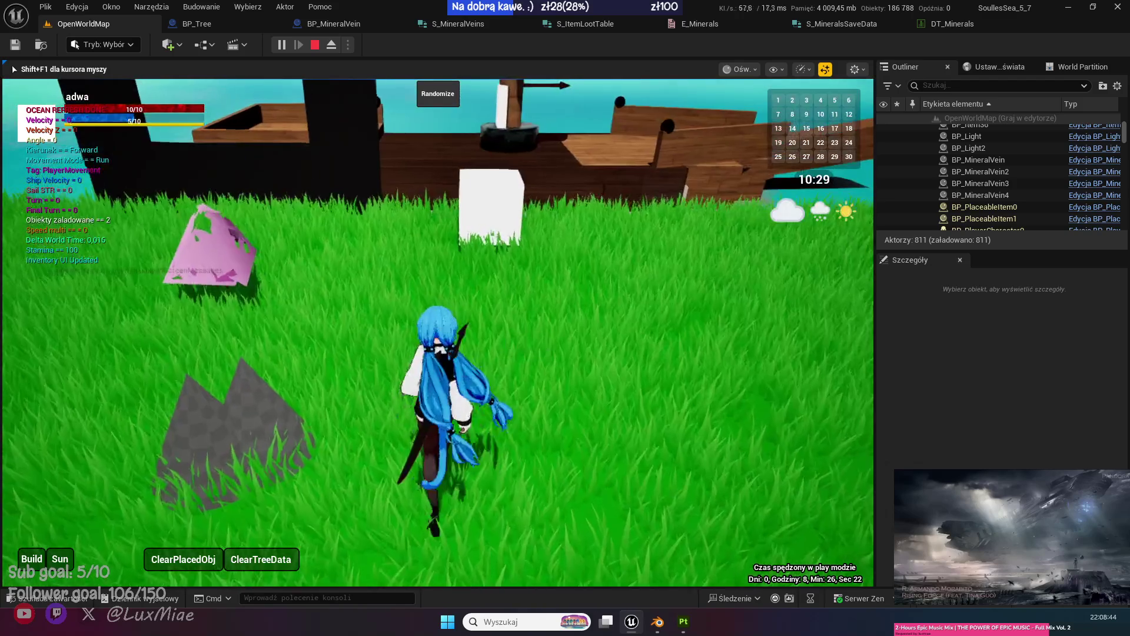
key("w")
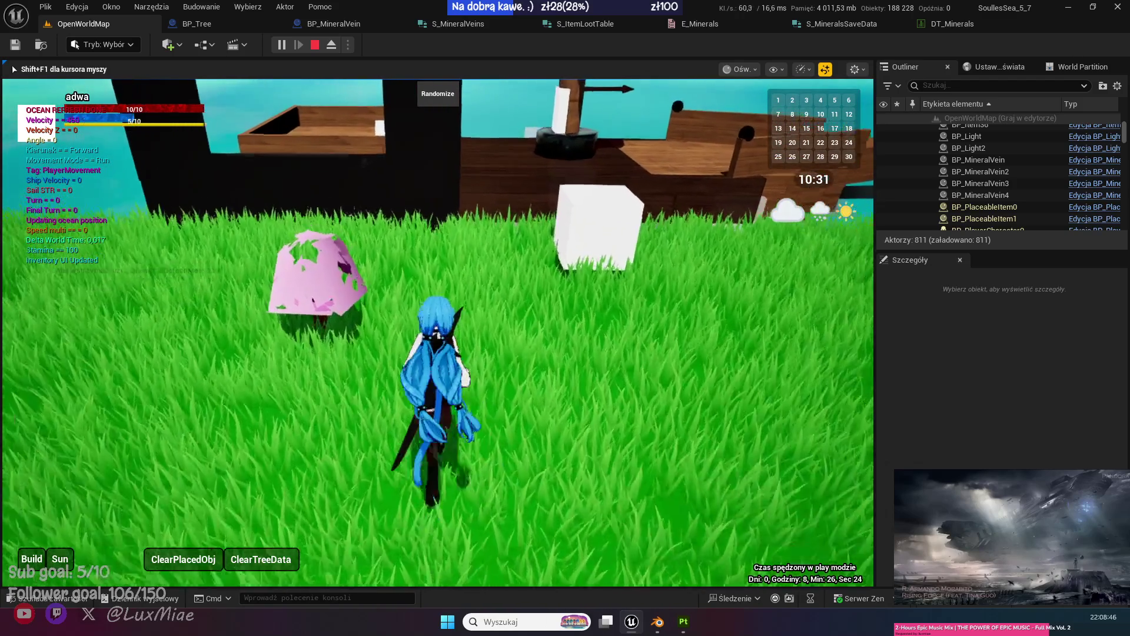
key("e")
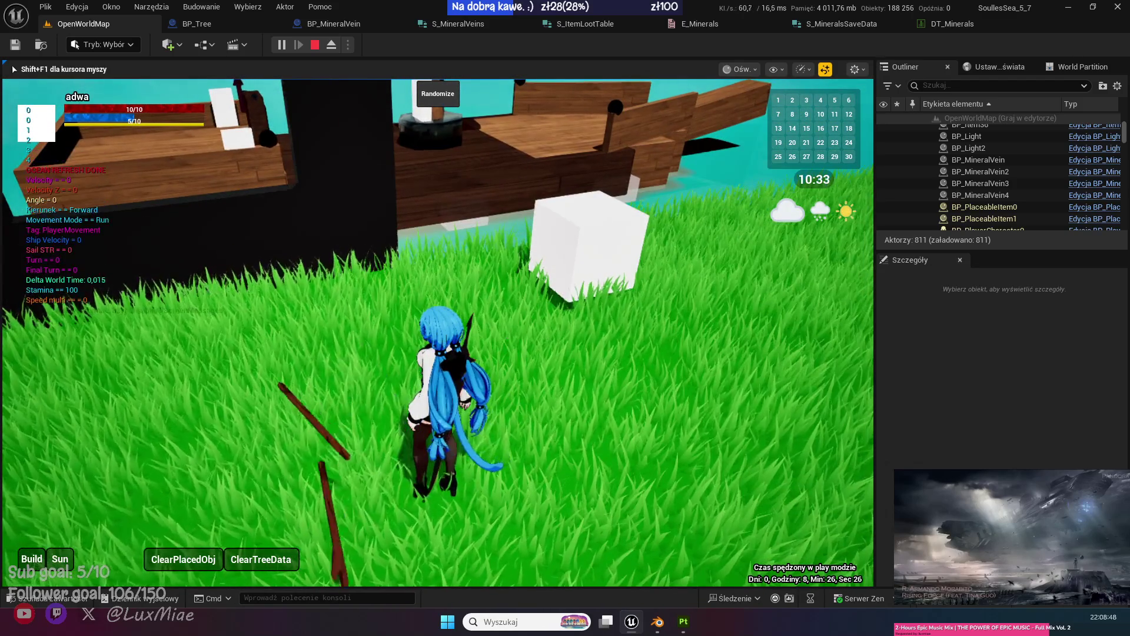
key("w")
key("w")
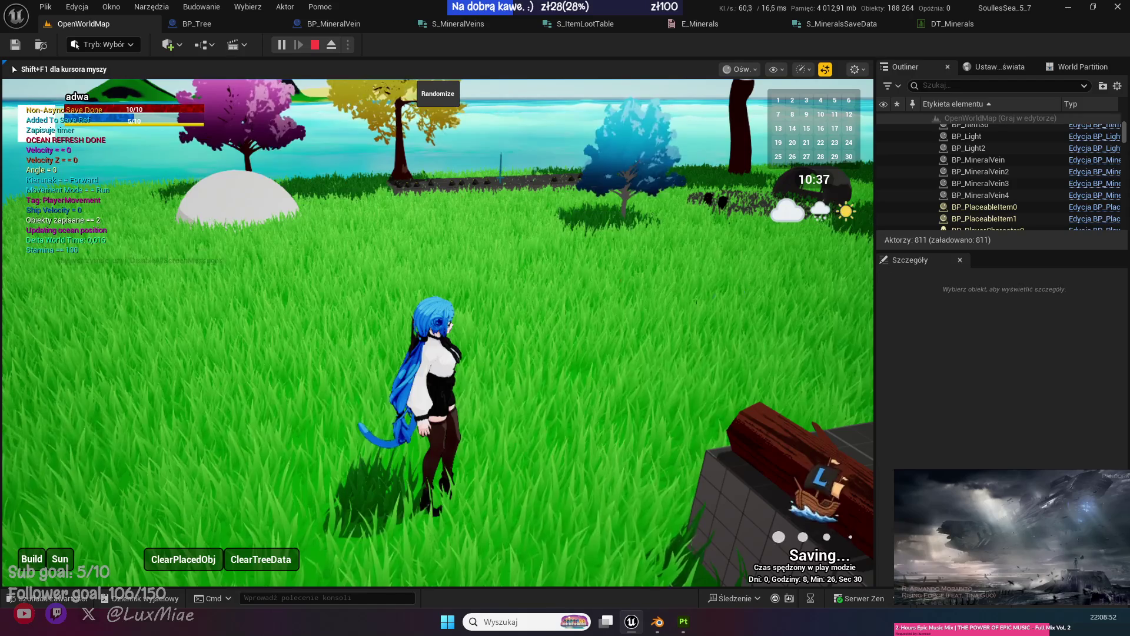
key("Escape")
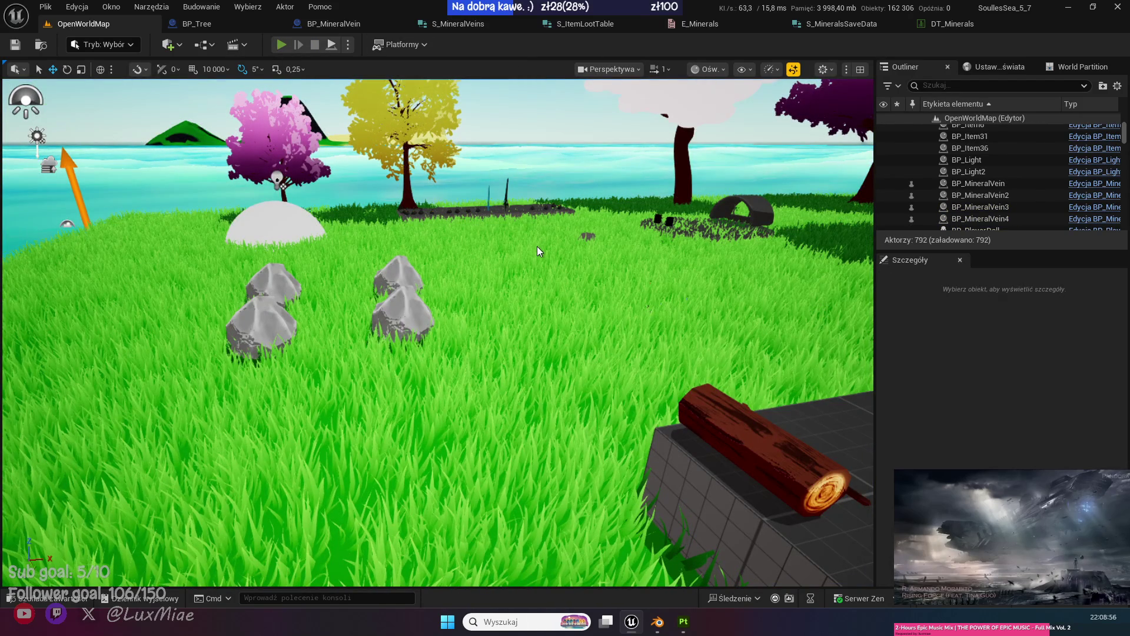
Replay the level to check that the mined stones stay mined.
key("alt+p")
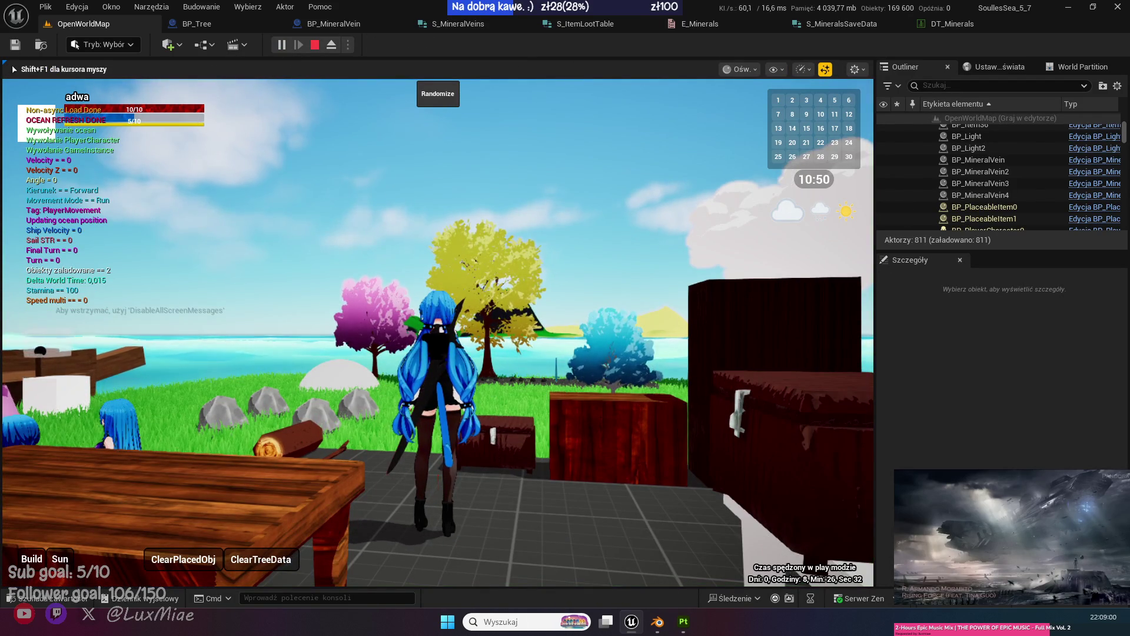
key("w")
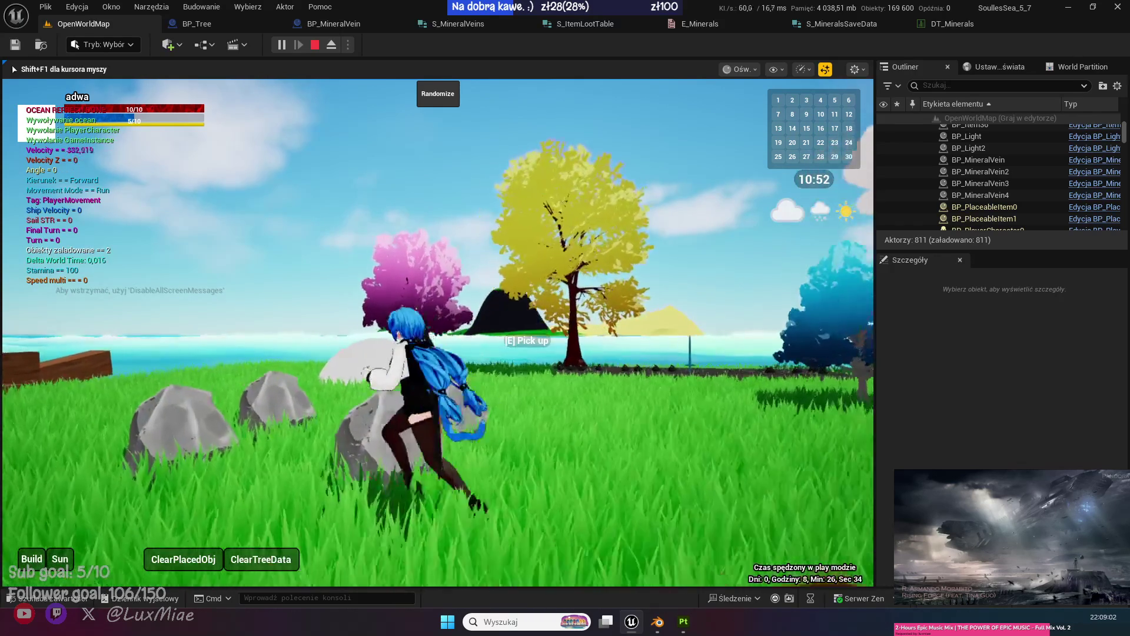
key("e")
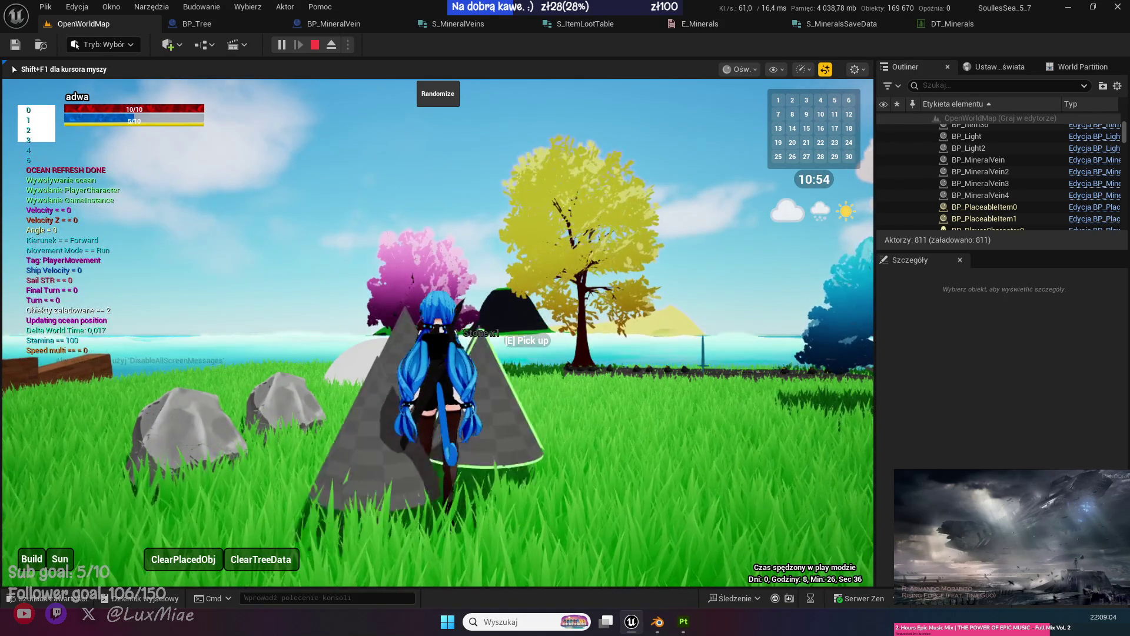
key("s")
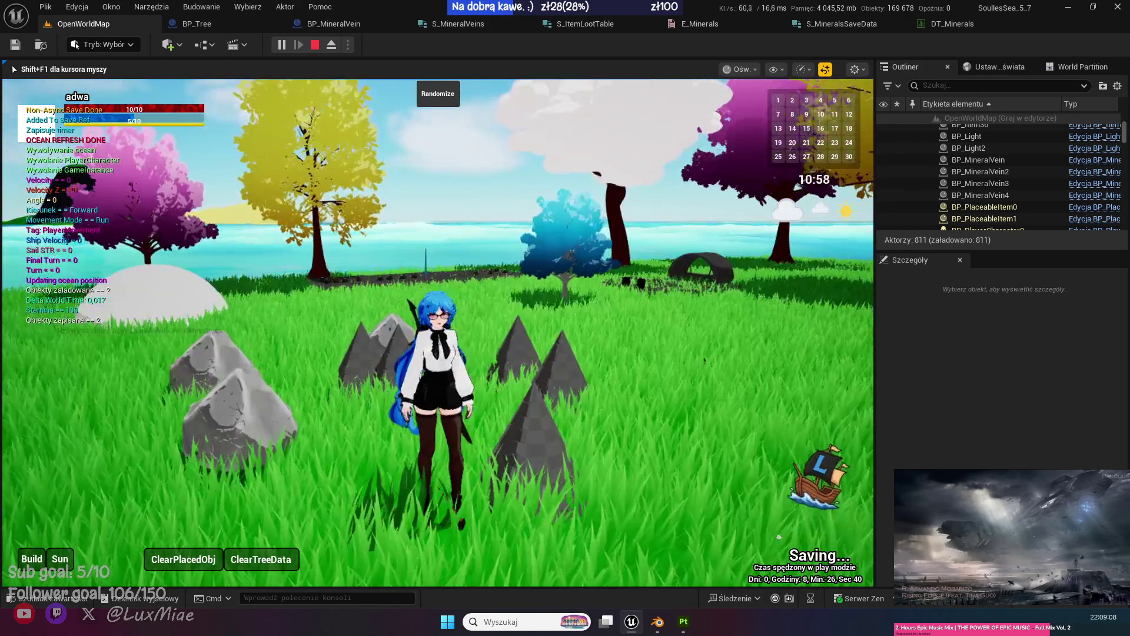
key("Escape")
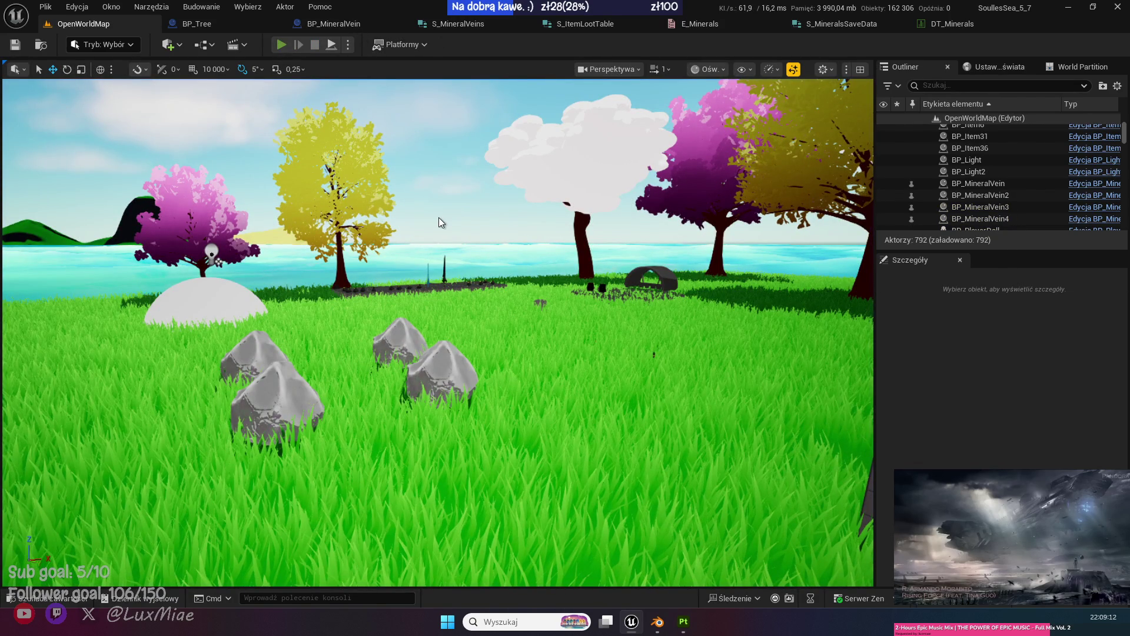
Start another session, eject, select BP_MineralVein4, and open the BP_MineralVein blueprint.
key("alt+p")
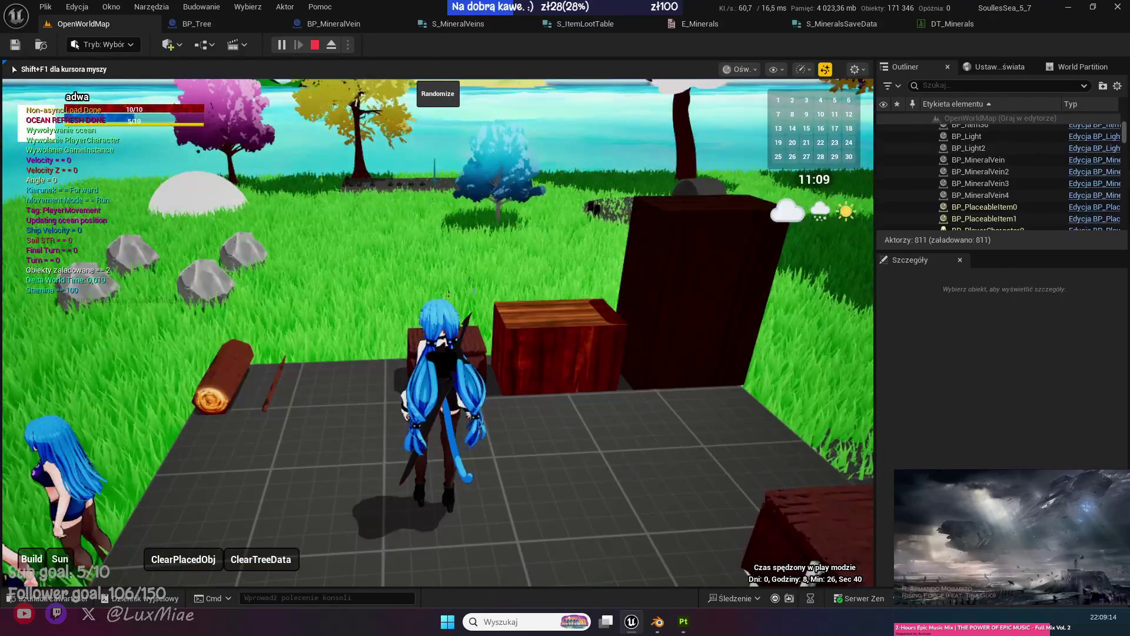
key("w")
key("w")
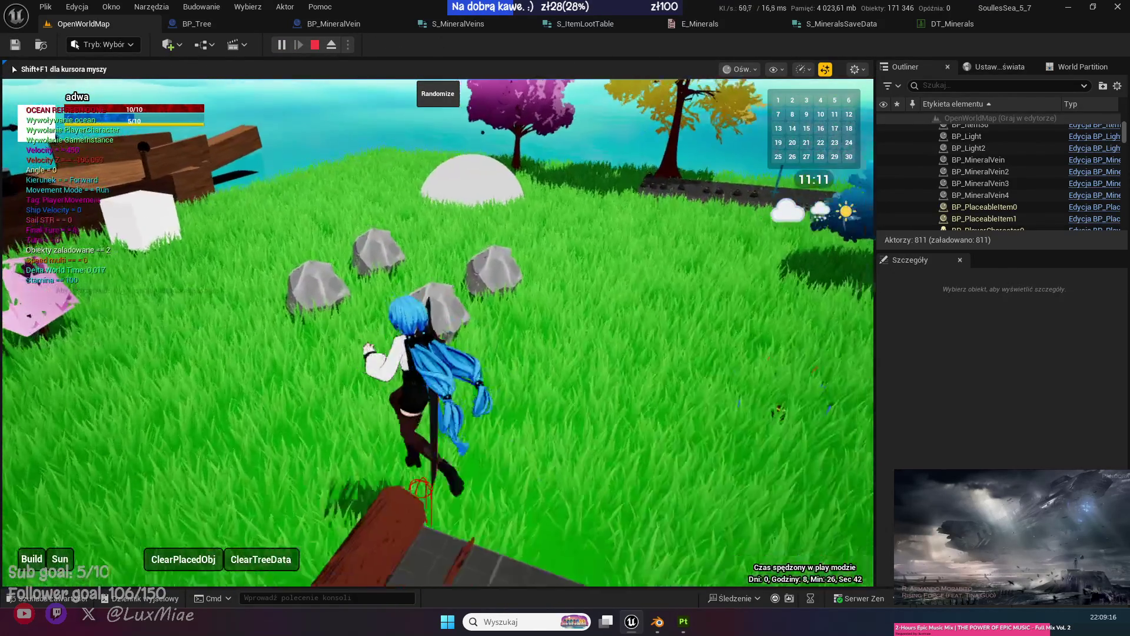
key("F8")
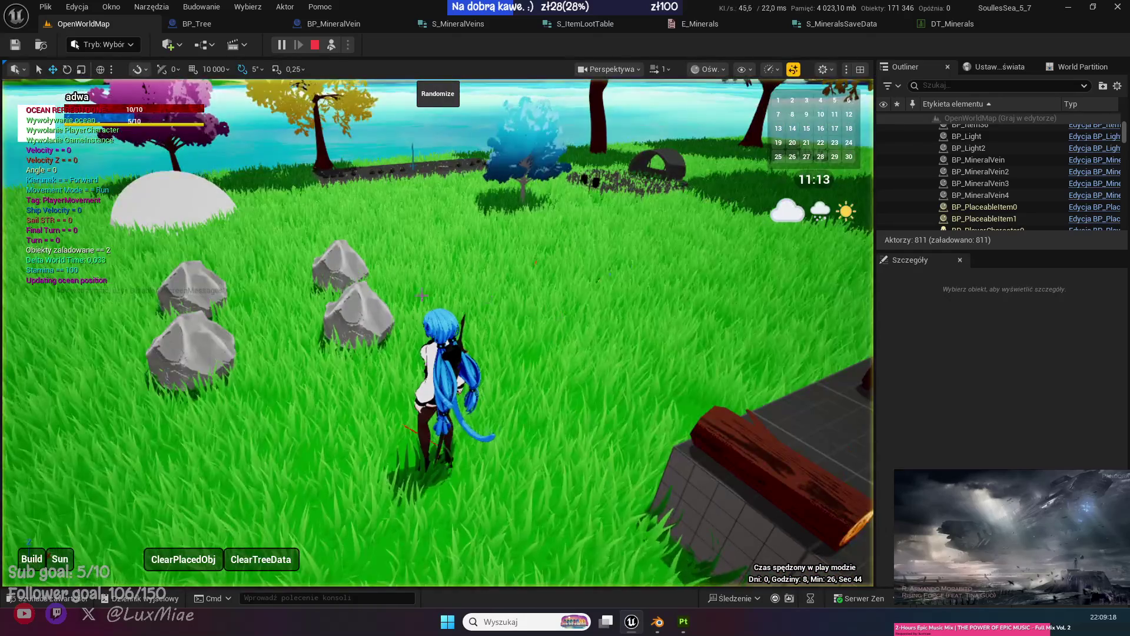
left_click(347, 305)
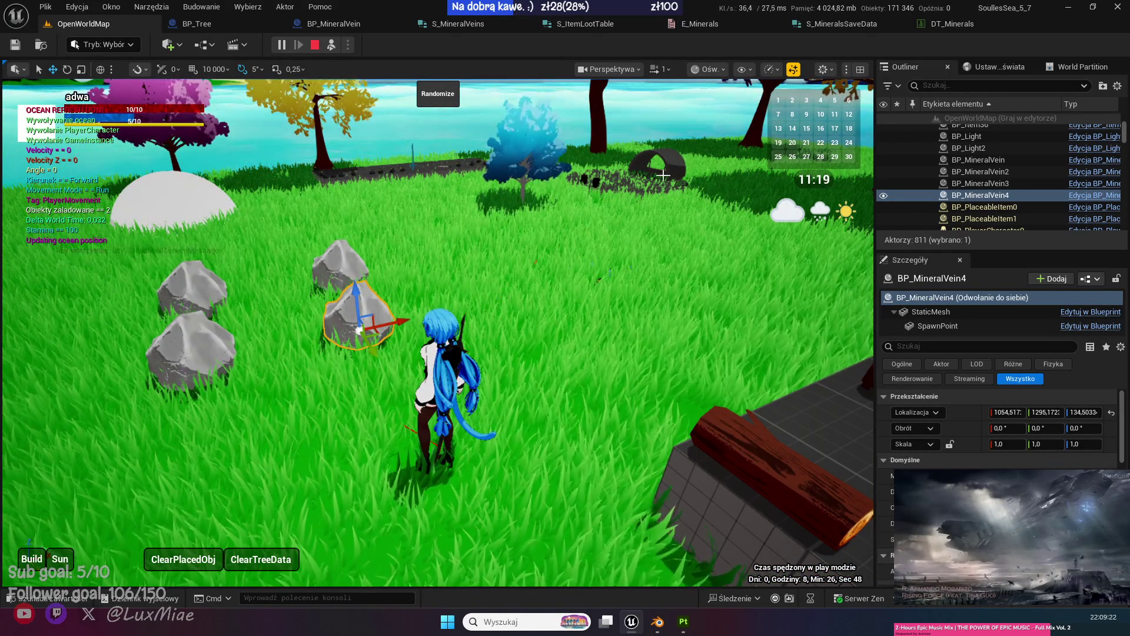
left_click(330, 29)
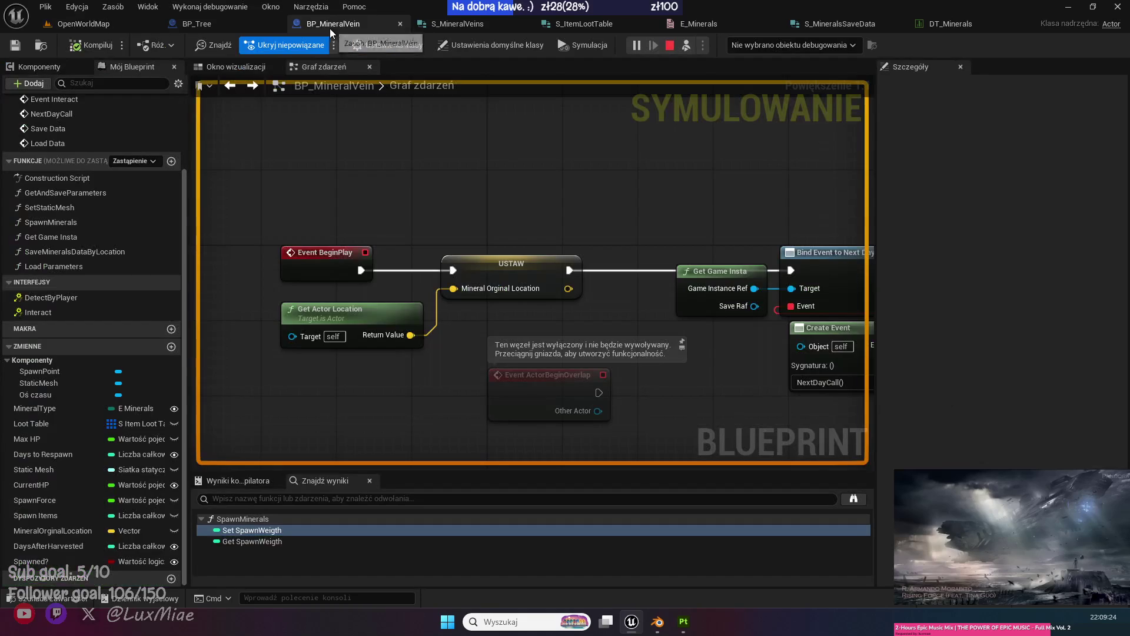
Trace the Load Data chain through FIND and Branch, then open the Load Parameters function.
scroll(479, 180, "up", 3)
mouse_move(479, 180)
left_mouse_down()
mouse_move(611, 171)
mouse_move(599, 330)
mouse_move(472, 362)
mouse_move(228, 237)
left_mouse_up()
mouse_move(398, 184)
left_mouse_down()
mouse_move(385, 337)
mouse_move(744, 277)
mouse_move(742, 255)
left_mouse_up()
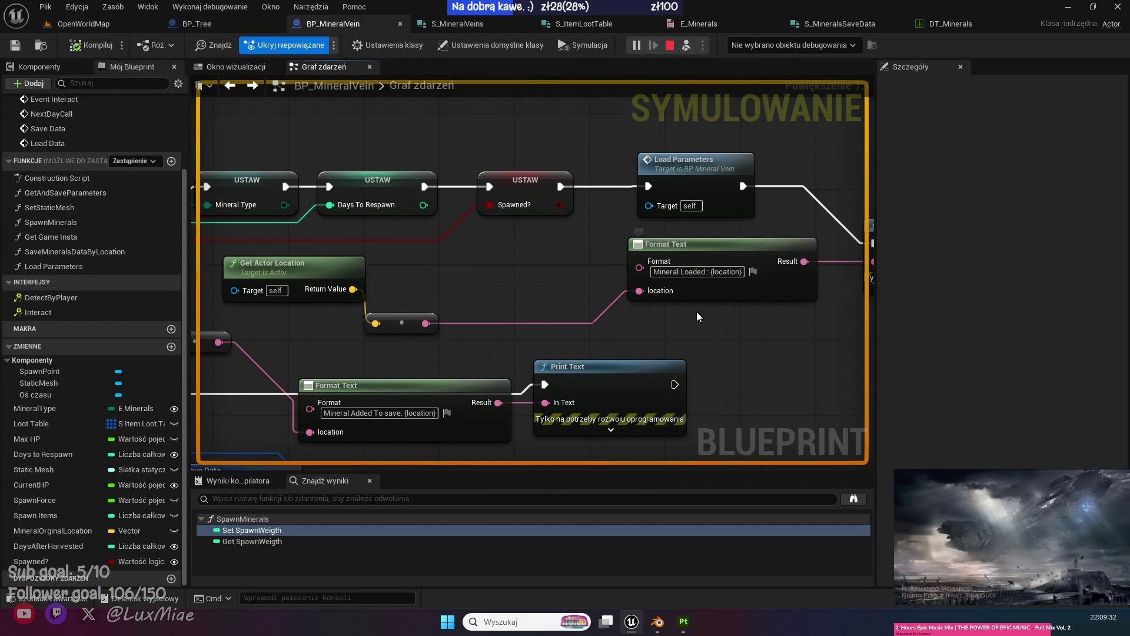
left_click_drag(405, 271, 726, 315)
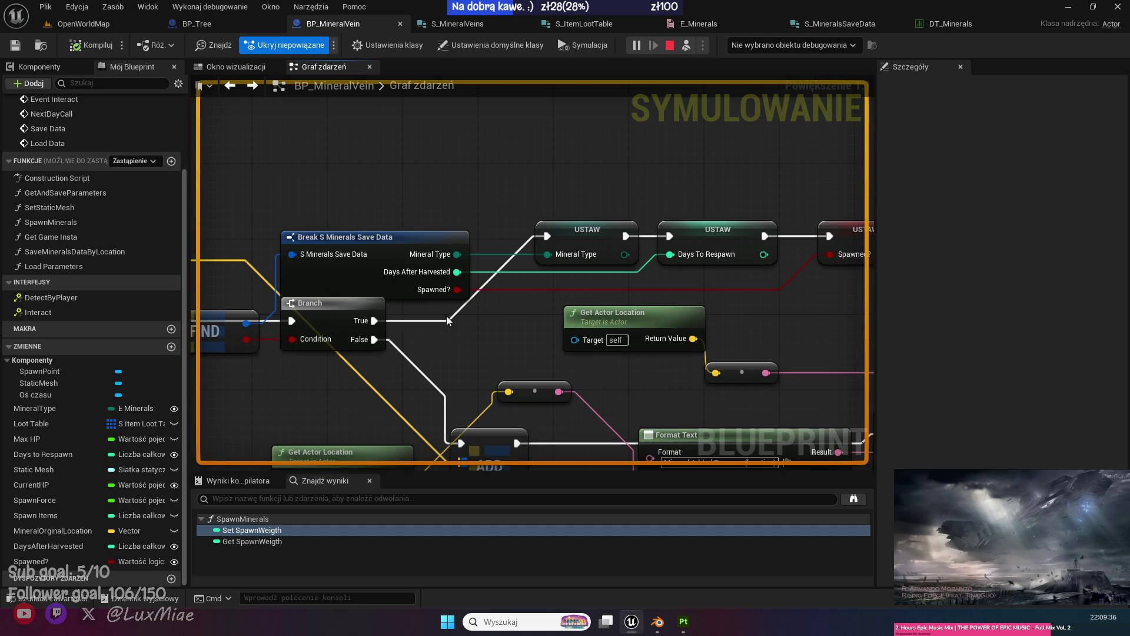
left_click_drag(372, 216, 468, 157)
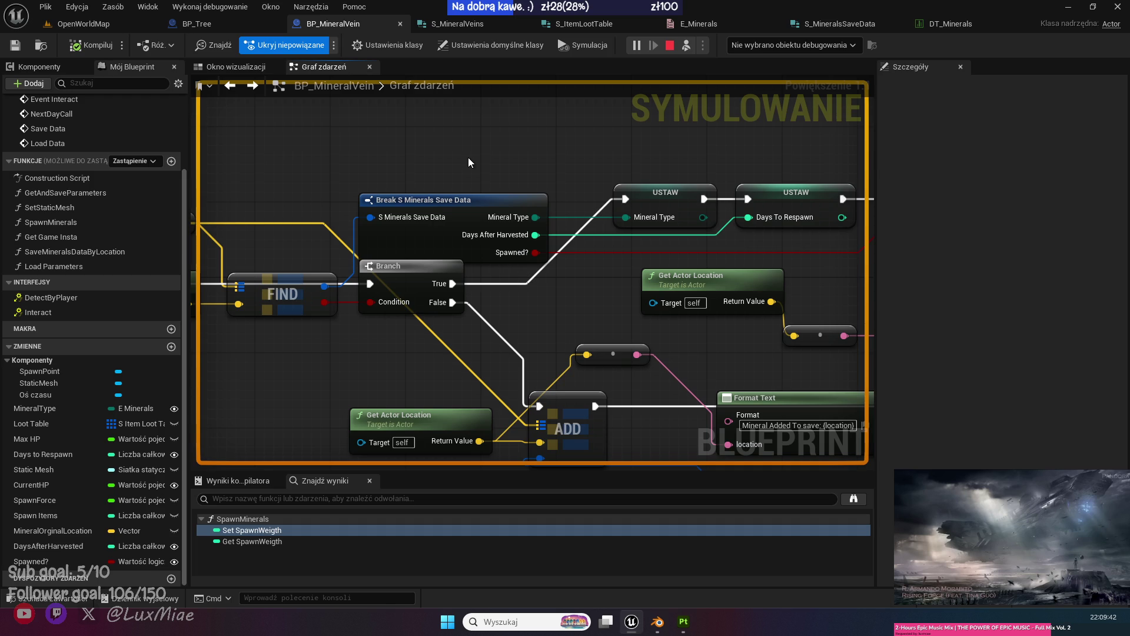
mouse_move(467, 158)
left_mouse_down()
mouse_move(595, 277)
mouse_move(548, 289)
mouse_move(622, 333)
left_mouse_up()
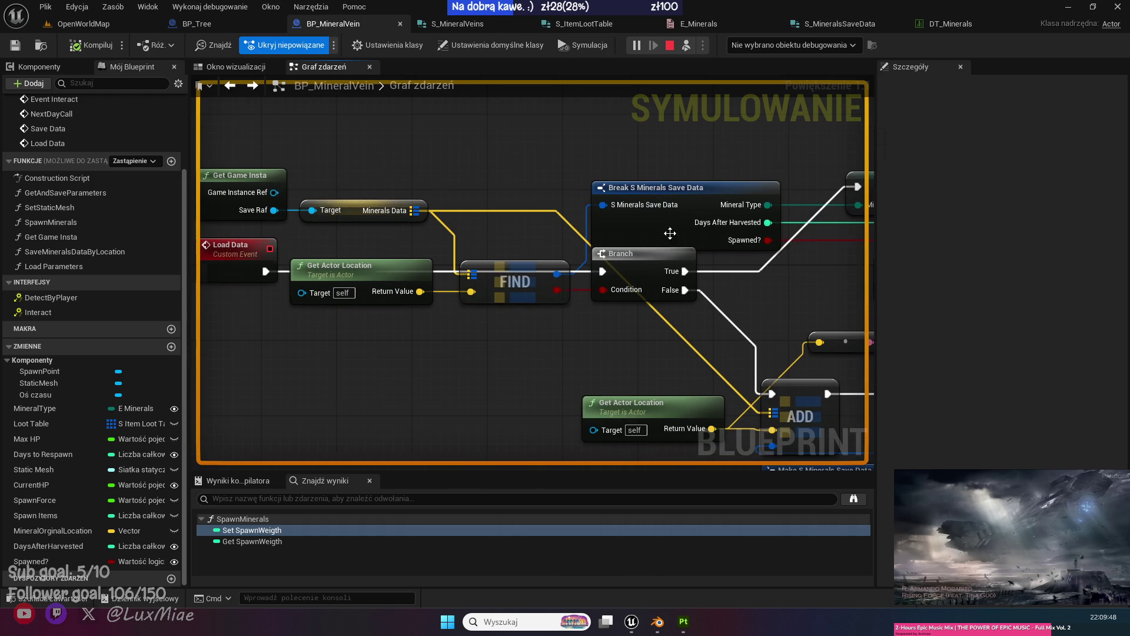
mouse_move(618, 352)
left_mouse_down()
mouse_move(412, 329)
mouse_move(366, 284)
left_mouse_up()
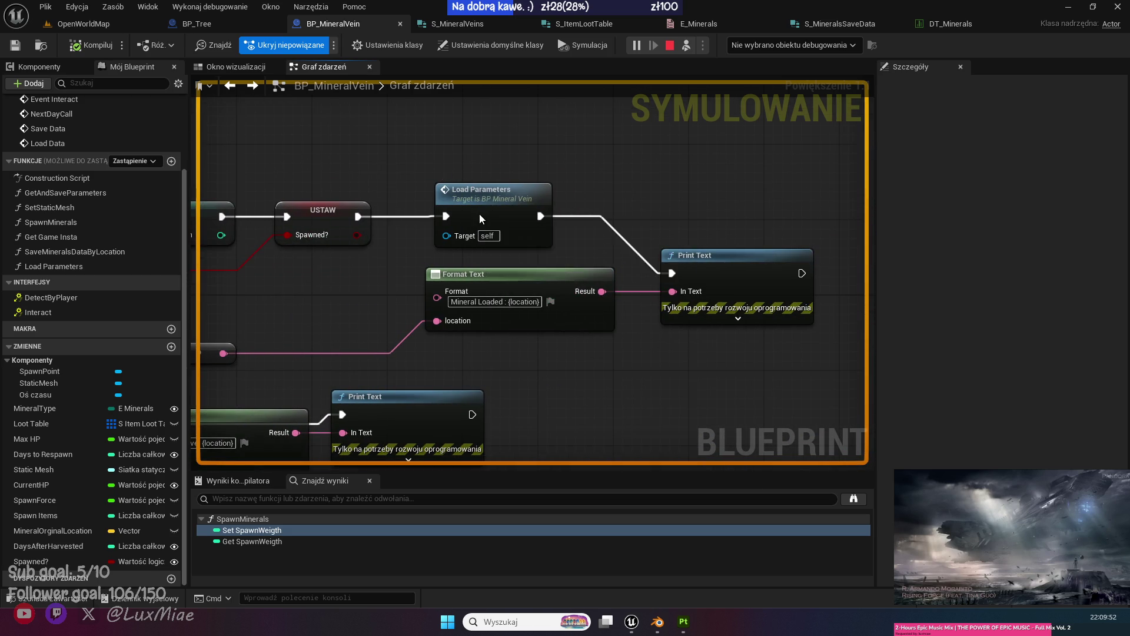
double_click(479, 214)
scroll(466, 227, "up", 1)
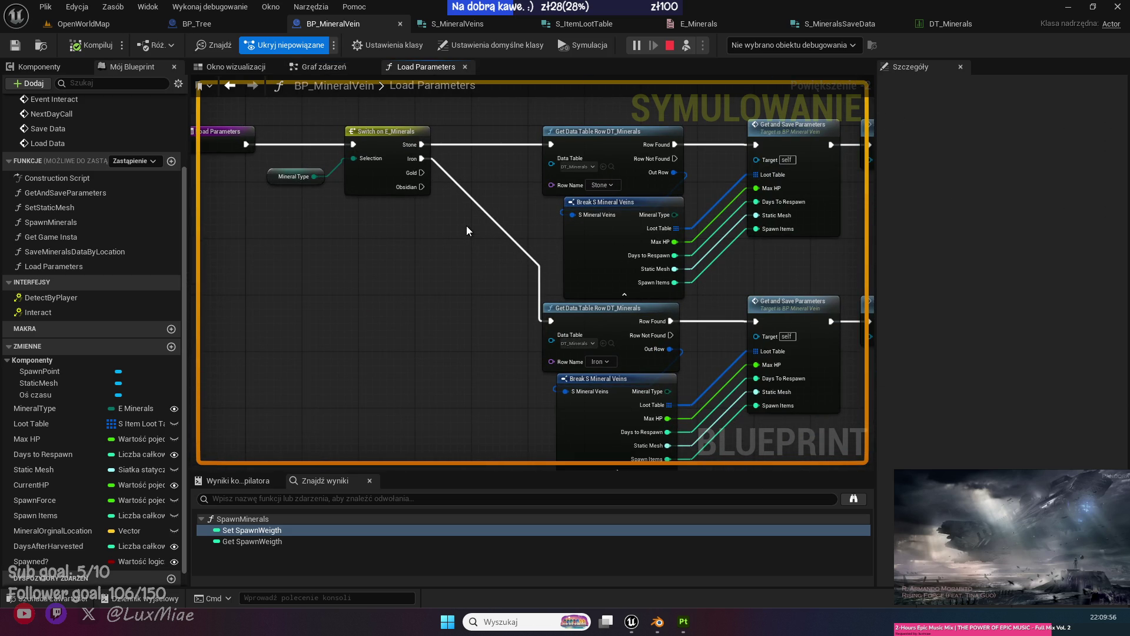
In GetAndSaveParameters, move the Current HP = Max HP setter after Days After Harvested.
left_click_drag(466, 230, 244, 254)
double_click(595, 217)
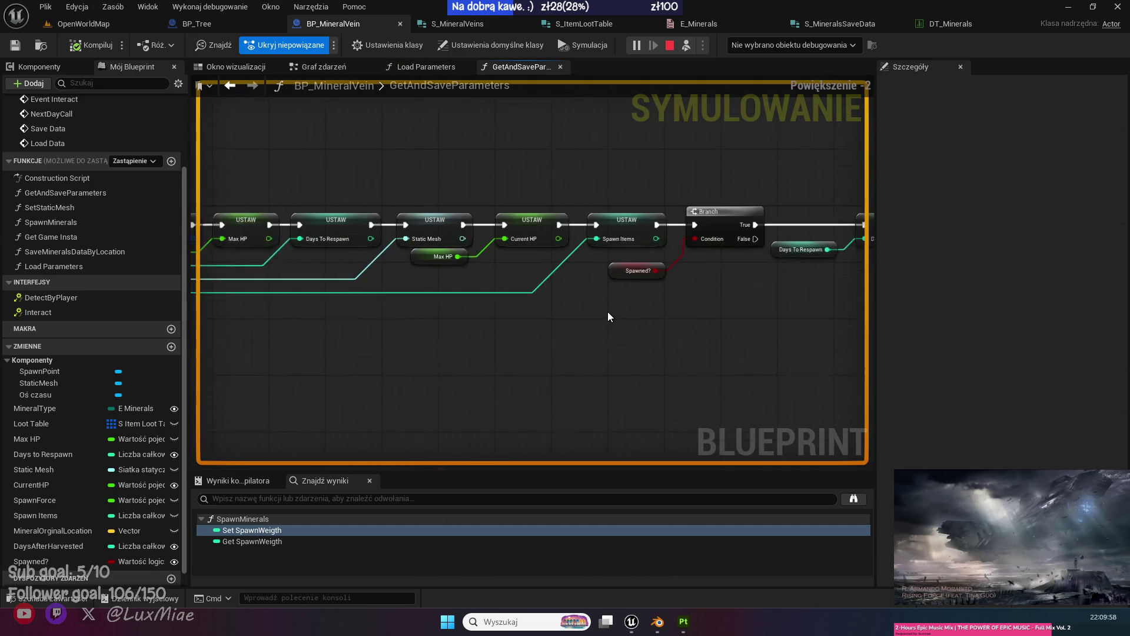
scroll(754, 348, "up", 1)
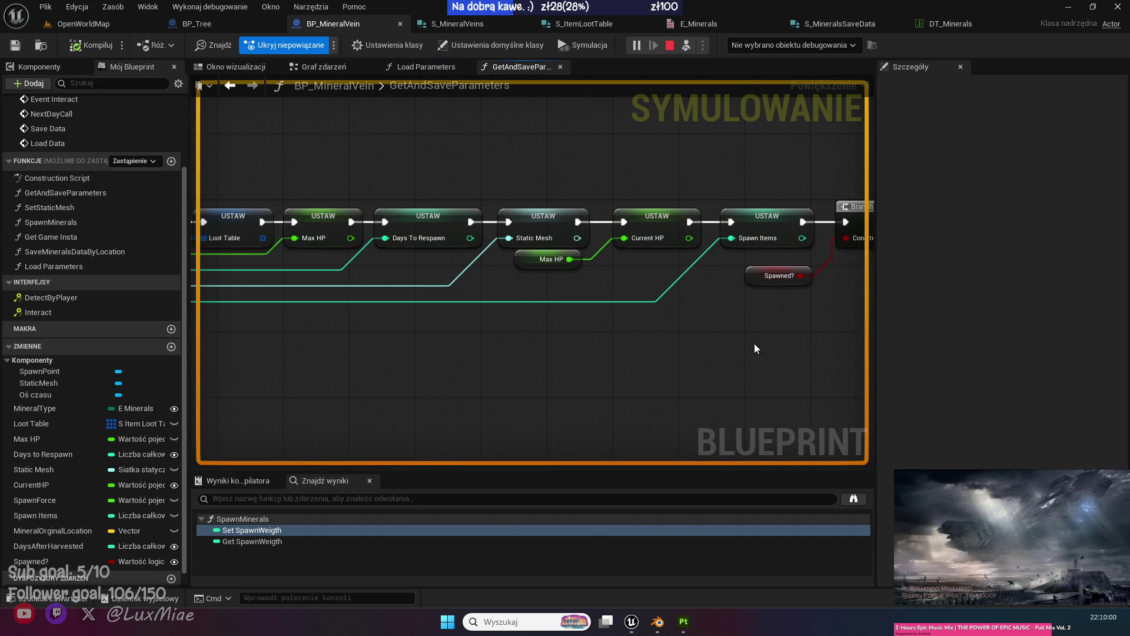
mouse_move(622, 268)
left_mouse_down()
mouse_move(596, 299)
mouse_move(453, 298)
mouse_move(427, 266)
left_mouse_up()
left_click(355, 292, "ctrl")
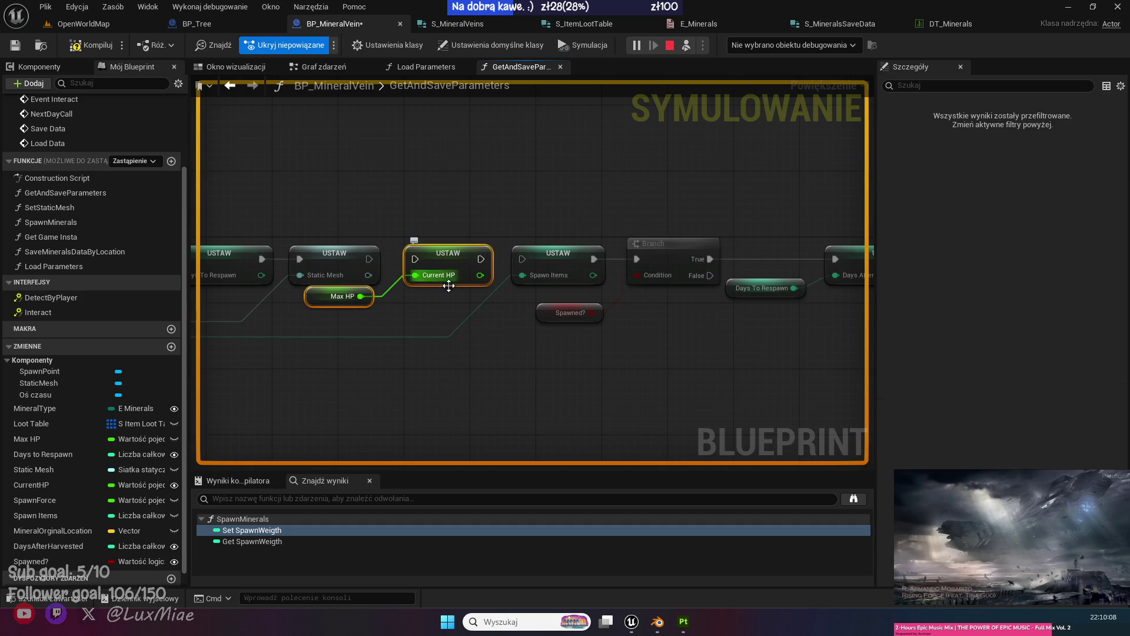
mouse_move(442, 262)
left_mouse_down()
mouse_move(435, 352)
mouse_move(468, 416)
left_mouse_up()
left_click(418, 264)
left_click_drag(368, 259, 517, 260)
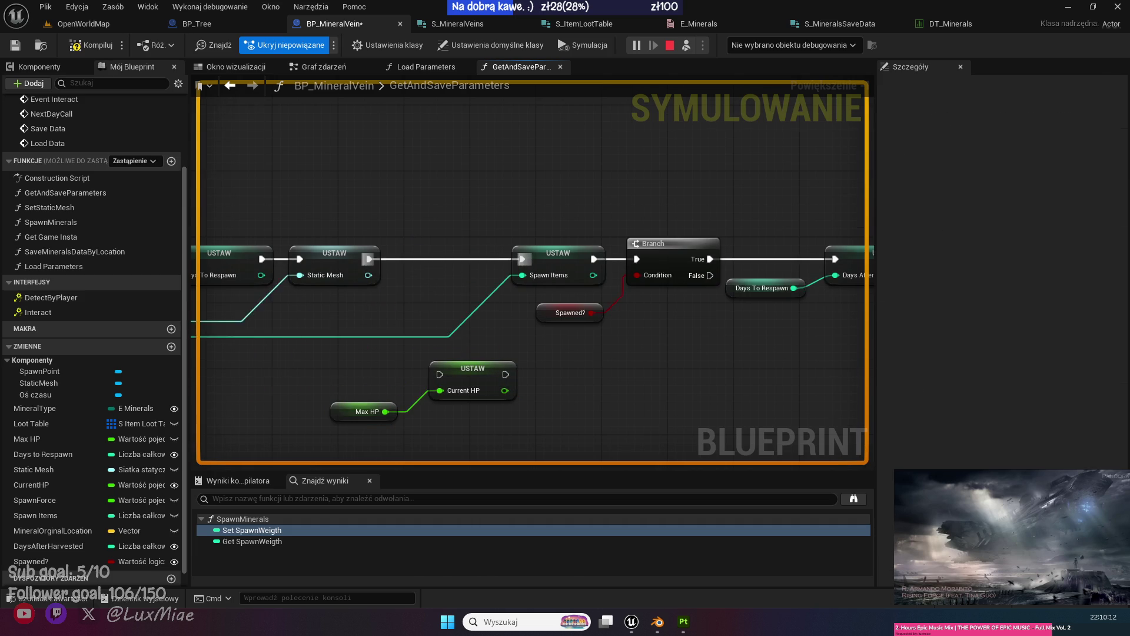
scroll(517, 260, "down", 2)
left_click_drag(296, 339, 612, 339)
scroll(612, 339, "up", 2)
left_click_drag(487, 357, 668, 275)
left_click_drag(568, 274, 639, 274)
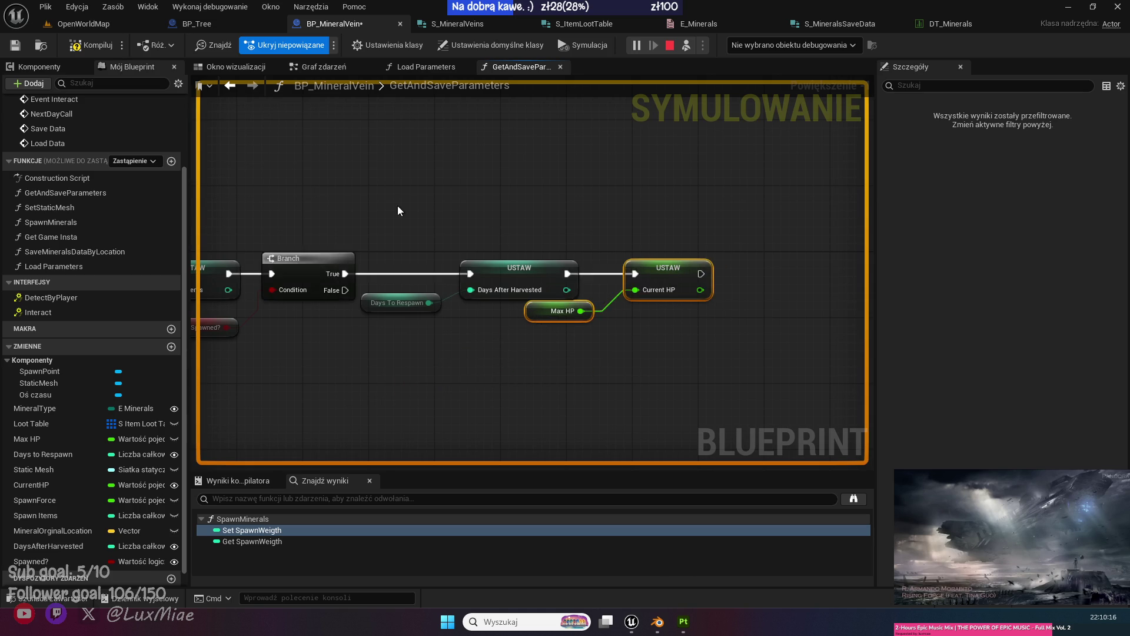
Close the gap in the setter chain, compile BP_MineralVein, and stop the simulation.
left_click_drag(400, 210, 628, 220)
scroll(674, 206, "down", 2)
mouse_move(862, 176)
left_mouse_down()
mouse_move(354, 336)
mouse_move(682, 322)
mouse_move(615, 286)
left_mouse_up()
left_click(372, 228)
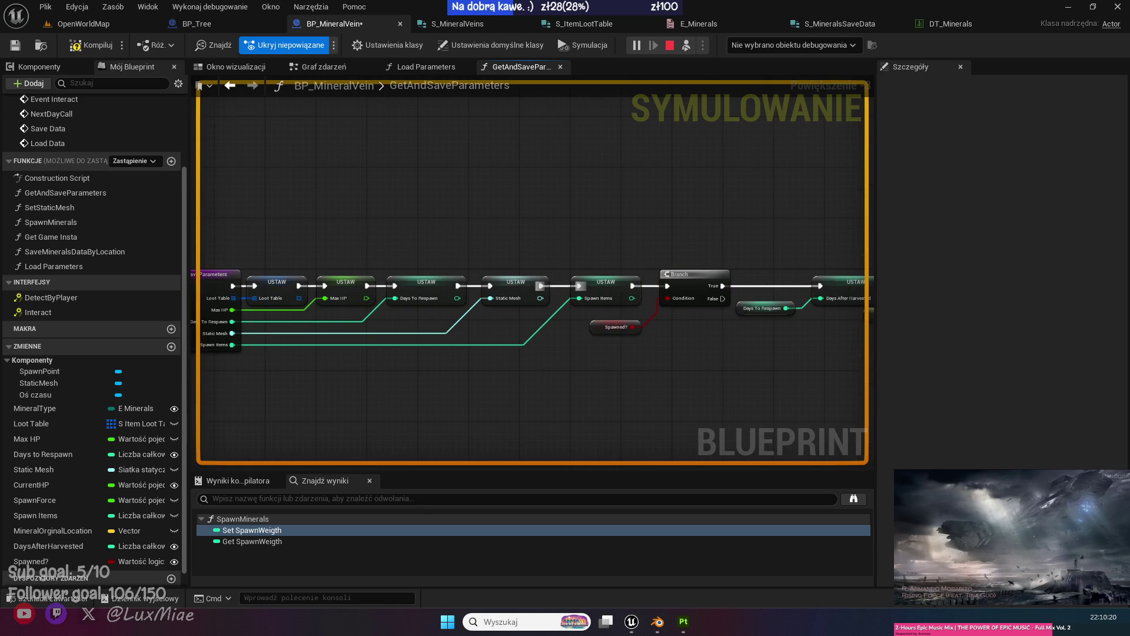
left_click_drag(372, 229, 453, 218)
left_click_drag(298, 281, 285, 280)
left_click(362, 197)
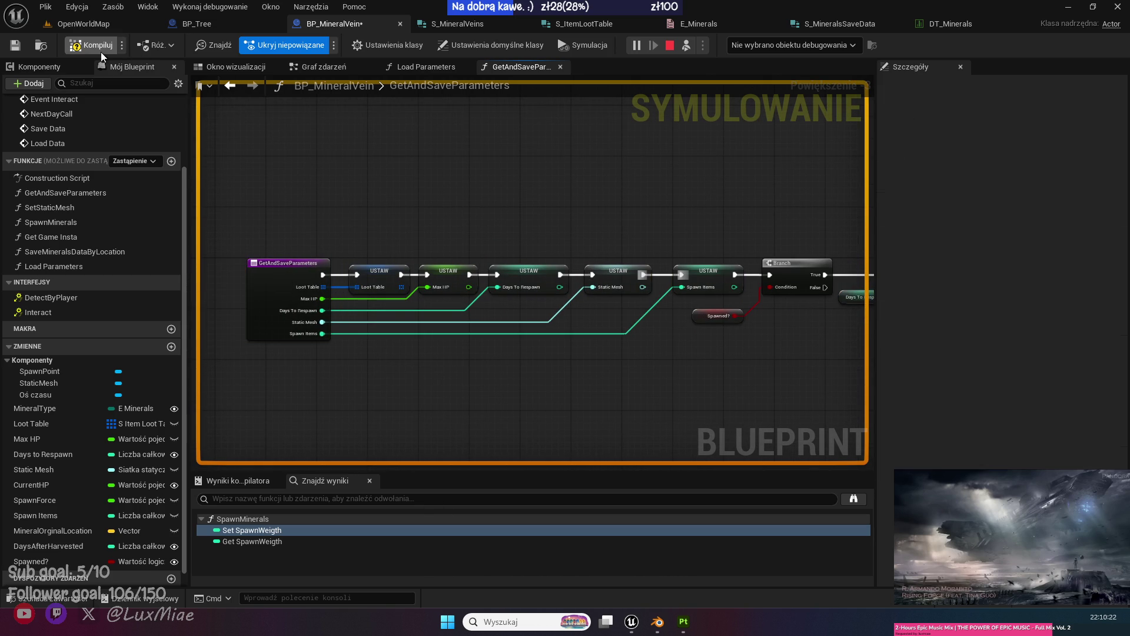
left_click(344, 70)
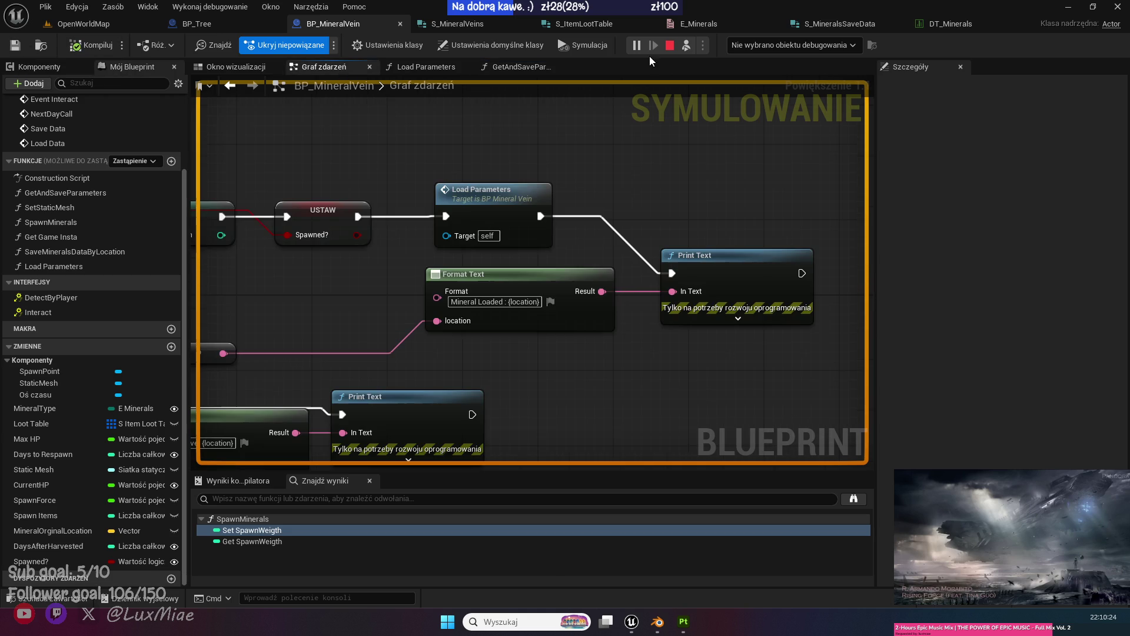
left_click(668, 45)
left_click_drag(292, 122, 410, 167)
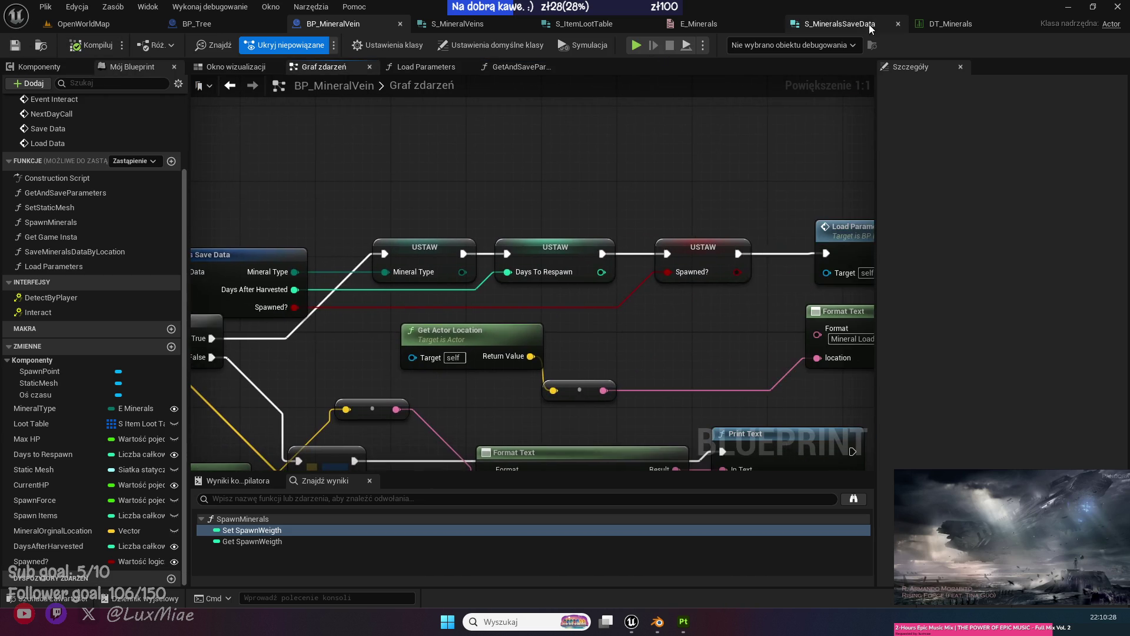
Add a float CurrentHP field to S_MineralsSaveData, save it, and return to BP_MineralVein's load chain.
left_click(842, 24)
left_click(117, 47)
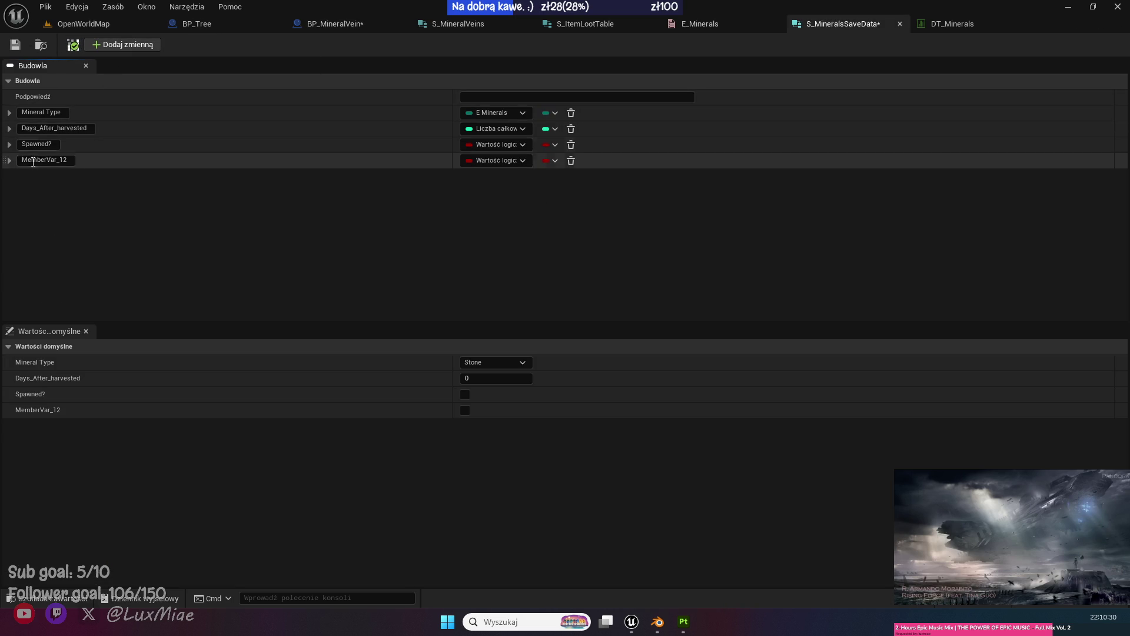
type("Curren")
type("tHP")
key("Return")
left_click(514, 160)
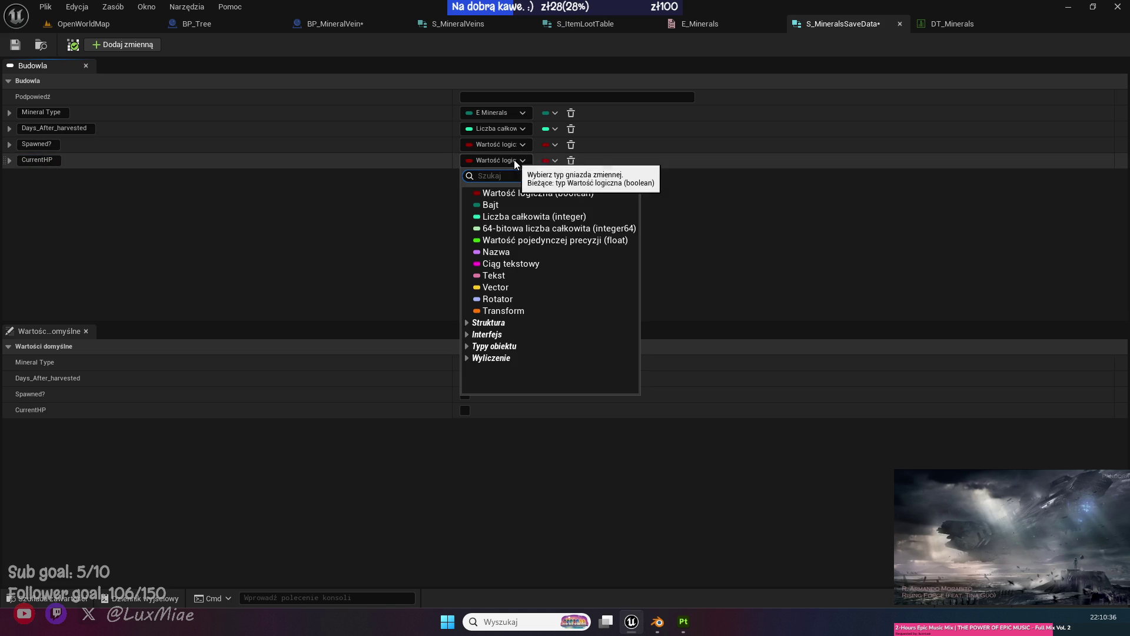
left_click(573, 239)
left_click(15, 47)
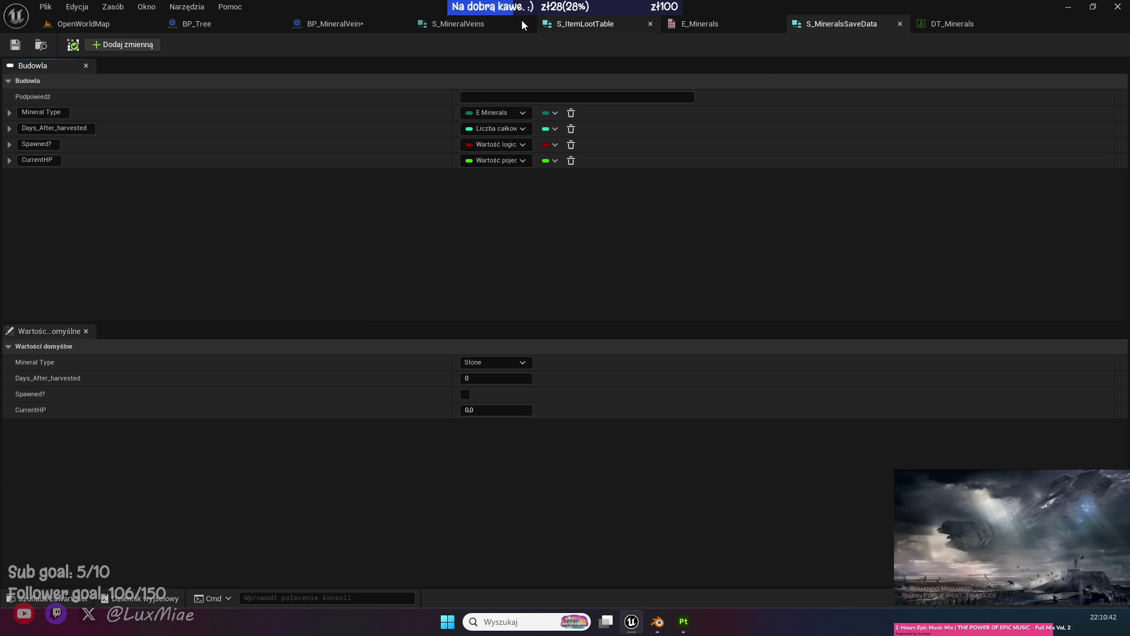
left_click(342, 25)
left_click_drag(450, 193, 377, 175)
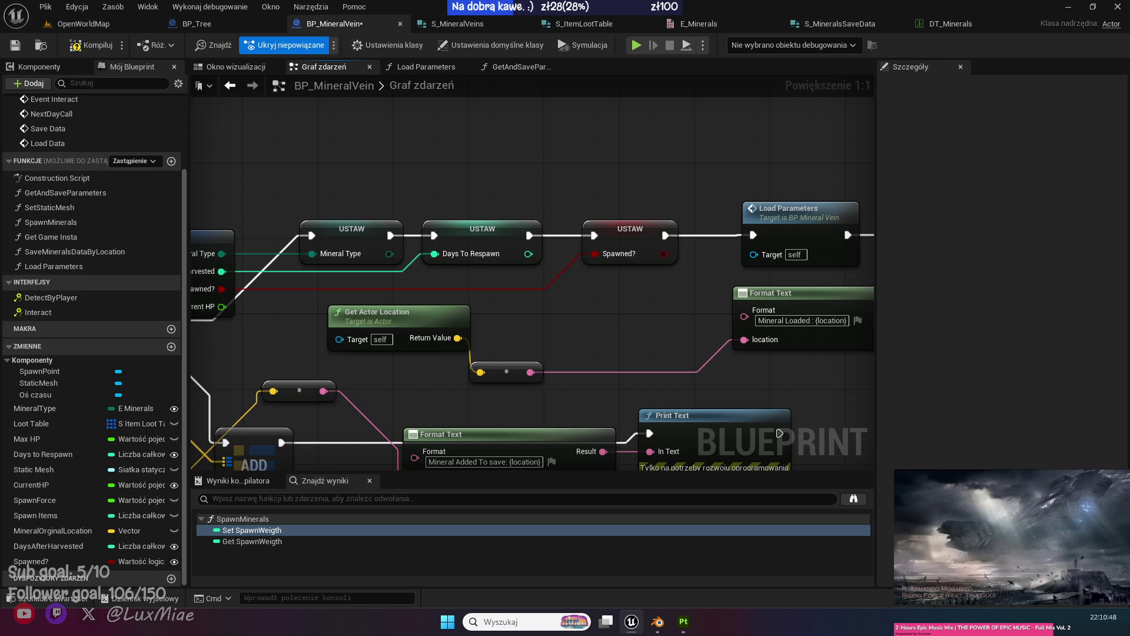
Insert a Set CurrentHP node, fed by the saved Current HP, before Load Parameters.
mouse_move(865, 365)
left_mouse_down()
mouse_move(585, 203)
mouse_move(604, 203)
left_mouse_up()
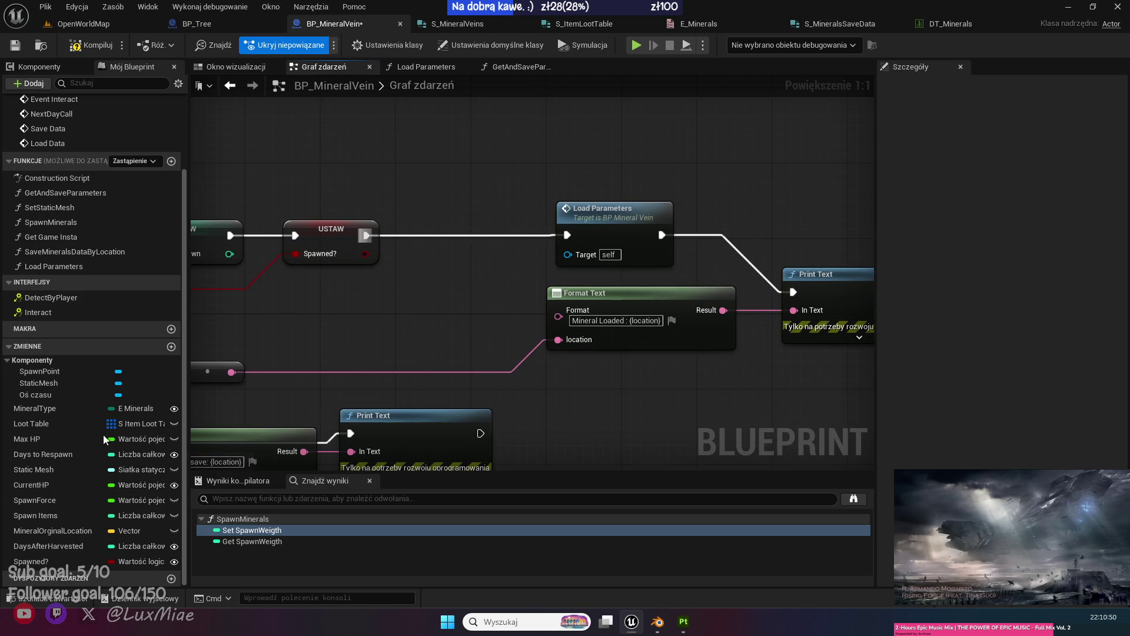
mouse_move(31, 484)
left_mouse_down()
mouse_move(458, 229)
mouse_move(428, 245)
left_mouse_up()
left_click(459, 262)
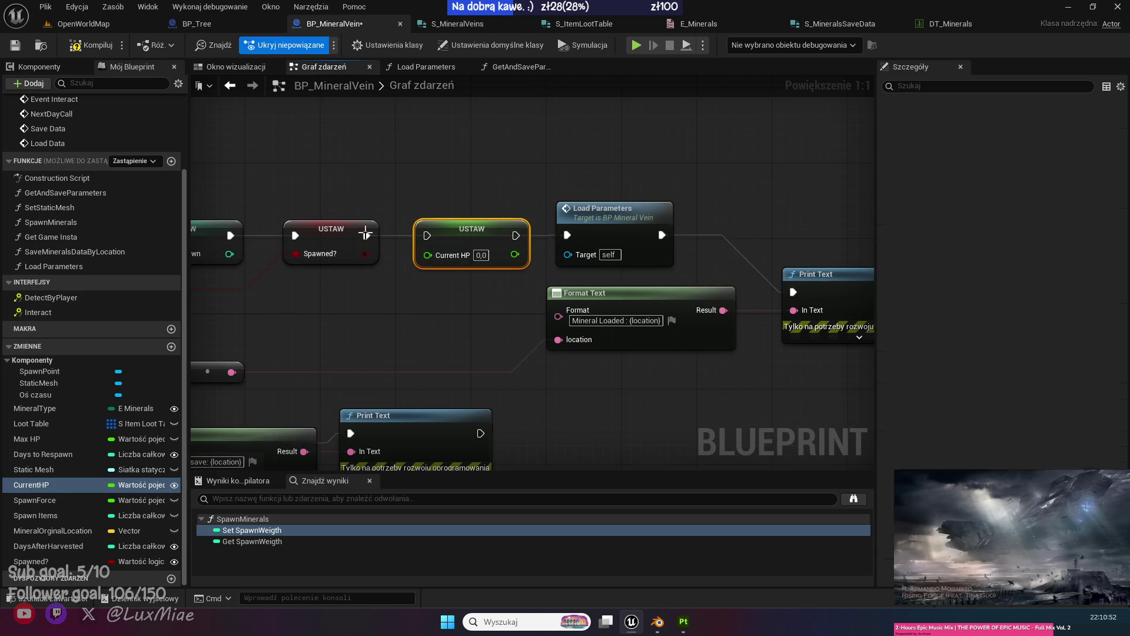
left_click_drag(516, 235, 568, 236)
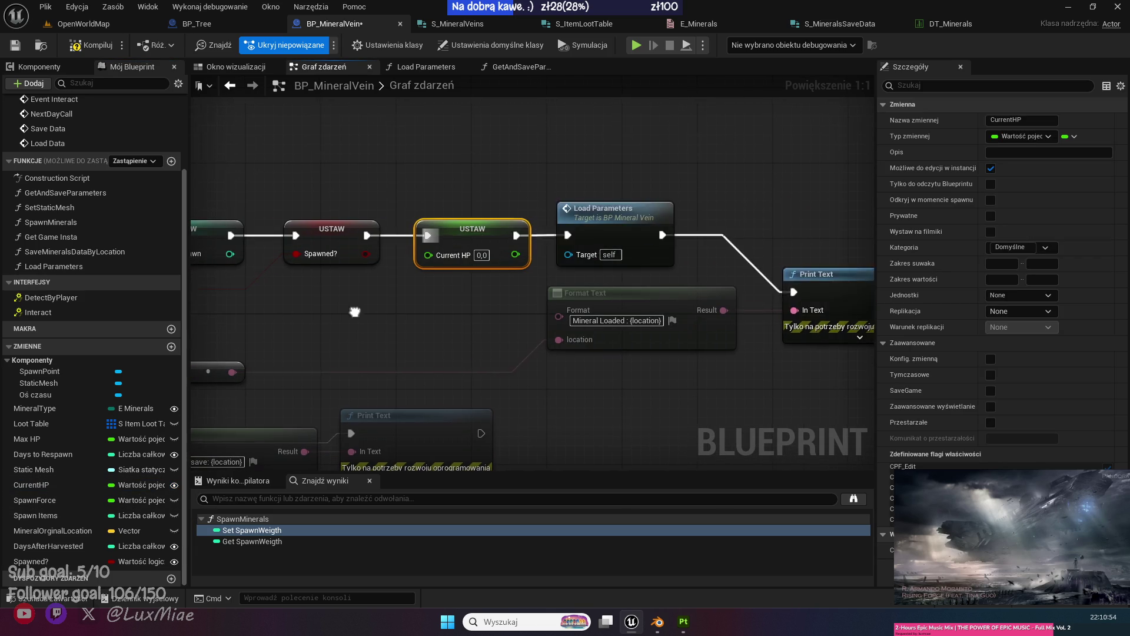
mouse_move(373, 282)
left_mouse_down()
mouse_move(917, 263)
mouse_move(699, 236)
left_mouse_up()
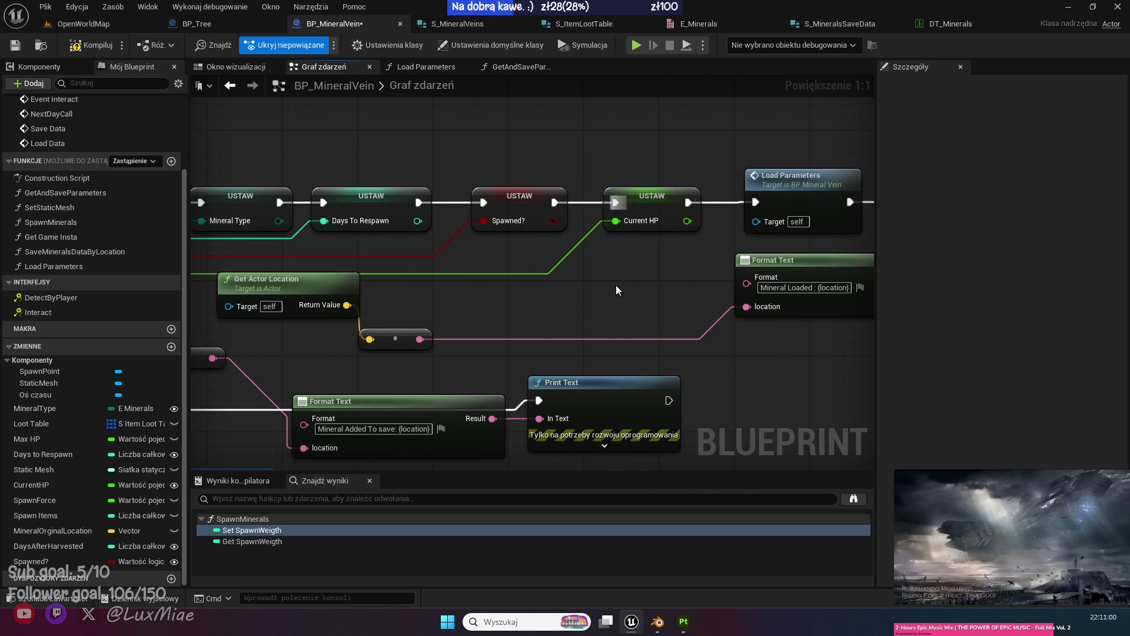
scroll(590, 285, "down", 7)
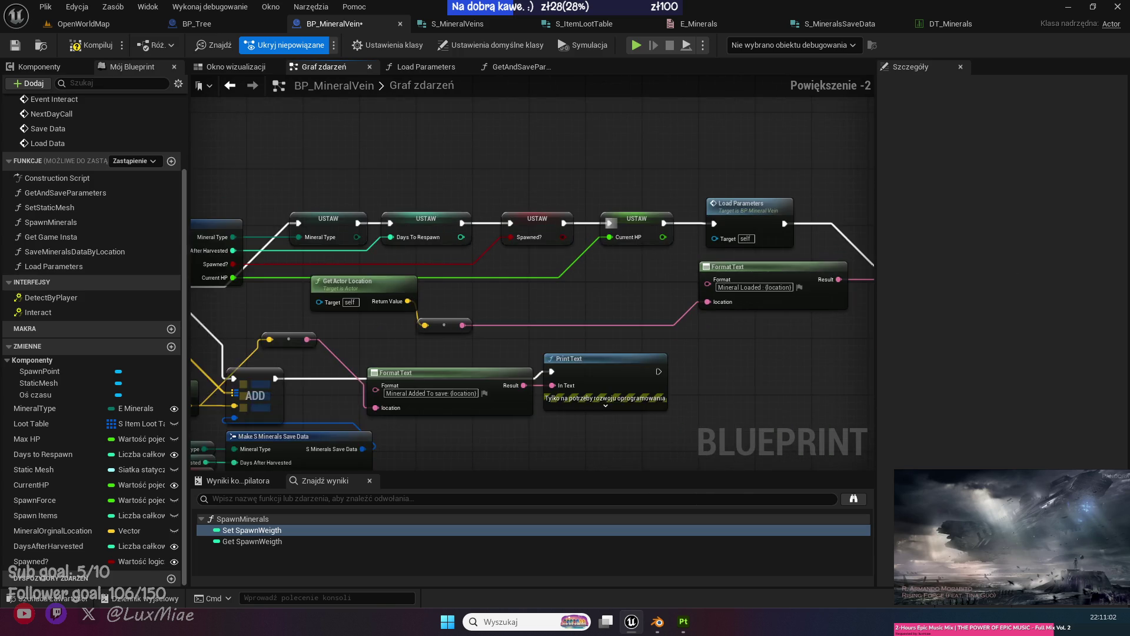
scroll(543, 256, "up", 6)
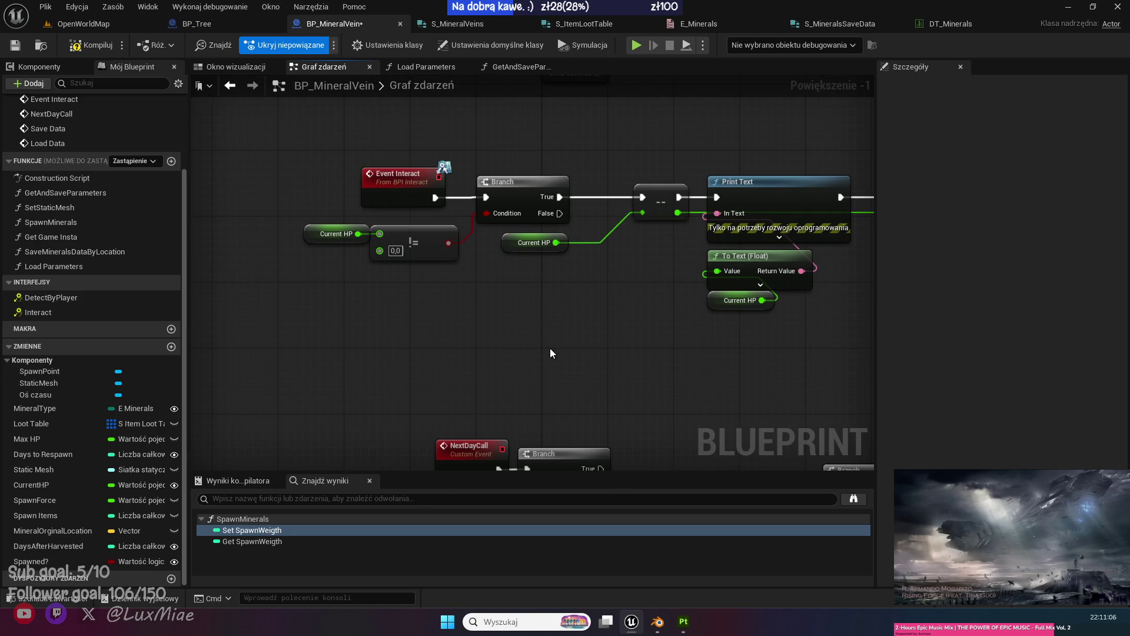
left_click_drag(550, 353, 542, 372)
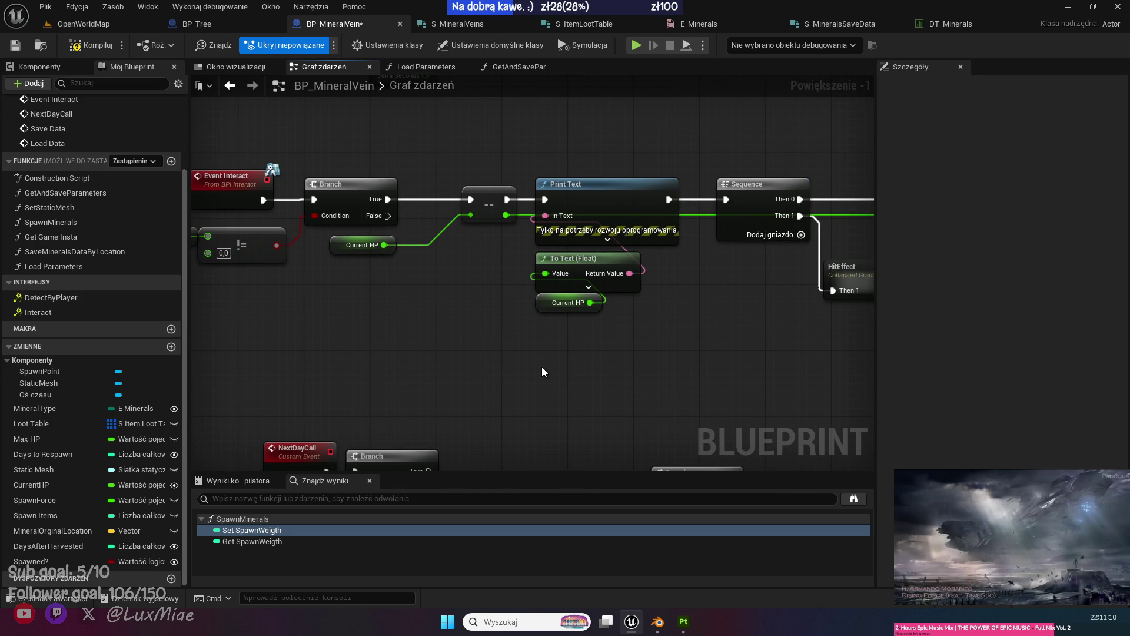
left_click_drag(542, 372, 515, 360)
mouse_move(615, 366)
left_mouse_down()
mouse_move(407, 93)
mouse_move(714, 357)
left_mouse_up()
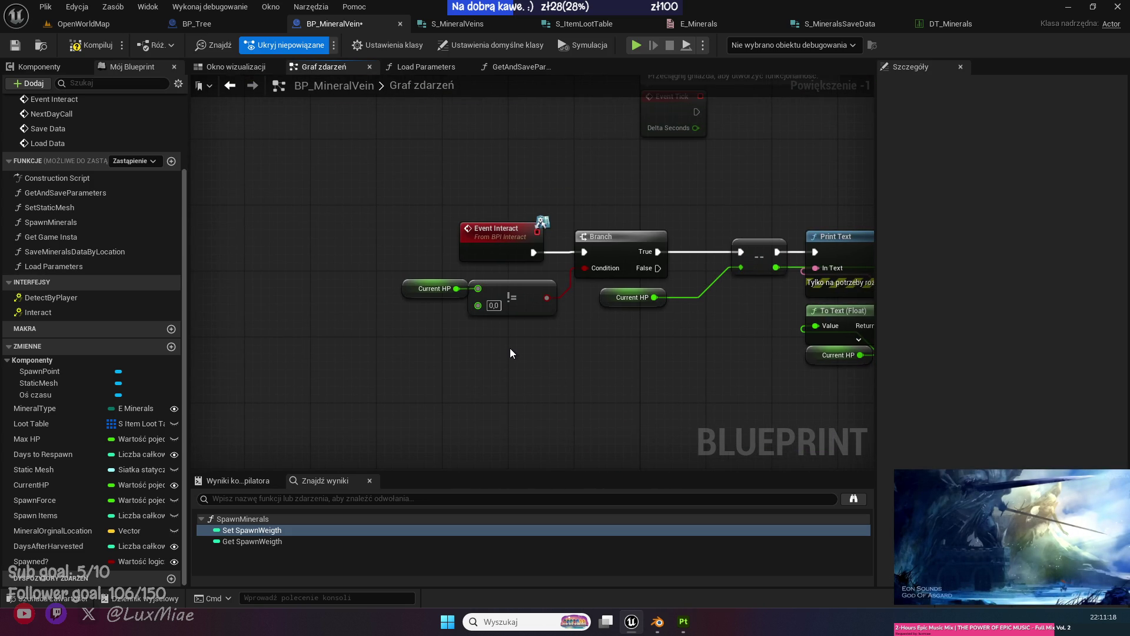
mouse_move(514, 345)
left_mouse_down()
mouse_move(434, 335)
mouse_move(552, 331)
left_mouse_up()
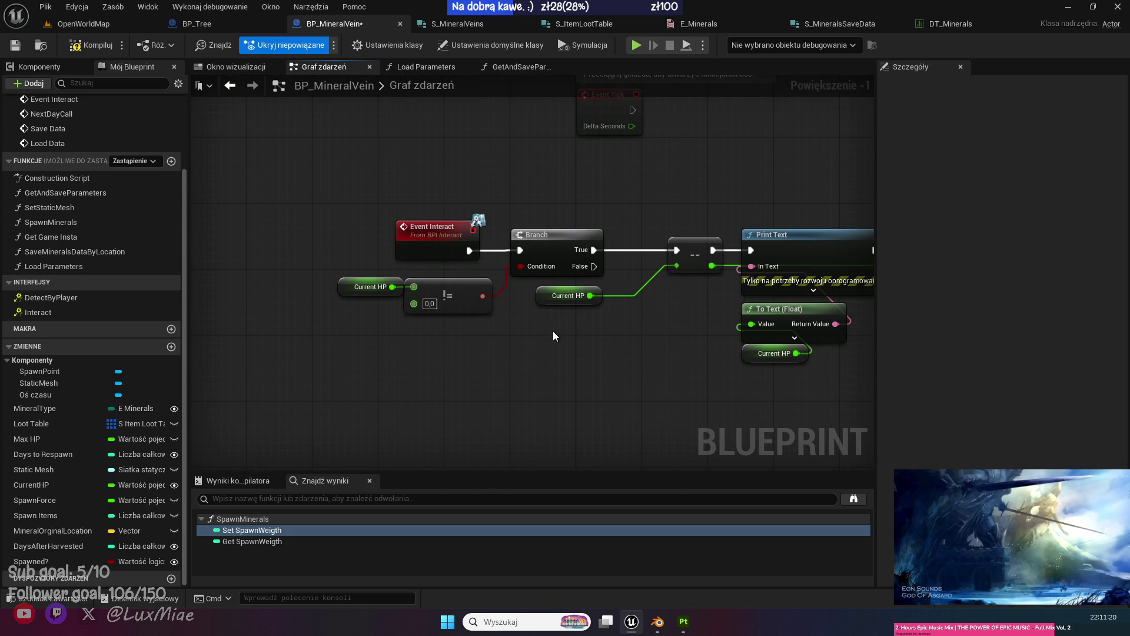
mouse_move(449, 363)
left_mouse_down()
mouse_move(545, 369)
mouse_move(454, 284)
left_mouse_up()
left_click(461, 347)
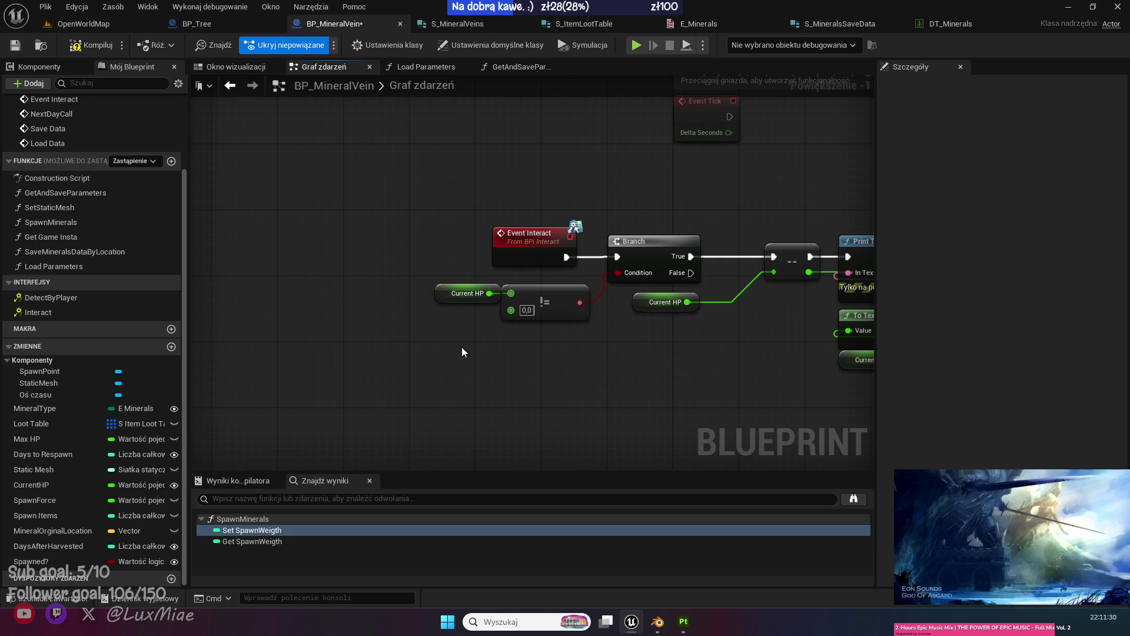
Feed the Branch condition with an AND of the CurrentHP != check and Spawned?
mouse_move(544, 340)
left_mouse_down()
mouse_move(471, 289)
mouse_move(436, 298)
mouse_move(510, 317)
left_mouse_up()
type("and")
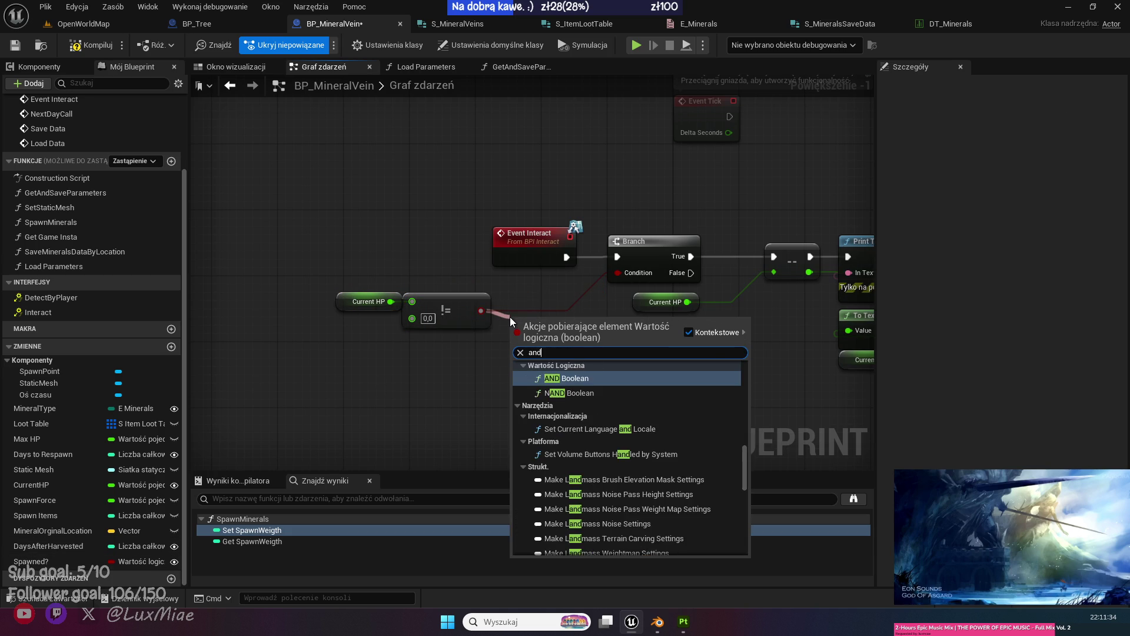
left_click(585, 376)
left_click_drag(591, 317, 617, 272)
left_click_drag(576, 324, 568, 316)
left_click_drag(567, 366, 341, 285)
left_click(306, 388)
mouse_move(31, 561)
left_mouse_down()
mouse_move(118, 483)
mouse_move(512, 327)
left_mouse_up()
left_click(445, 344)
scroll(468, 351, "down", 2)
mouse_move(735, 378)
left_mouse_down()
mouse_move(510, 386)
mouse_move(447, 358)
left_mouse_up()
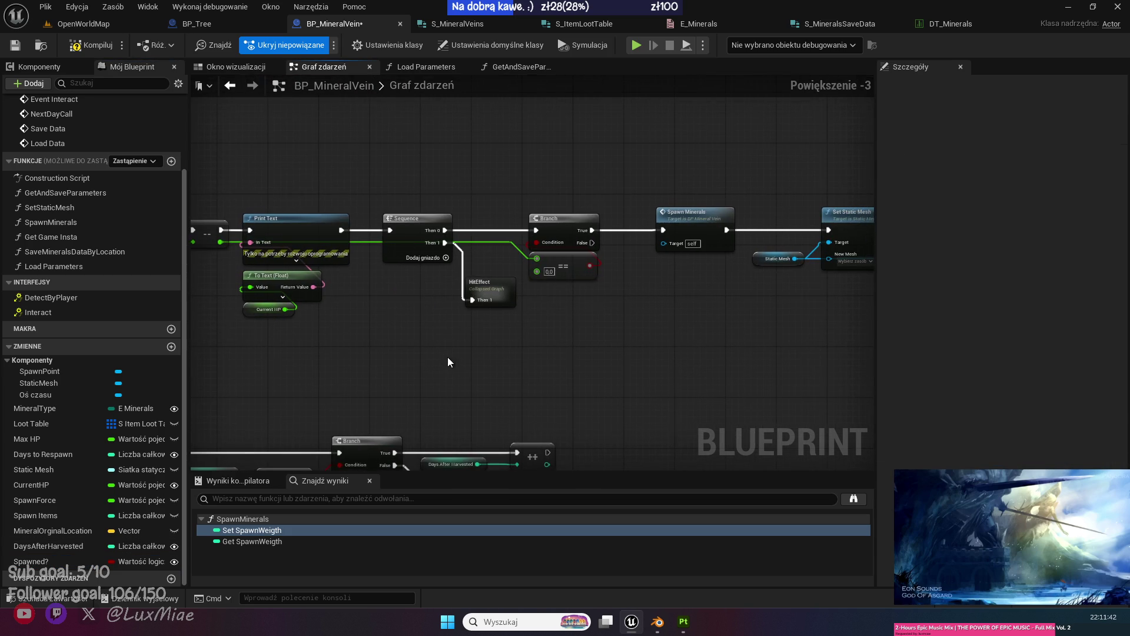
Save, keep Spawned? instance-editable, recompile BP_MineralVein, and go to OpenWorldMap.
left_click(8, 46)
mouse_move(513, 154)
left_mouse_down()
mouse_move(429, 220)
mouse_move(465, 320)
left_mouse_up()
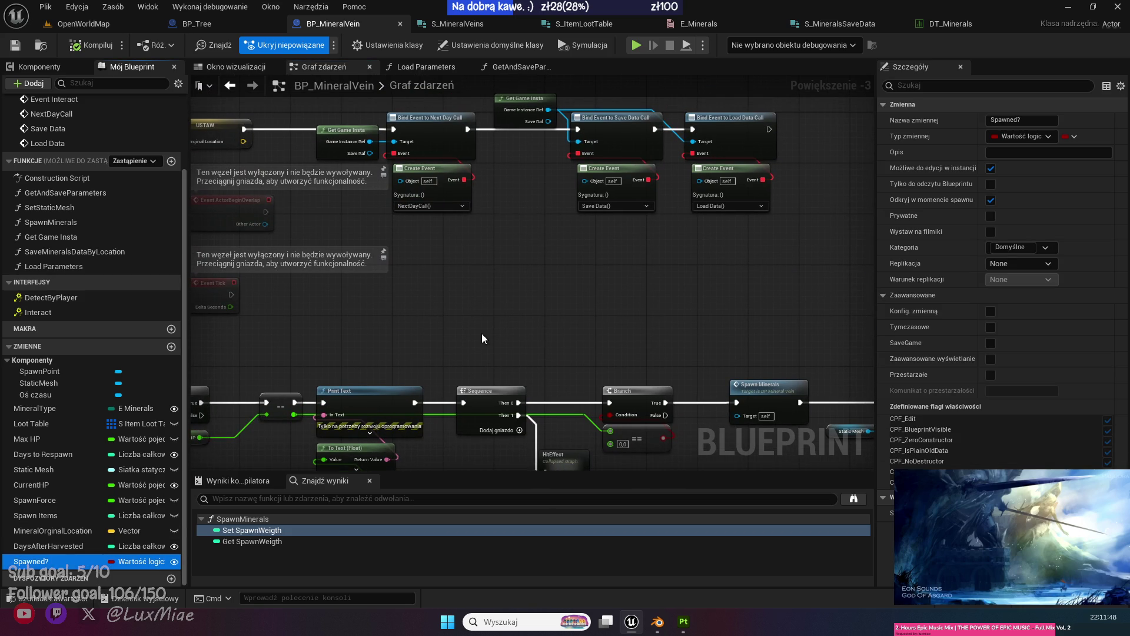
mouse_move(633, 274)
left_mouse_down()
mouse_move(535, 375)
mouse_move(629, 163)
mouse_move(398, 137)
left_mouse_up()
left_click(15, 44)
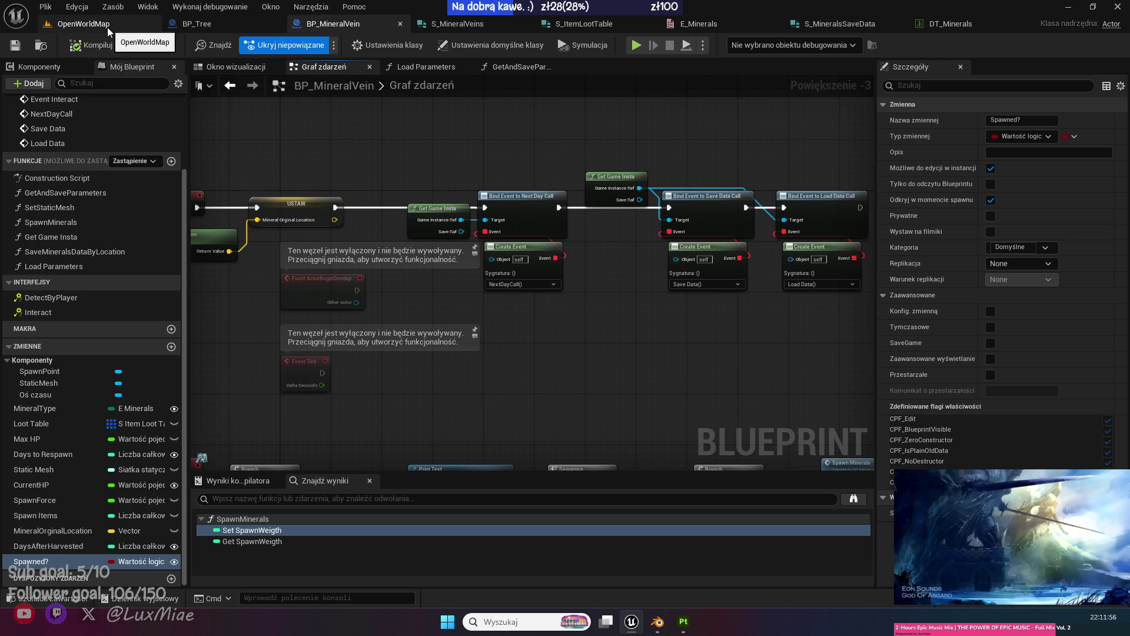
left_click(990, 168)
key("F7")
left_click(990, 168)
left_click(104, 47)
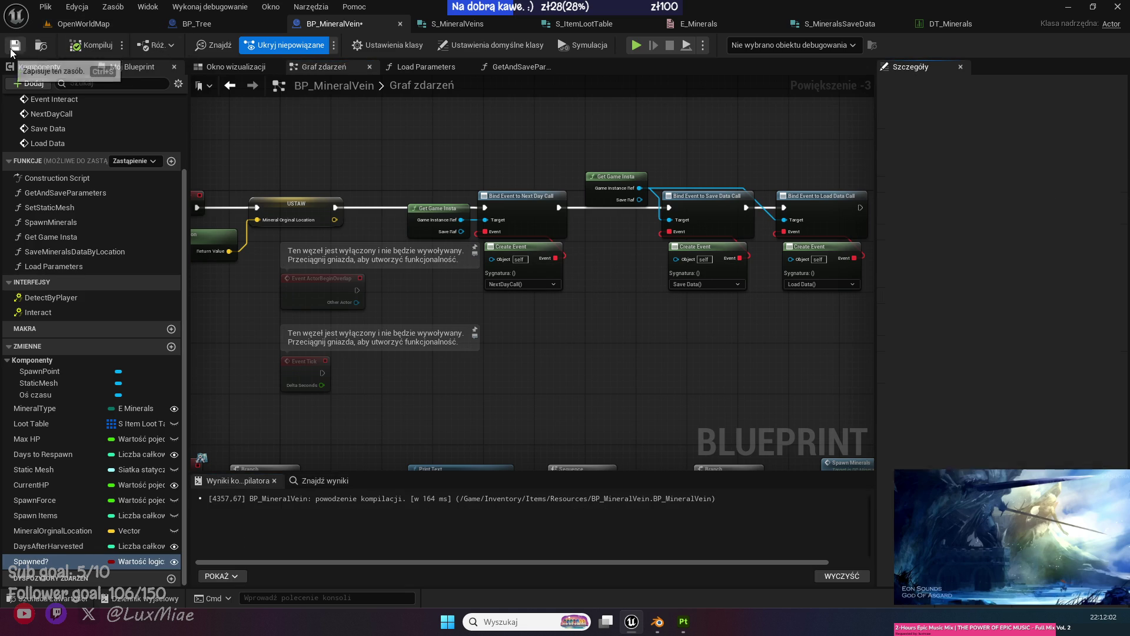
left_click(76, 29)
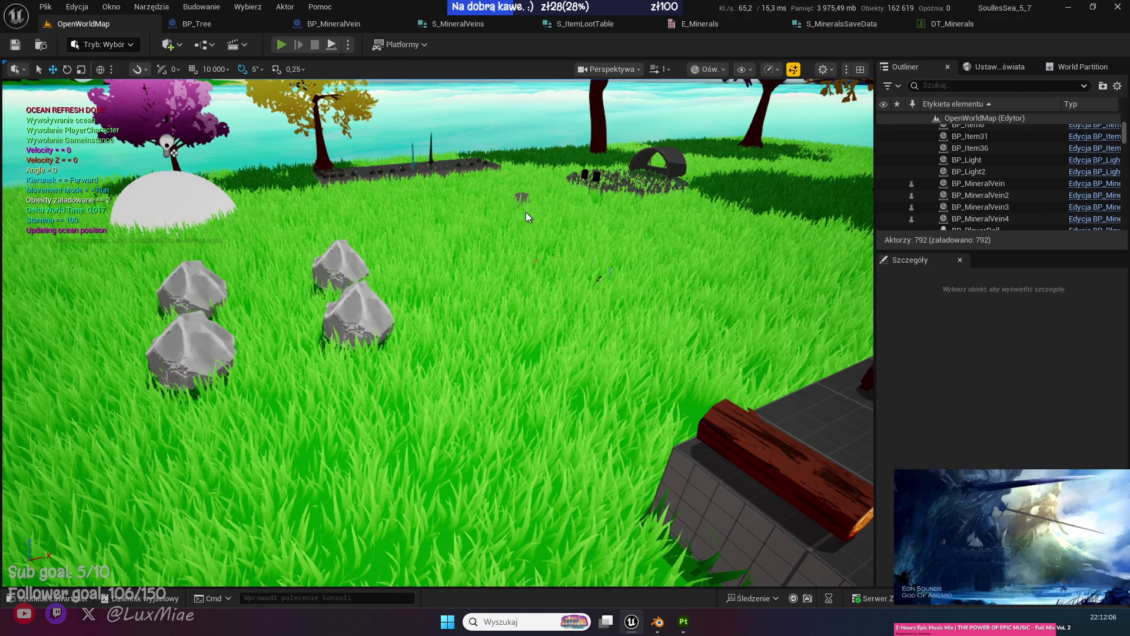
Play OpenWorldMap, walk to the rock field and collect a stone.
key("alt+p")
key("w")
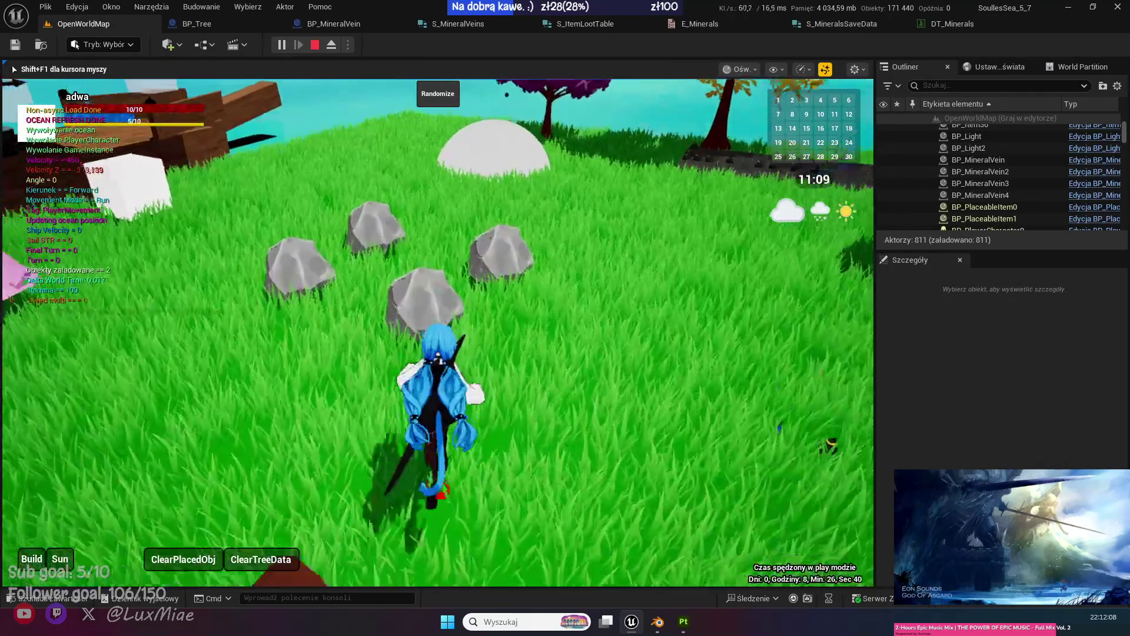
key("w")
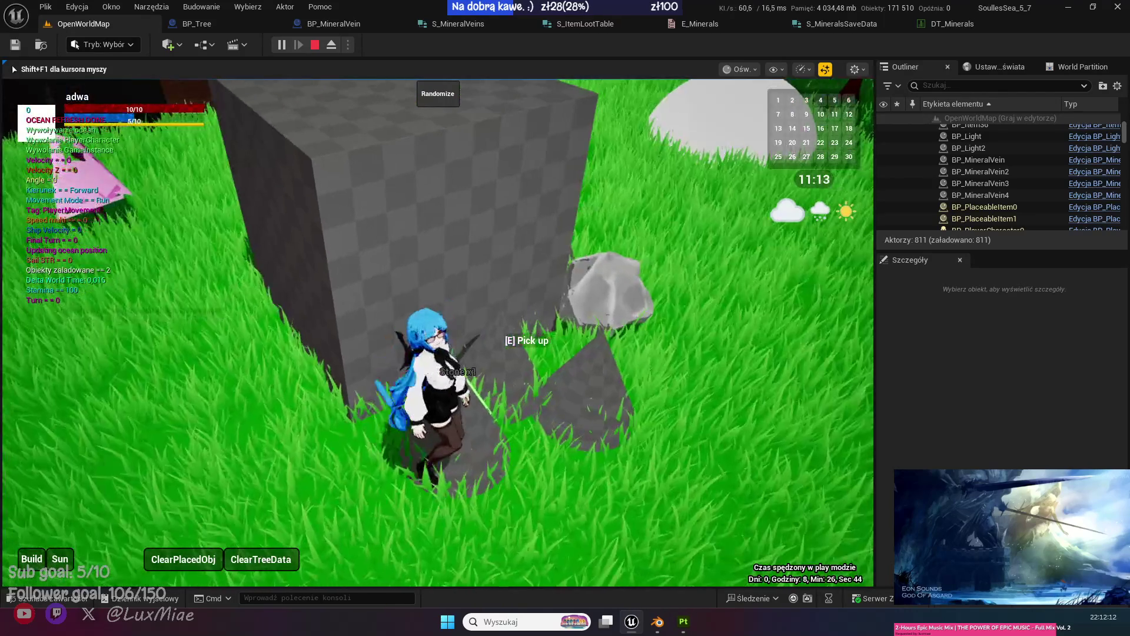
key("e")
key("w")
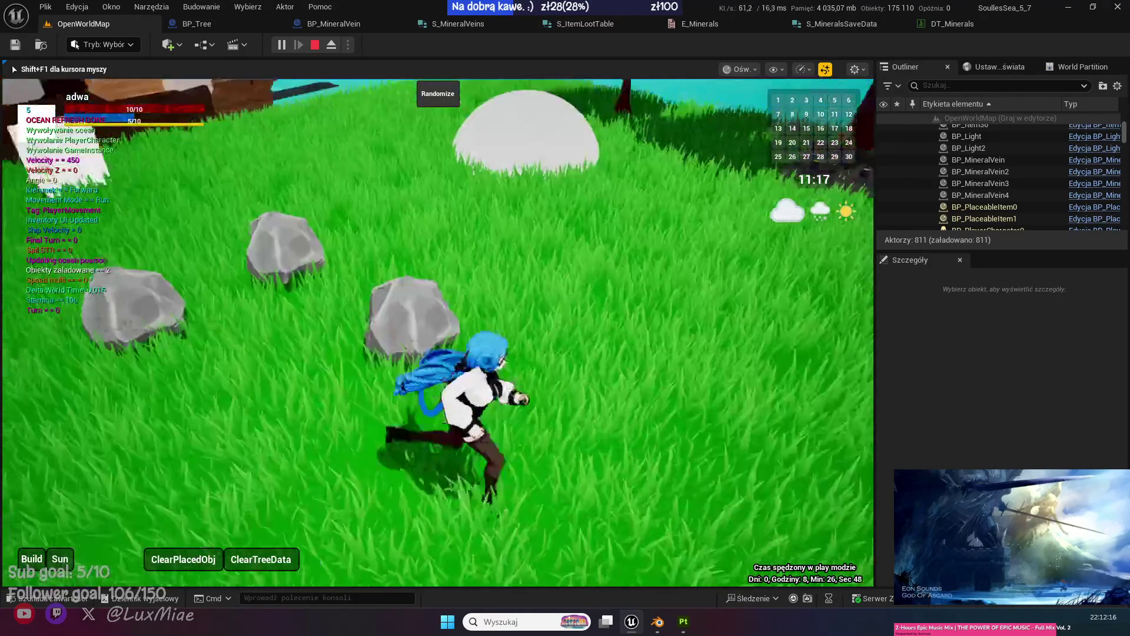
key("shift+F1")
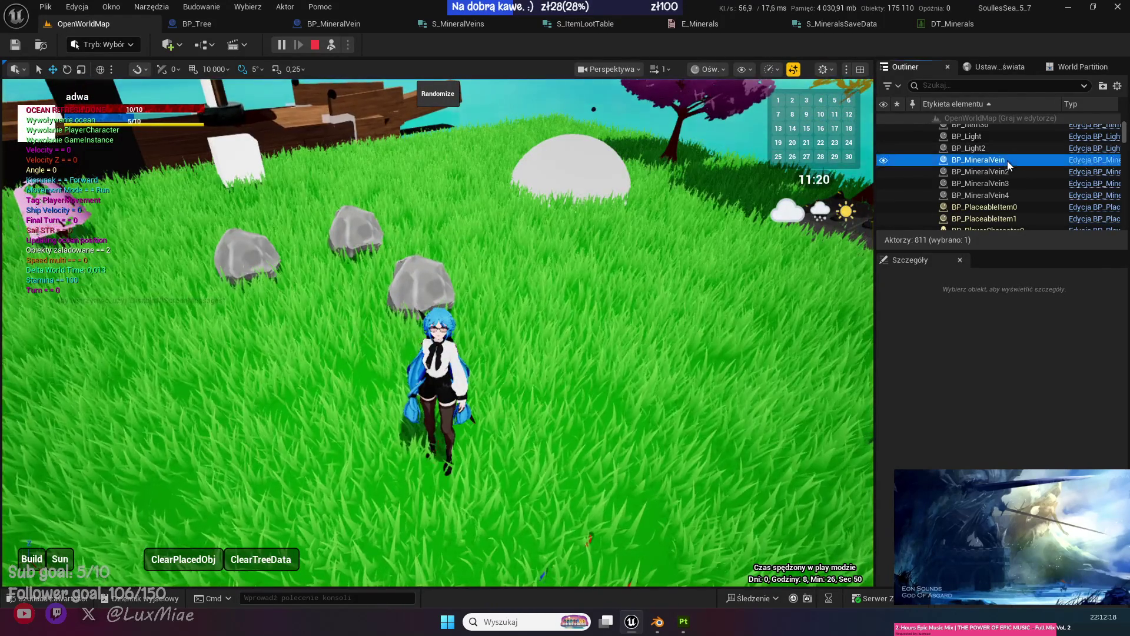
Inspect BP_MineralVein through BP_MineralVein4 in the Outliner, then return to the BP_MineralVein blueprint.
left_click(1012, 161)
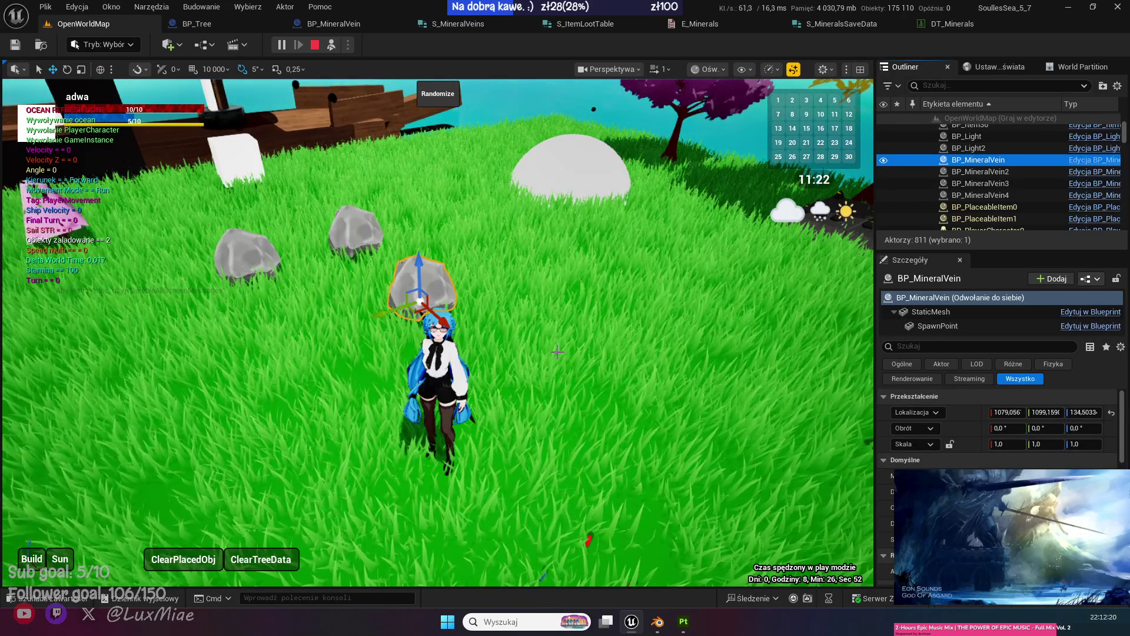
left_click(1013, 170)
left_click(1007, 183)
left_click(1003, 195)
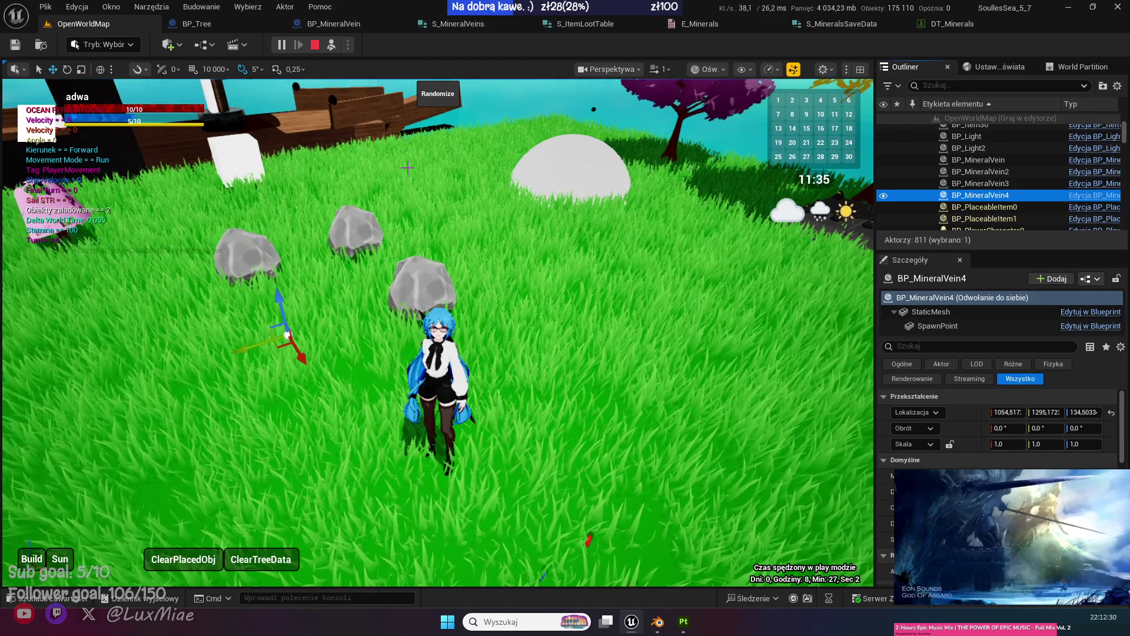
left_click(362, 23)
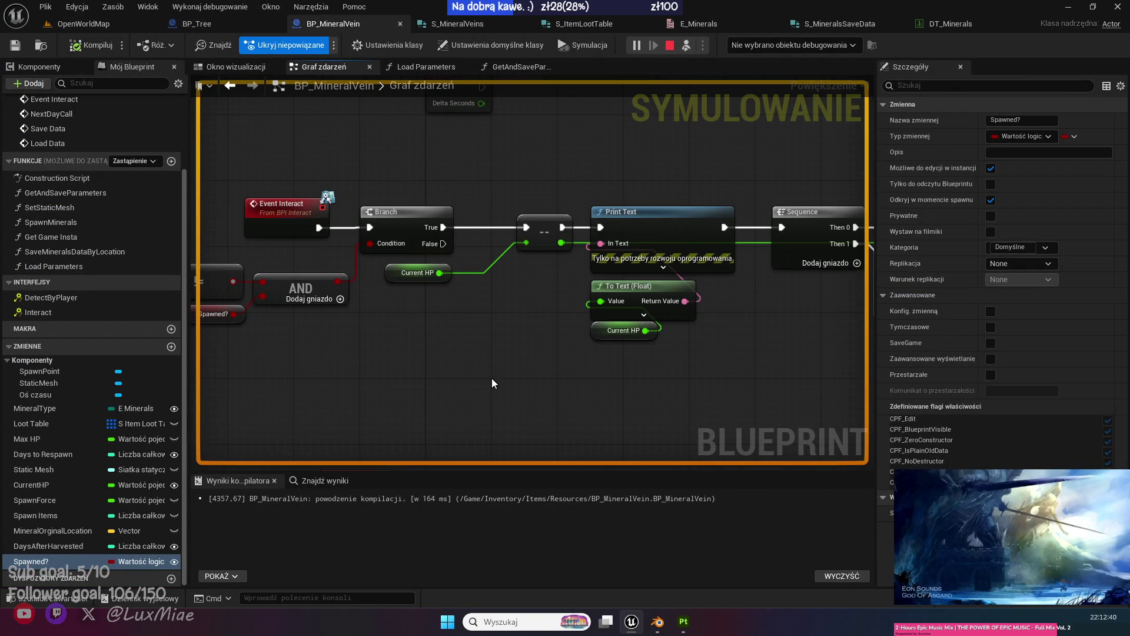
Add a Set Spawned? node after Set Collision Response to Channel in the respawn chain.
mouse_move(471, 380)
left_mouse_down()
mouse_move(365, 127)
mouse_move(573, 336)
left_mouse_up()
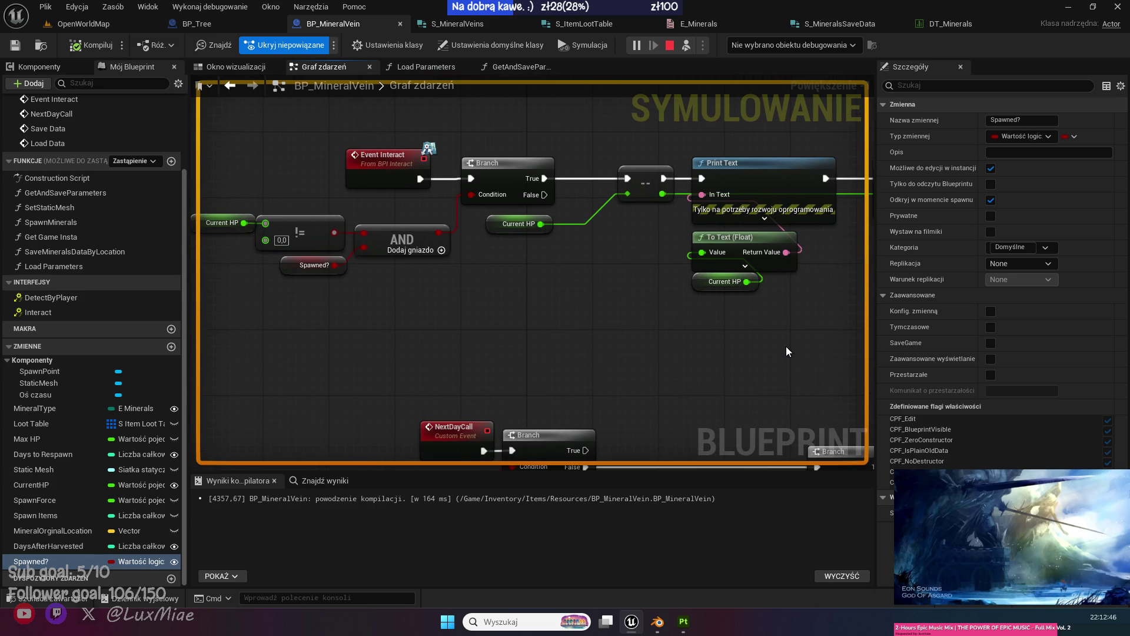
left_click_drag(786, 346, 461, 361)
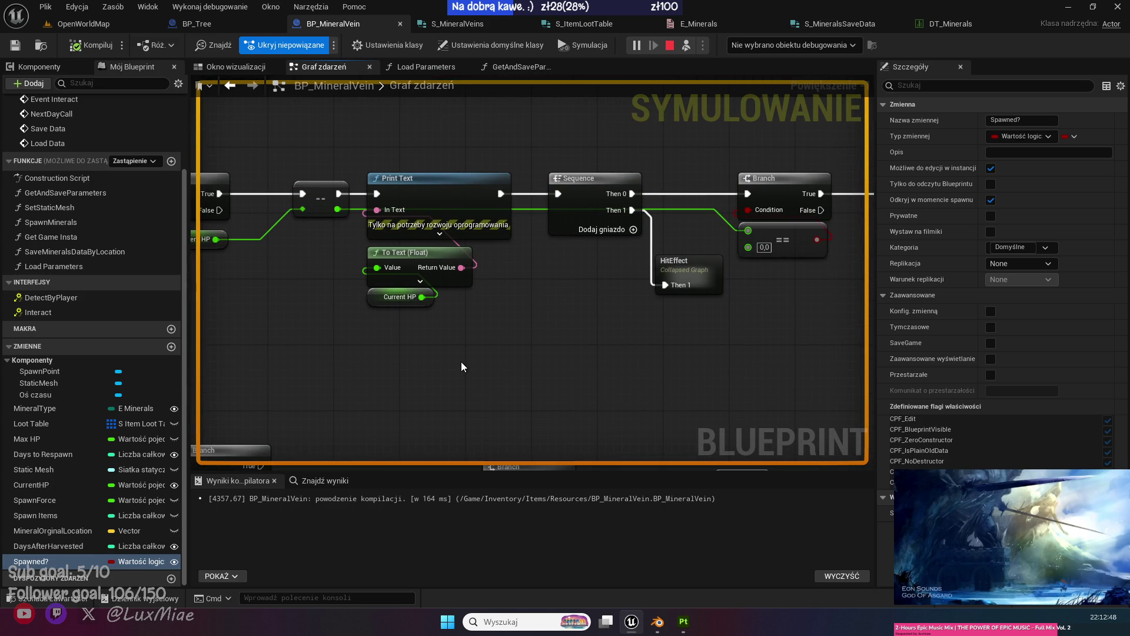
mouse_move(539, 341)
left_mouse_down()
mouse_move(618, 352)
mouse_move(460, 330)
left_mouse_up()
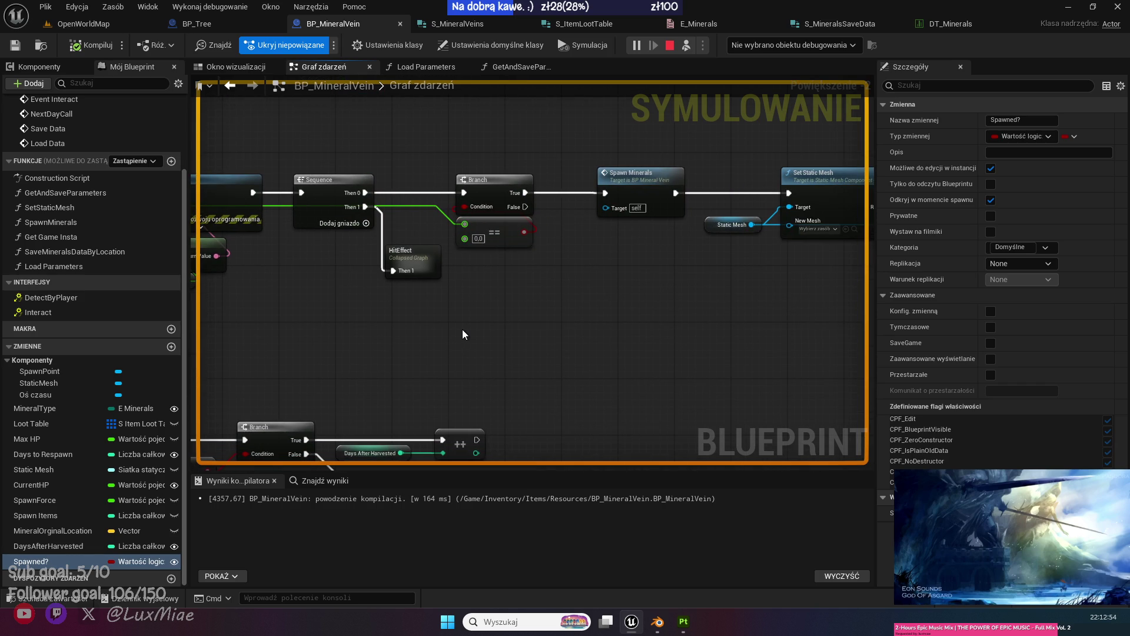
left_click_drag(463, 335, 354, 337)
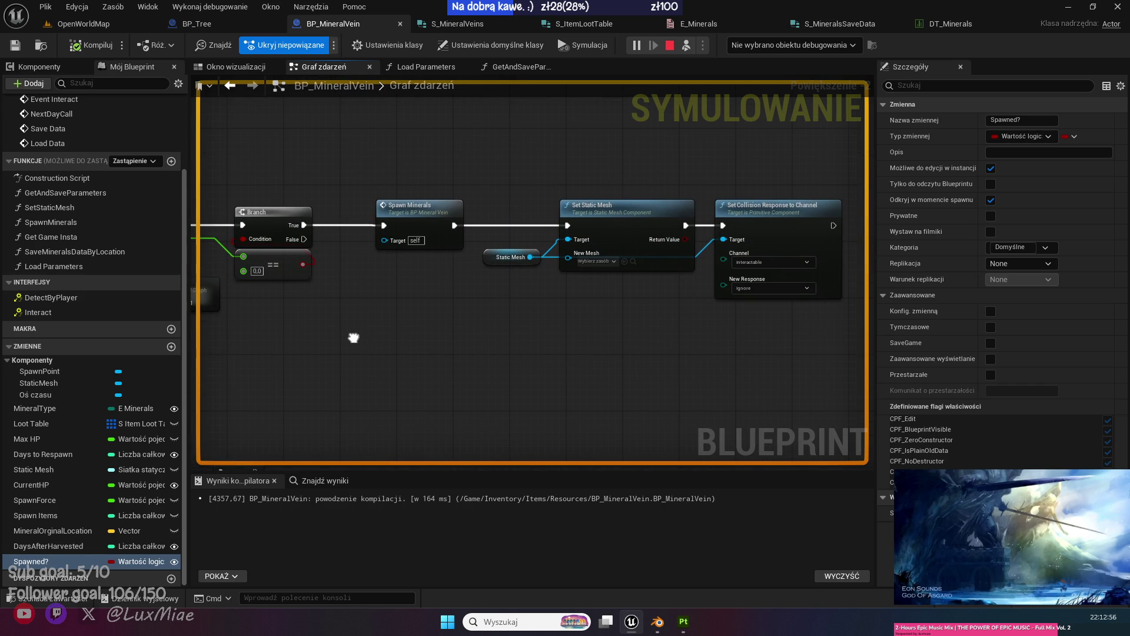
mouse_move(353, 337)
left_mouse_down()
mouse_move(681, 346)
mouse_move(304, 335)
mouse_move(744, 303)
mouse_move(754, 247)
mouse_move(542, 236)
mouse_move(593, 138)
mouse_move(761, 206)
mouse_move(484, 356)
mouse_move(468, 385)
left_mouse_up()
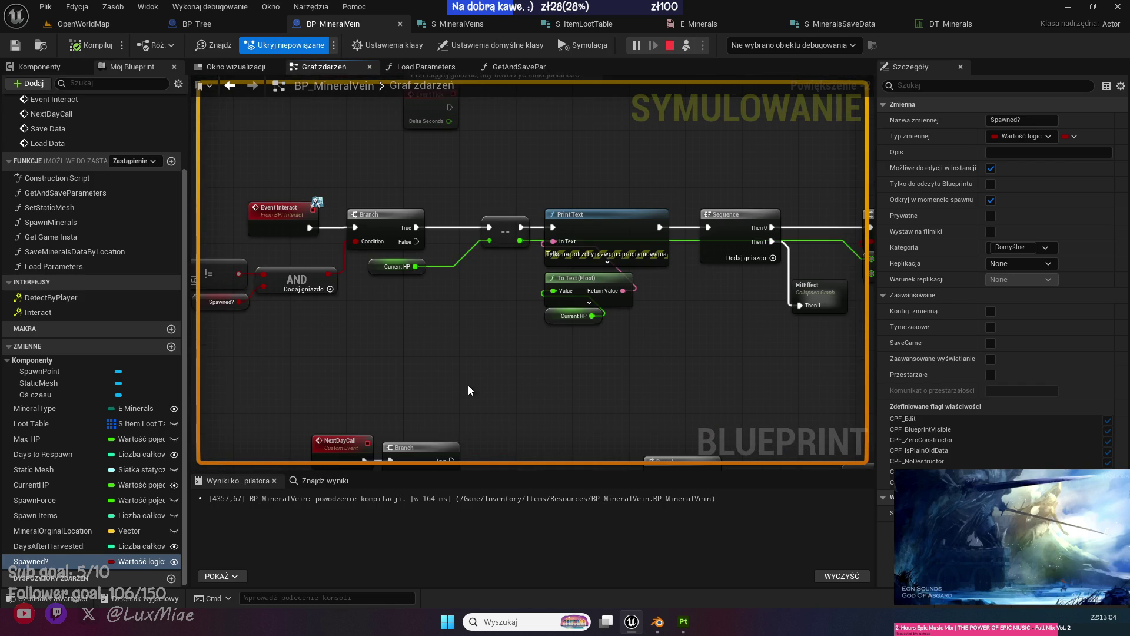
left_click_drag(666, 362, 484, 296)
mouse_move(631, 306)
left_mouse_down()
mouse_move(414, 224)
mouse_move(189, 221)
left_mouse_up()
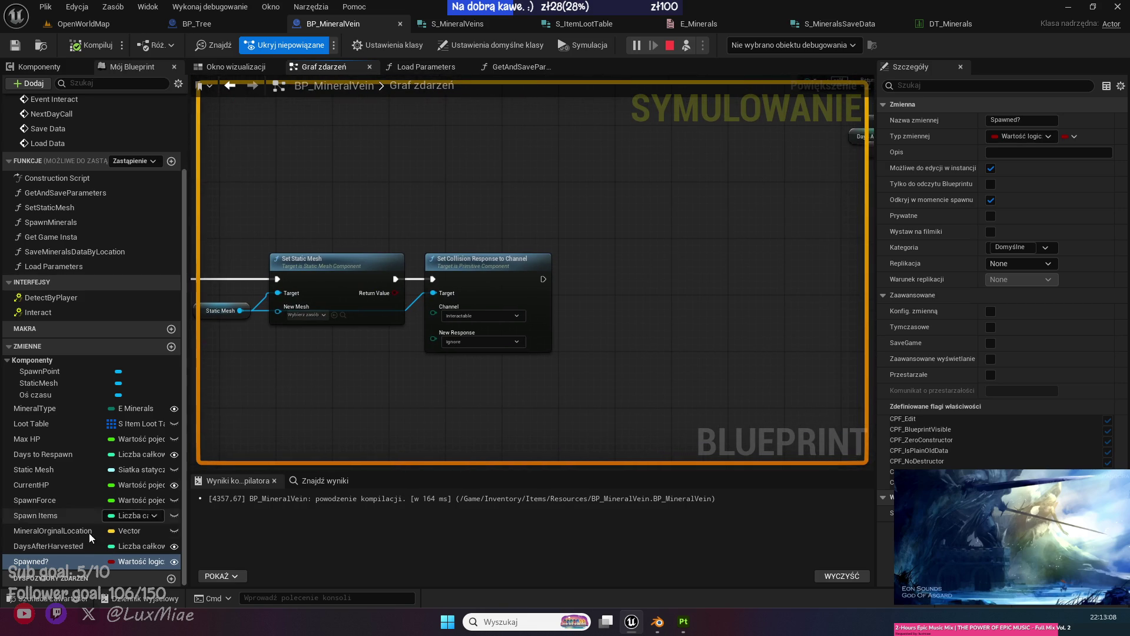
mouse_move(31, 561)
left_mouse_down()
mouse_move(630, 239)
mouse_move(581, 278)
left_mouse_up()
left_click(612, 302)
Stop the running simulation, compile BP_MineralVein, and go back to OpenWorldMap.
left_click_drag(509, 222, 679, 192)
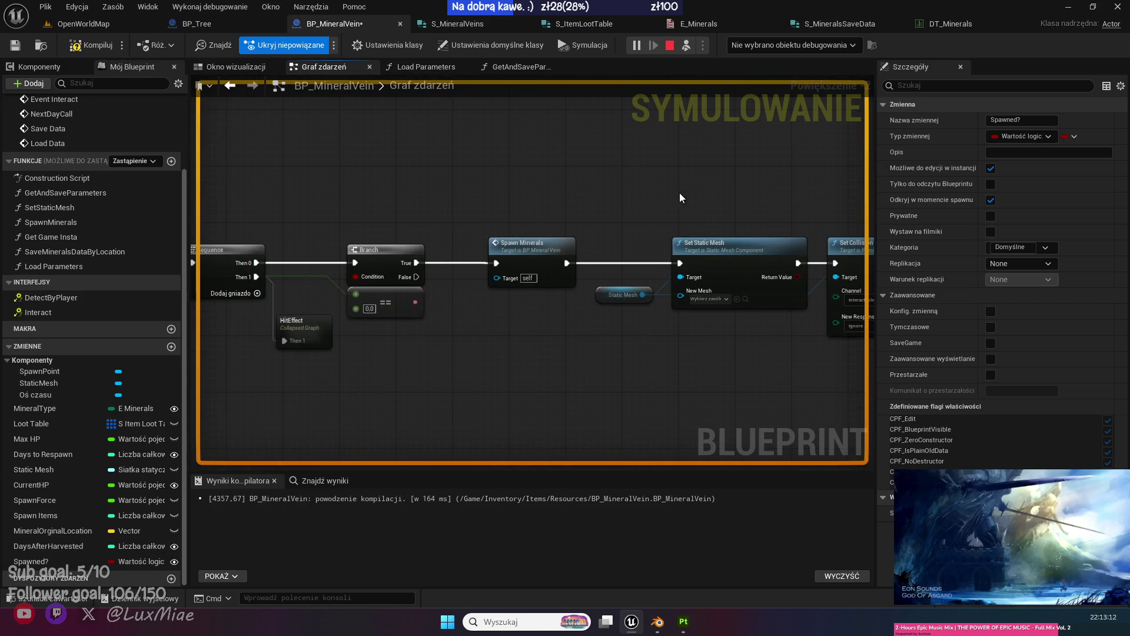
left_click(674, 50)
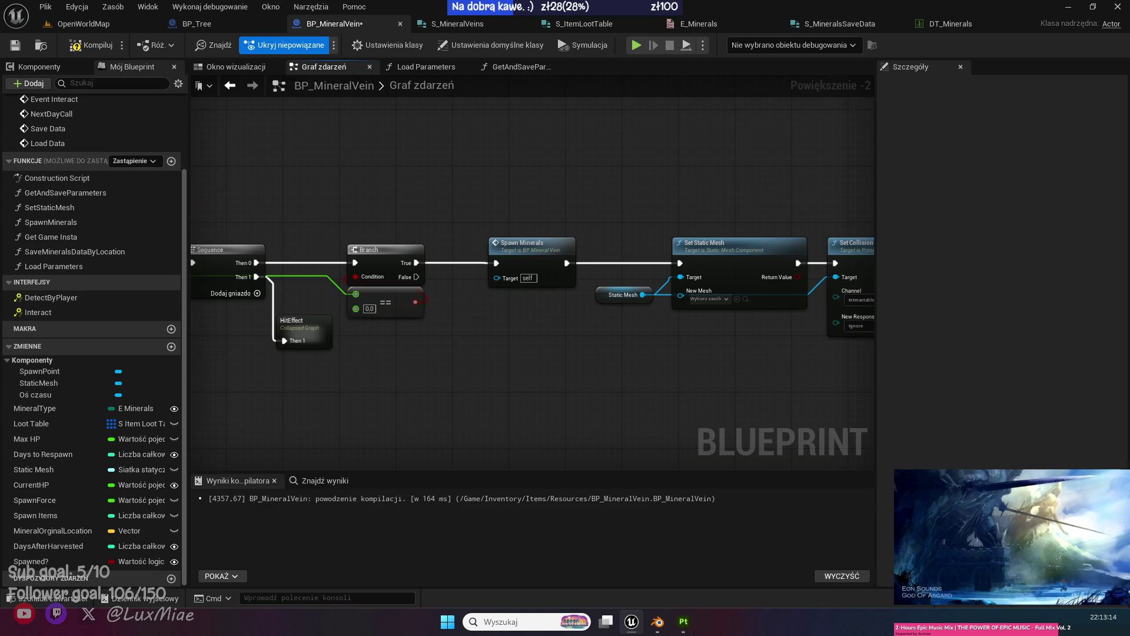
left_click_drag(739, 160, 405, 189)
key("F7")
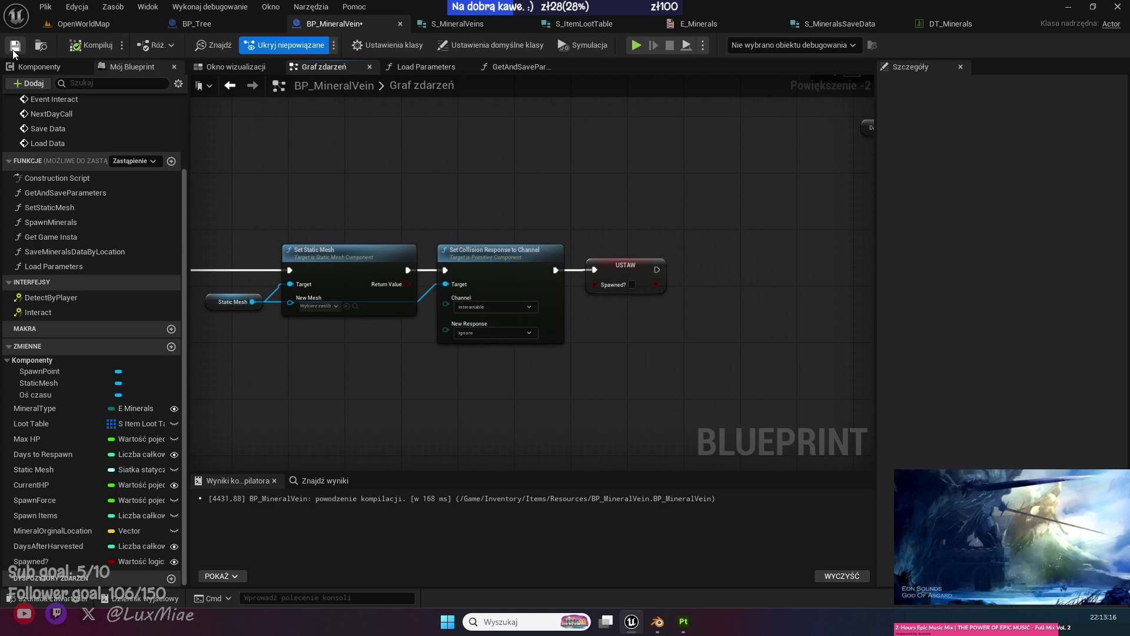
scroll(353, 154, "down", 2)
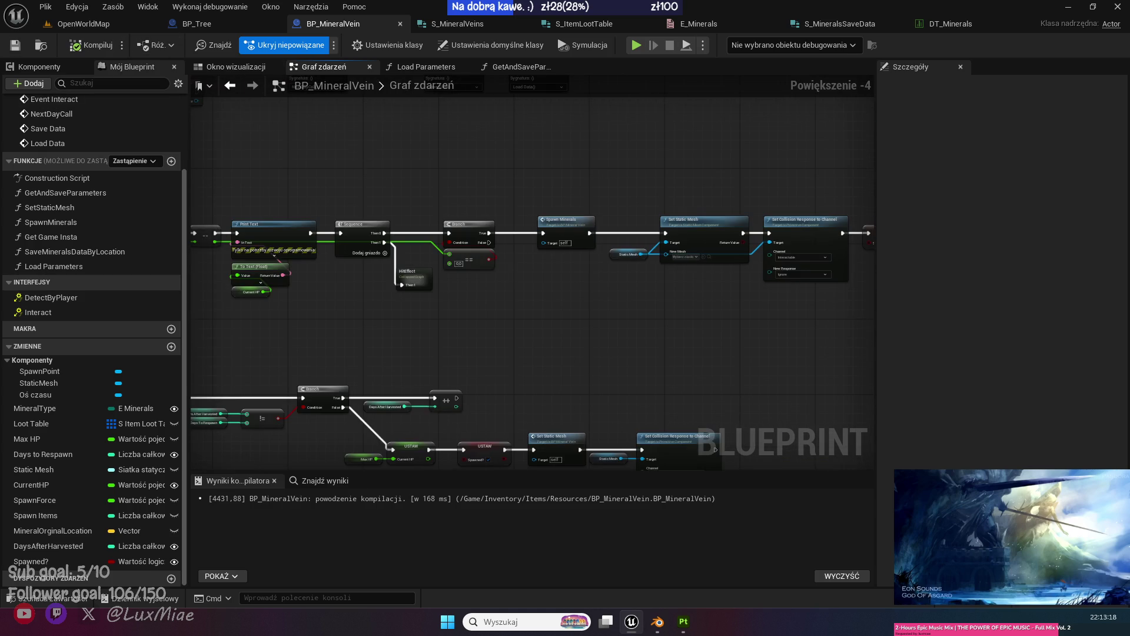
left_click_drag(364, 152, 543, 153)
mouse_move(497, 327)
left_mouse_down()
mouse_move(605, 444)
mouse_move(462, 295)
mouse_move(245, 143)
mouse_move(276, 277)
mouse_move(249, 288)
mouse_move(278, 210)
mouse_move(405, 263)
left_mouse_up()
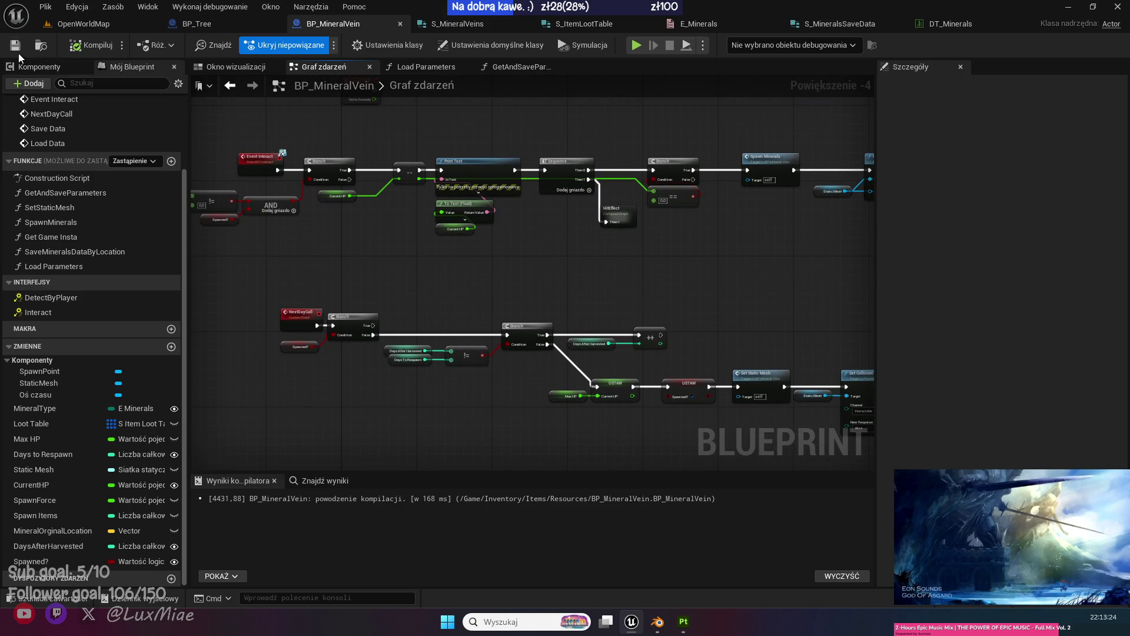
left_click(75, 26)
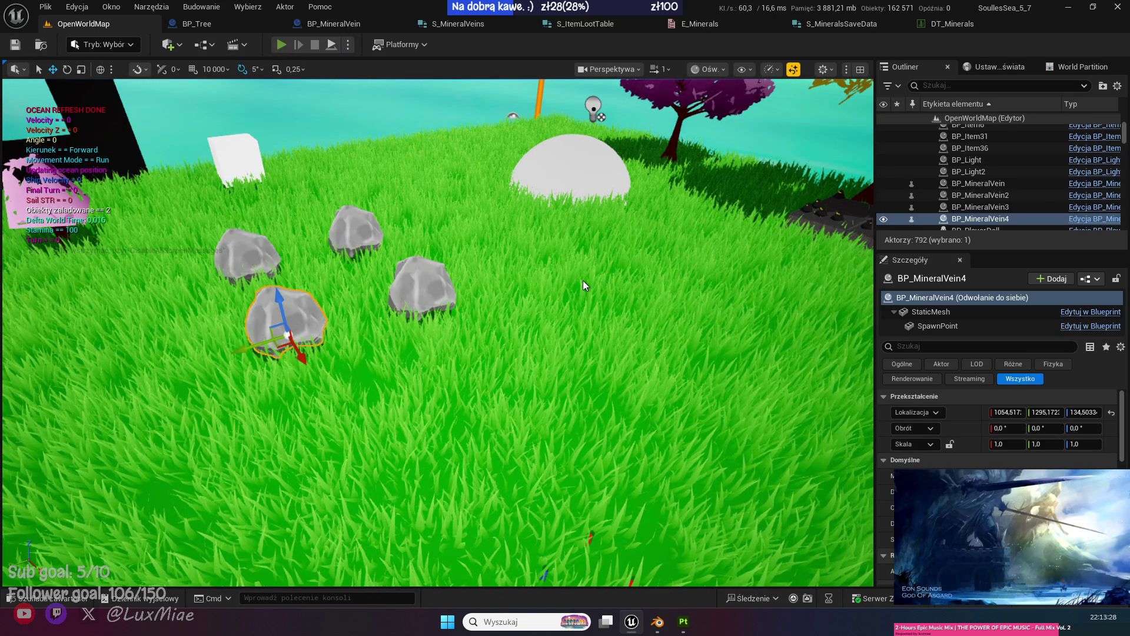
Play OpenWorldMap, walk to the rocks, eject, and inspect the BP_MineralVein actors in the Outliner.
key("alt+p")
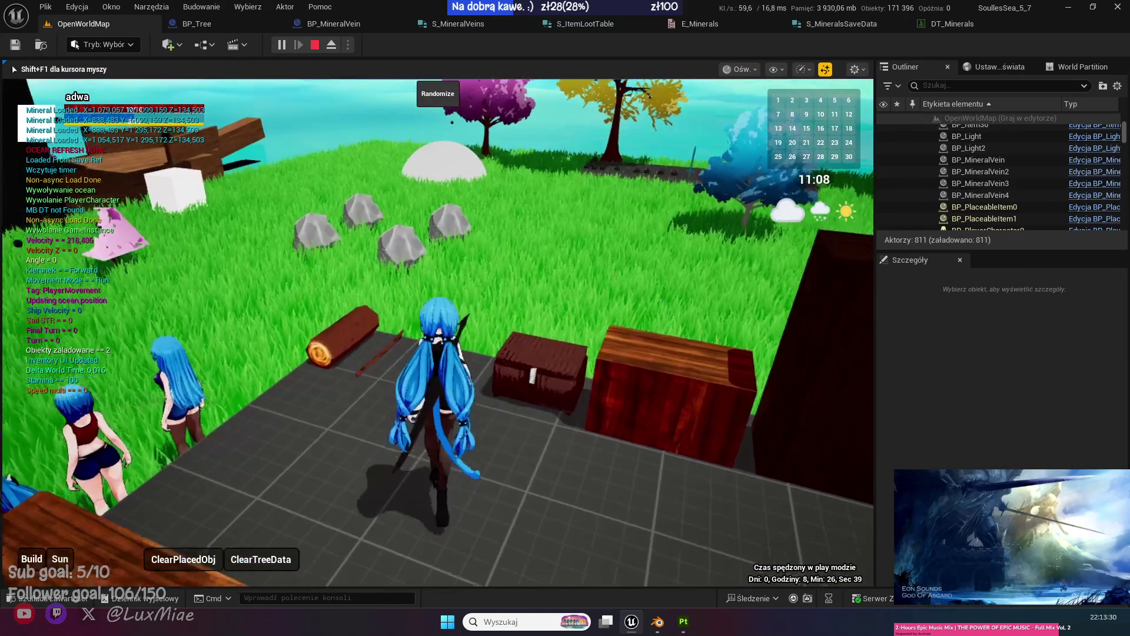
key("w")
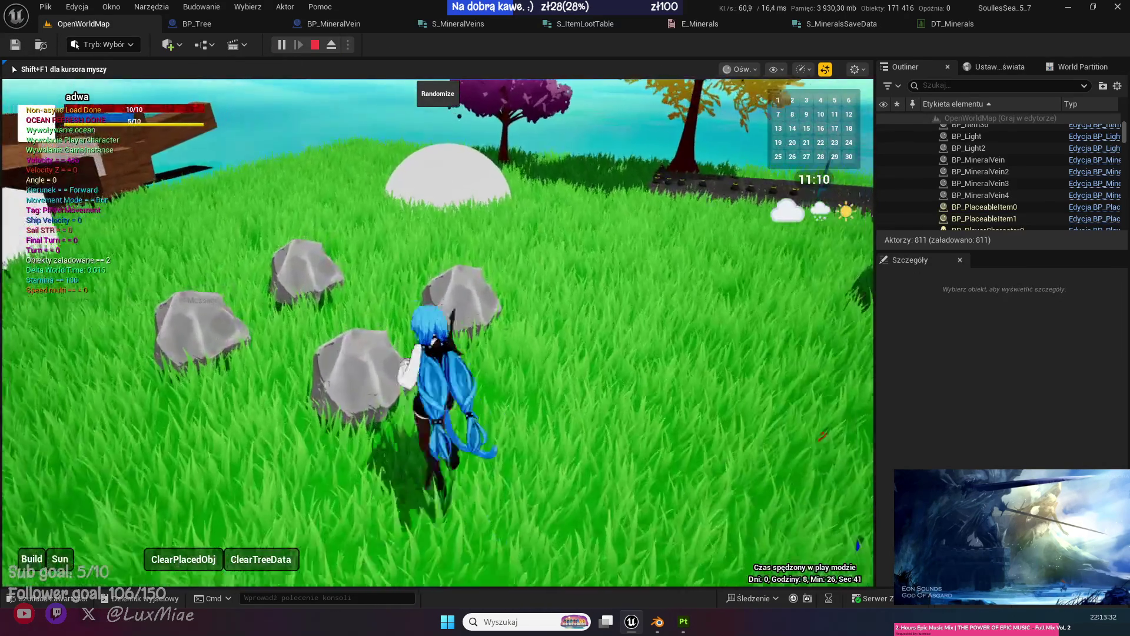
key("F8")
left_click(988, 194)
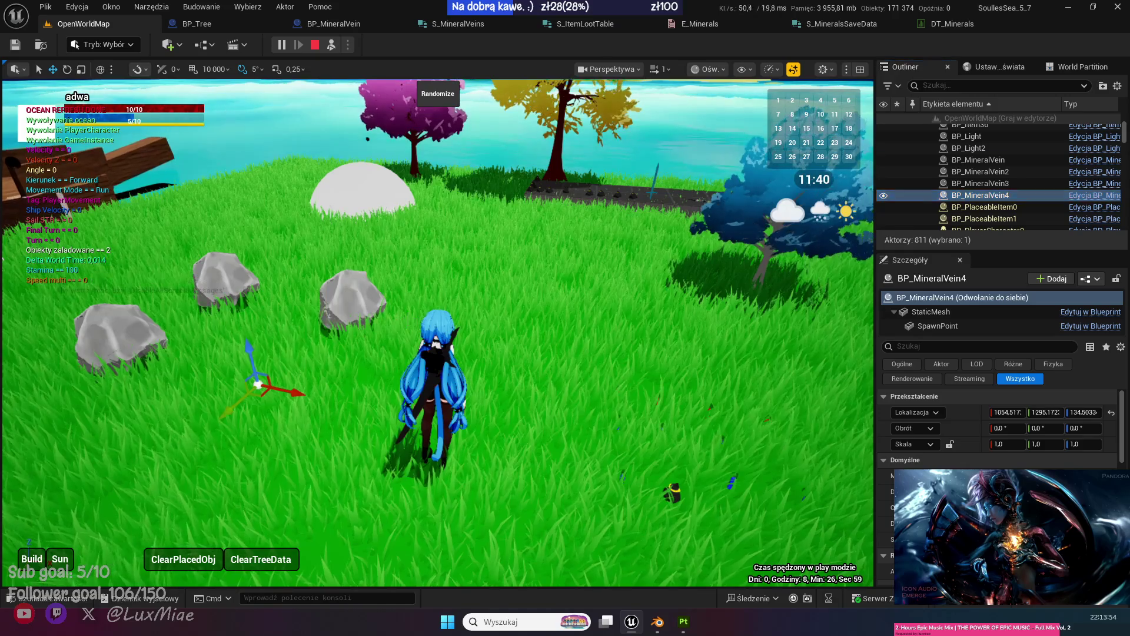
left_click(978, 159)
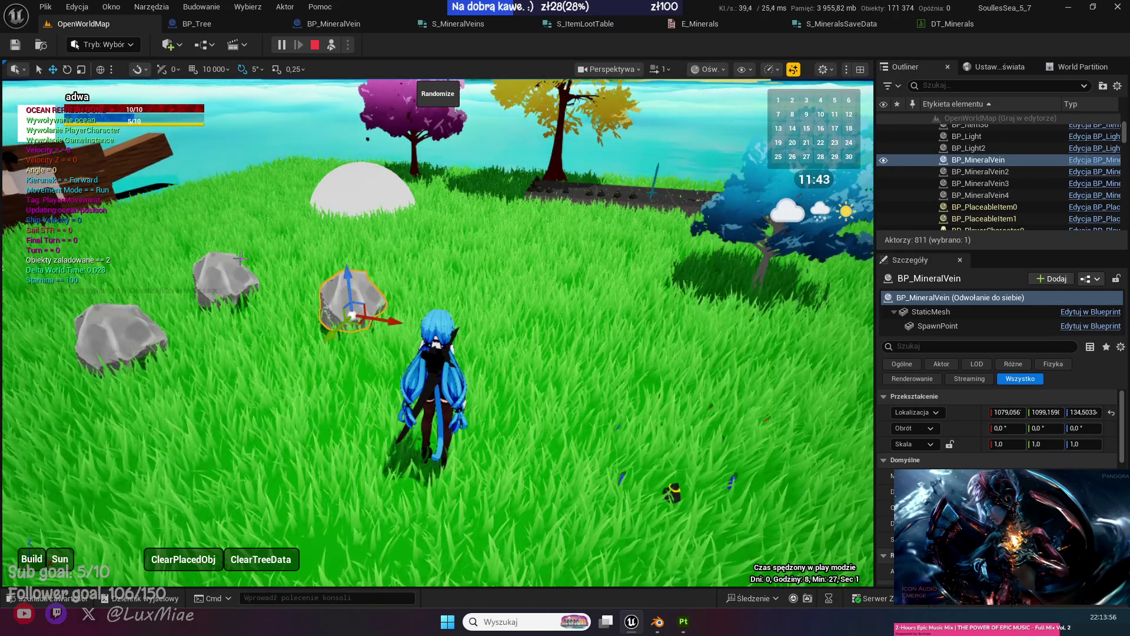
key("Down")
key("Down")
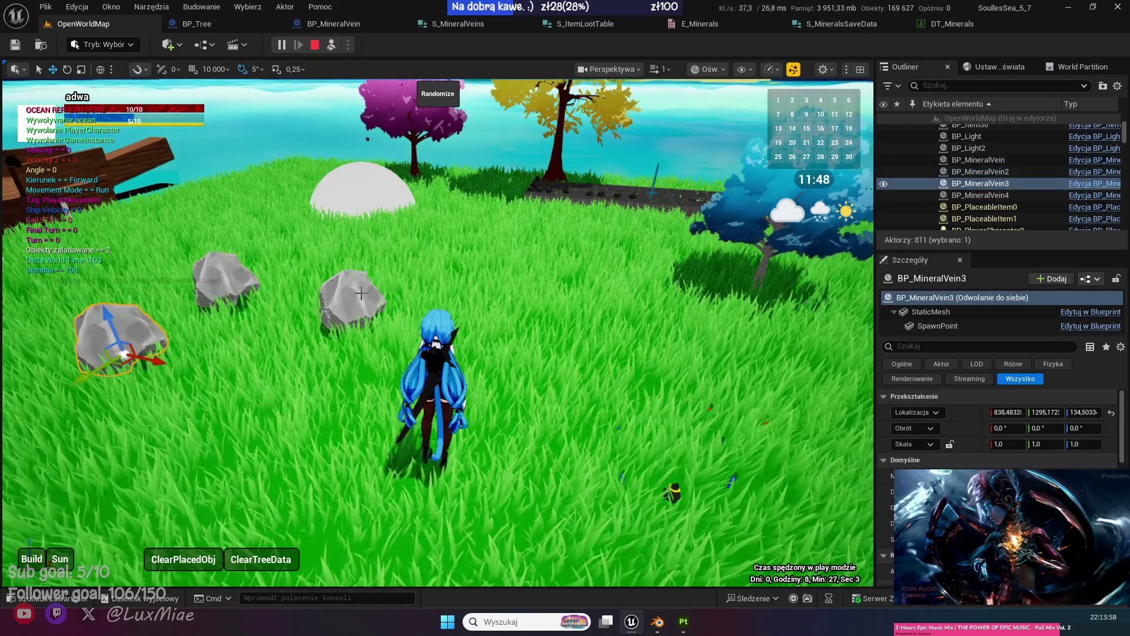
left_click(362, 296)
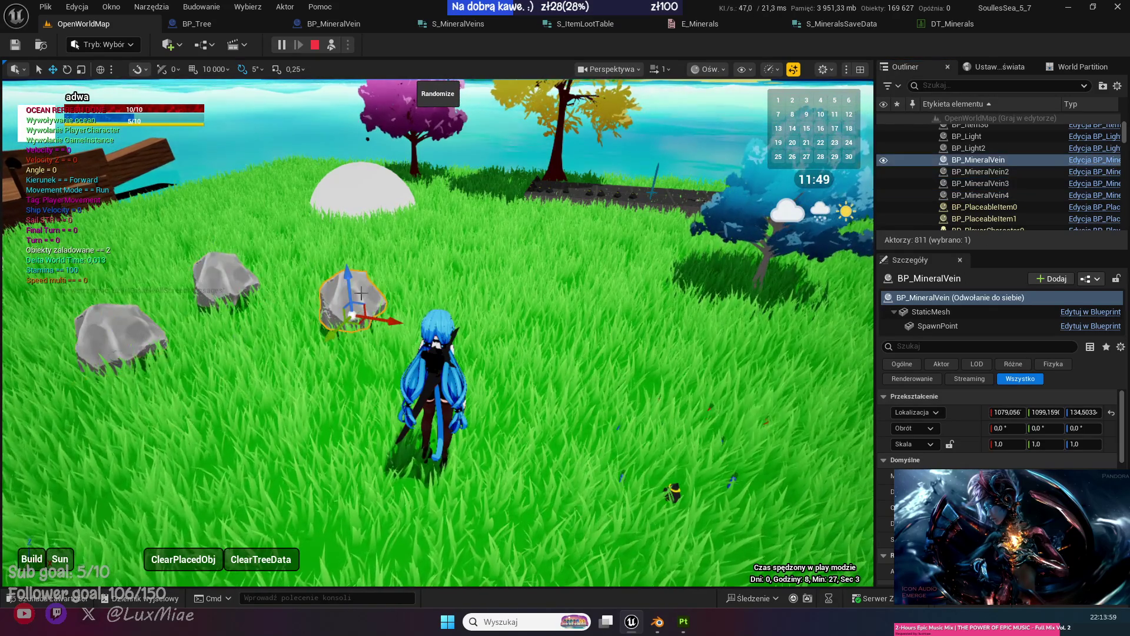
left_click(349, 26)
In SaveMineralsDataByLocation, wire CurrentHP into the save struct's Current HP and align the getters.
scroll(708, 301, "up", 4)
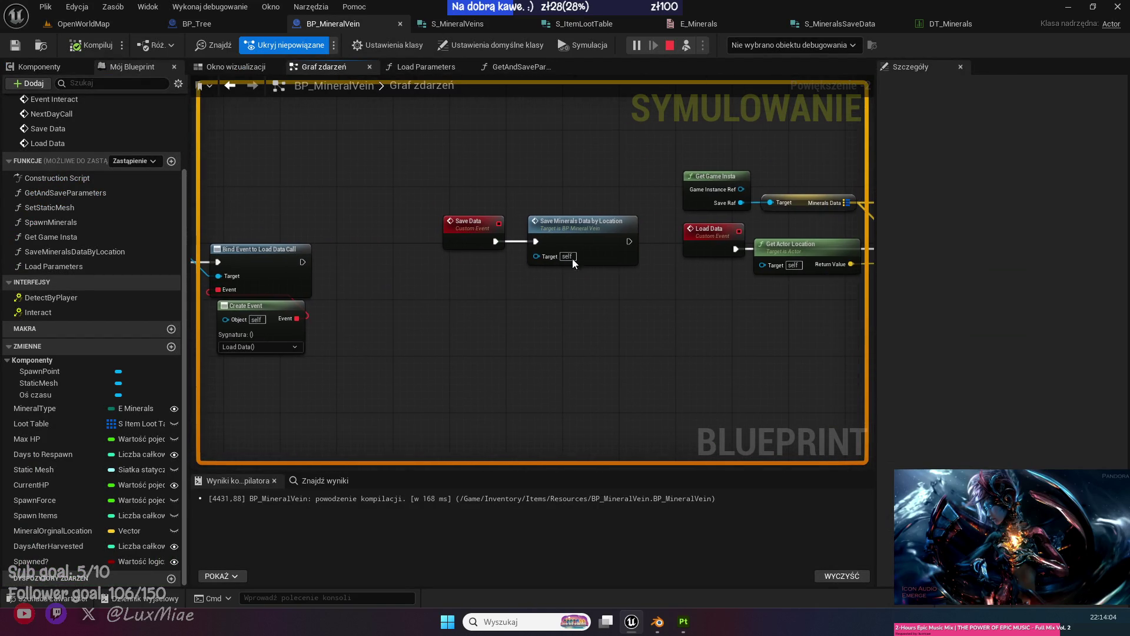
double_click(567, 266)
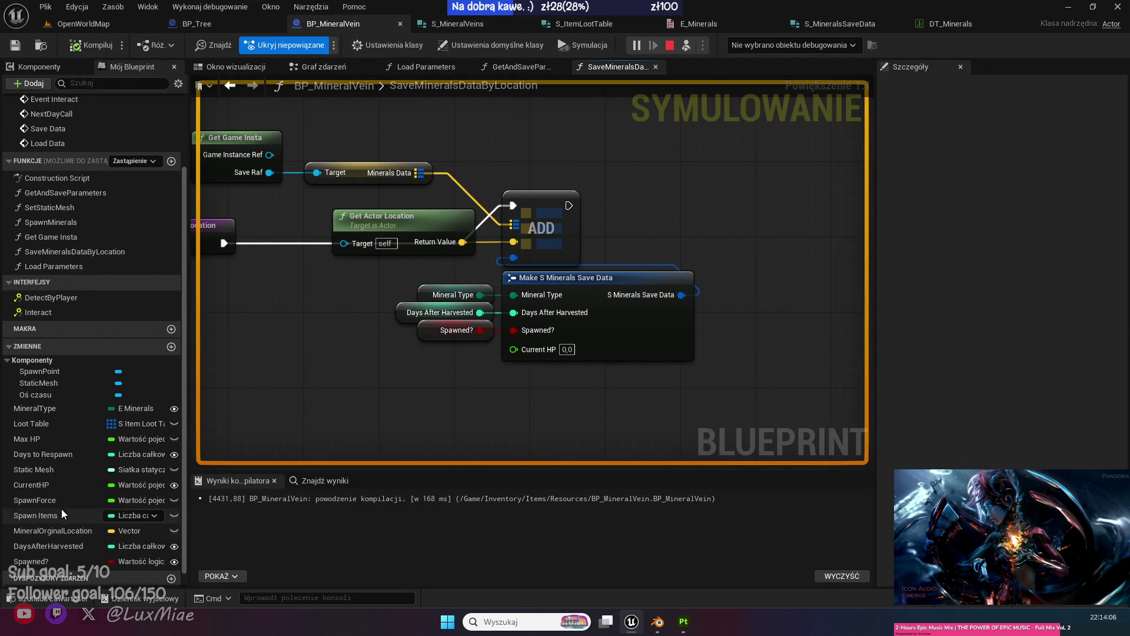
mouse_move(36, 482)
left_mouse_down()
mouse_move(544, 368)
mouse_move(535, 355)
left_mouse_up()
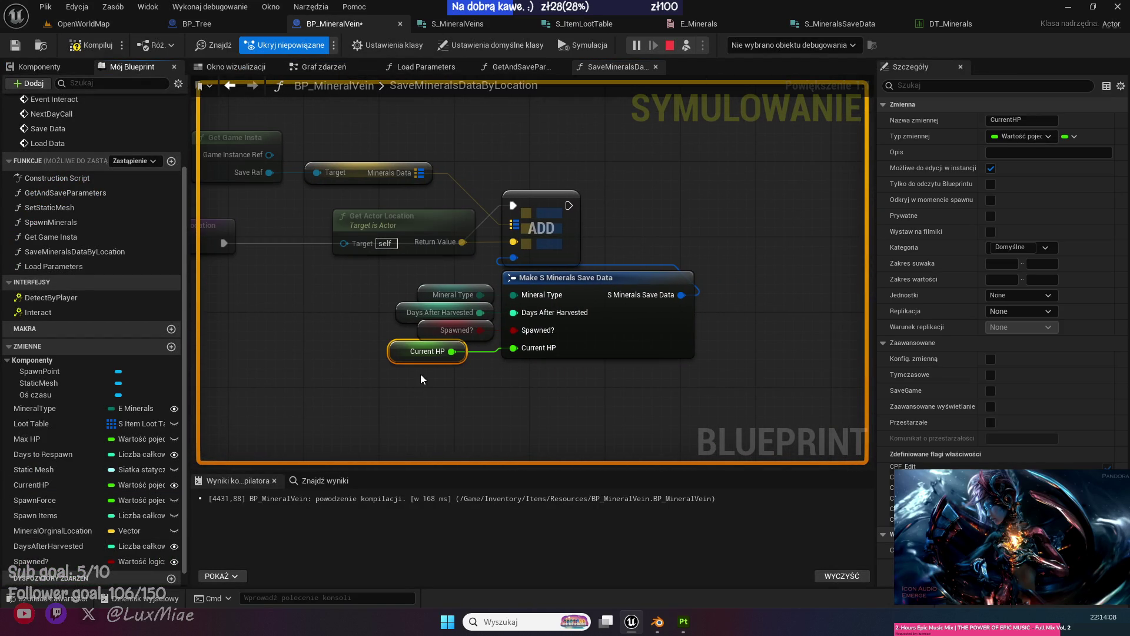
left_click(447, 291, "shift")
left_click(457, 310, "shift")
left_click(434, 329, "shift")
key("q")
left_click(403, 292)
Wire CurrentHP into the event graph's second Make S Minerals Save Data, align the getters, and save.
left_click(235, 89)
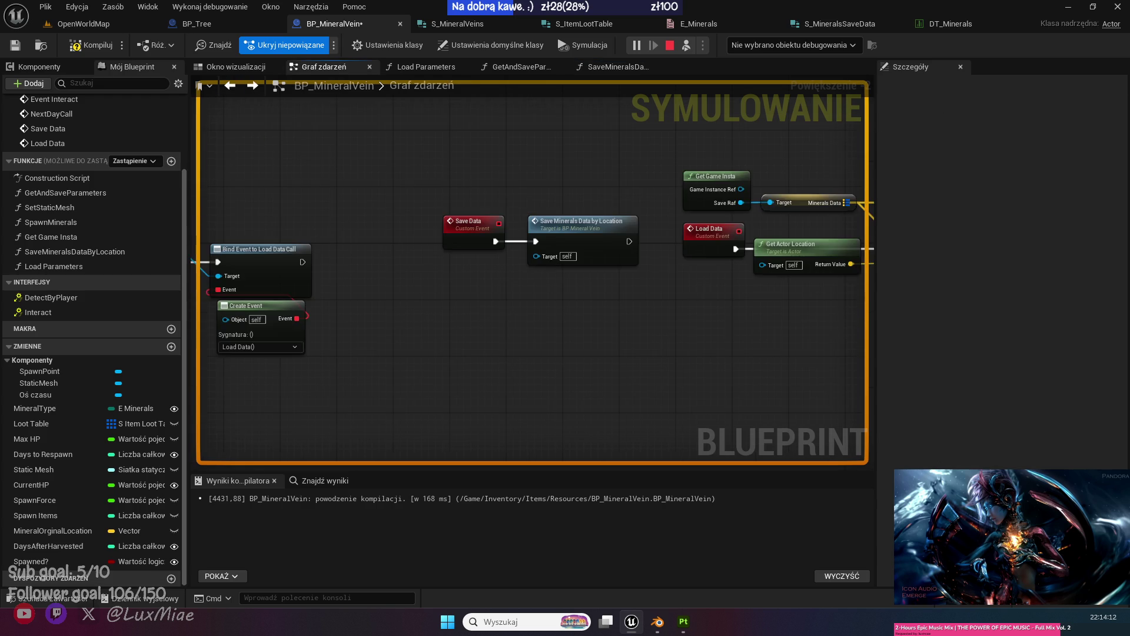
left_click_drag(558, 332, 281, 246)
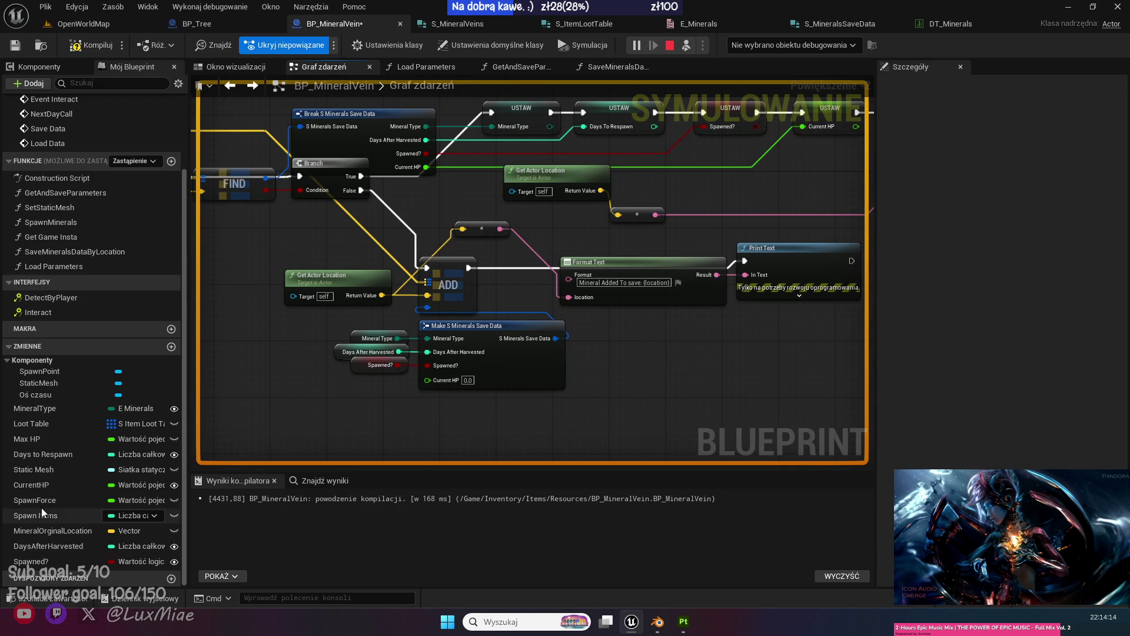
mouse_move(40, 485)
left_mouse_down()
mouse_move(433, 386)
mouse_move(288, 326)
left_mouse_up()
key("shift+d")
left_click(288, 326)
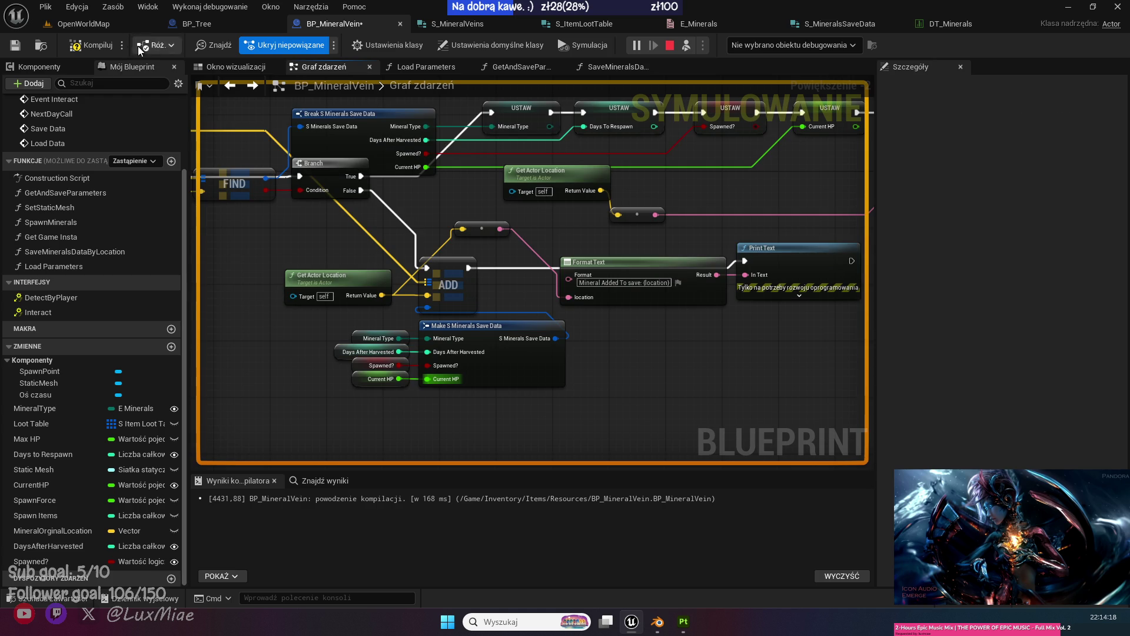
key("ctrl+s")
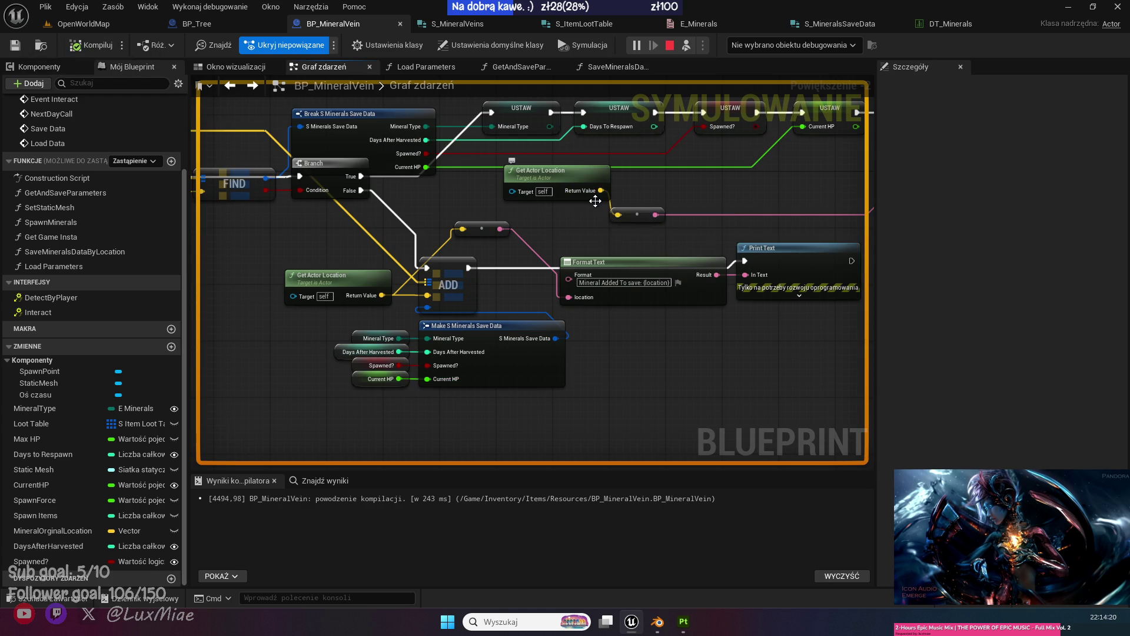
Check the Load Parameters function, then return to OpenWorldMap.
left_click_drag(595, 201, 529, 271)
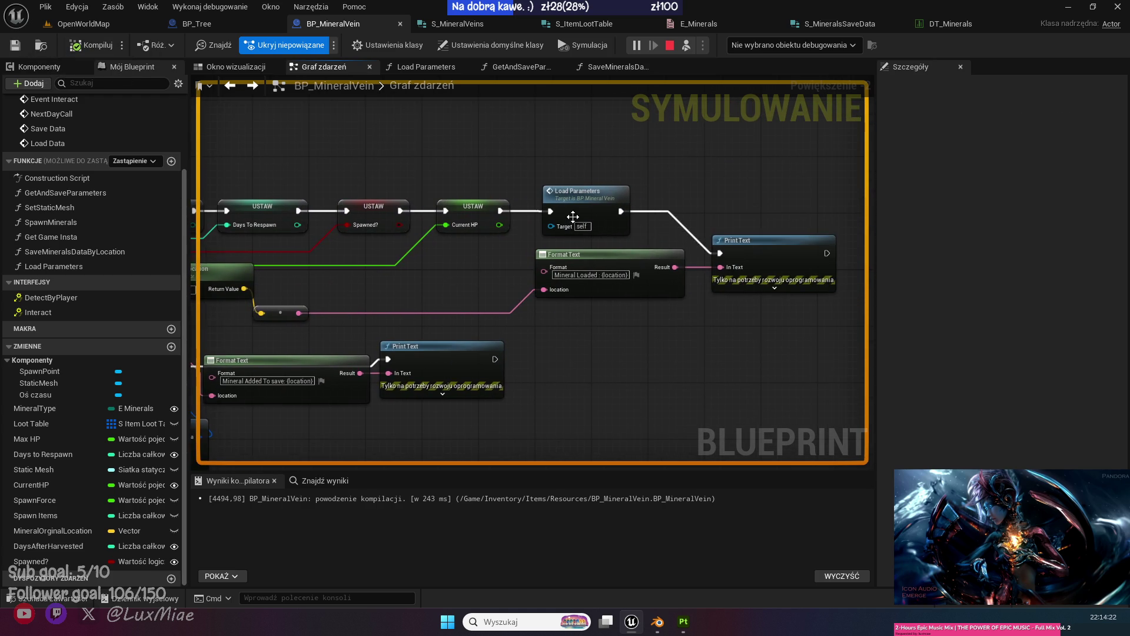
double_click(584, 202)
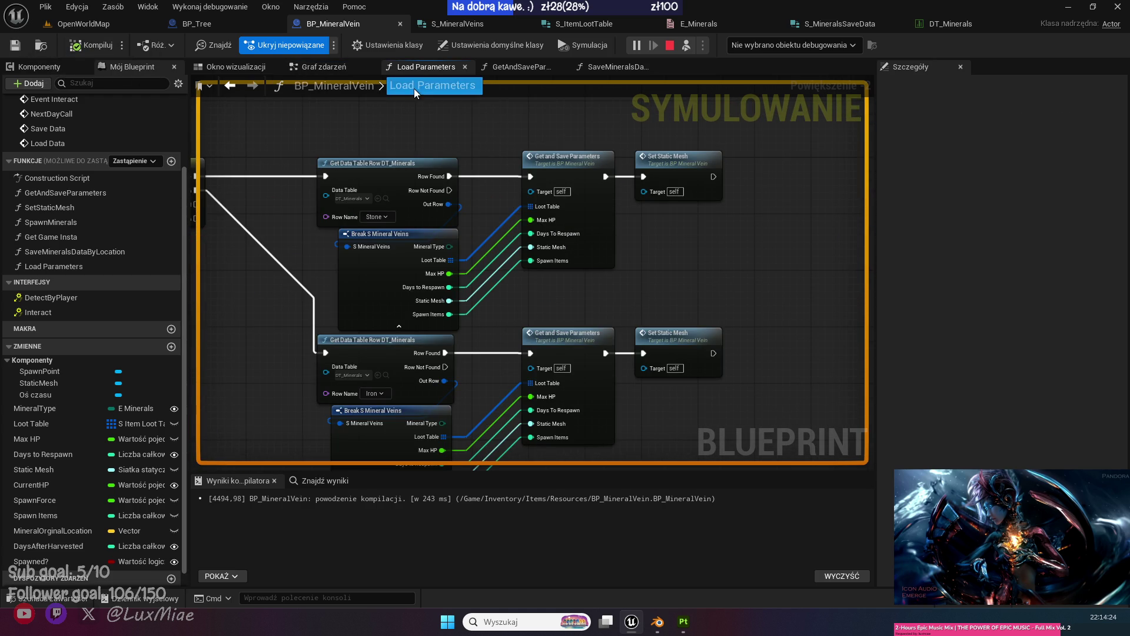
left_click(232, 86)
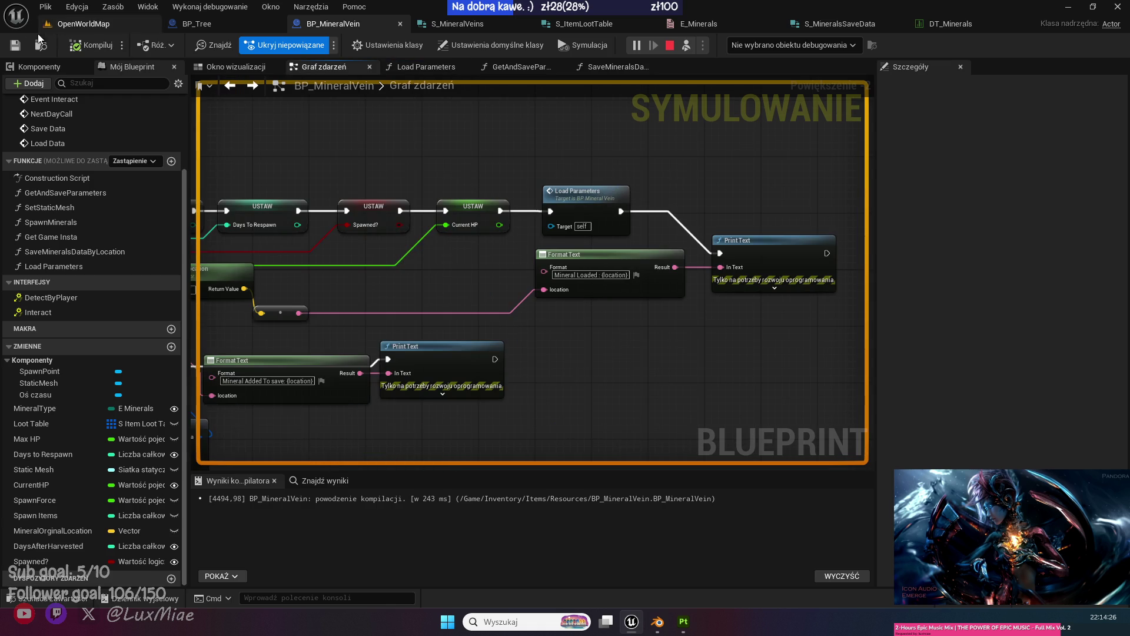
left_click(67, 28)
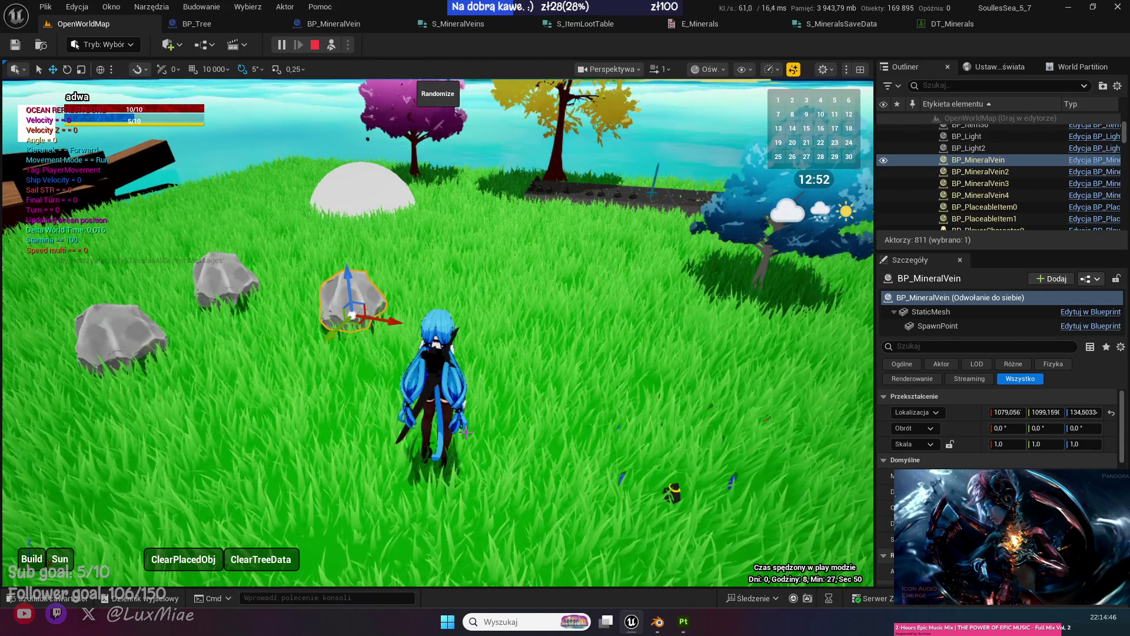
Mine a rock with E in play, let the game save, then stop and open DT_Minerals.
left_click(332, 45)
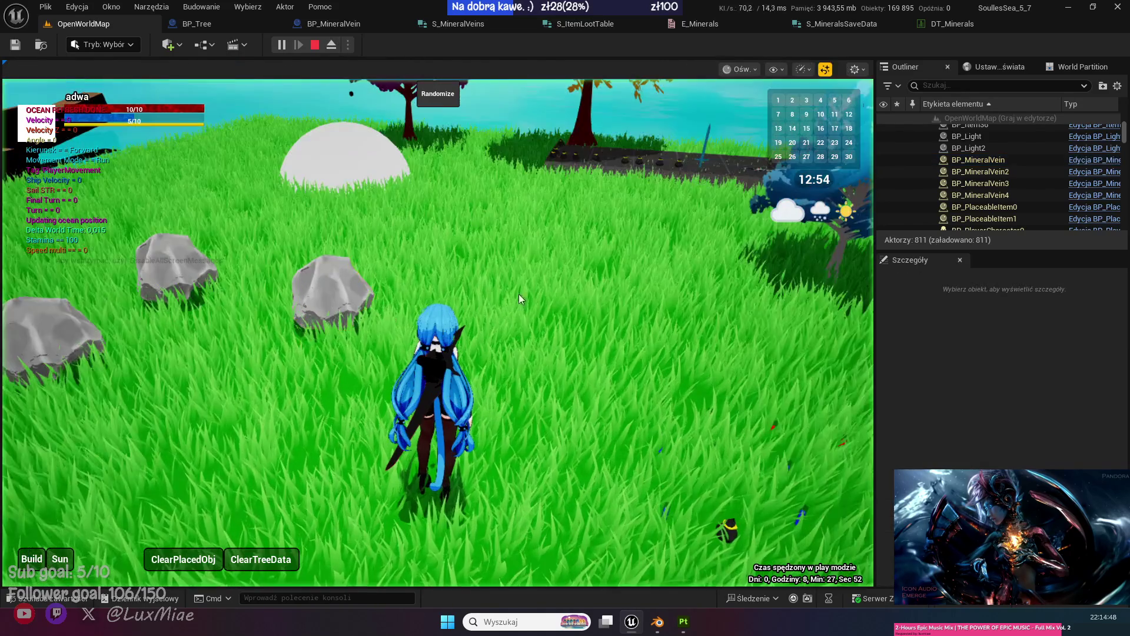
left_click(524, 313)
key("w")
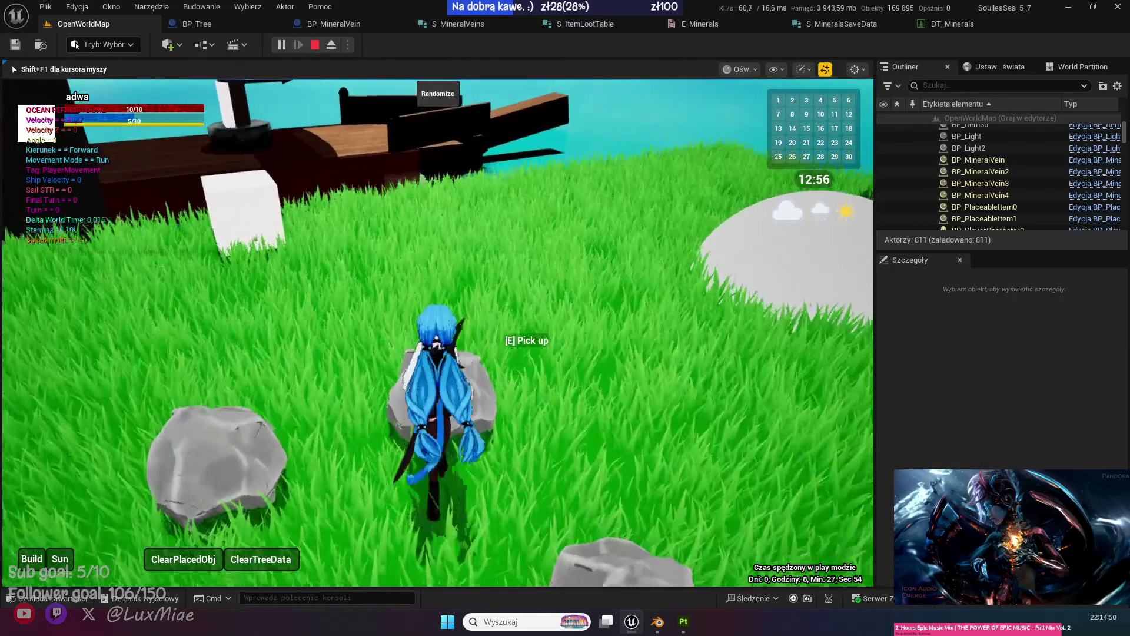
key("e")
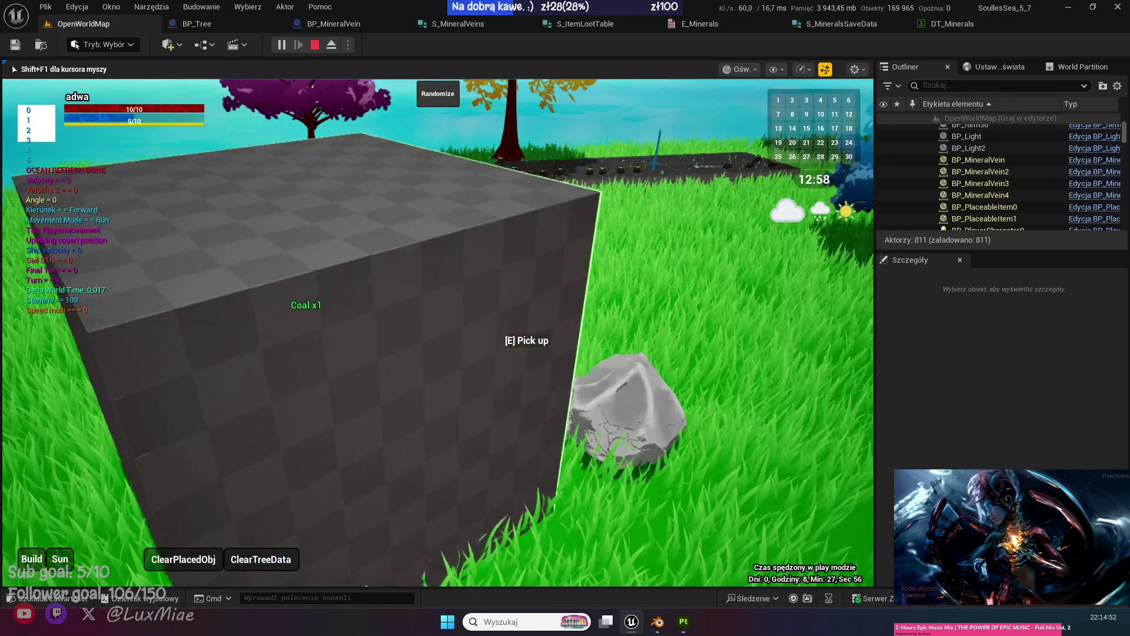
key("w")
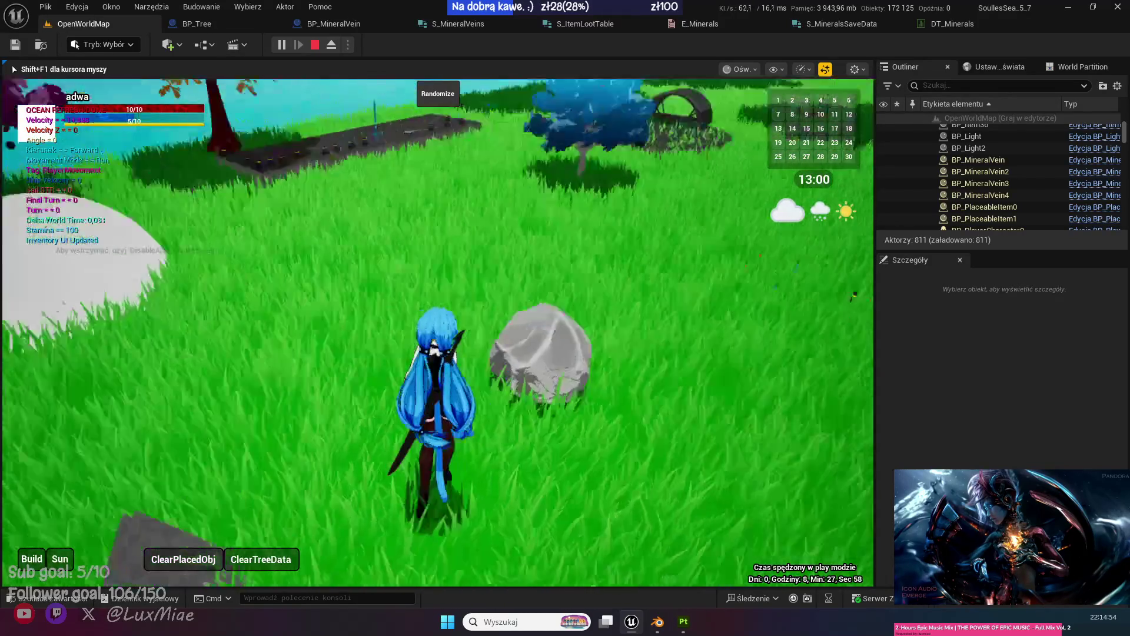
key("w")
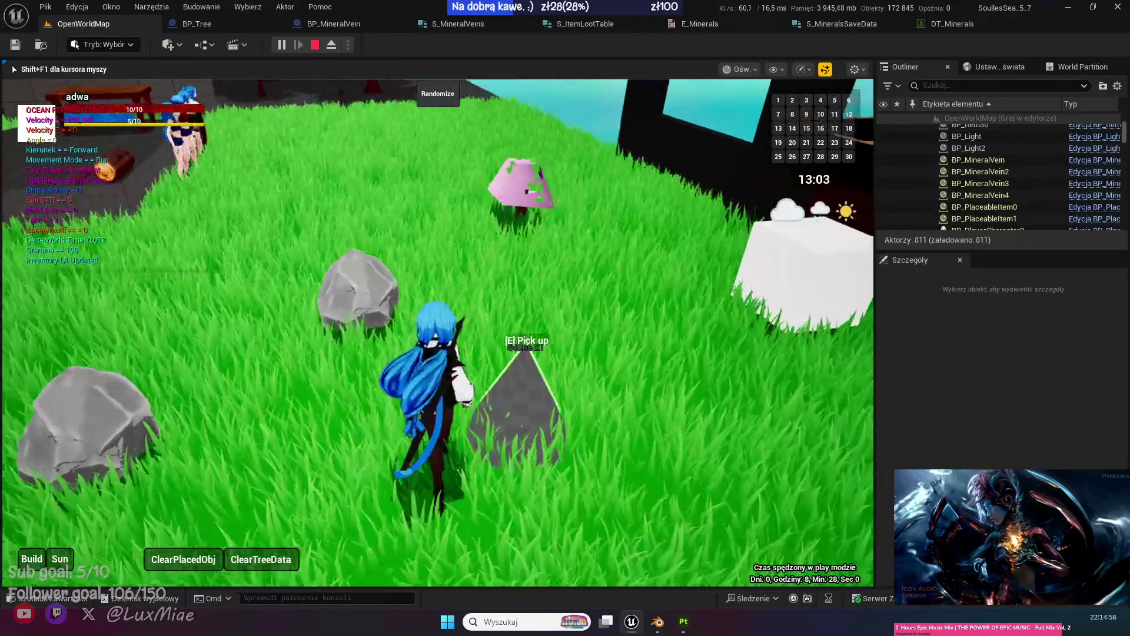
key("w")
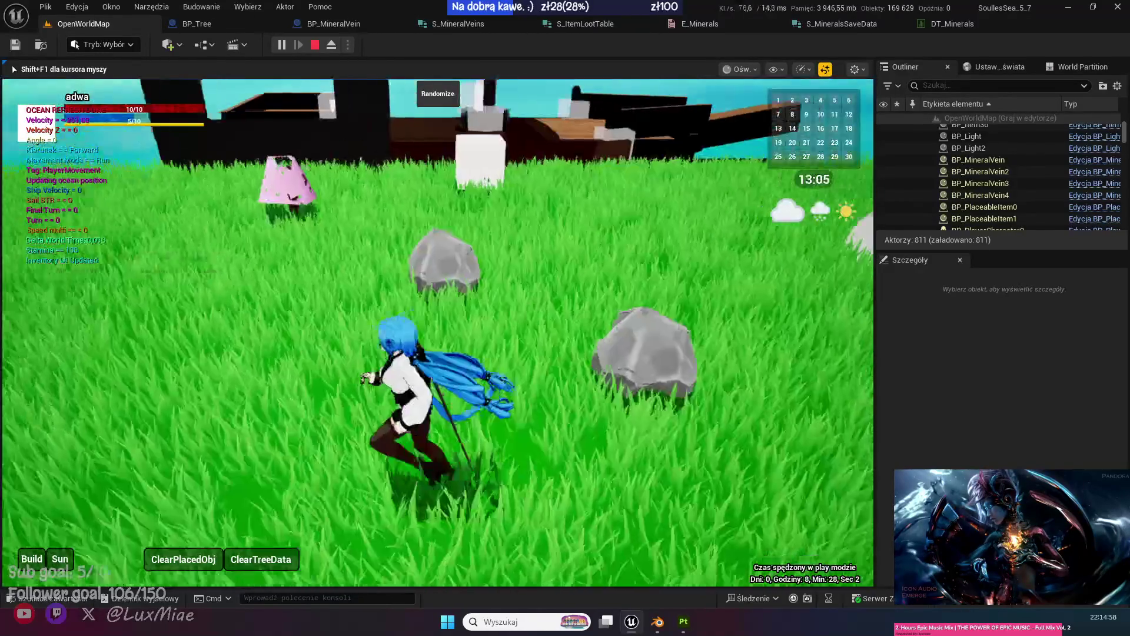
key("Escape")
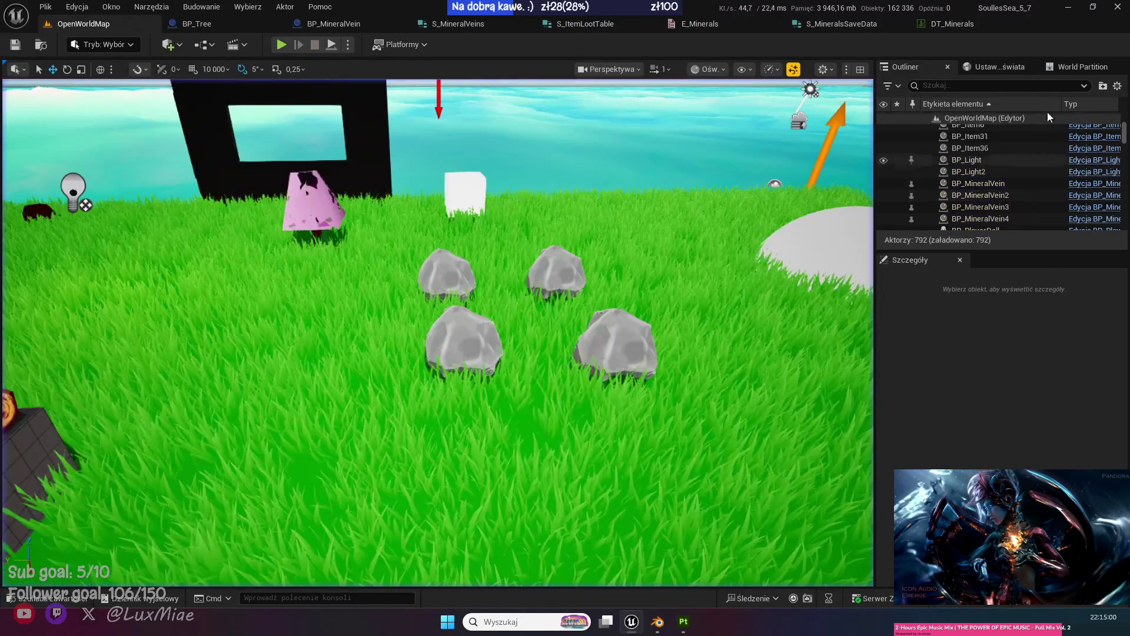
left_click(938, 25)
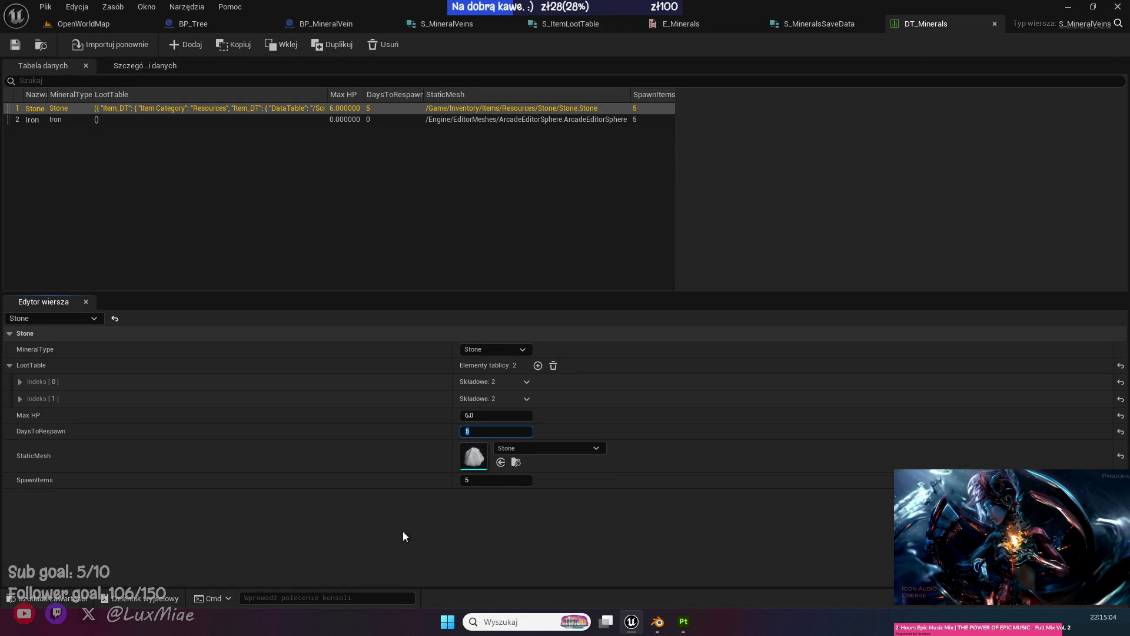
Change the Stone row's DaysToRespawn from 5 to 1 (trying 2 first) and save DT_Minerals.
type("2")
key("Return")
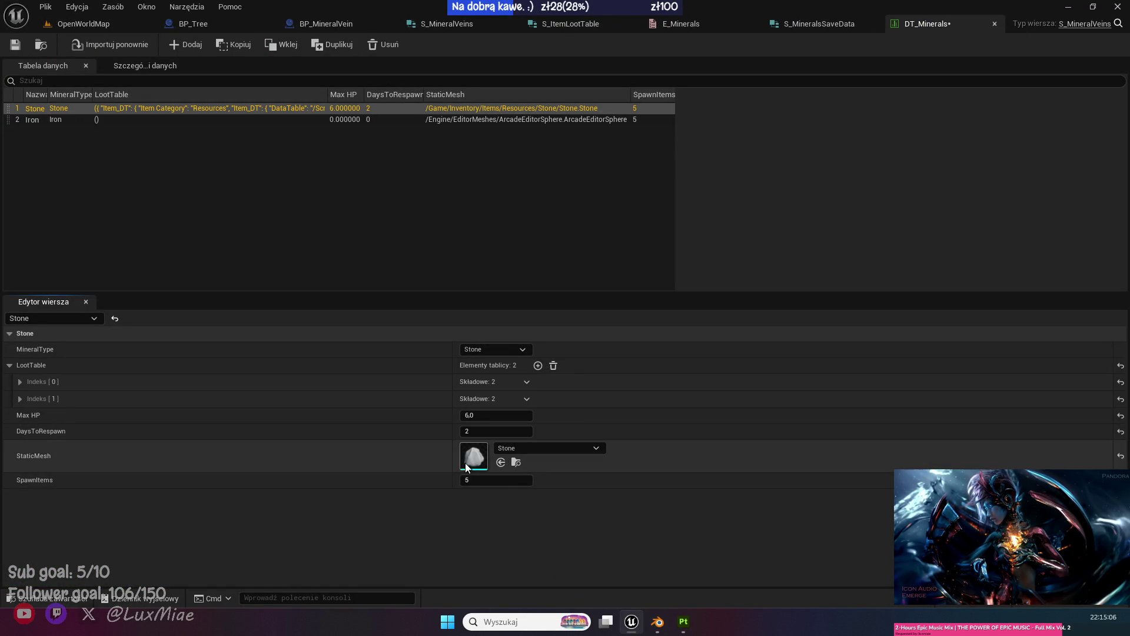
left_click(486, 435)
type("1")
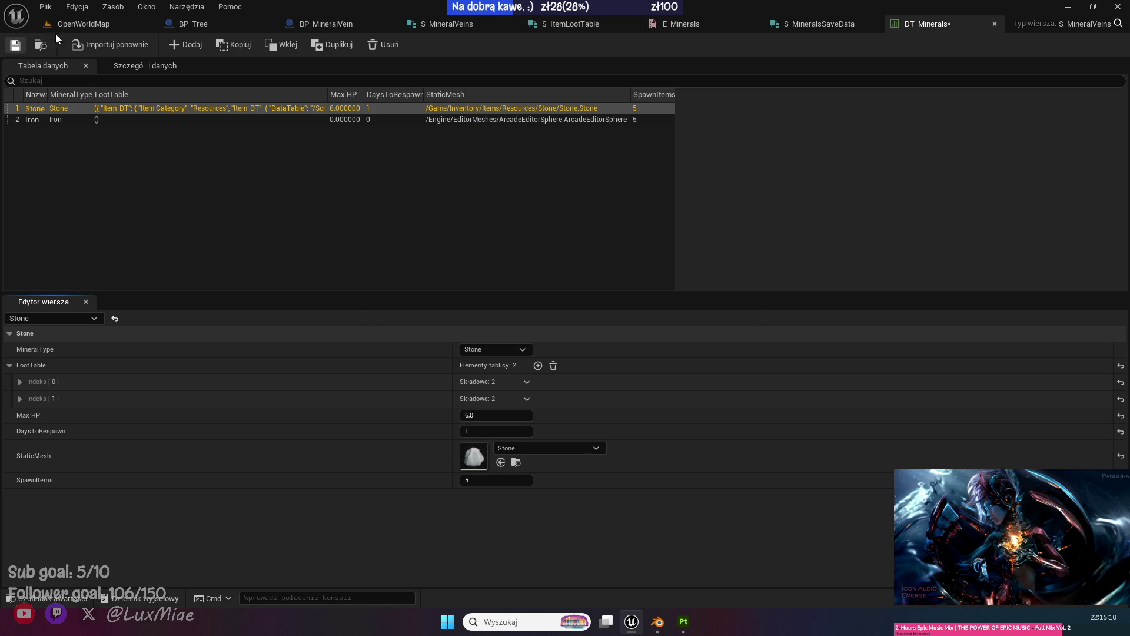
key("ctrl+s")
left_click(83, 23)
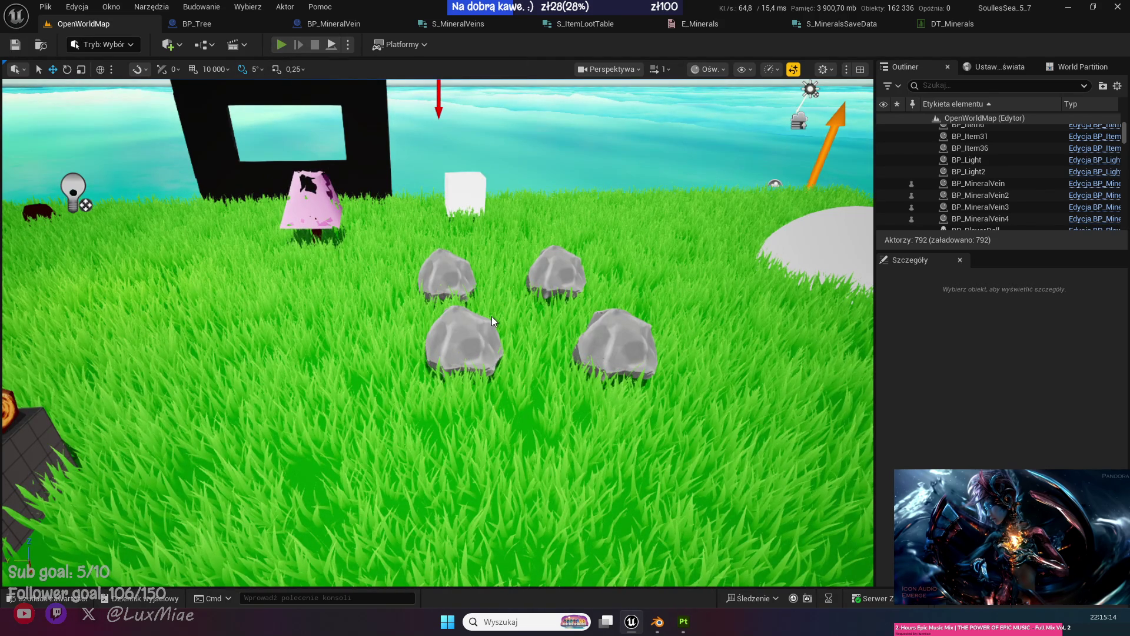
Start a play session, run to the rocks, inspect the left rock, and mine it.
key("alt+p")
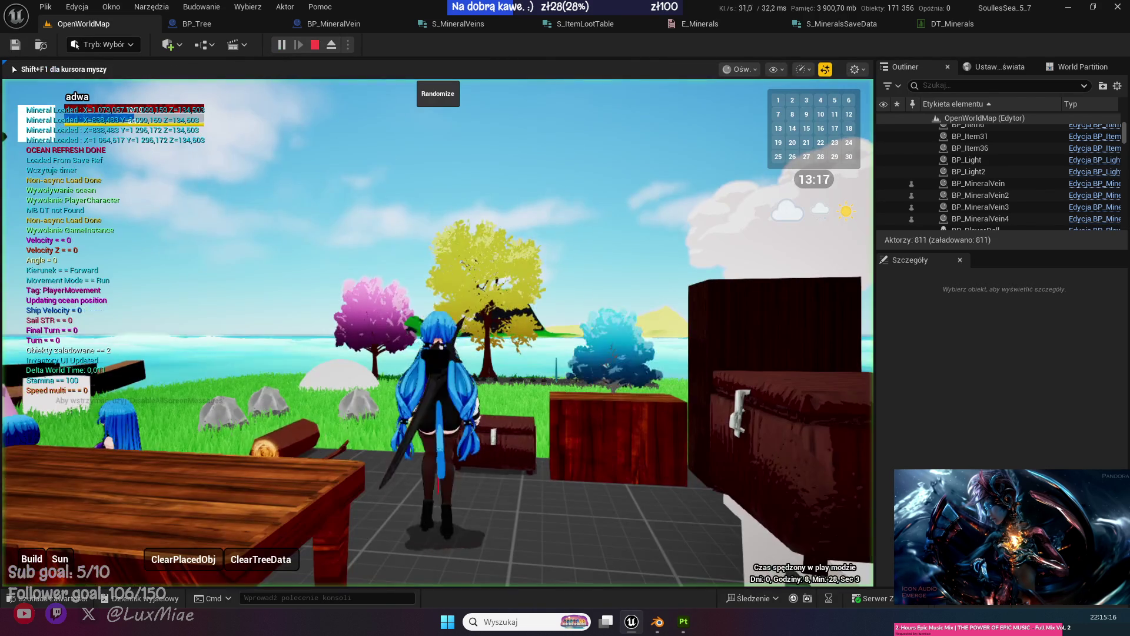
key("w")
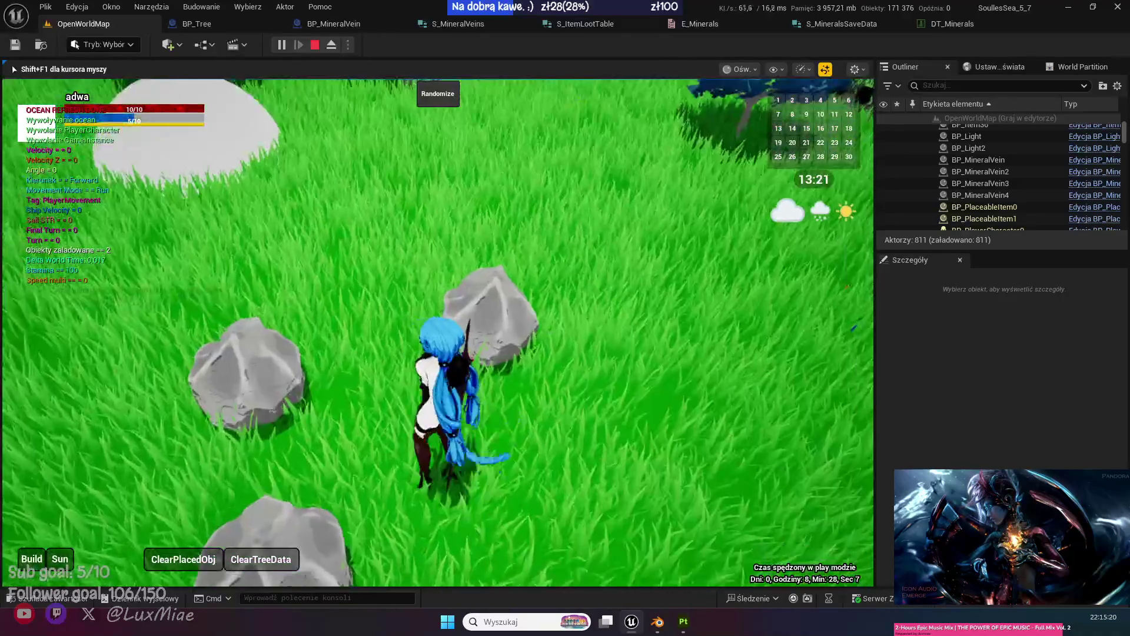
key("F8")
left_click(281, 362)
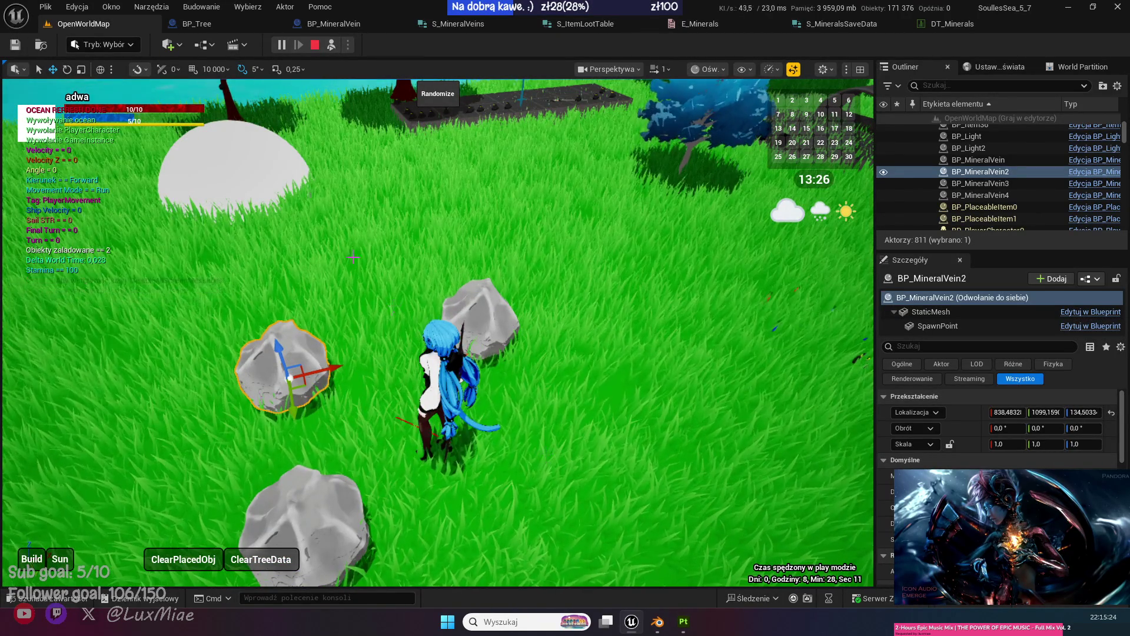
left_click(332, 46)
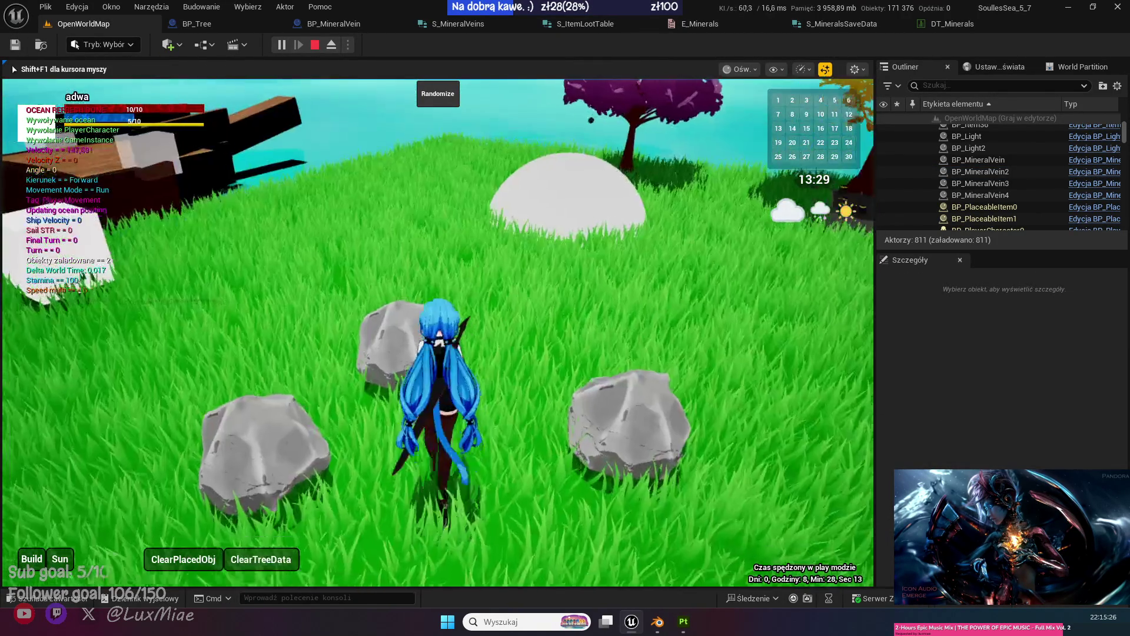
key("e")
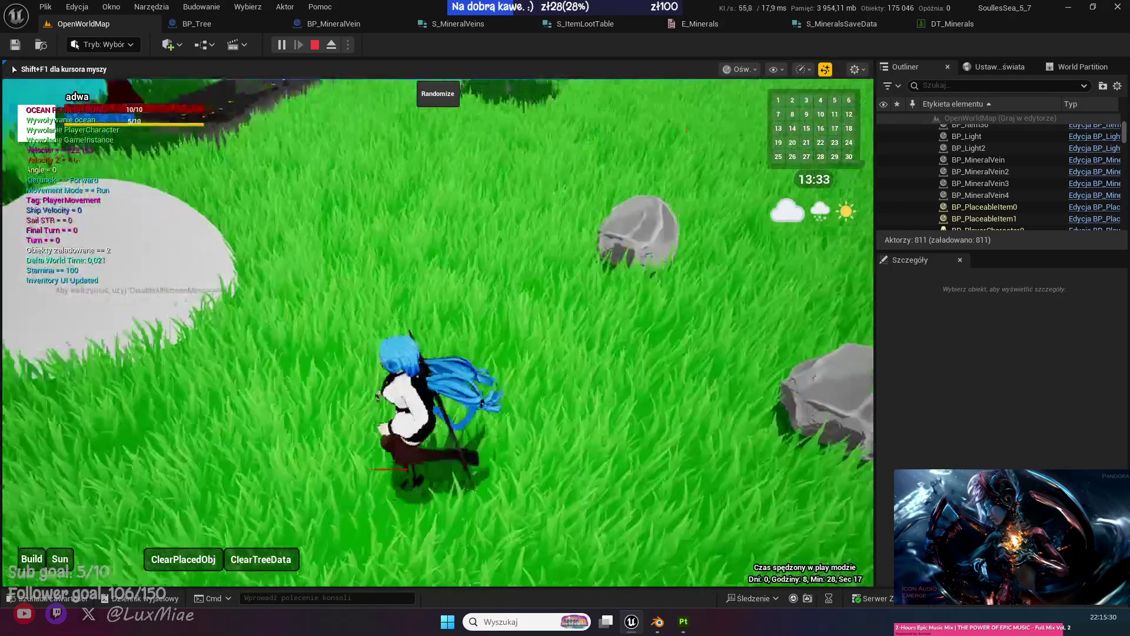
Eject and inspect BP_MineralVein, BP_MineralVein2 and BP_MineralVein3 in the Outliner, then open the event graph.
key("F8")
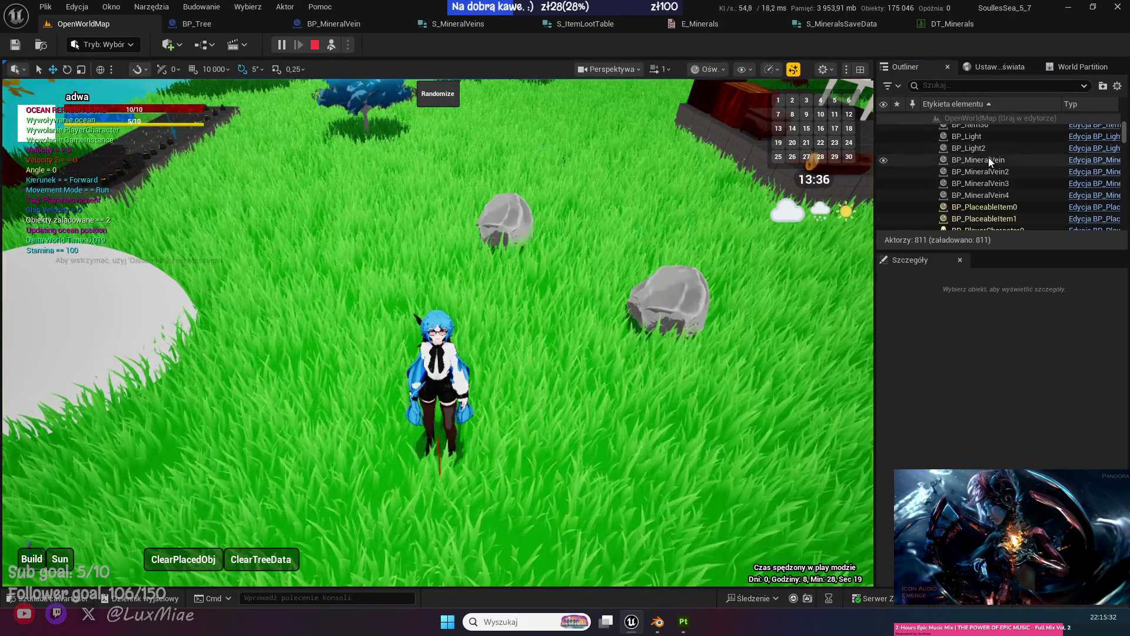
left_click(988, 159)
left_click(991, 171)
left_click(990, 183)
left_click(990, 177)
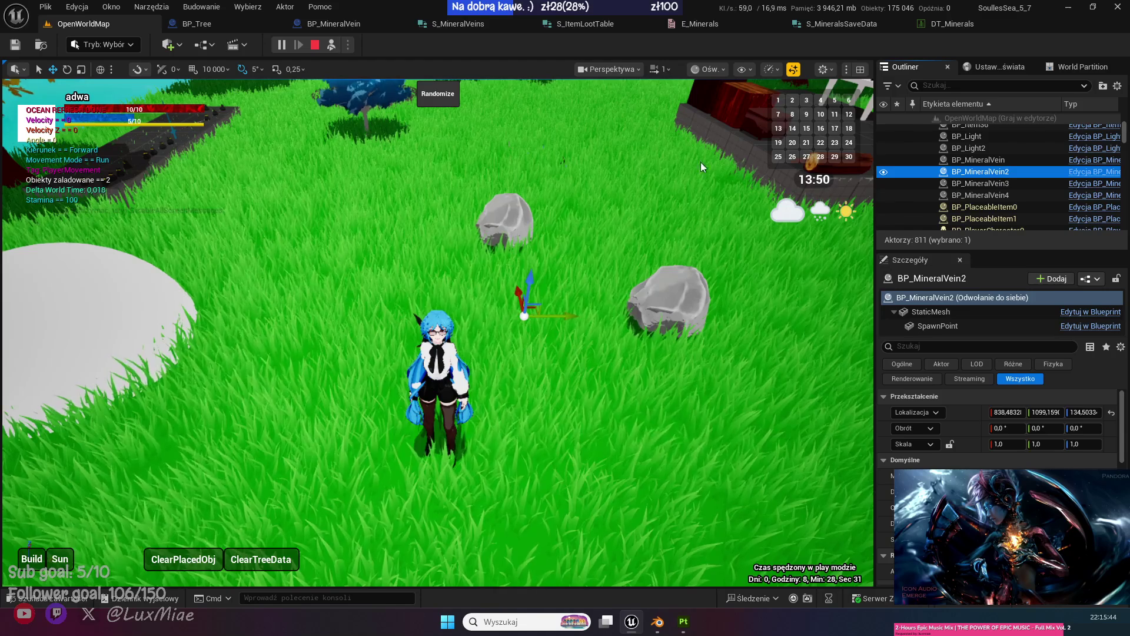
left_click(347, 27)
scroll(478, 169, "down", 5)
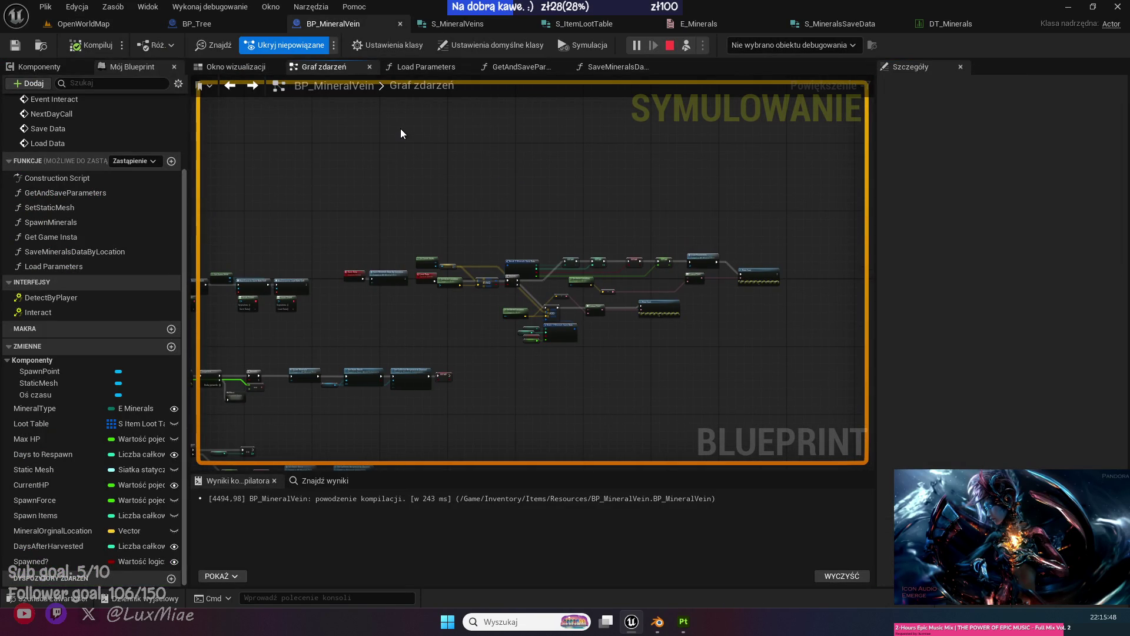
Add a Set Days After Harvested (0) node after the Spawned? setter and save BP_MineralVein.
scroll(665, 279, "up", 2)
scroll(662, 276, "up", 6)
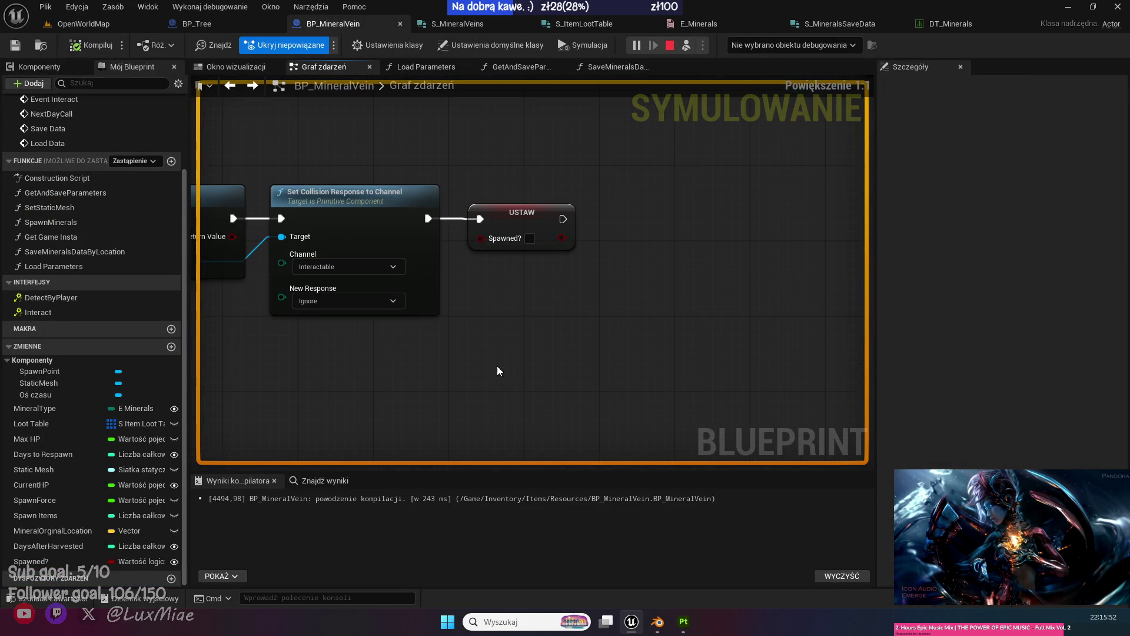
mouse_move(47, 549)
left_mouse_down()
mouse_move(429, 423)
mouse_move(562, 326)
mouse_move(641, 219)
left_mouse_up()
left_click(654, 245)
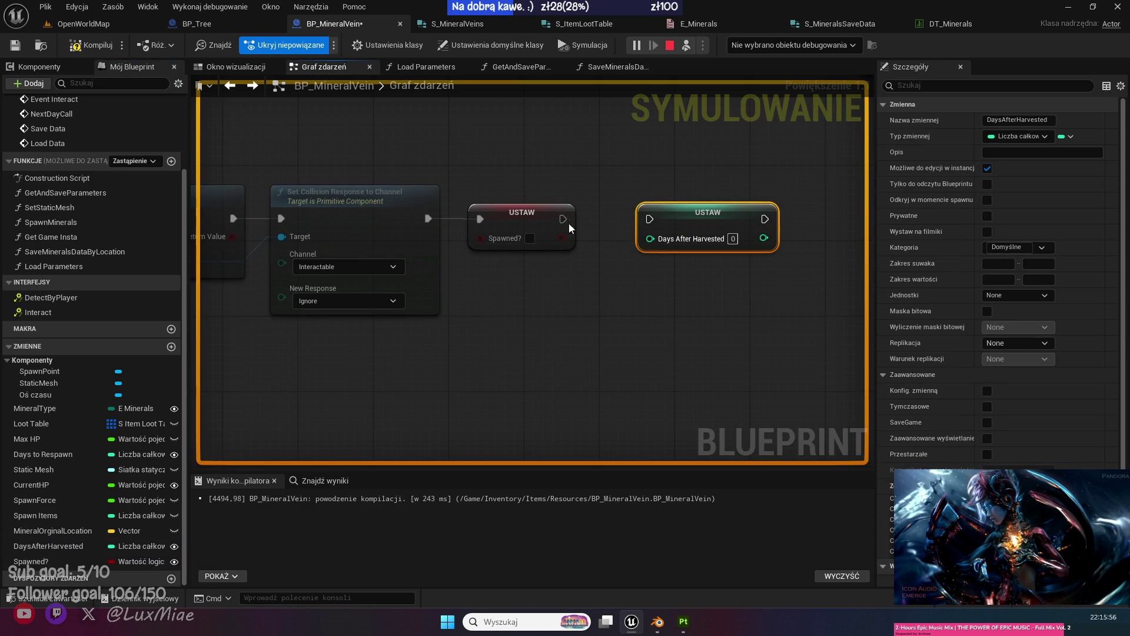
left_click(19, 45)
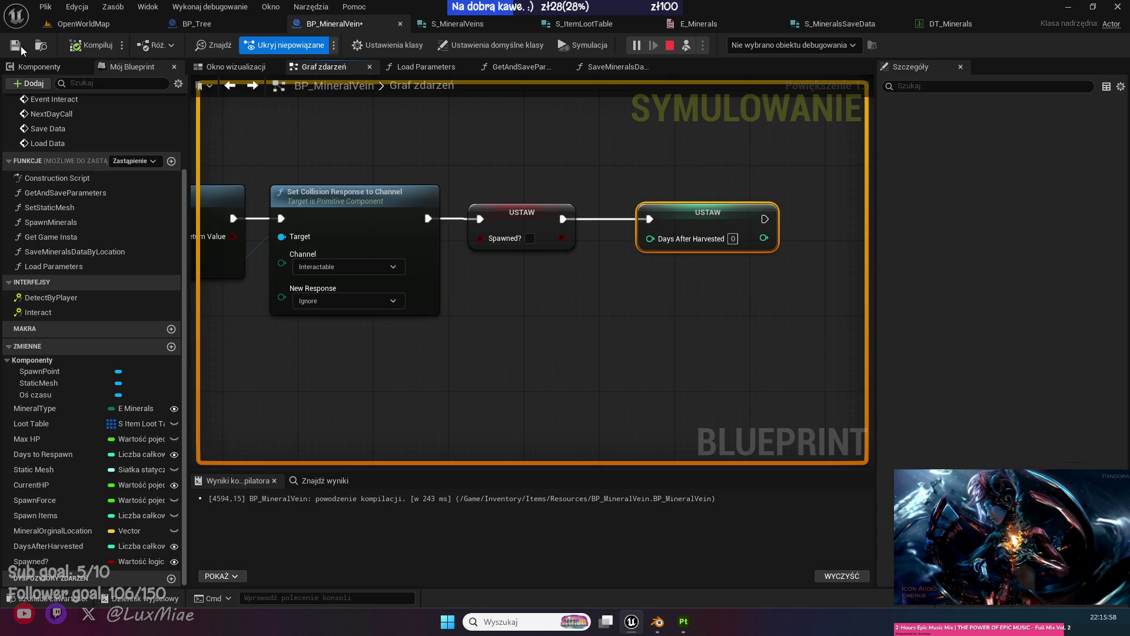
left_click(106, 23)
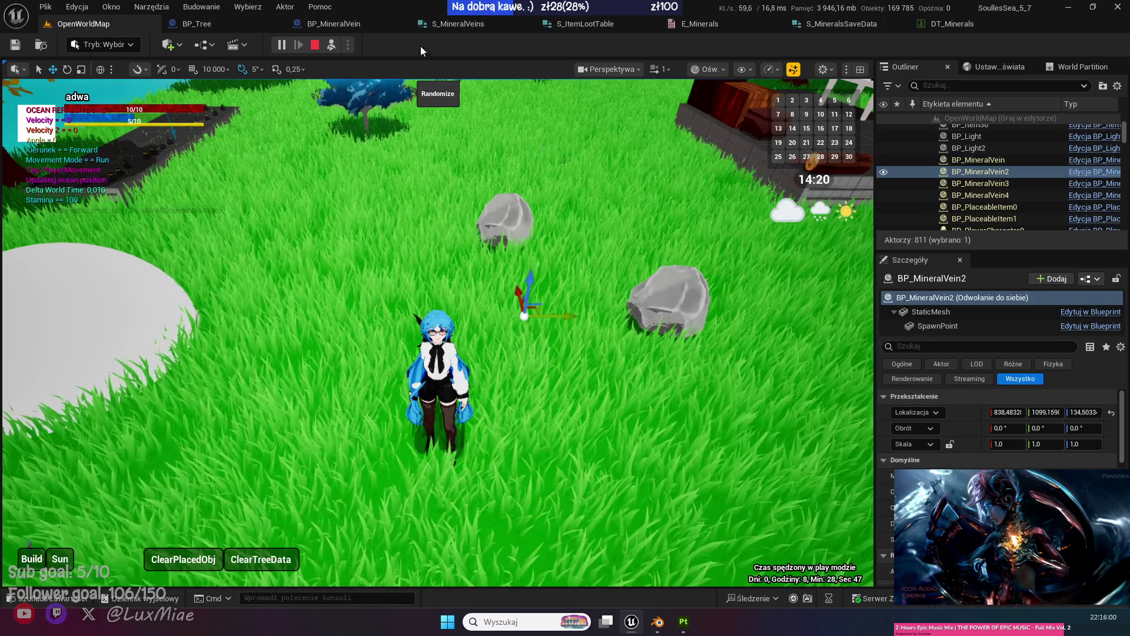
Restart play, mine a rock, inspect BP_MineralVein2 through BP_MineralVein4, then stop the session.
left_click(315, 47)
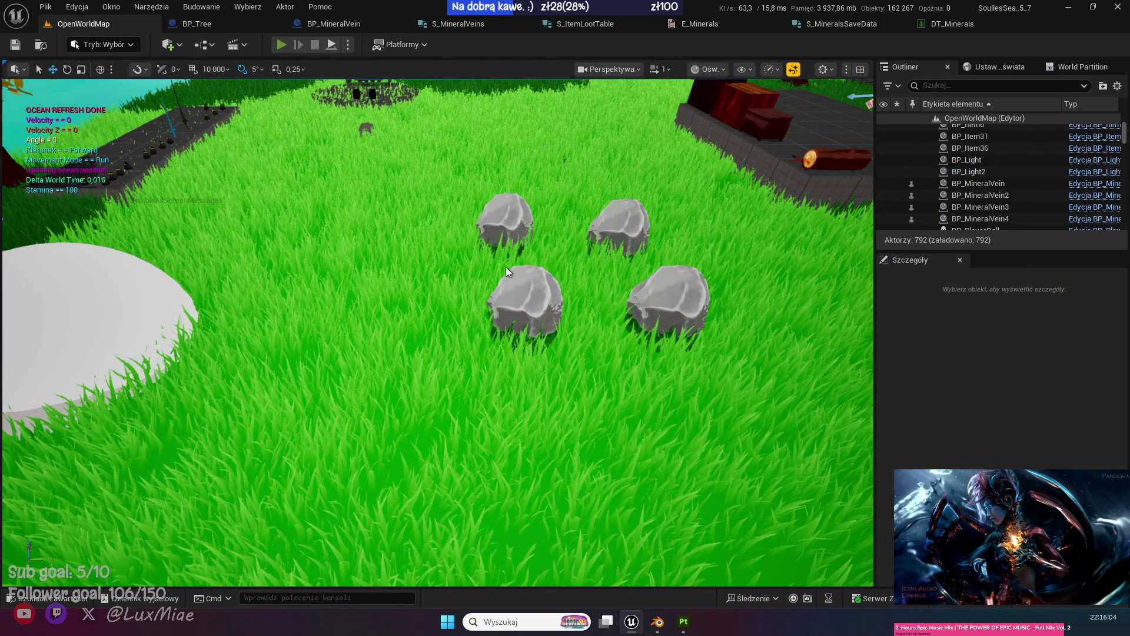
key("alt+p")
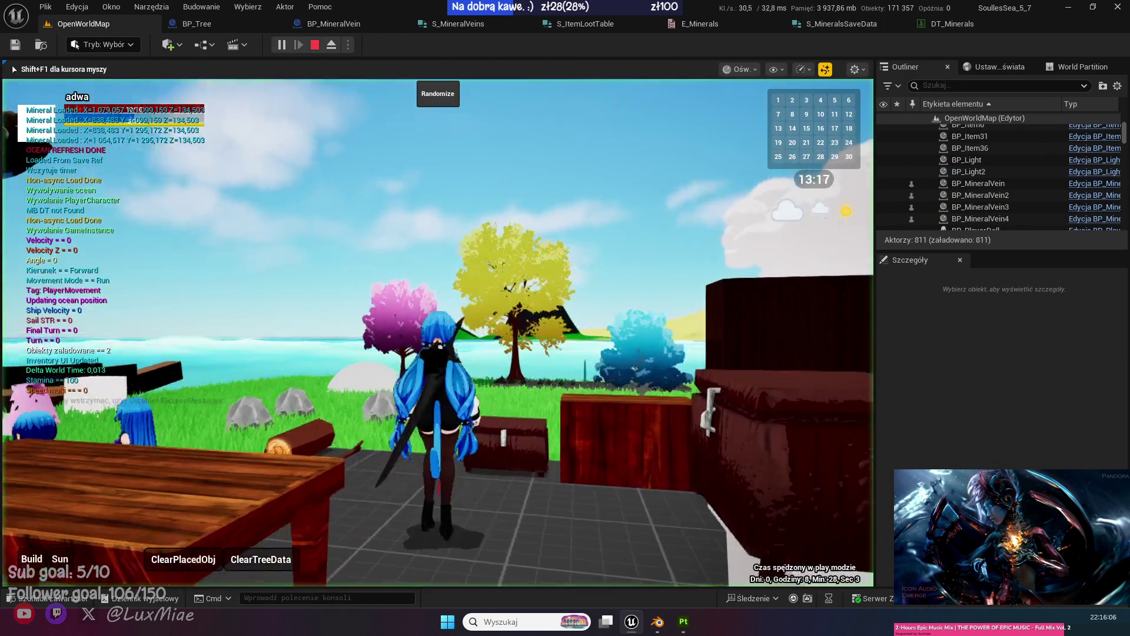
key("w")
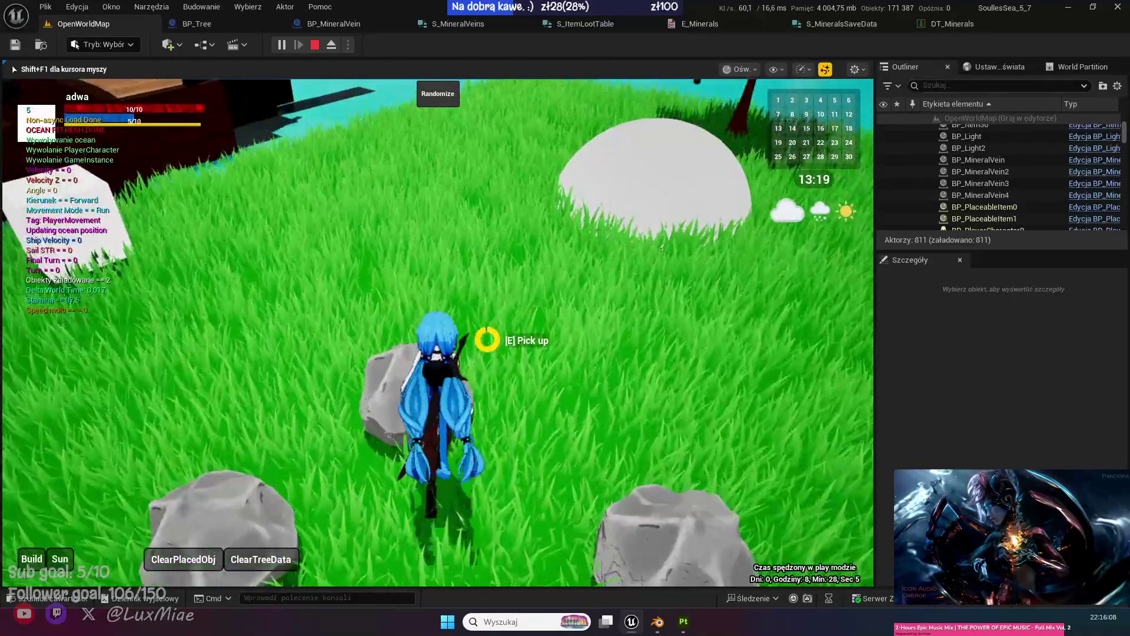
key("e")
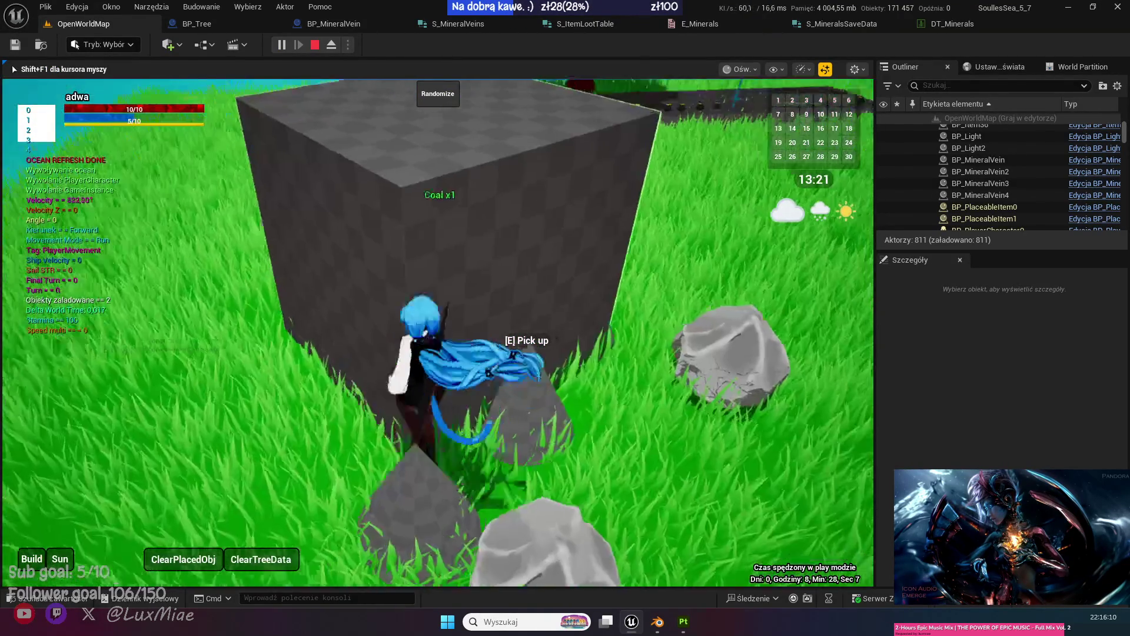
key("w")
key("w")
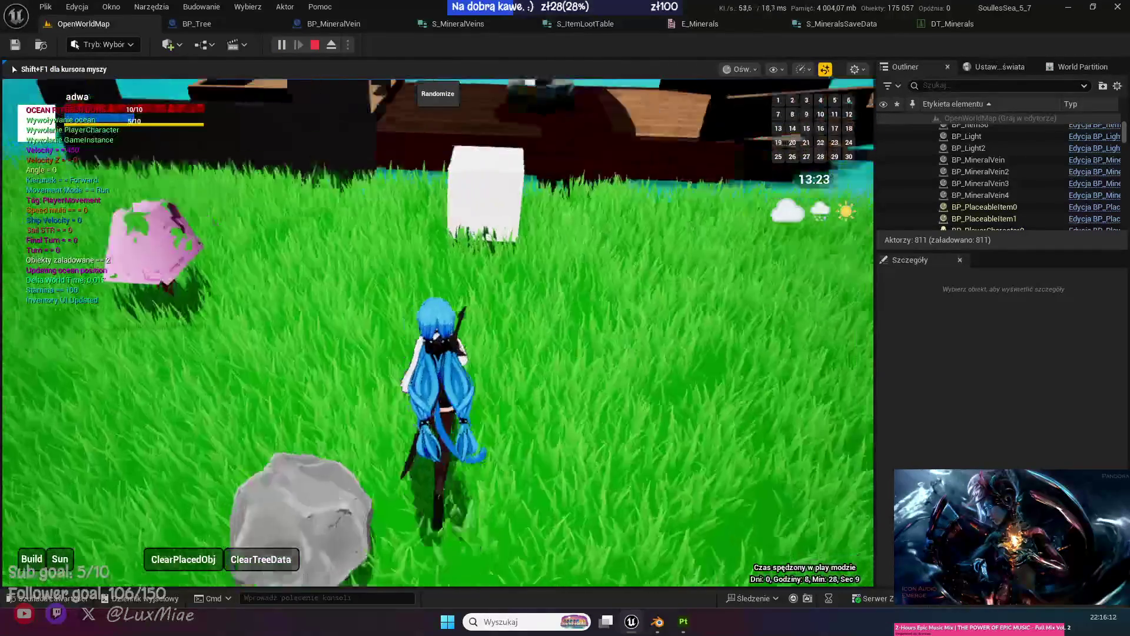
key("F8")
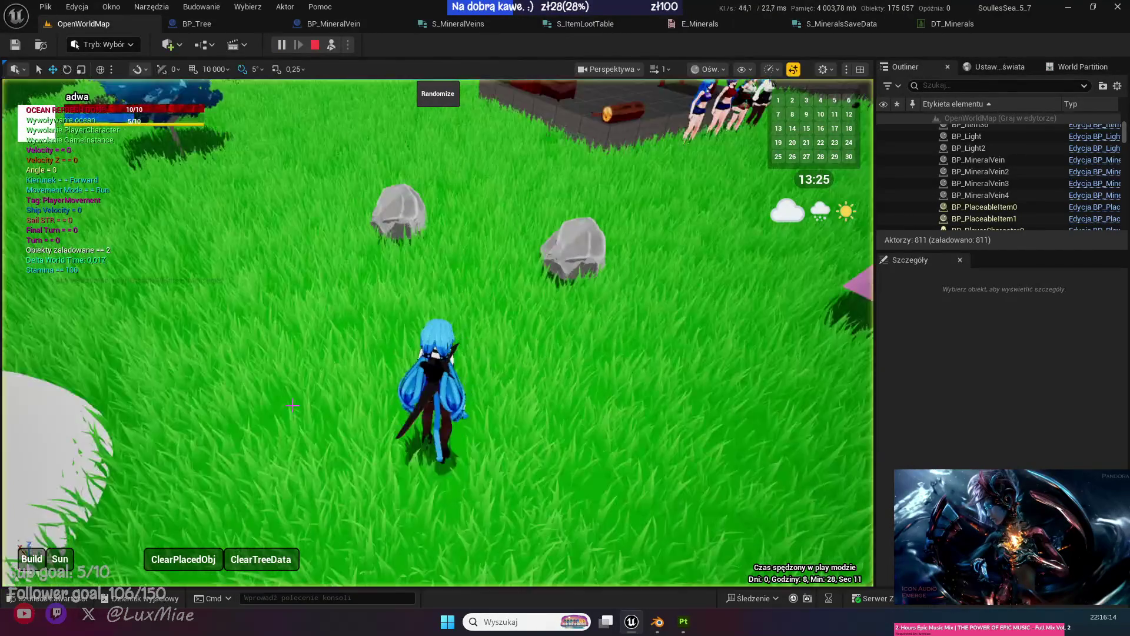
left_click(997, 171)
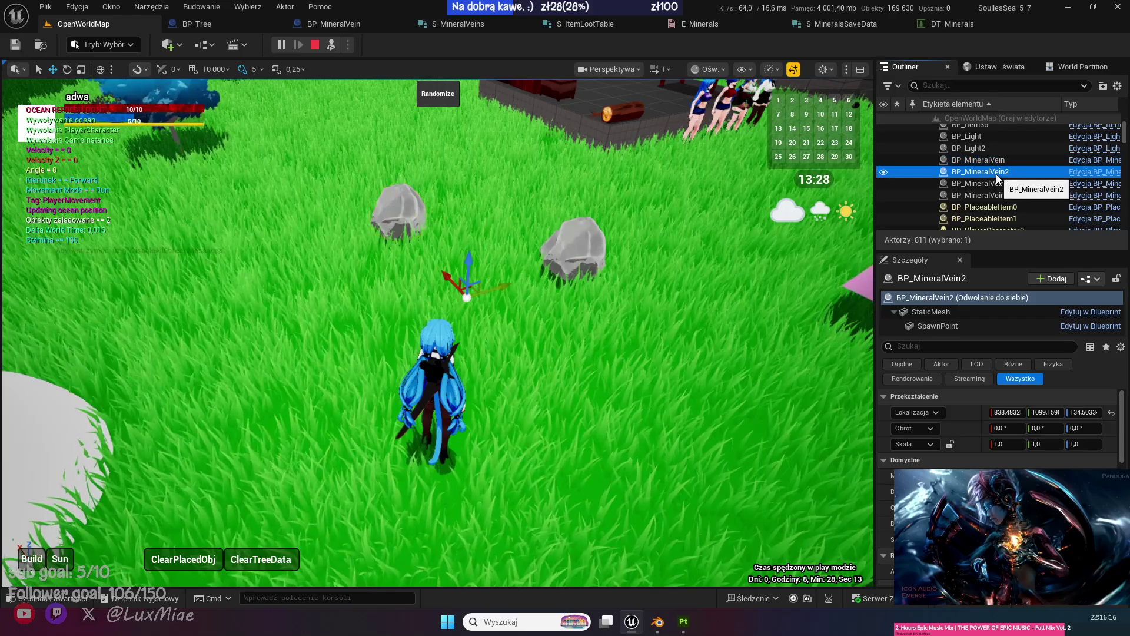
left_click(997, 183)
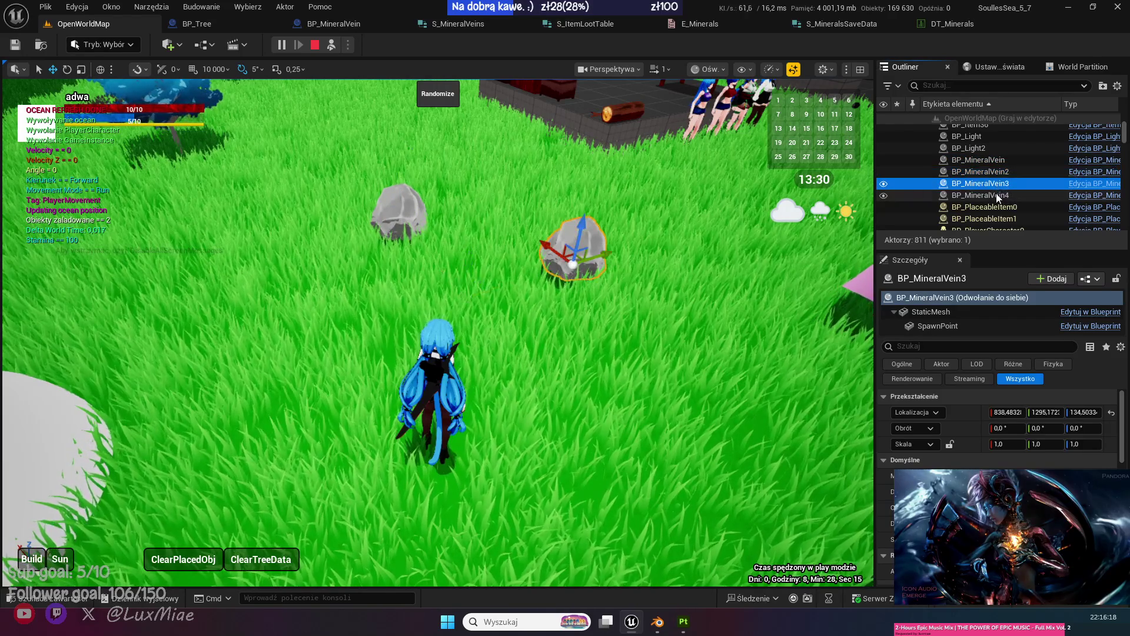
left_click(997, 196)
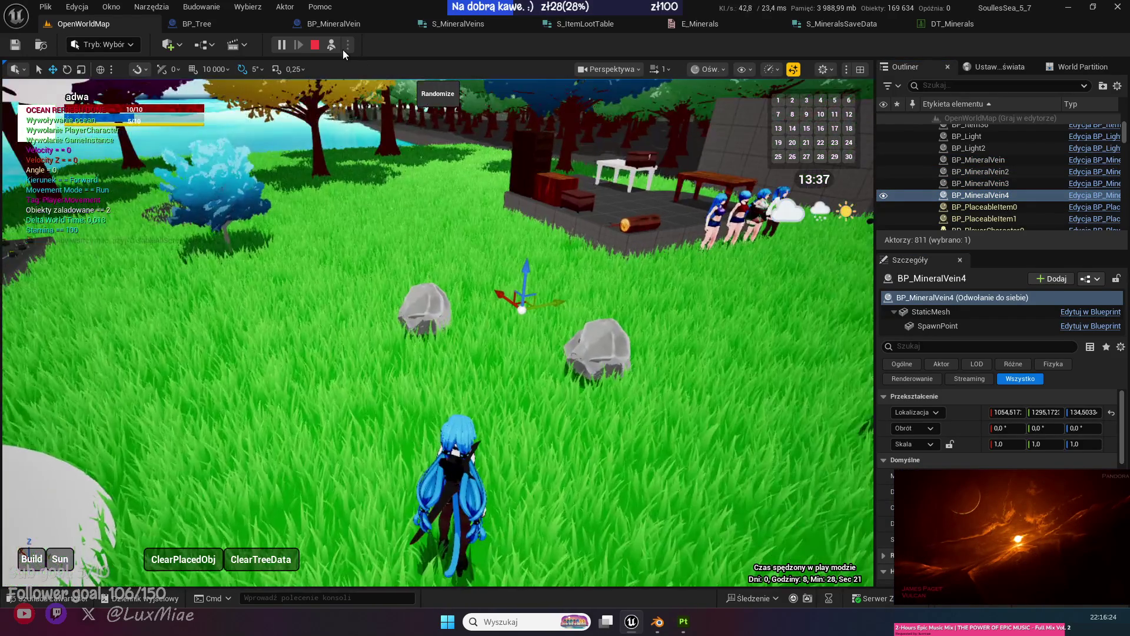
left_click(331, 45)
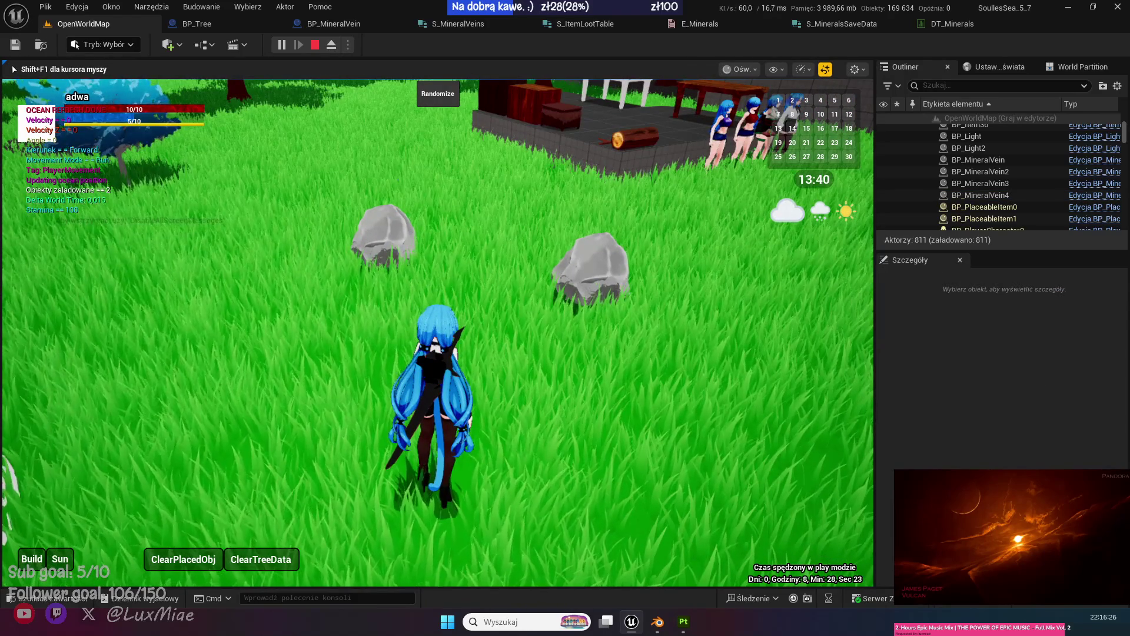
key("Escape")
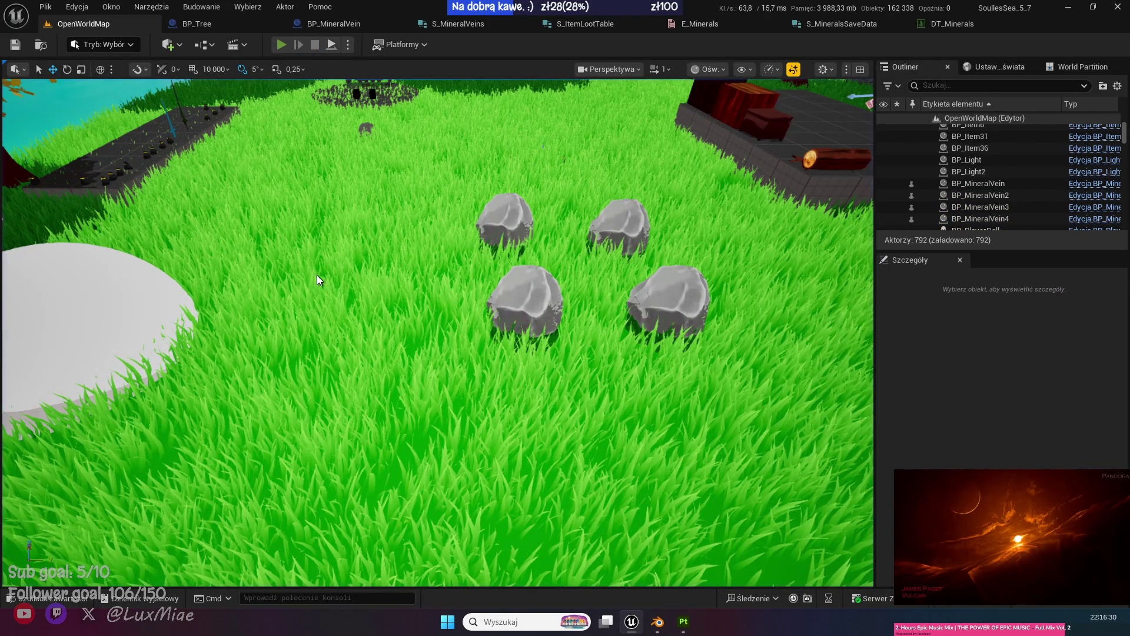
In a new session, move the clock to night, then to about 10:13, and run to the mined stones.
key("alt+p")
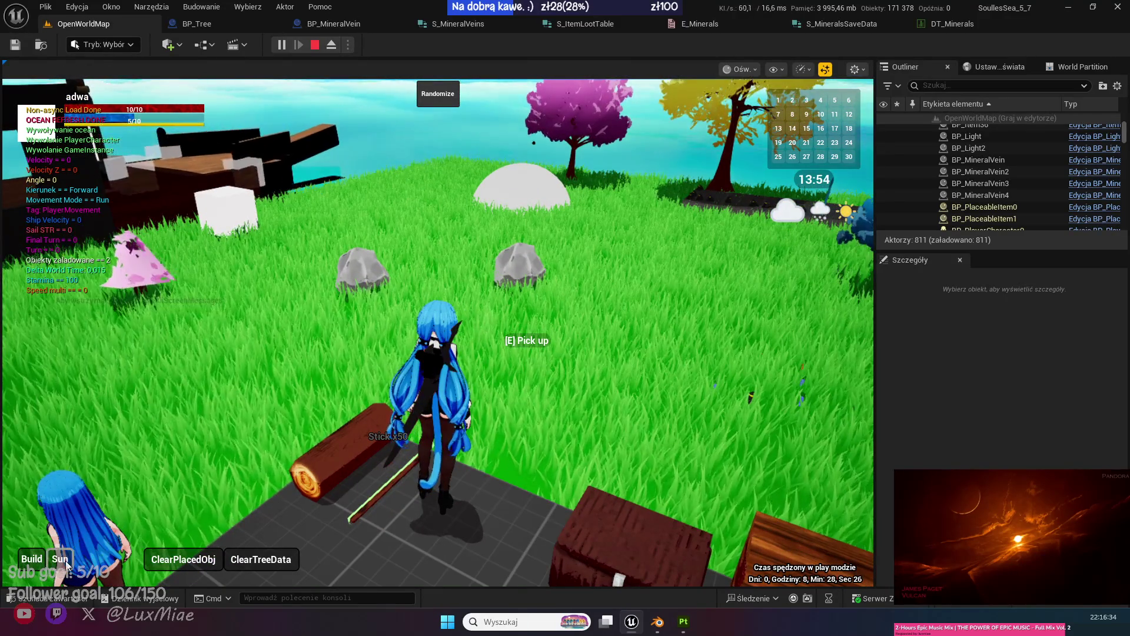
key("t")
left_click_drag(208, 336, 319, 355)
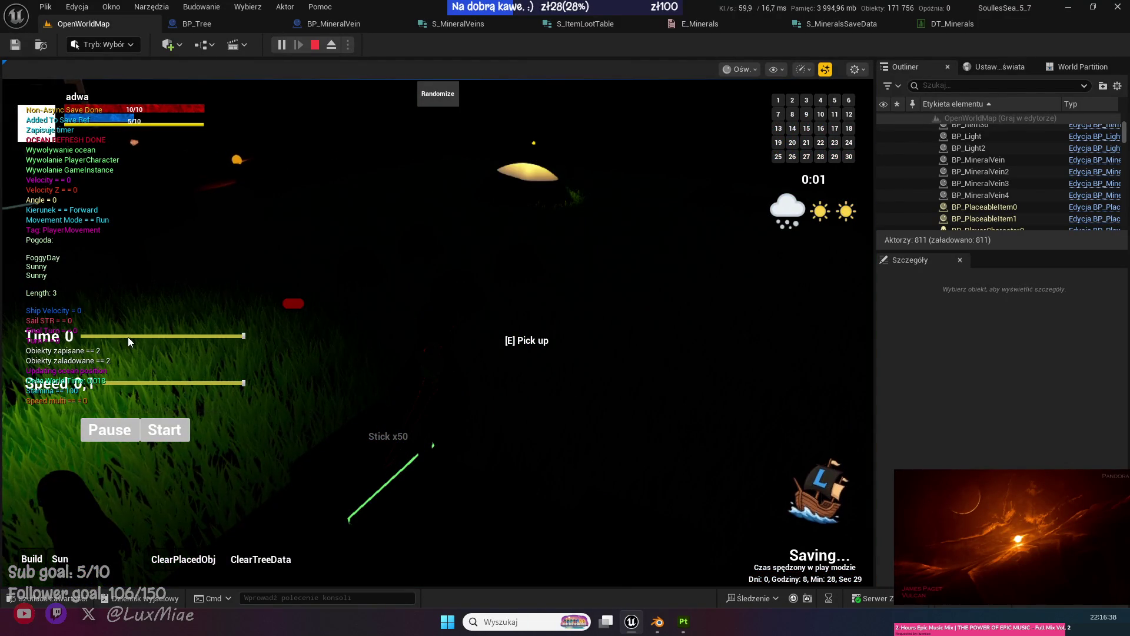
left_click(115, 336)
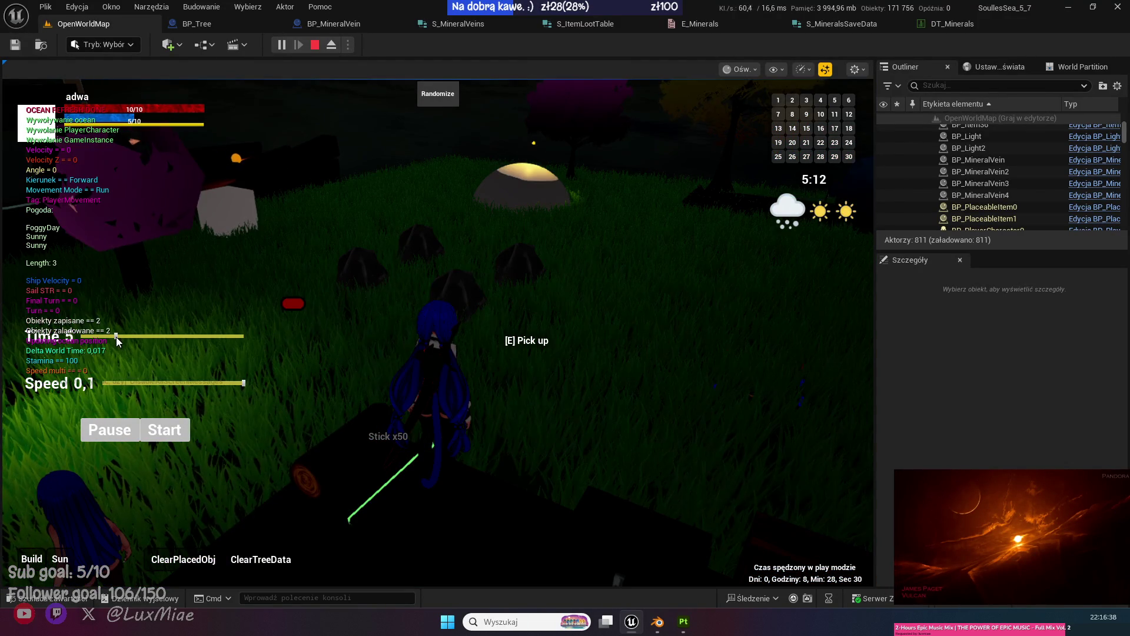
left_click_drag(116, 336, 155, 336)
left_click(428, 359)
key("w")
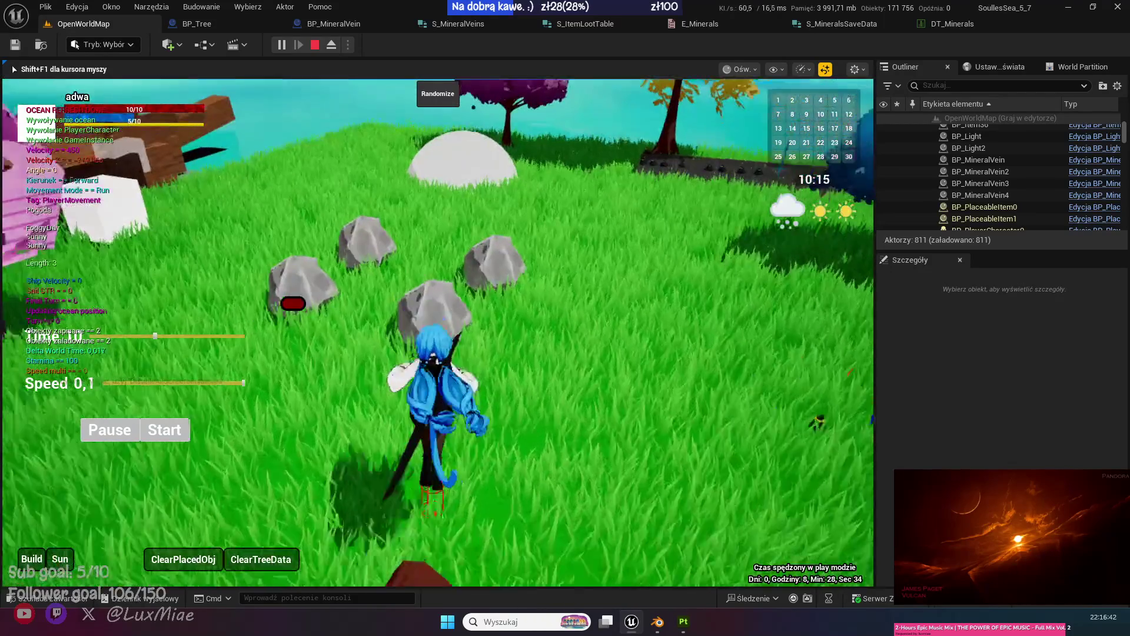
key("a")
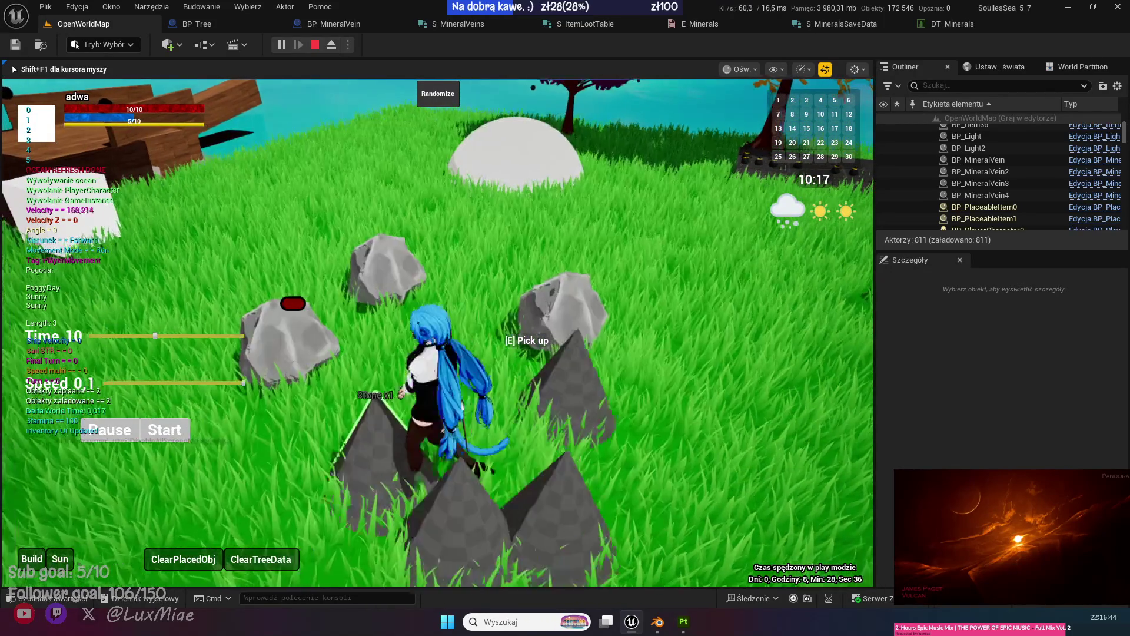
key("w")
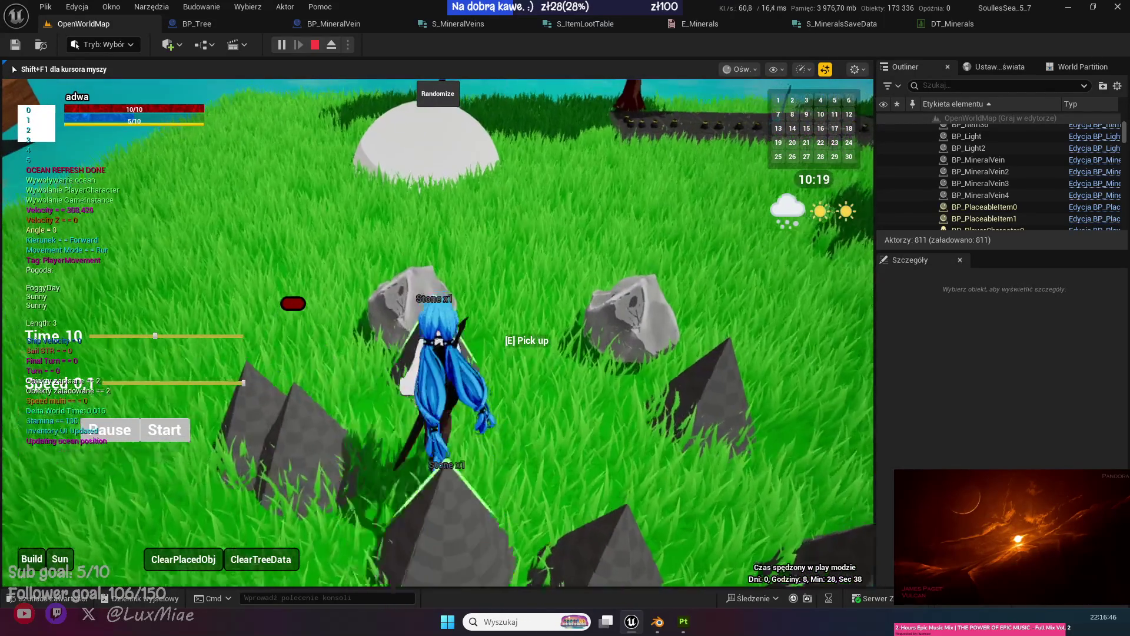
key("w")
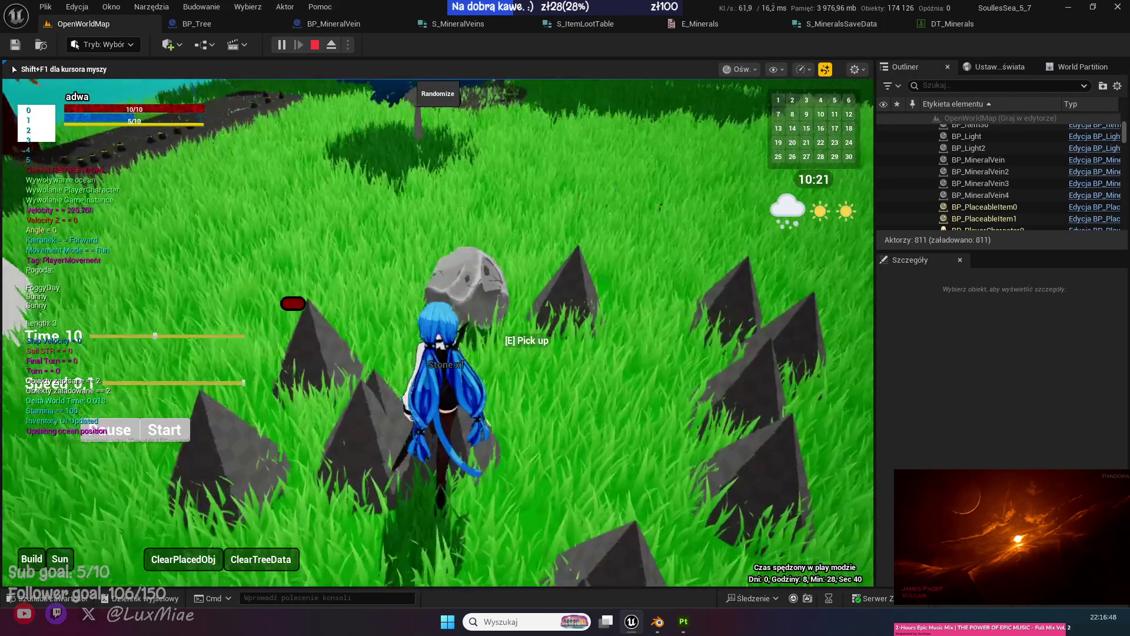
key("w")
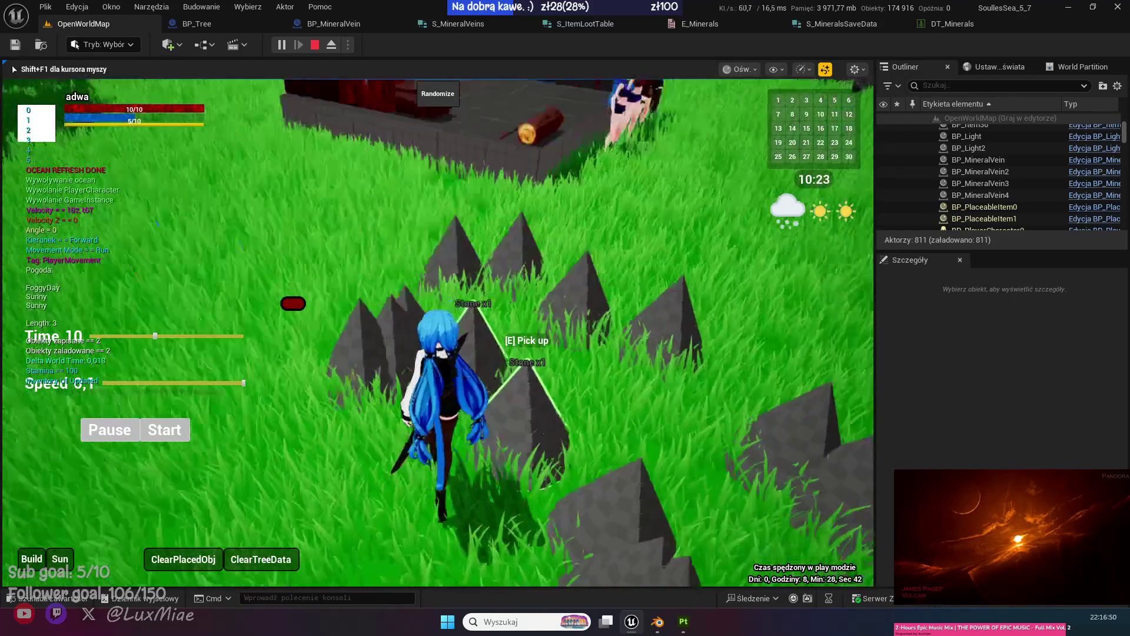
Push the time to night and back to morning, then pick up stone from the fragments.
key("w")
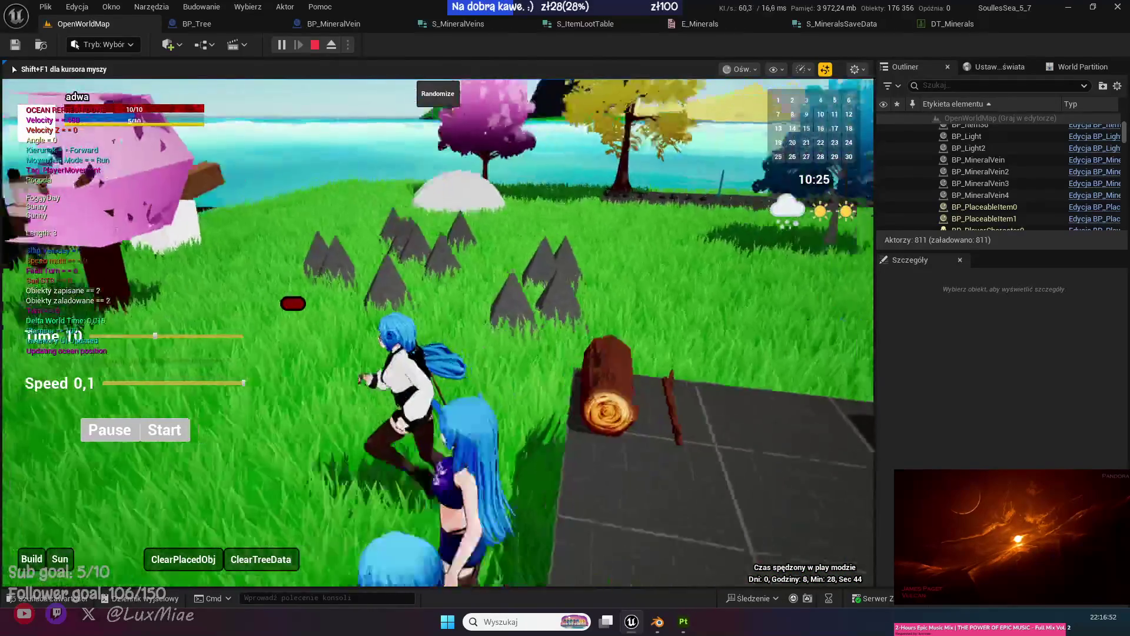
key("shift+F1")
left_click_drag(186, 334, 374, 353)
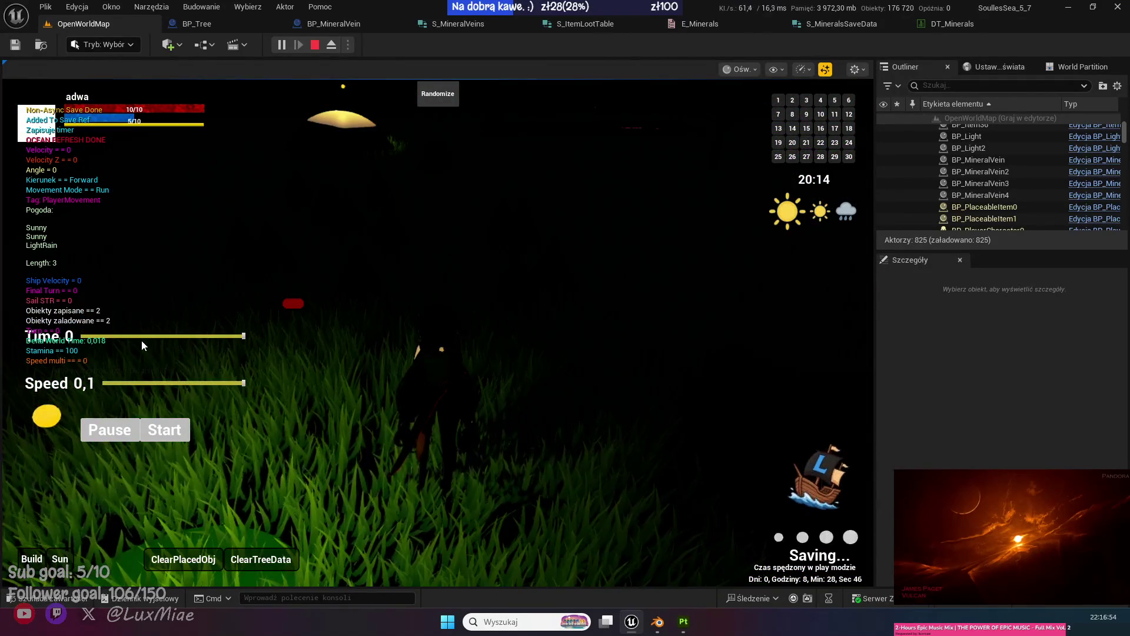
left_click(137, 338)
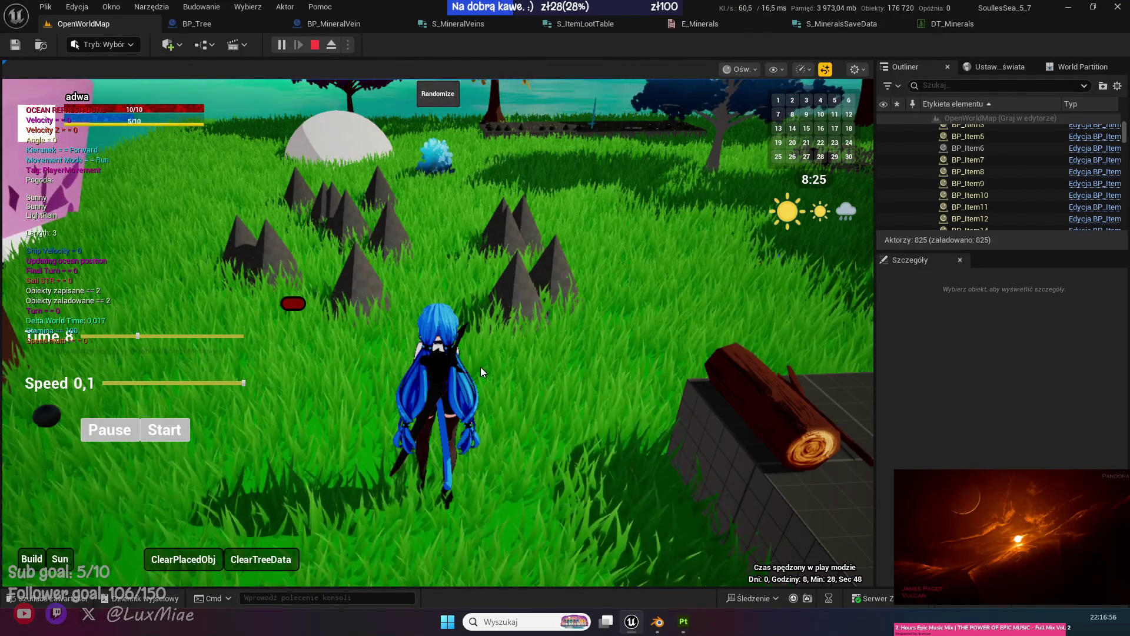
left_click(167, 364)
key("w")
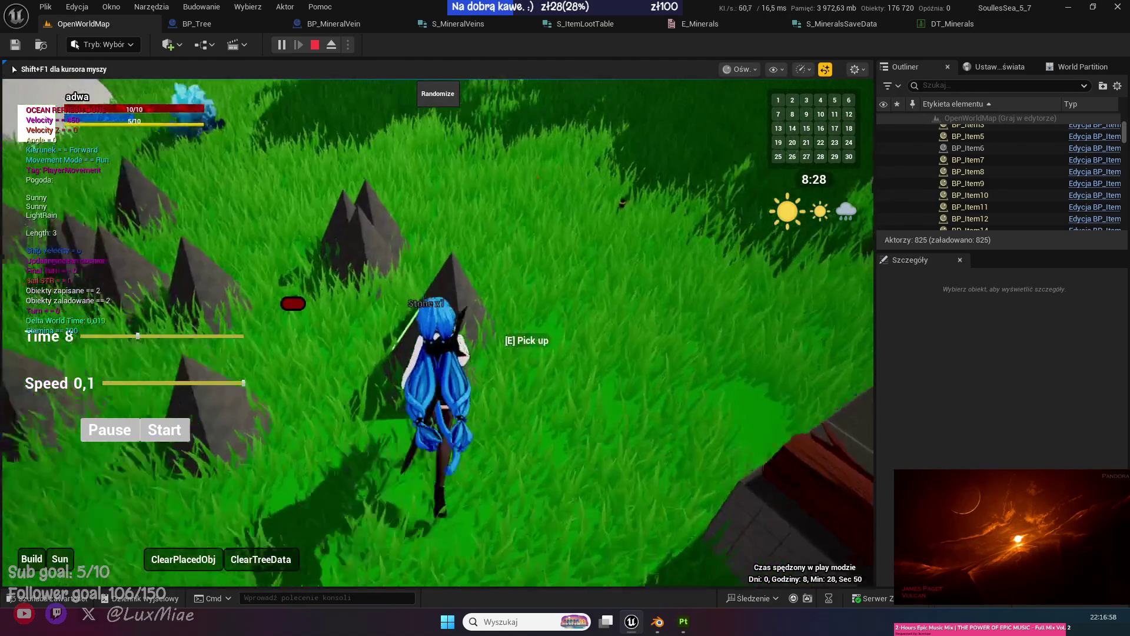
key("e")
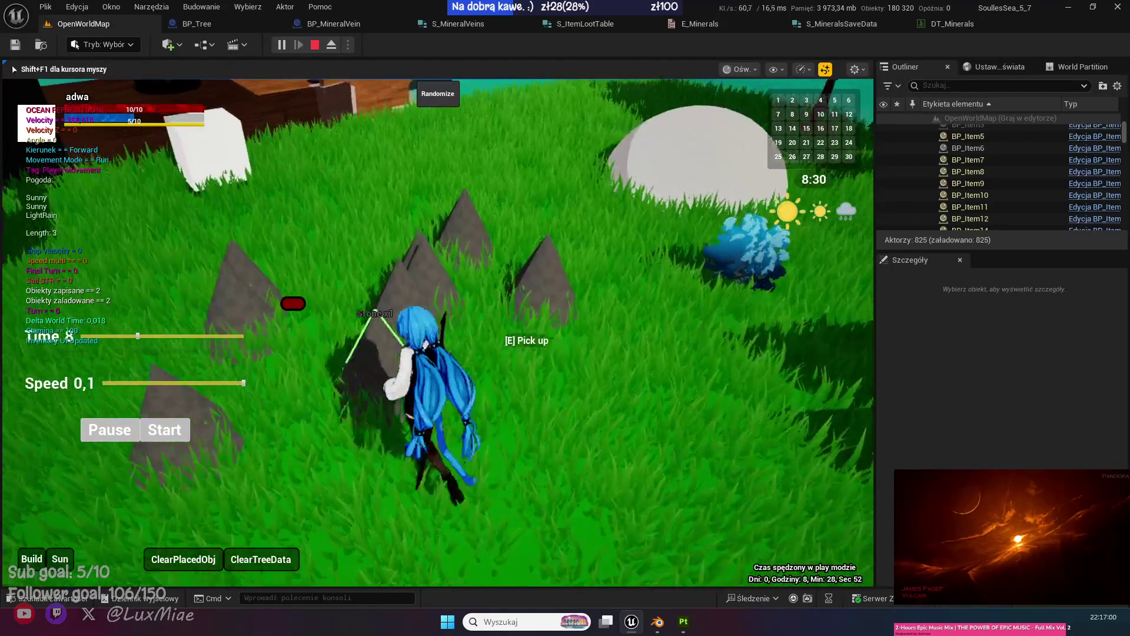
key("w")
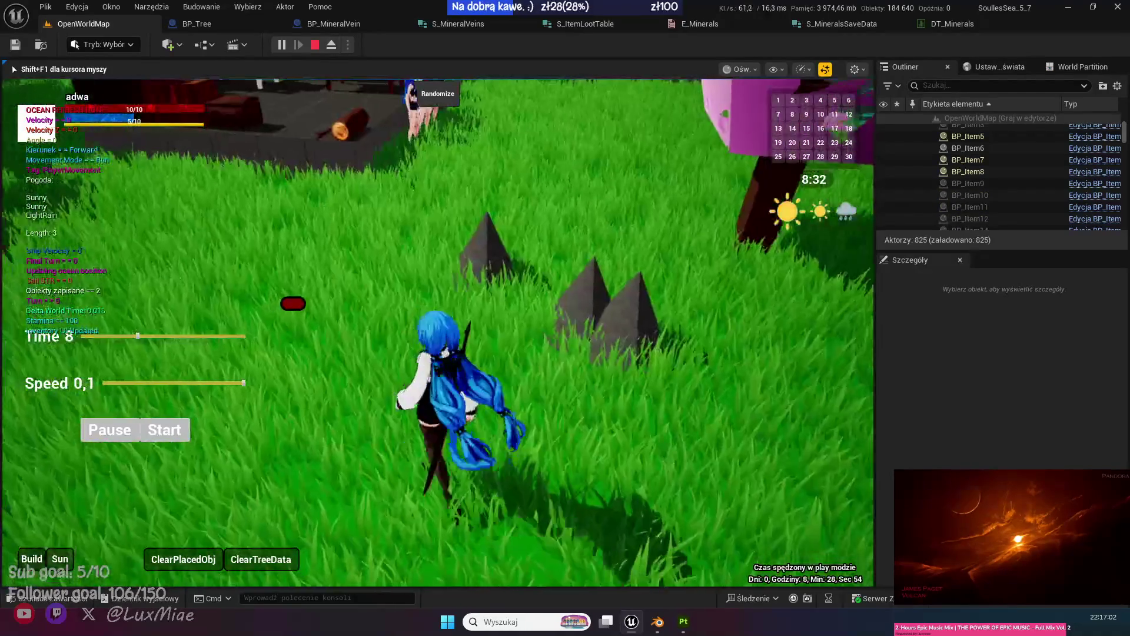
key("w")
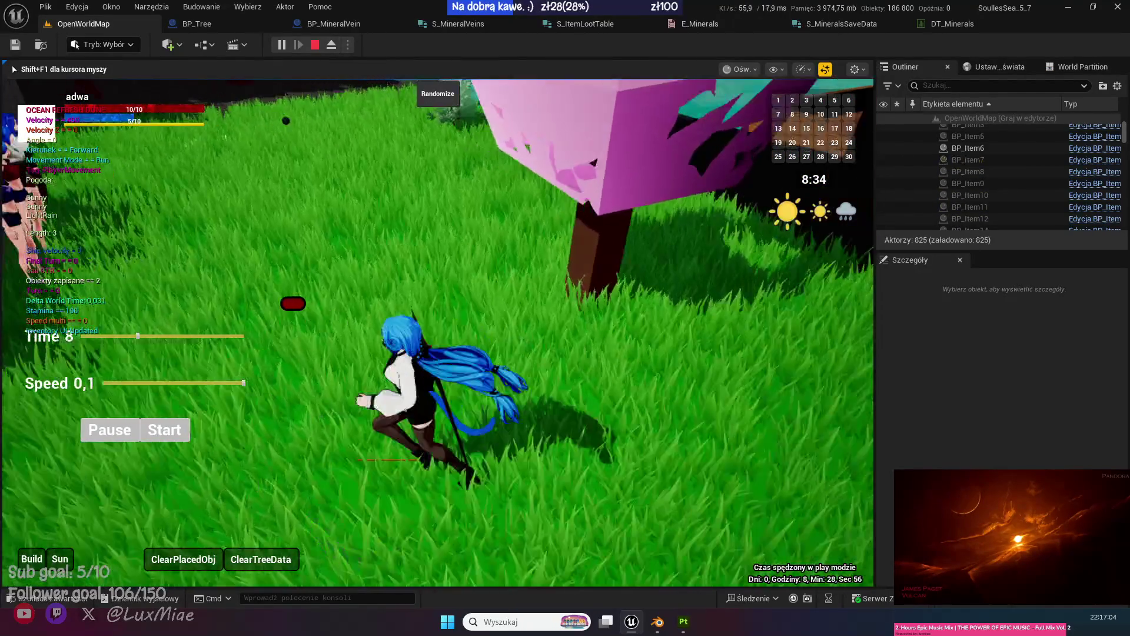
Move the time of day to around noon and head toward the respawned rocks.
key("w")
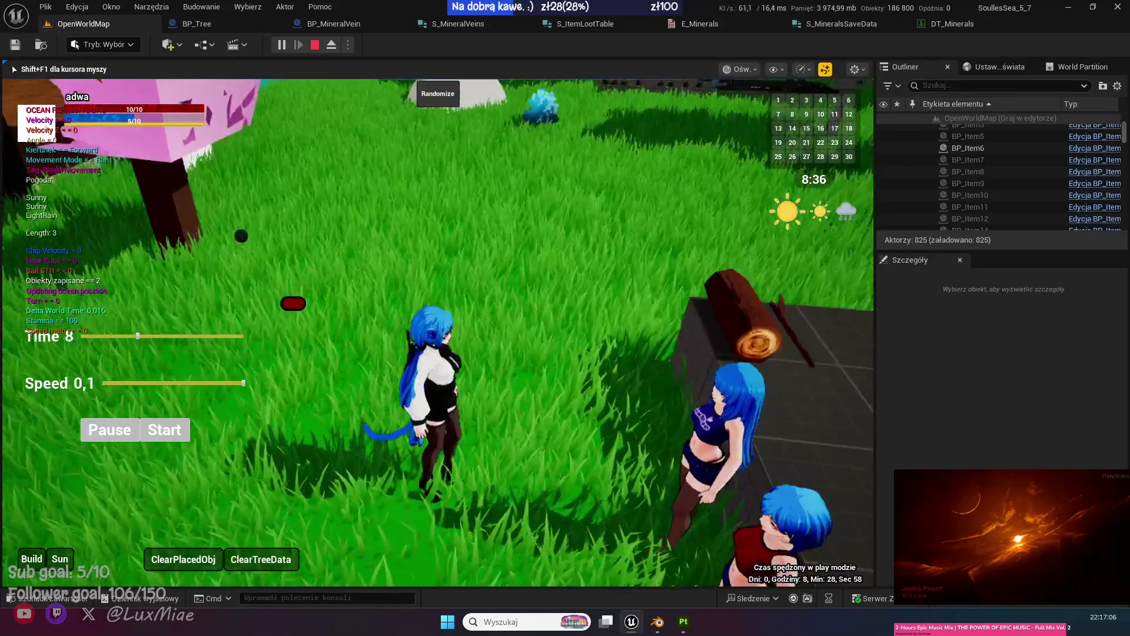
key("shift+F1")
left_click_drag(216, 338, 170, 335)
left_click(526, 411)
key("w")
key("shift+F1")
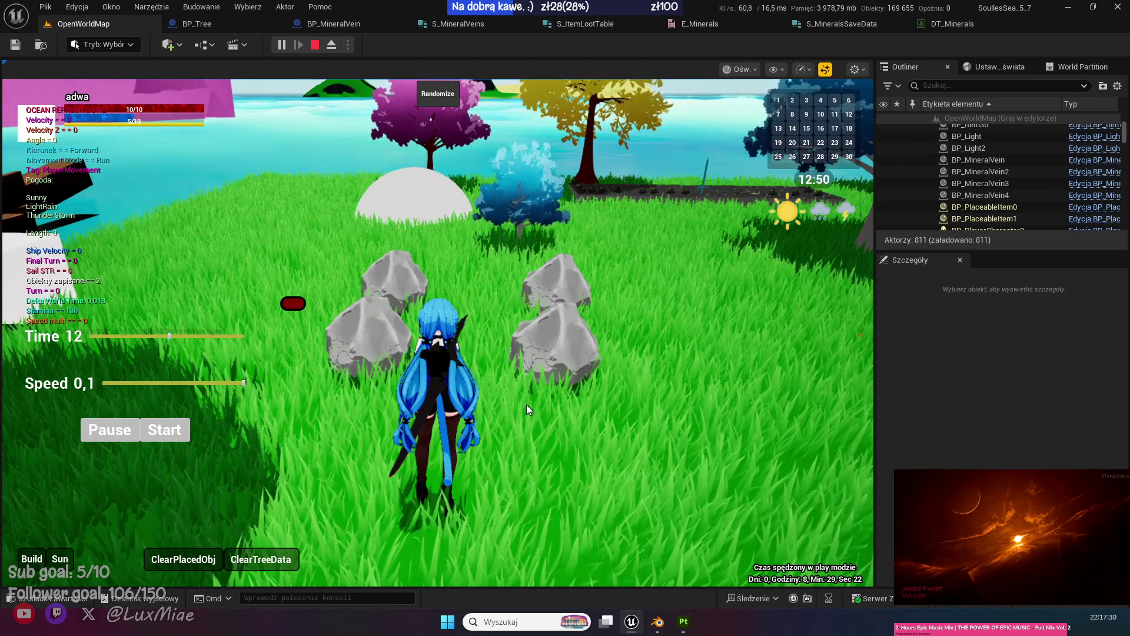
Break the respawned rocks with E, picking up Coal x1 and Stone x1.
left_click_drag(440, 334, 516, 345)
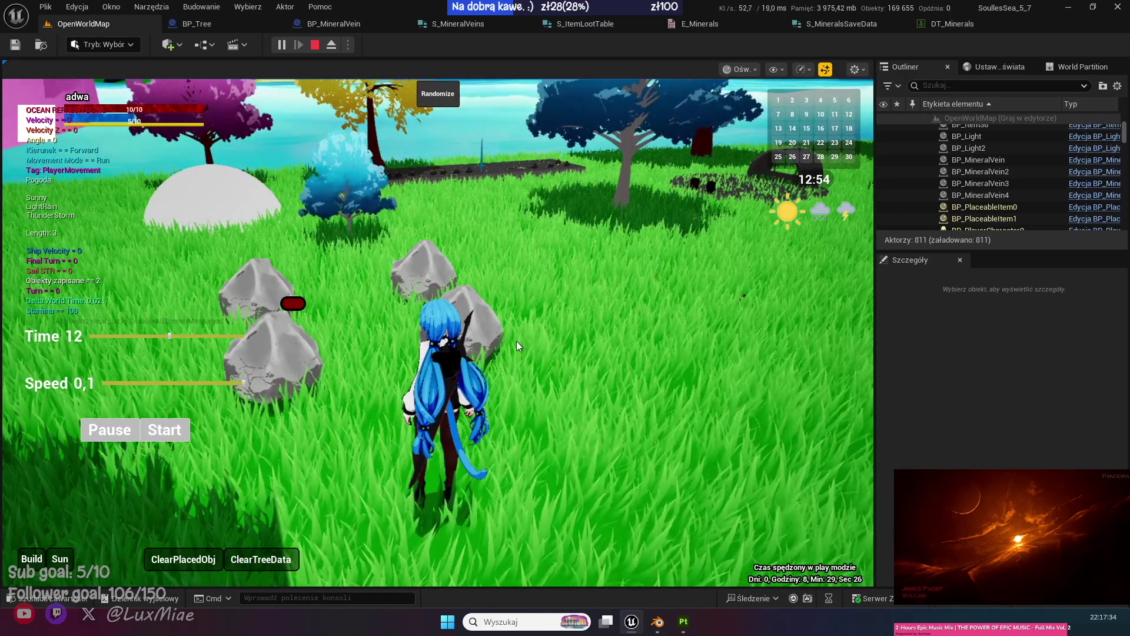
left_click(516, 346)
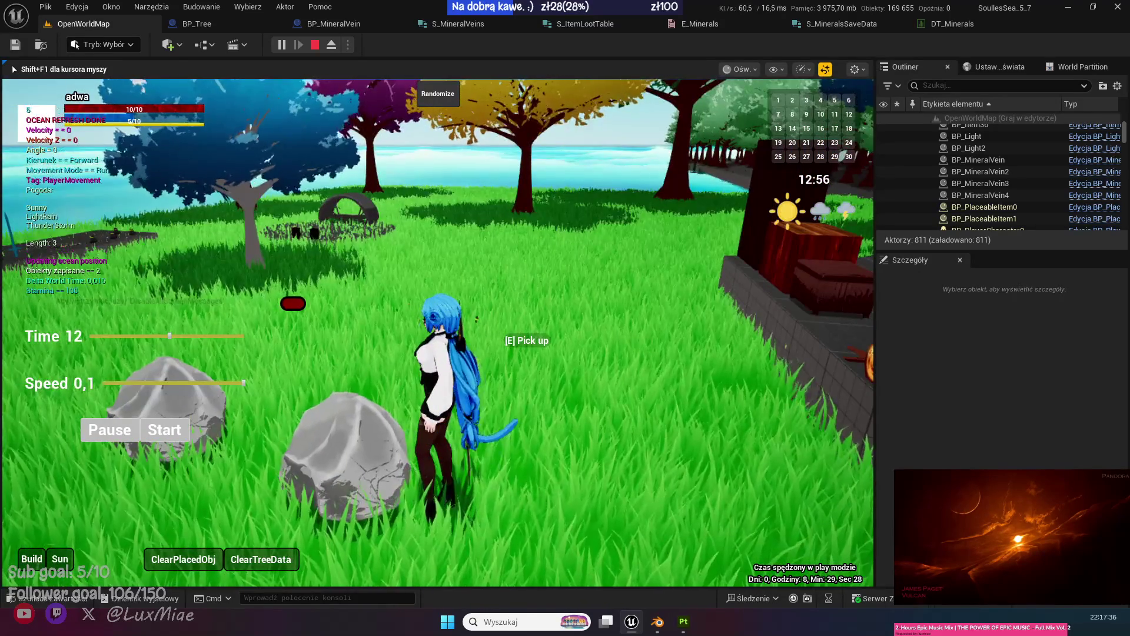
key("e")
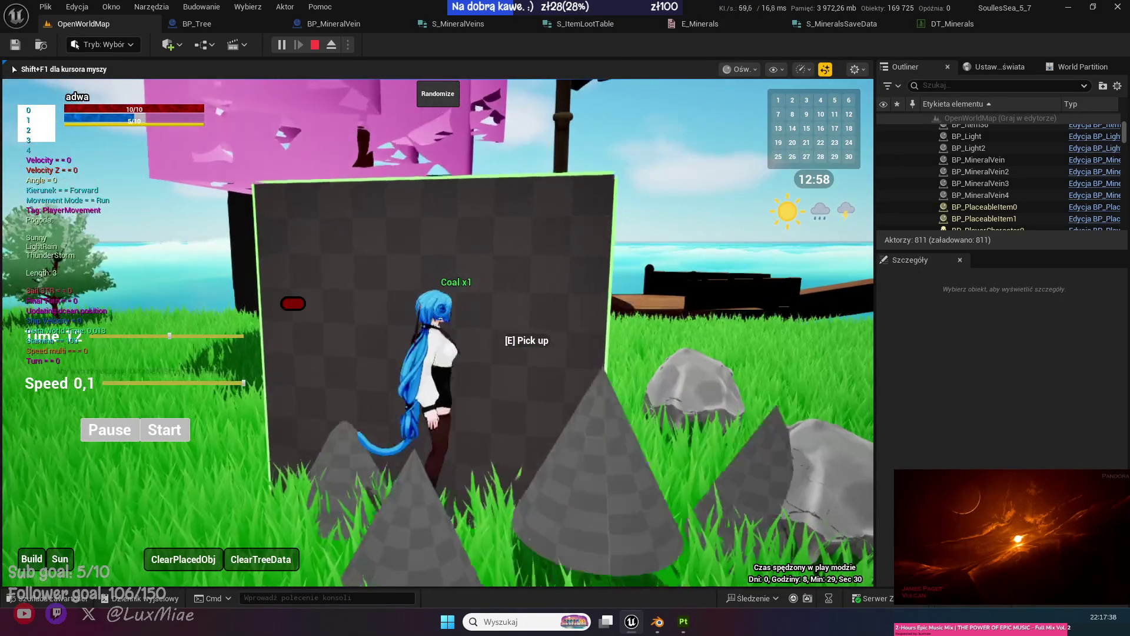
key("s")
key("w")
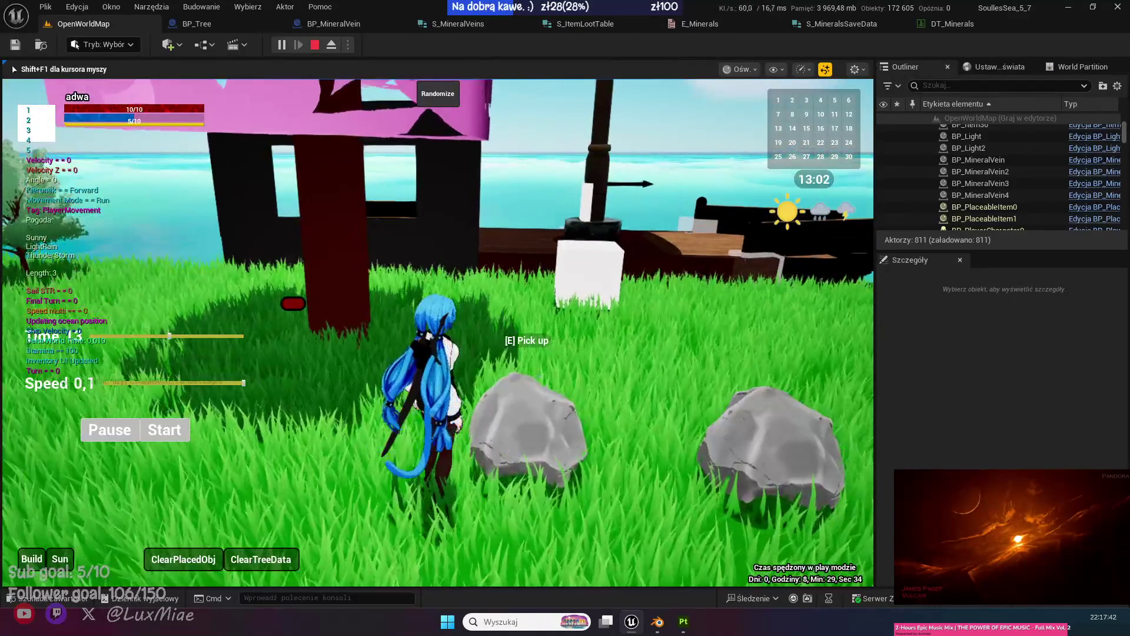
key("e")
key("w")
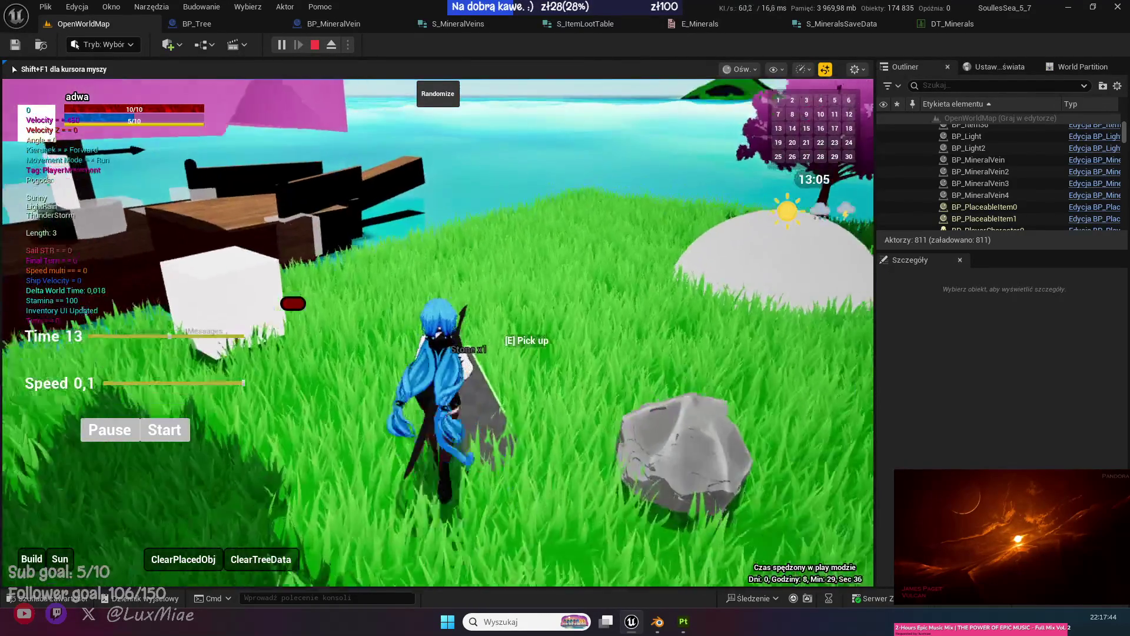
key("w")
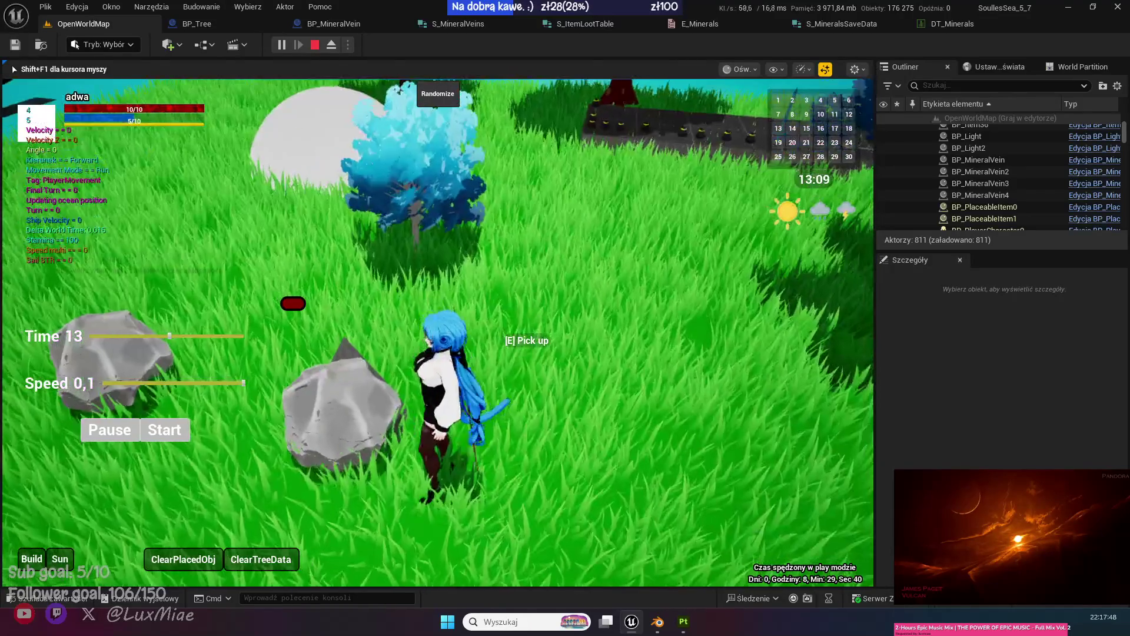
key("w")
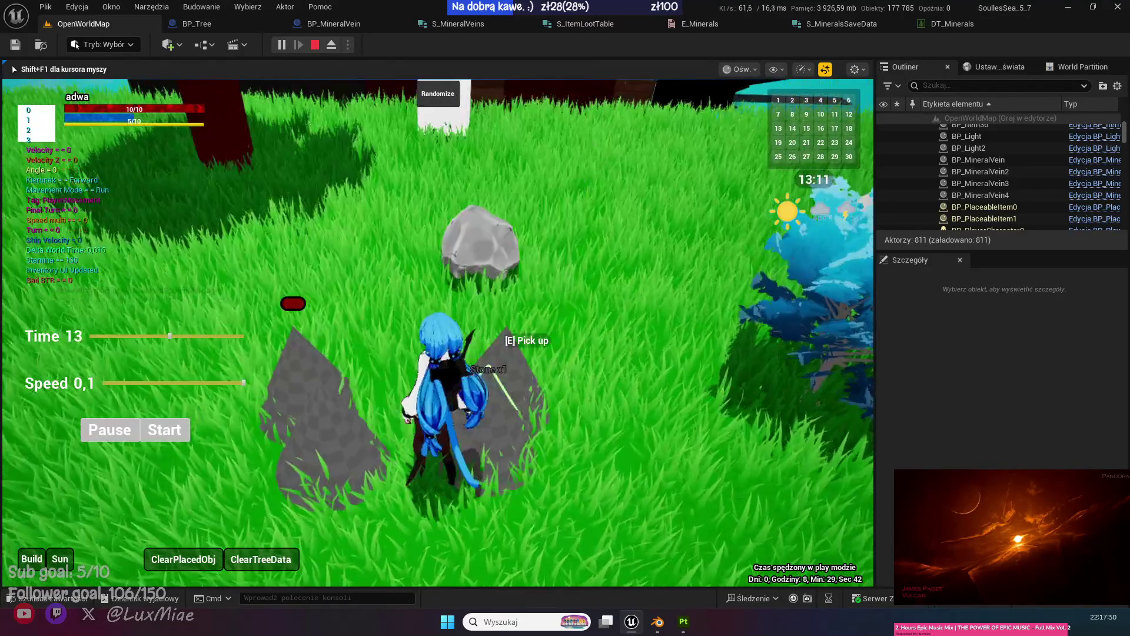
key("w")
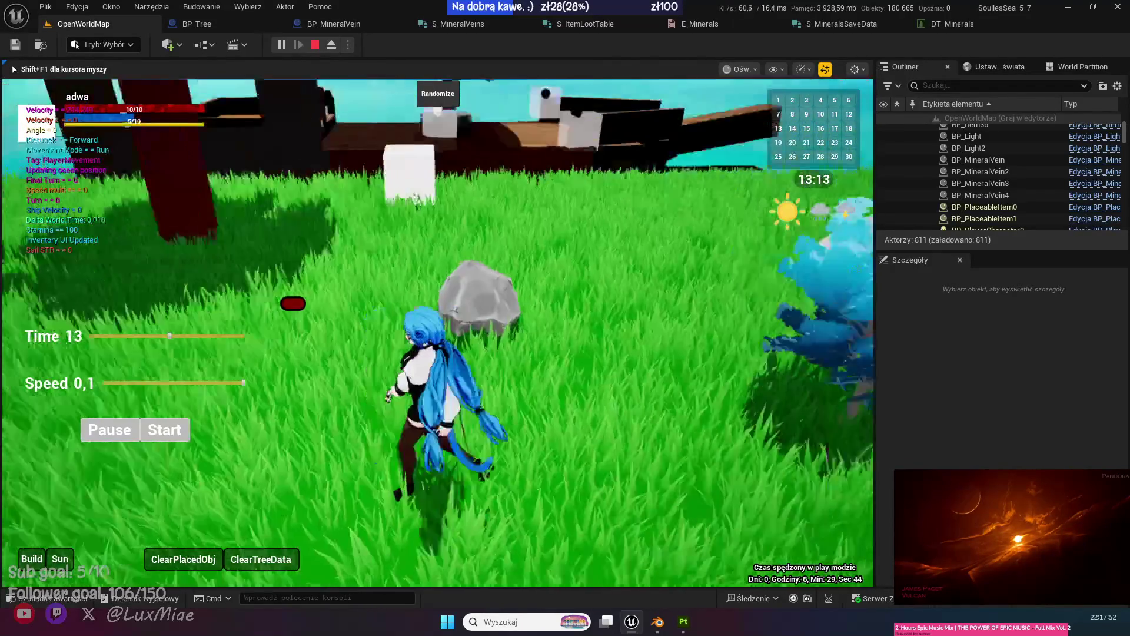
key("shift+F1")
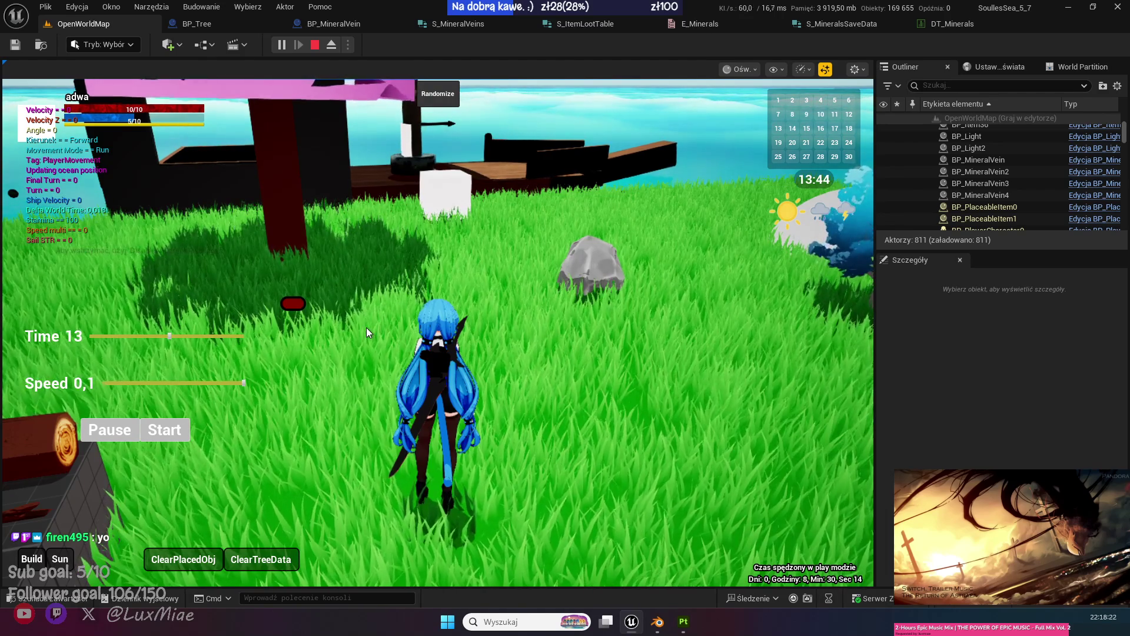
Bring up the Time/Speed controls and raise the speed so in-game time passes quickly.
left_click(349, 277)
key("shift+F1")
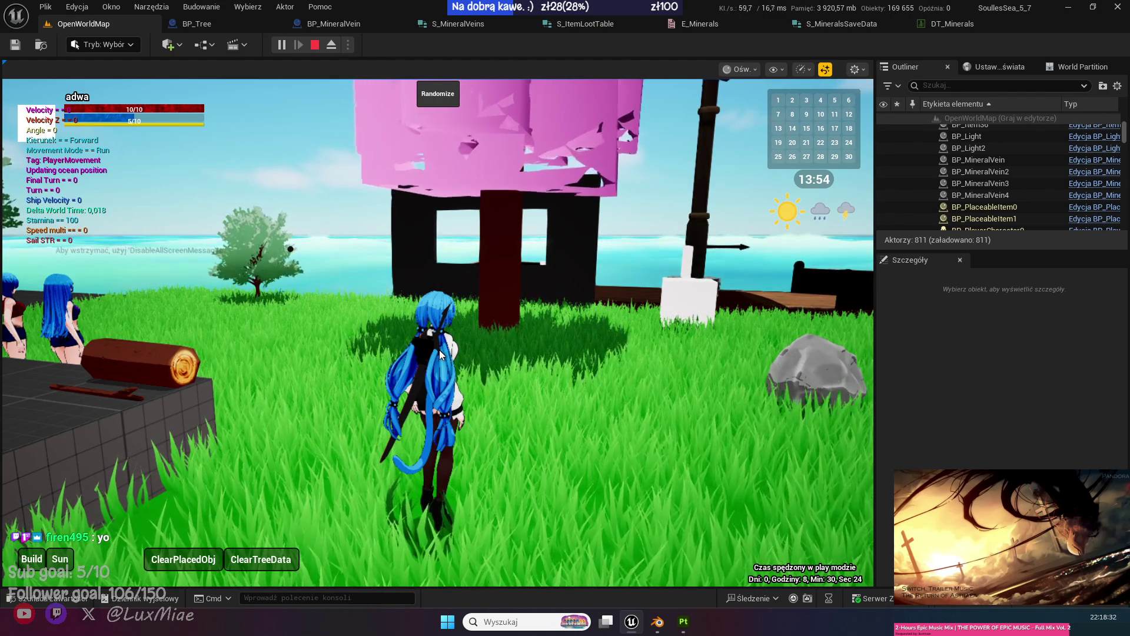
left_click(60, 558)
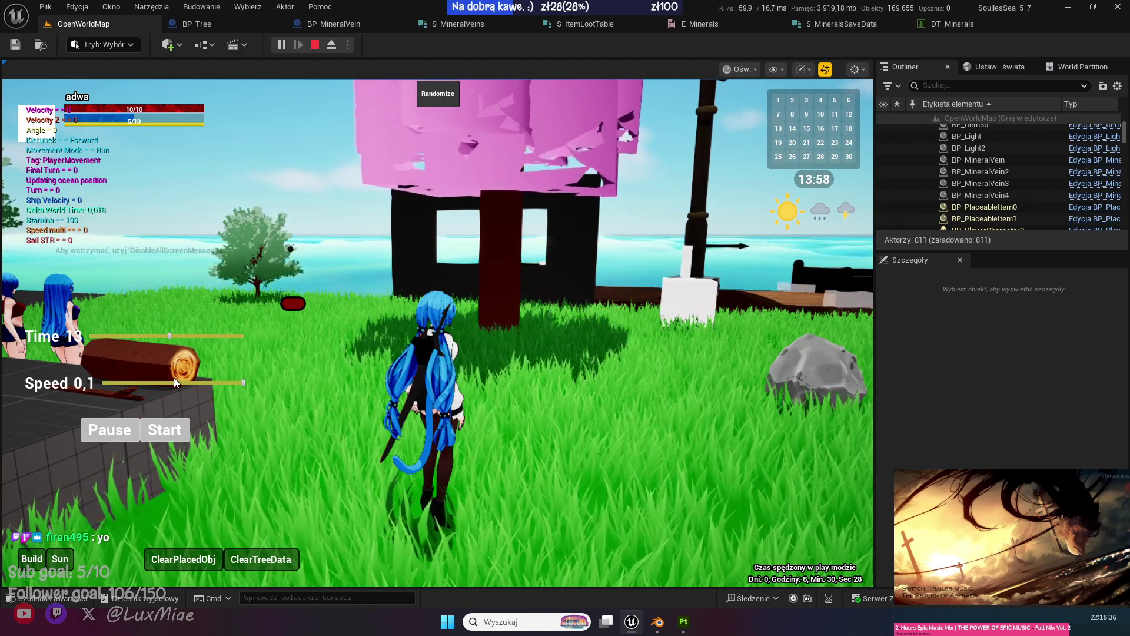
left_click_drag(180, 382, 203, 383)
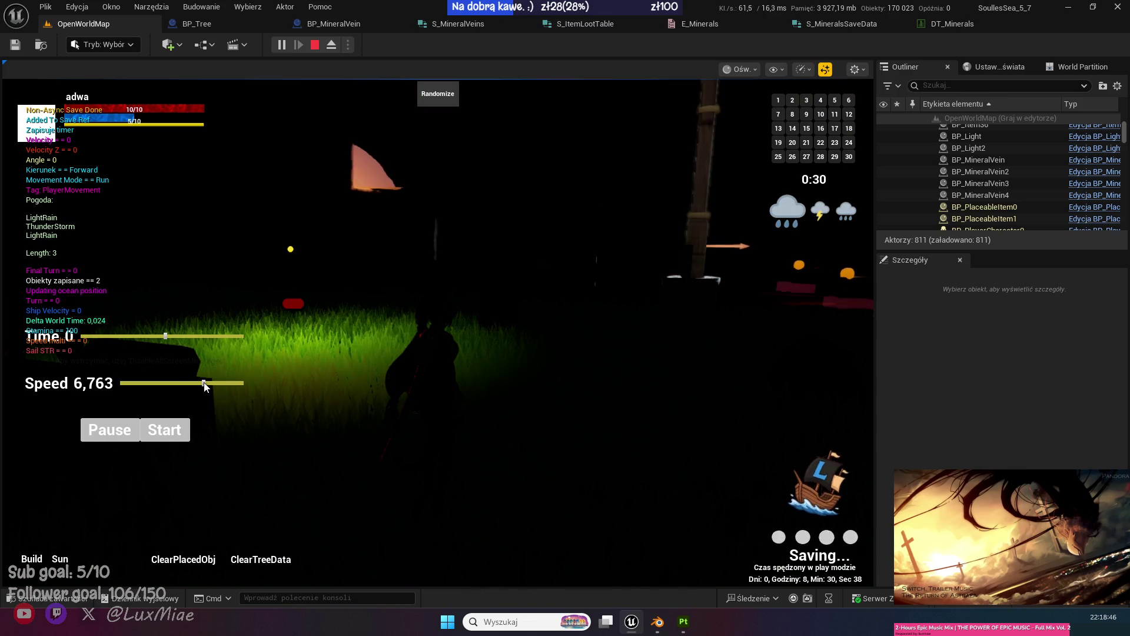
left_click(148, 383)
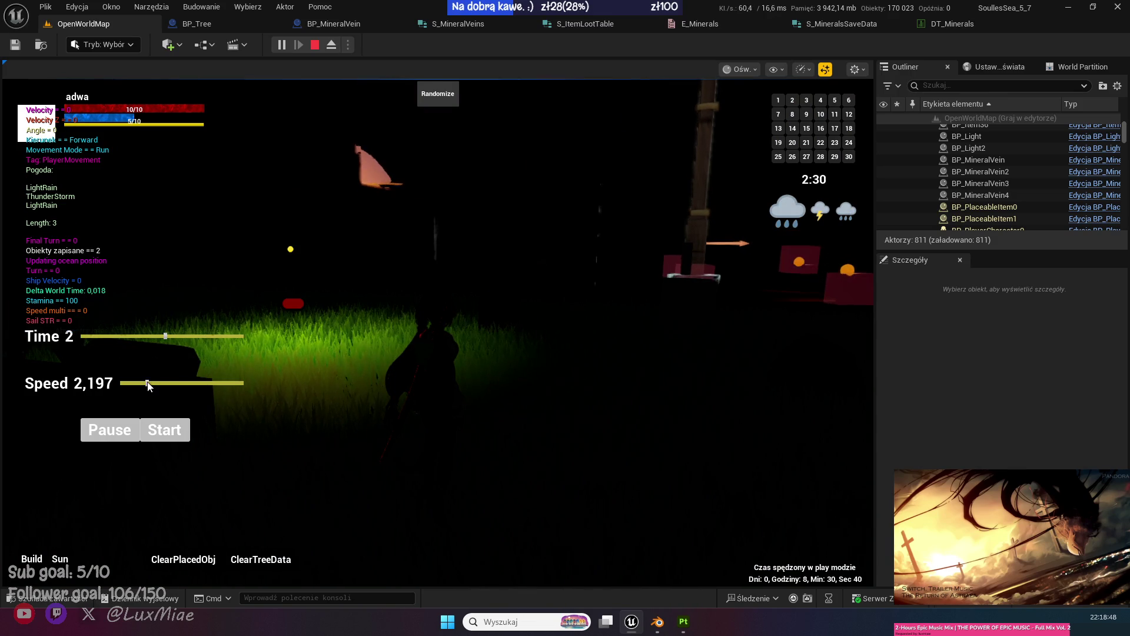
Run the clock through midnight back to about 8 and lower the speed so the rocks respawn.
left_click(157, 334)
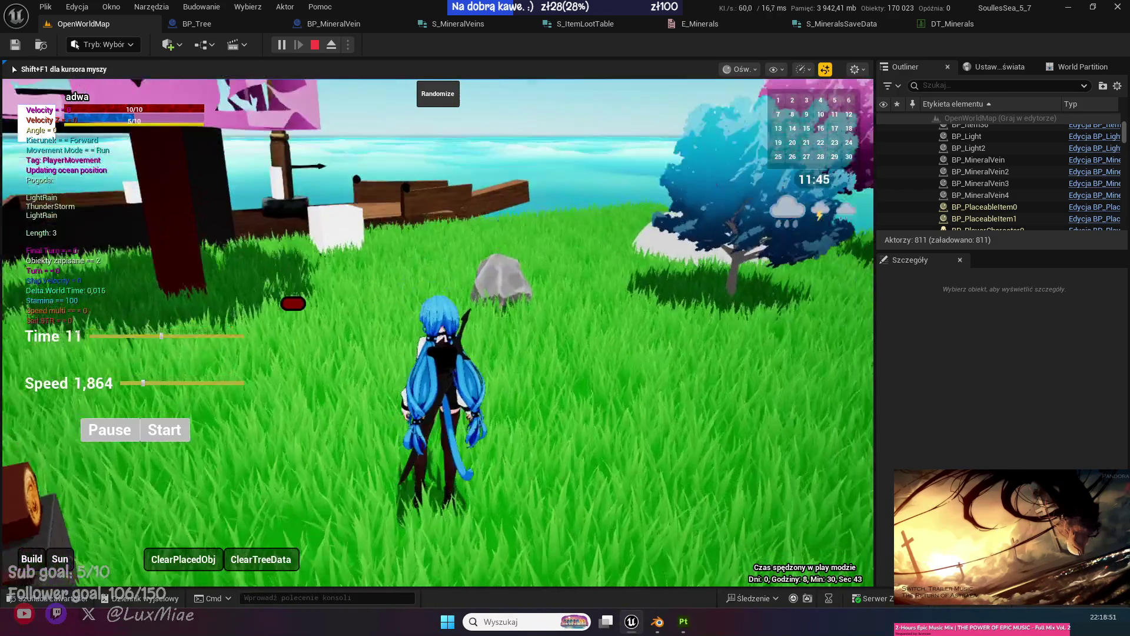
key("shift+F1")
left_click(165, 337)
left_click(168, 336)
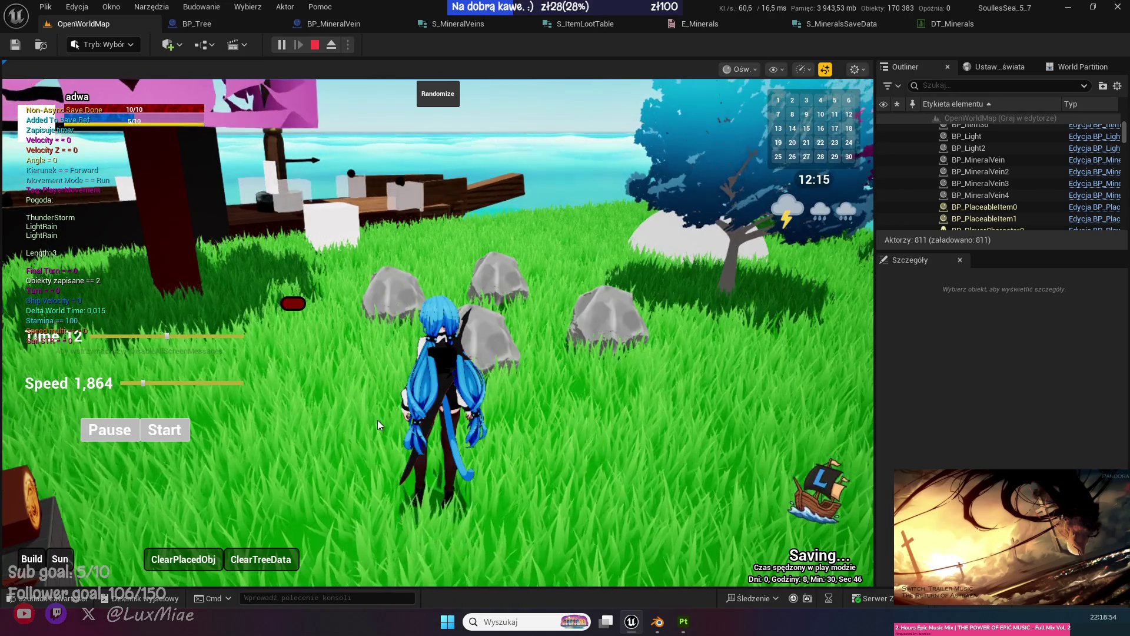
left_click(140, 335)
left_click_drag(130, 384, 125, 383)
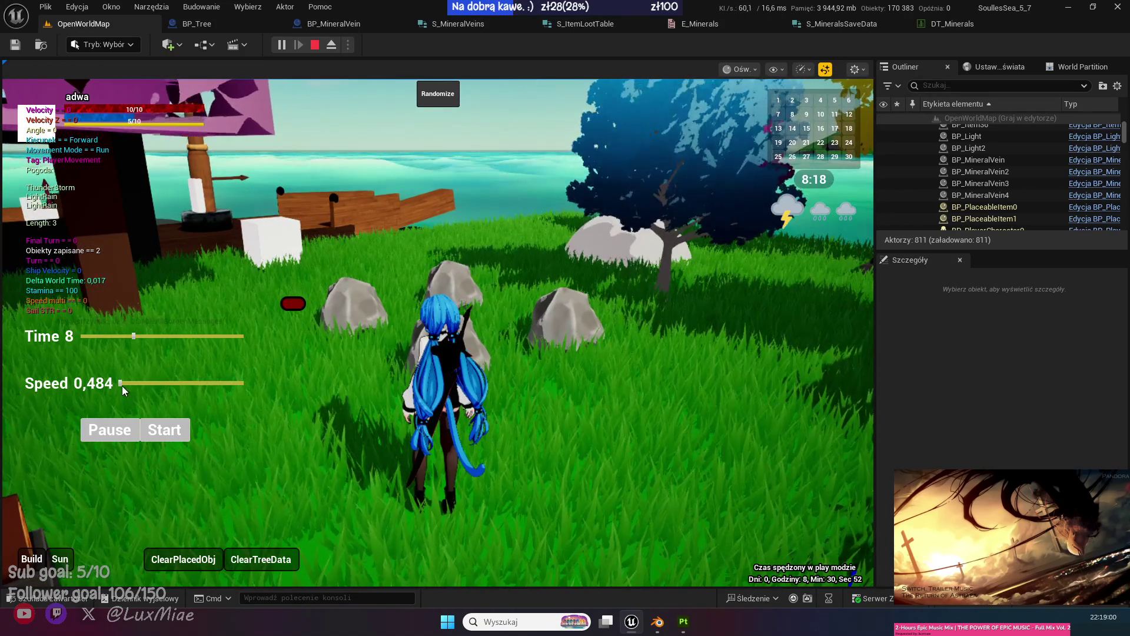
left_click(122, 383)
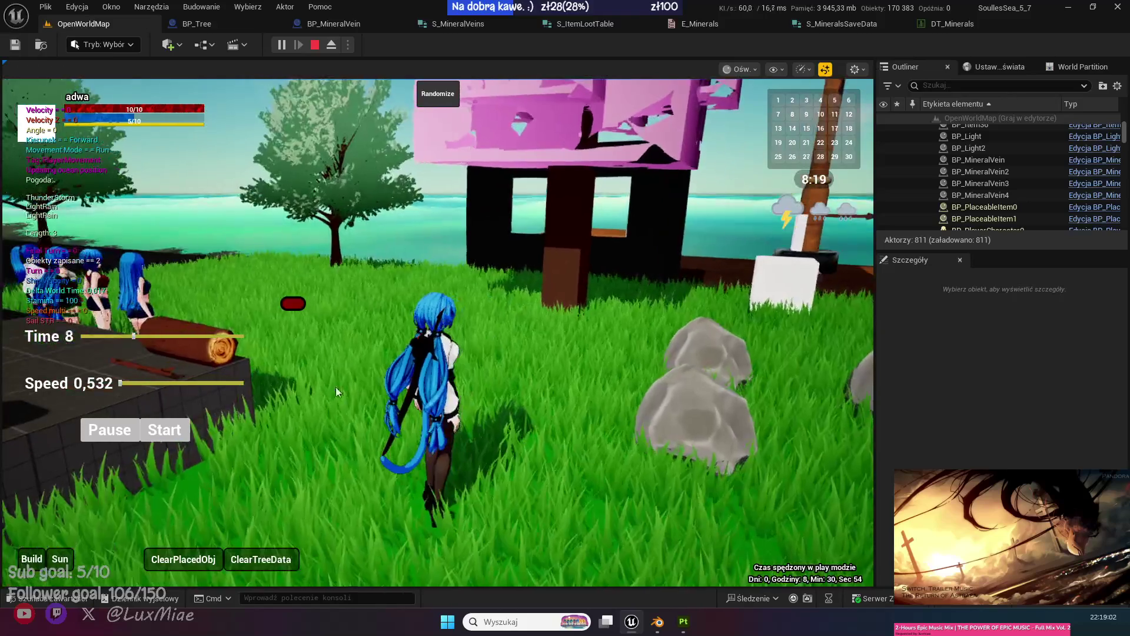
left_click(167, 382)
left_click_drag(170, 380, 118, 381)
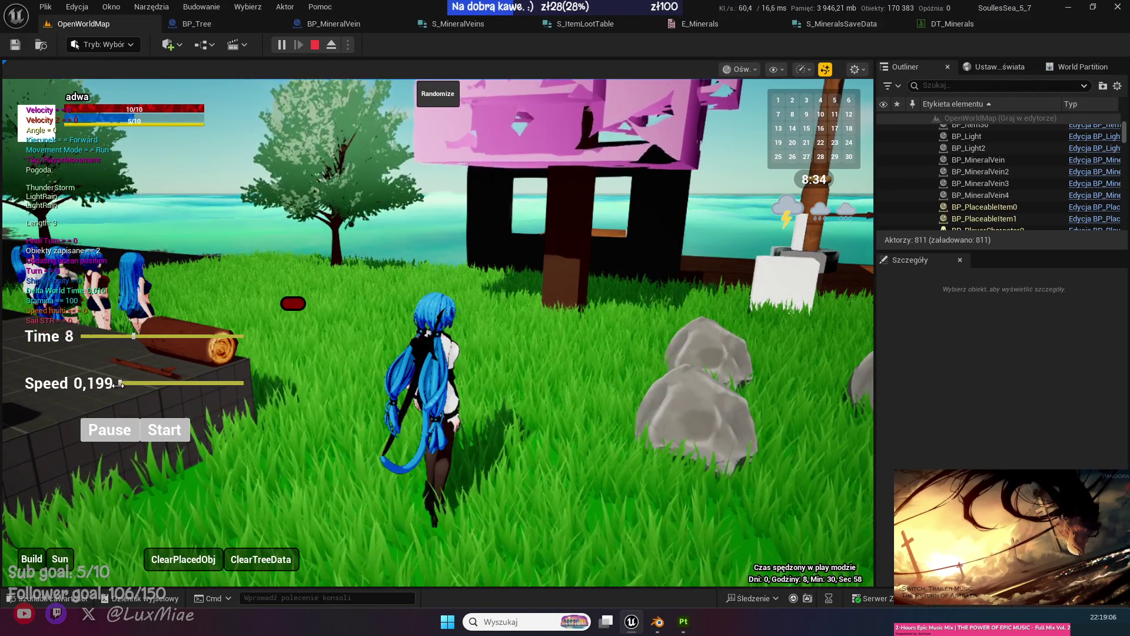
left_click(394, 407)
key("shift+F1")
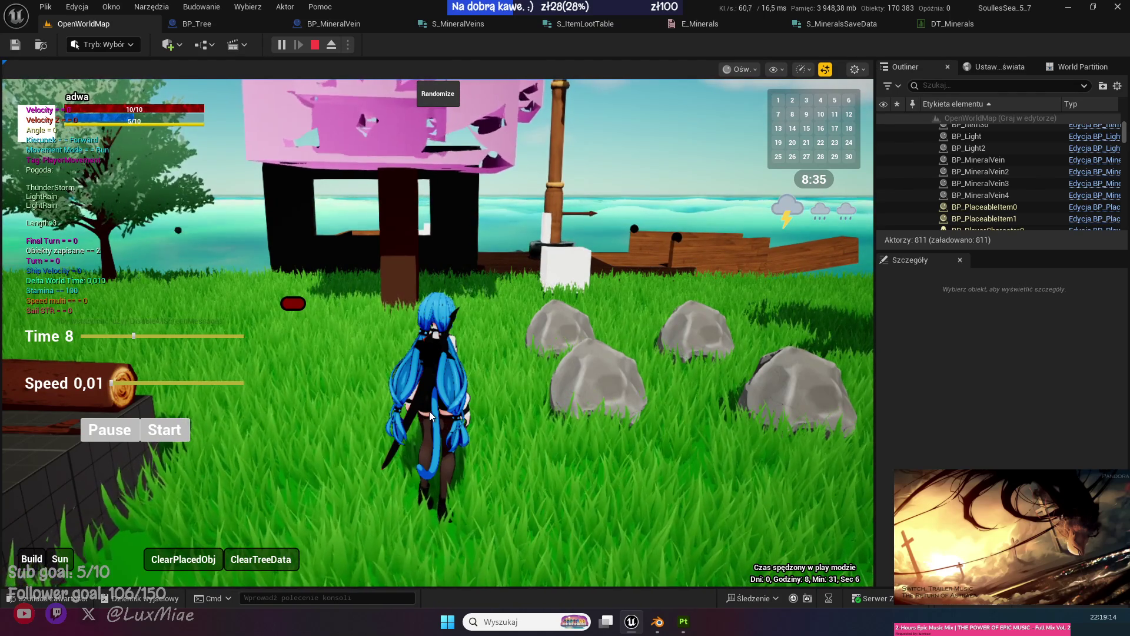
left_click(287, 304)
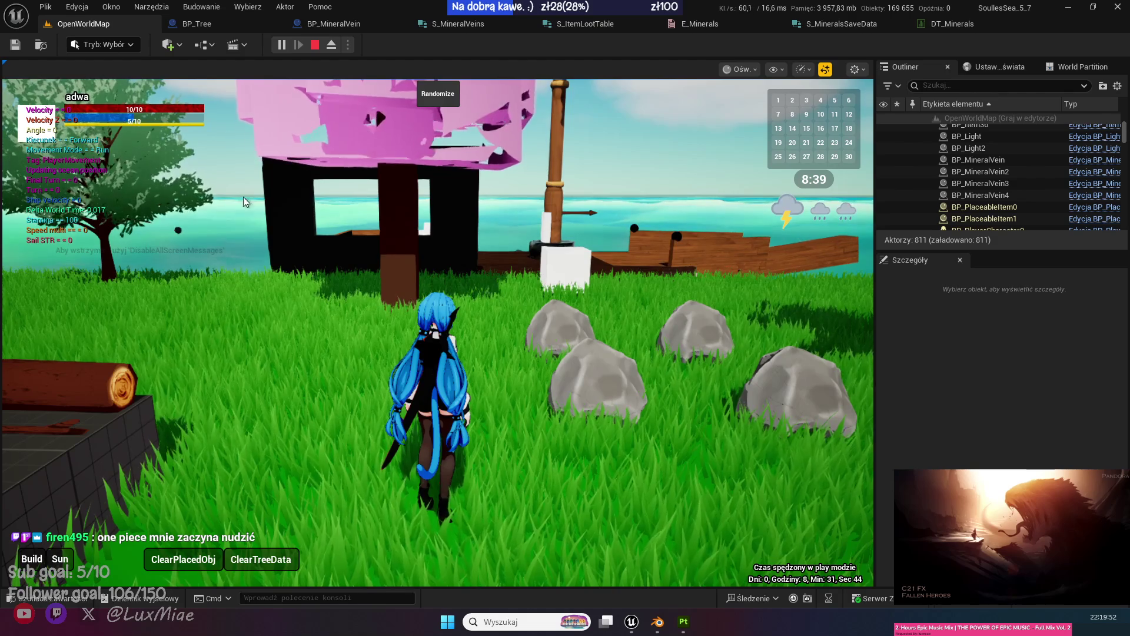
Review BP_MineralVein, DT_Minerals, the minerals save struct and E_Minerals, then return to BP_Tree's Save Tree Data.
left_click(204, 25)
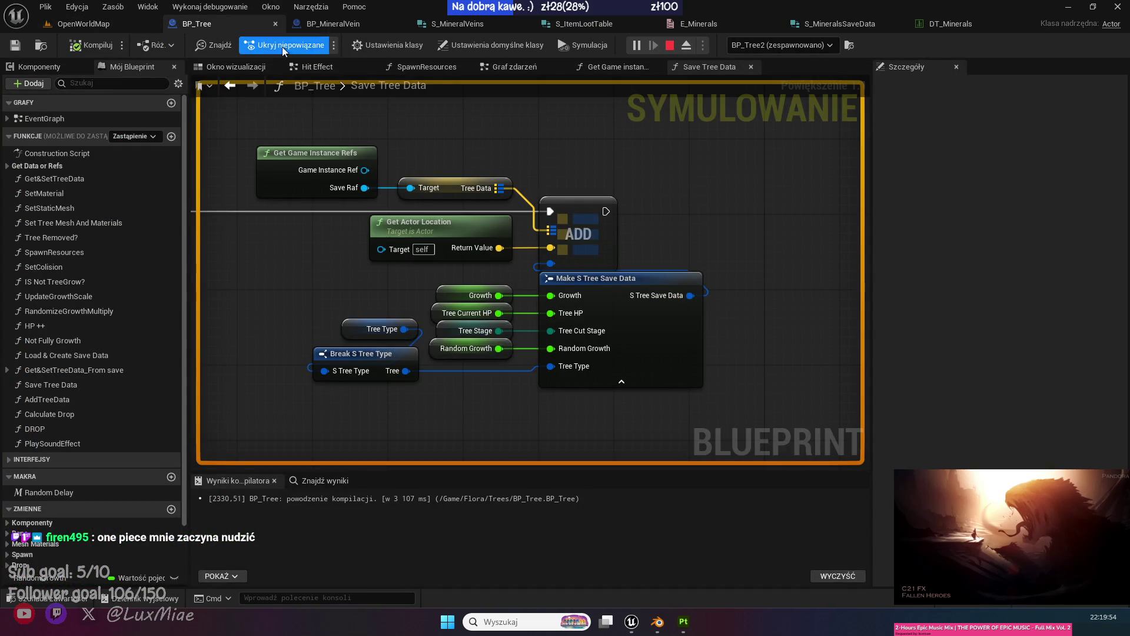
left_click(350, 27)
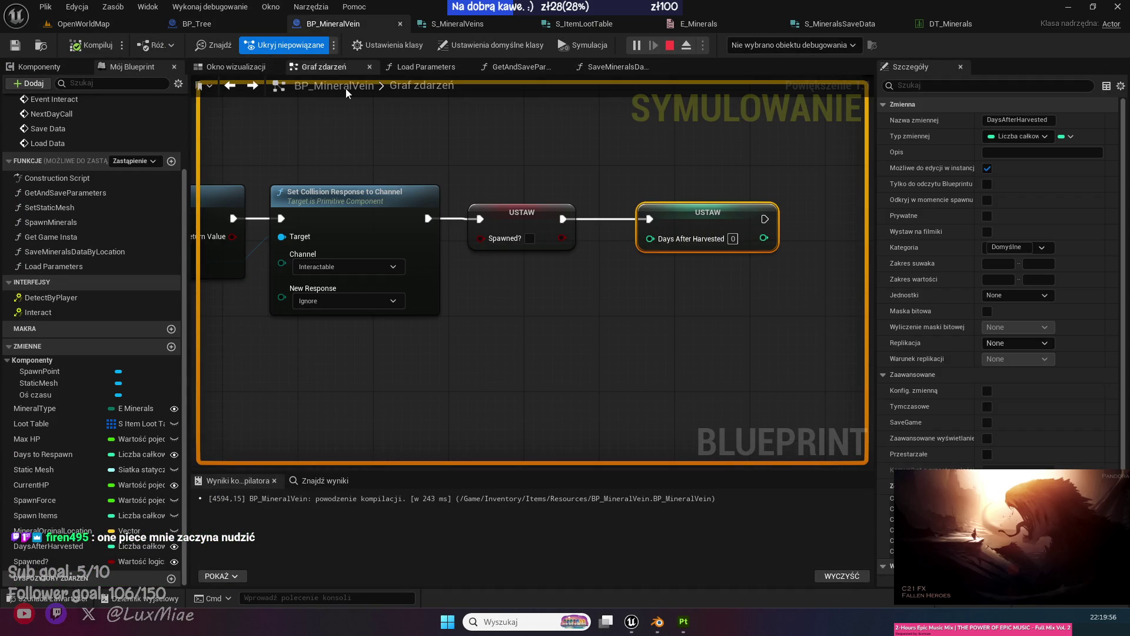
left_click(977, 23)
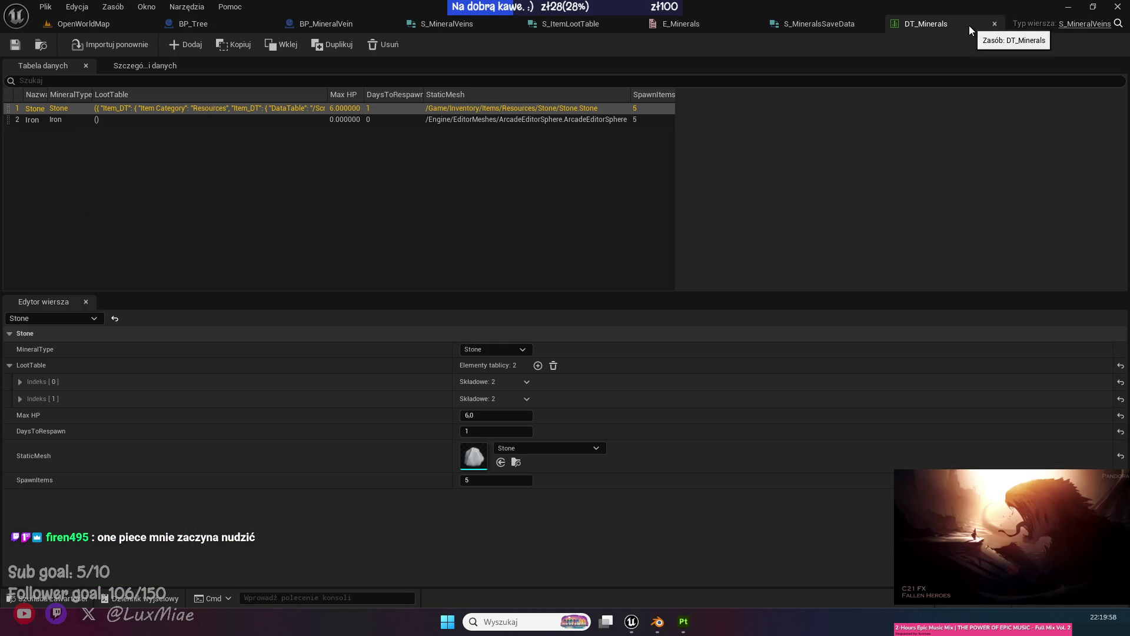
left_click(826, 22)
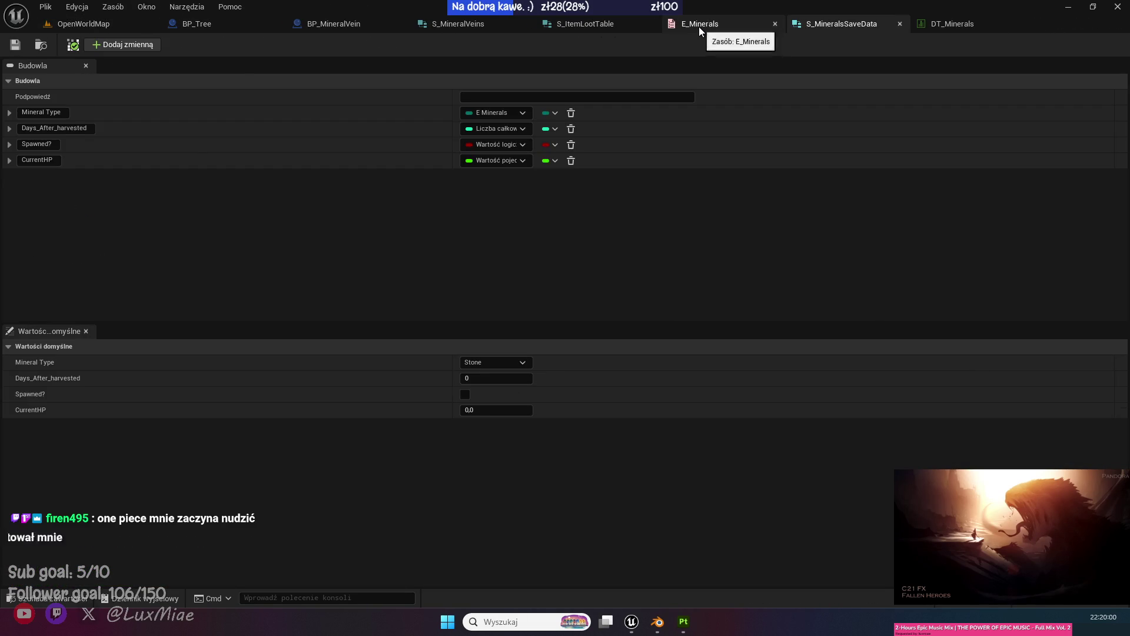
left_click(697, 27)
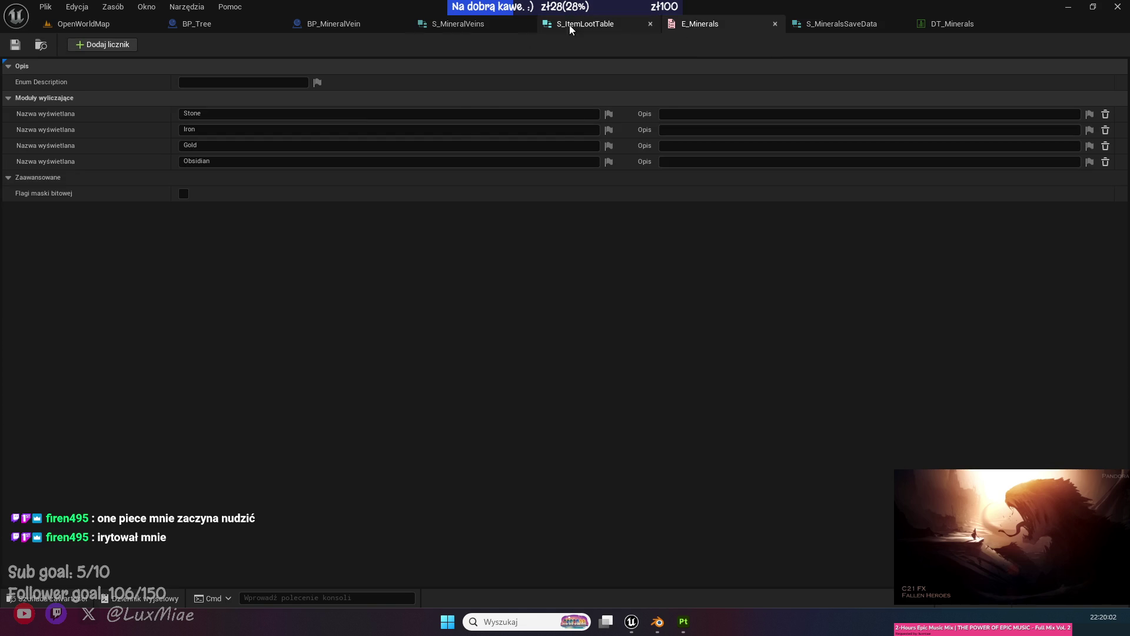
left_click(453, 27)
left_click(357, 26)
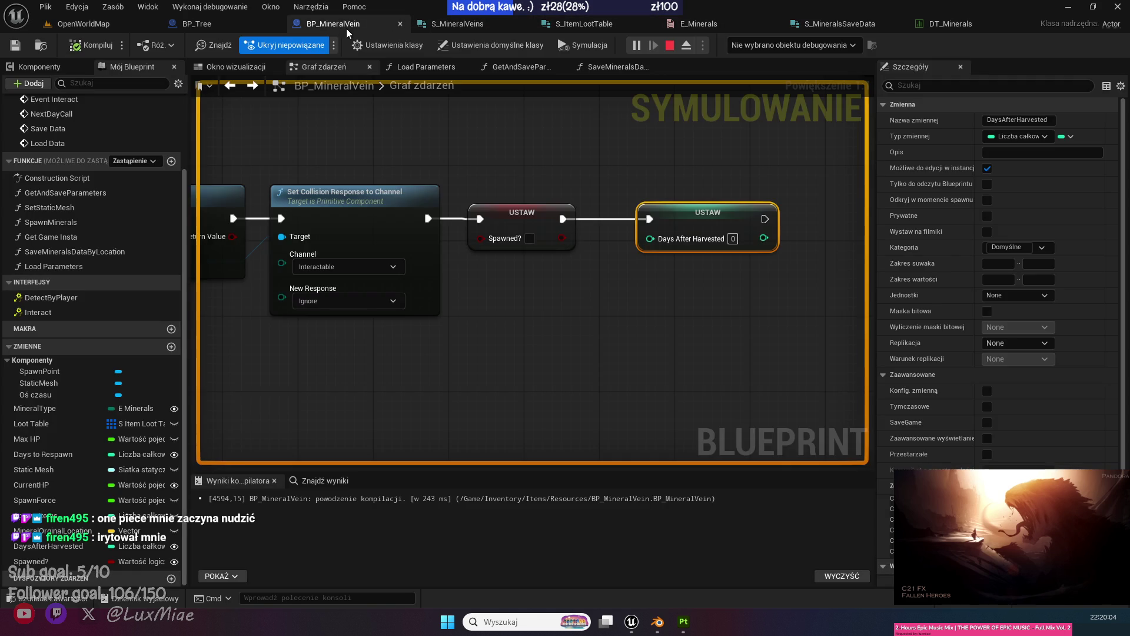
left_click(407, 123)
left_click_drag(407, 123, 639, 147)
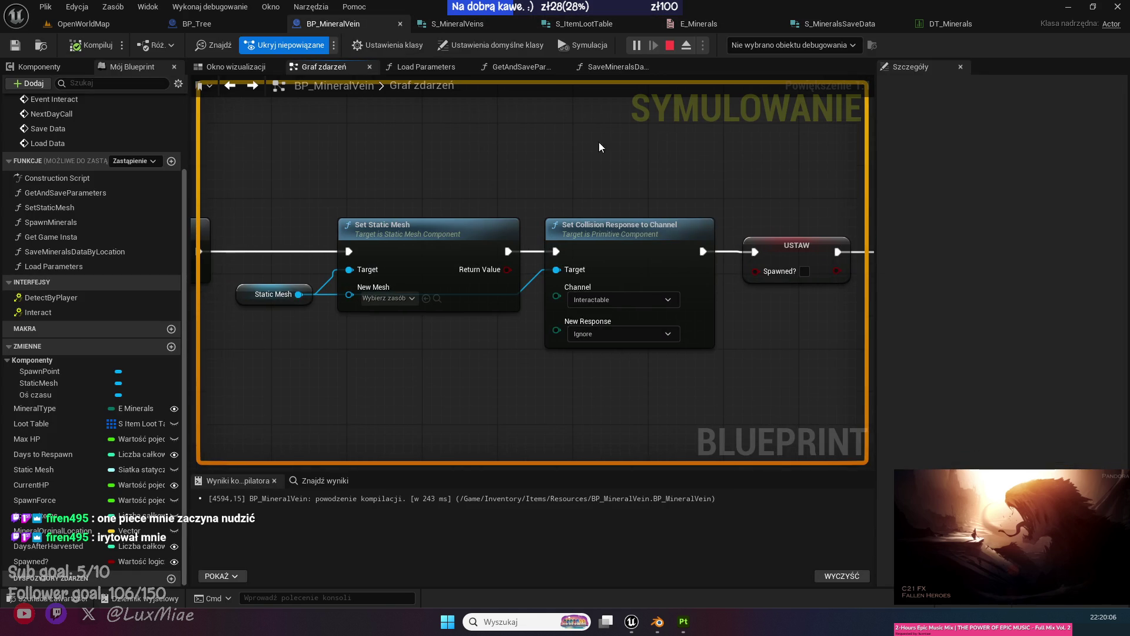
left_click(231, 23)
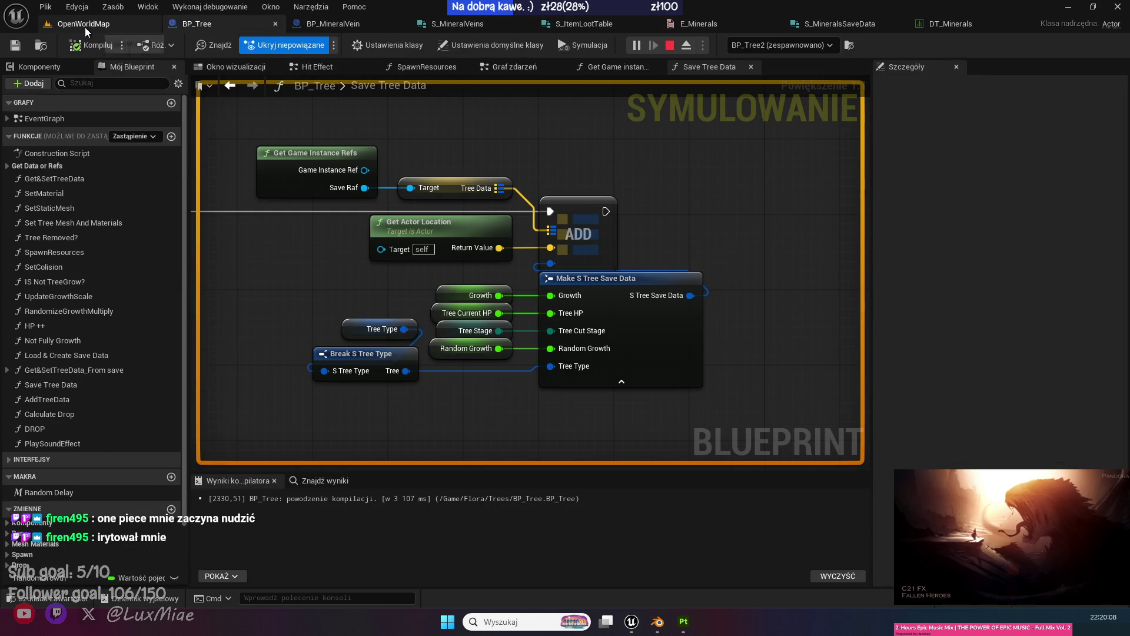
End the OpenWorldMap play session and open WBP_BuildMenu from UI > Widgets > BuildSystem.
left_click(85, 27)
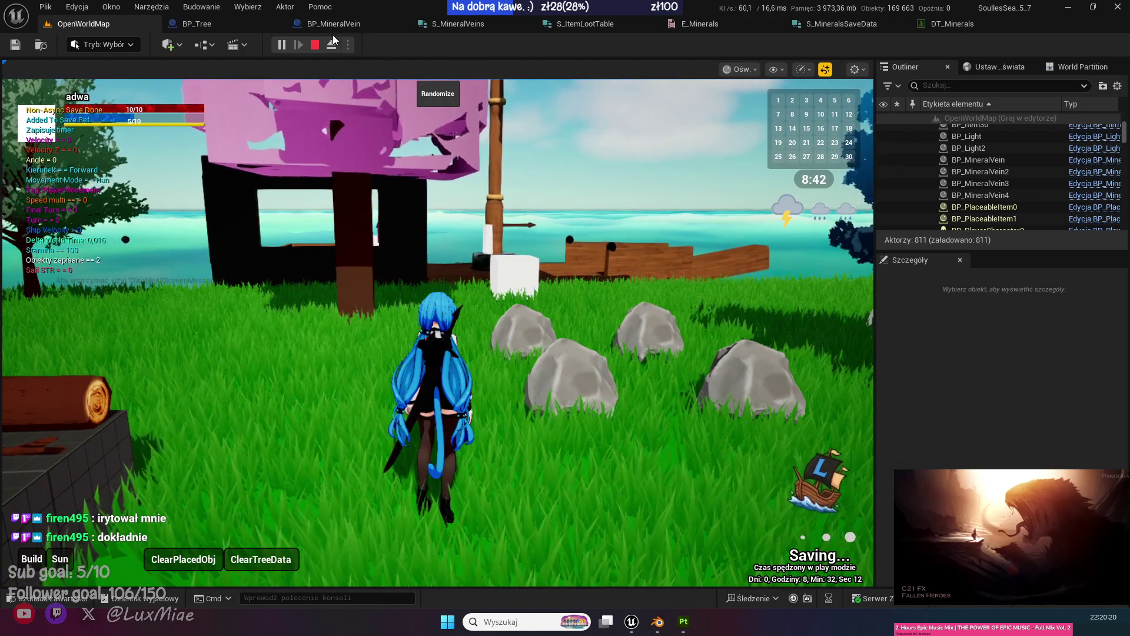
key("Escape")
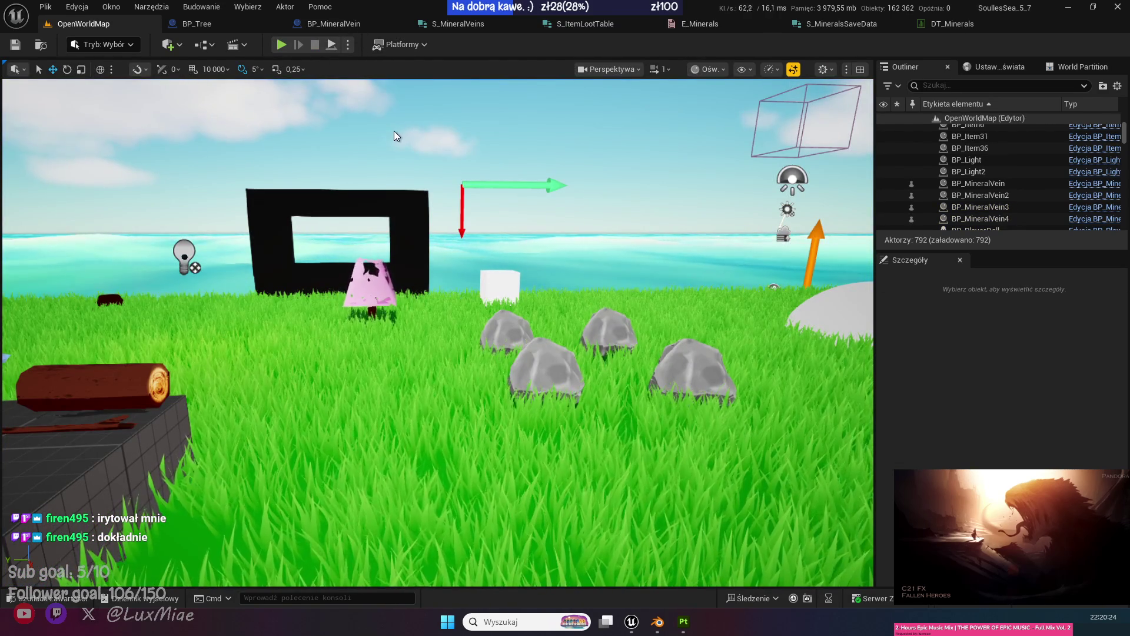
left_click(47, 598)
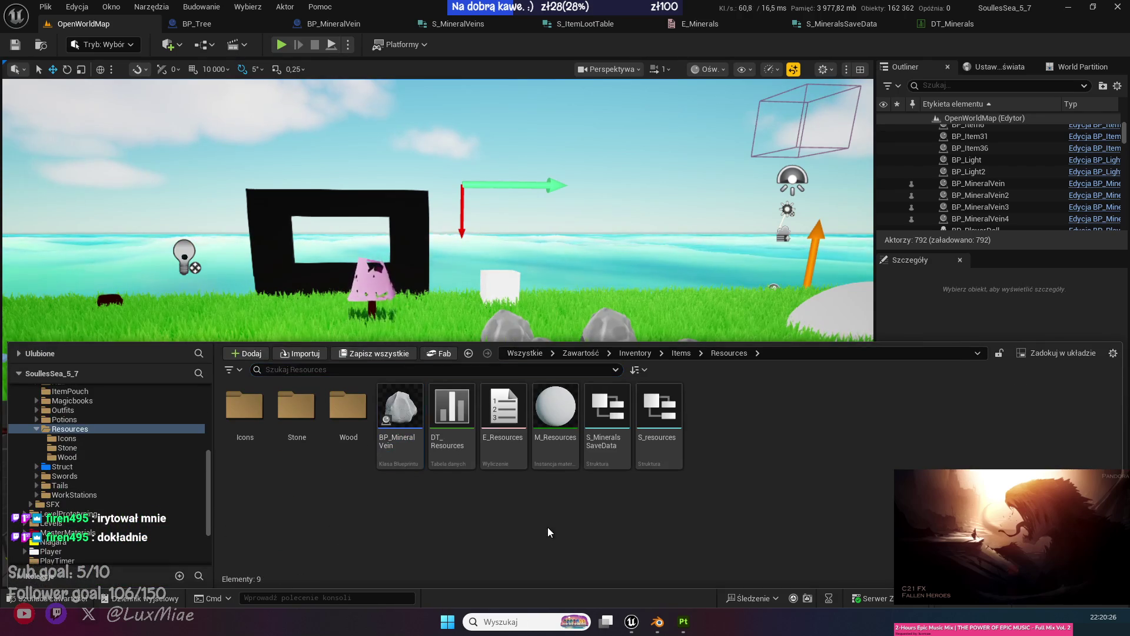
left_click(43, 542)
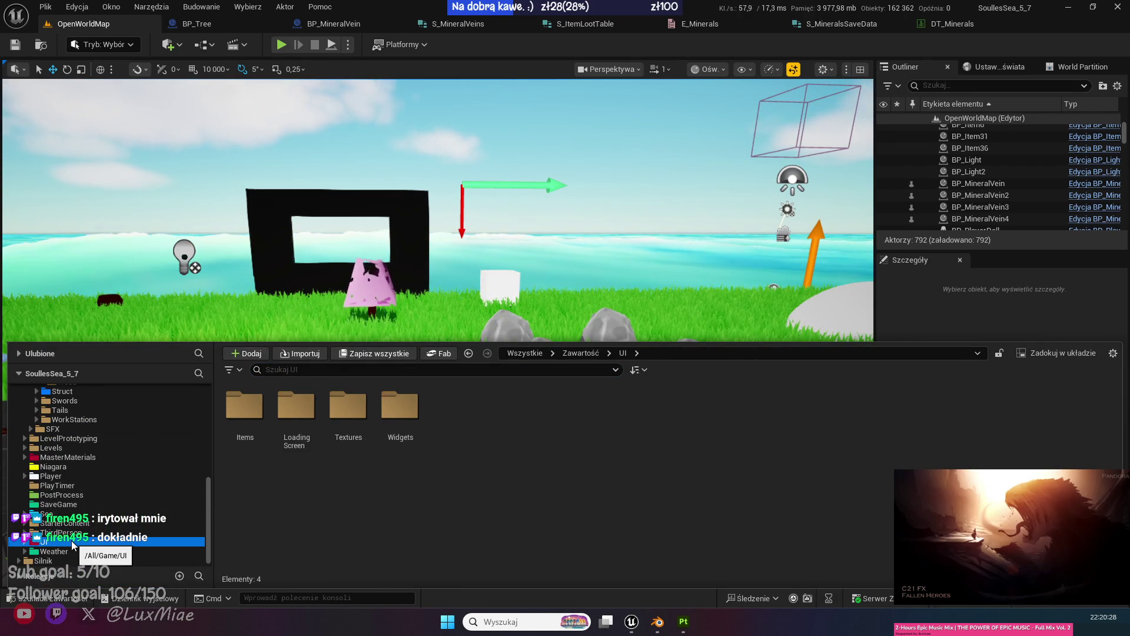
double_click(399, 406)
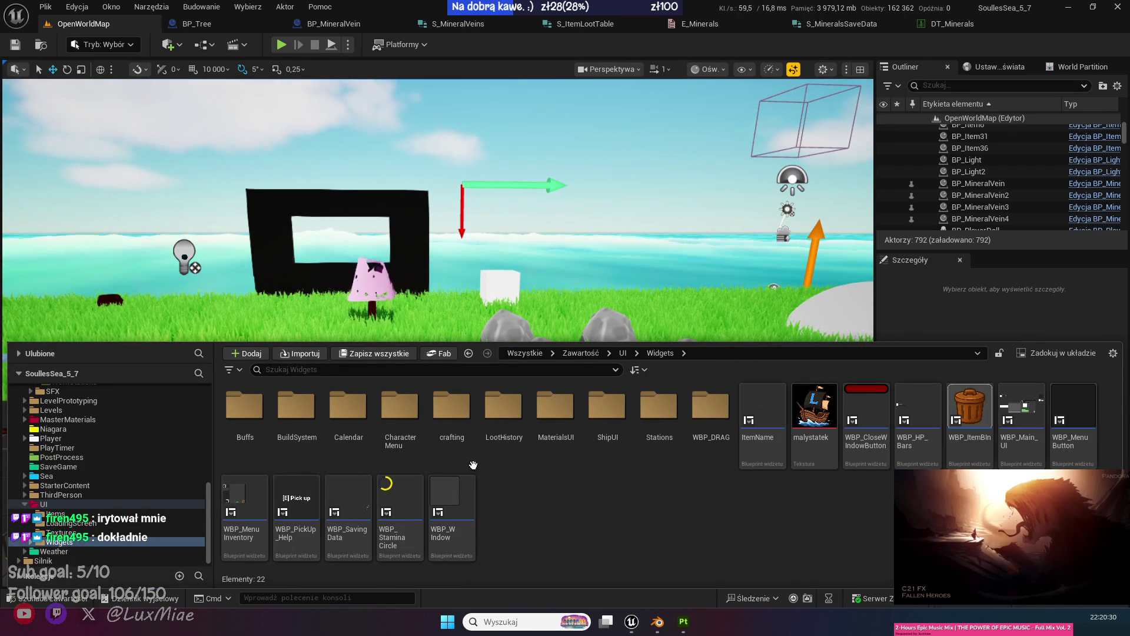
double_click(295, 407)
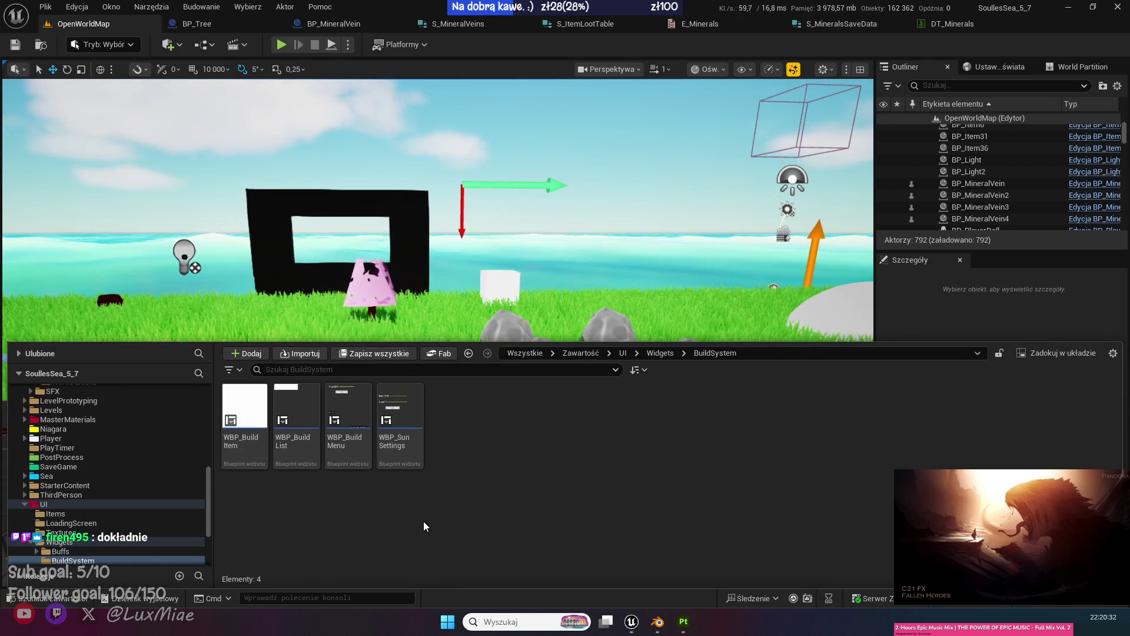
left_click(346, 423)
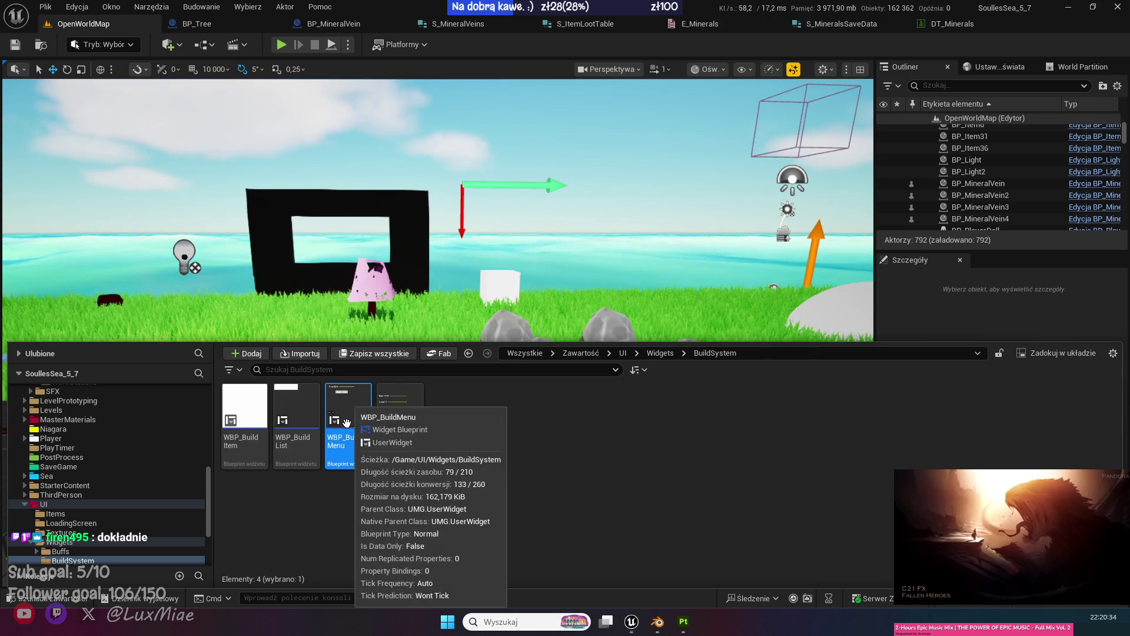
double_click(346, 422)
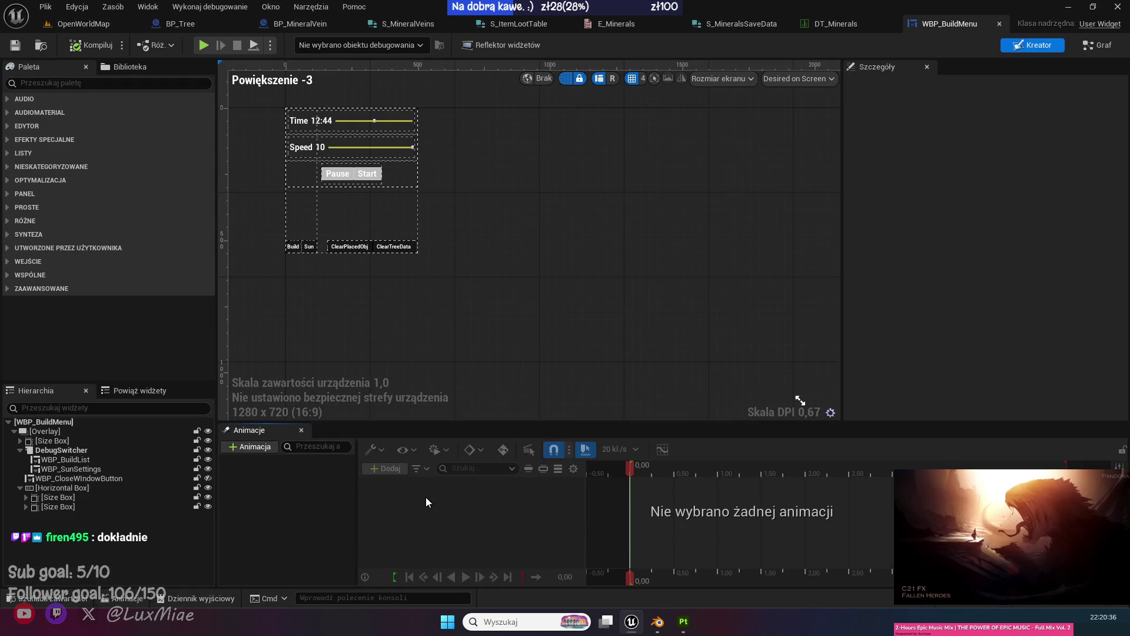
Open WBP_BuildMenu's event graph and move the lower Request Save node right to make room.
left_click(389, 248)
scroll(398, 256, "down", 1)
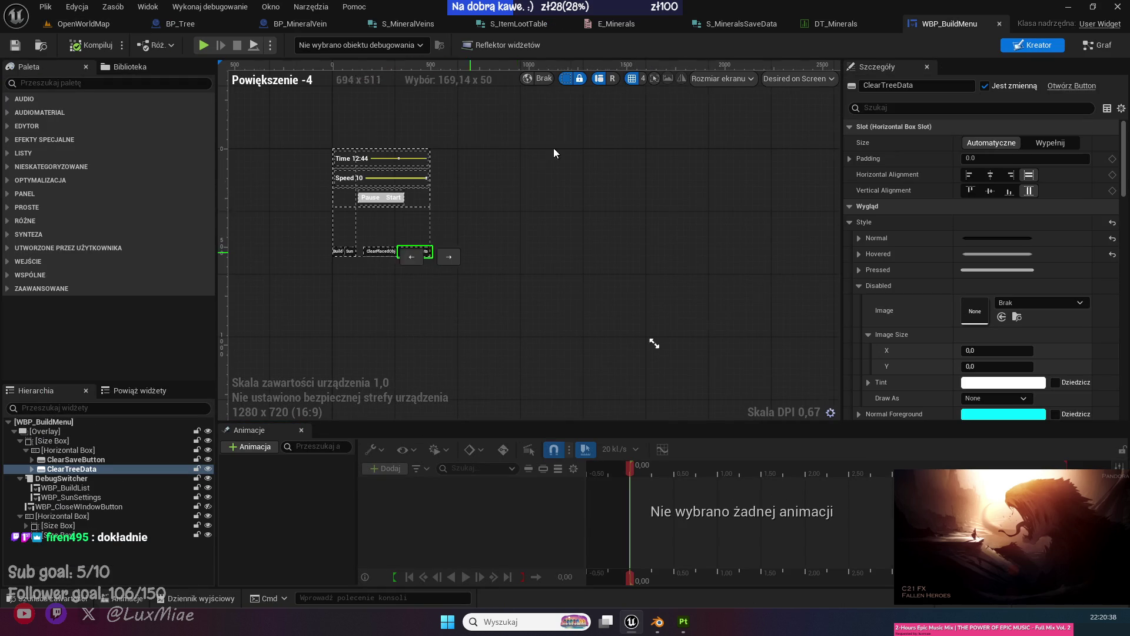
left_click(1088, 49)
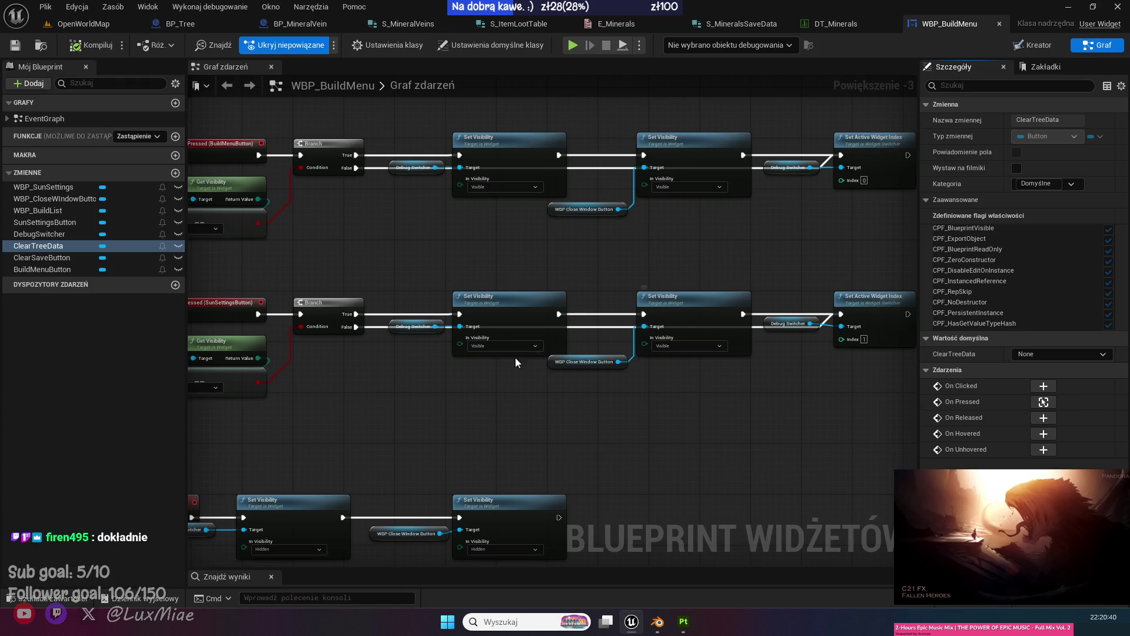
scroll(280, 314, "down", 4)
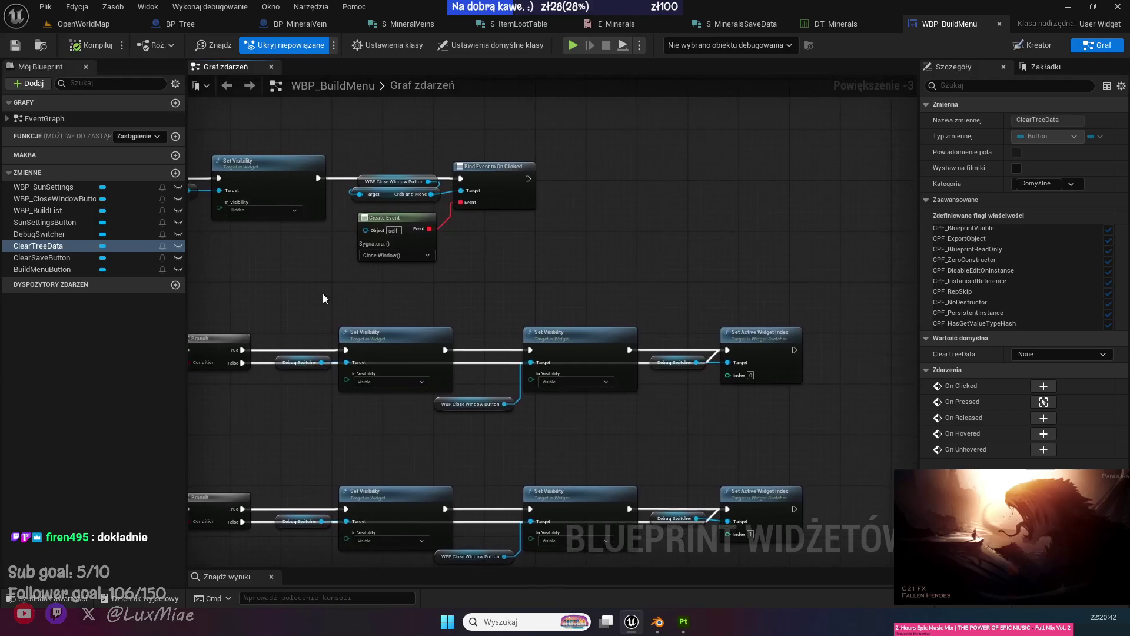
scroll(550, 359, "up", 7)
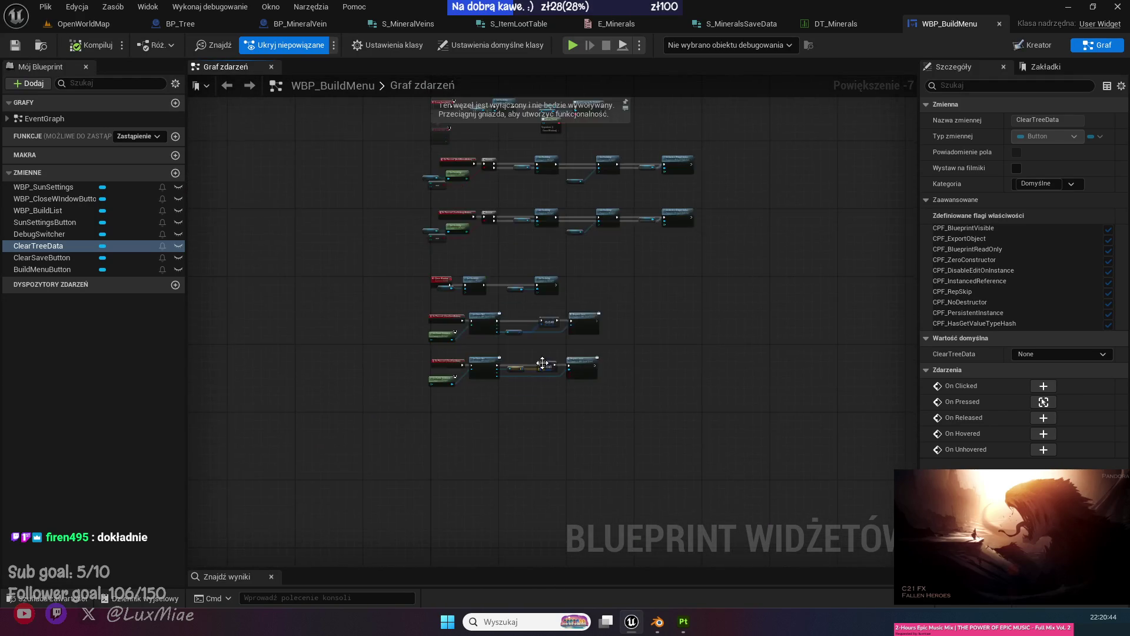
left_click_drag(520, 340, 816, 340)
mouse_move(280, 455)
left_mouse_down()
mouse_move(638, 417)
mouse_move(452, 430)
left_mouse_up()
Add a Minerals Data getter from the Save Raf reference beside the Tree Data getter.
left_click_drag(227, 333, 356, 417)
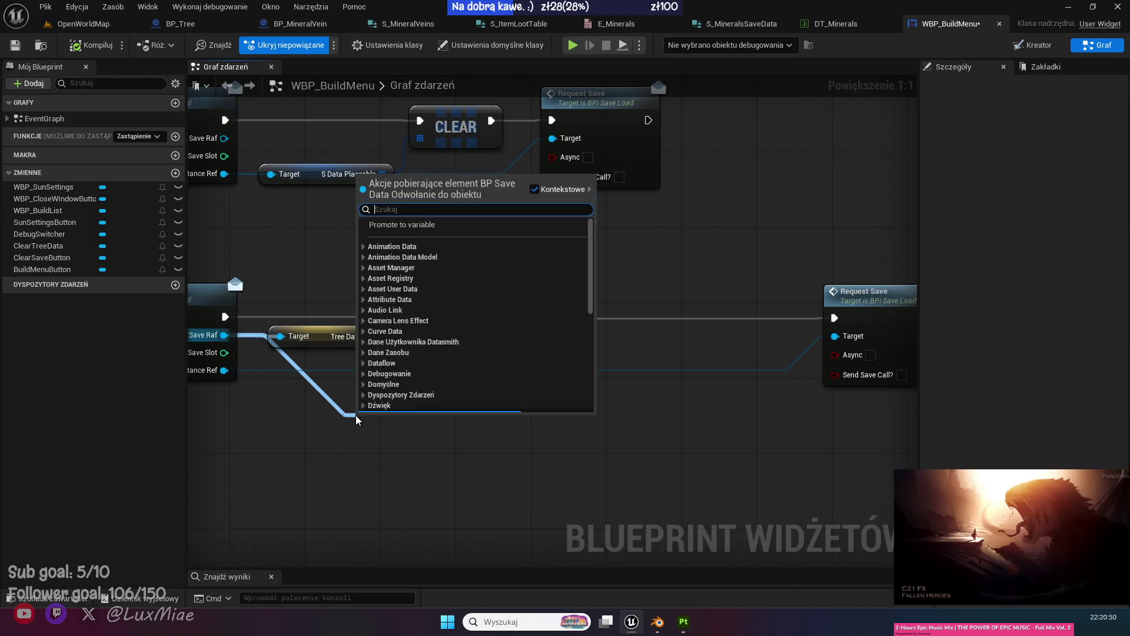
type("get mat")
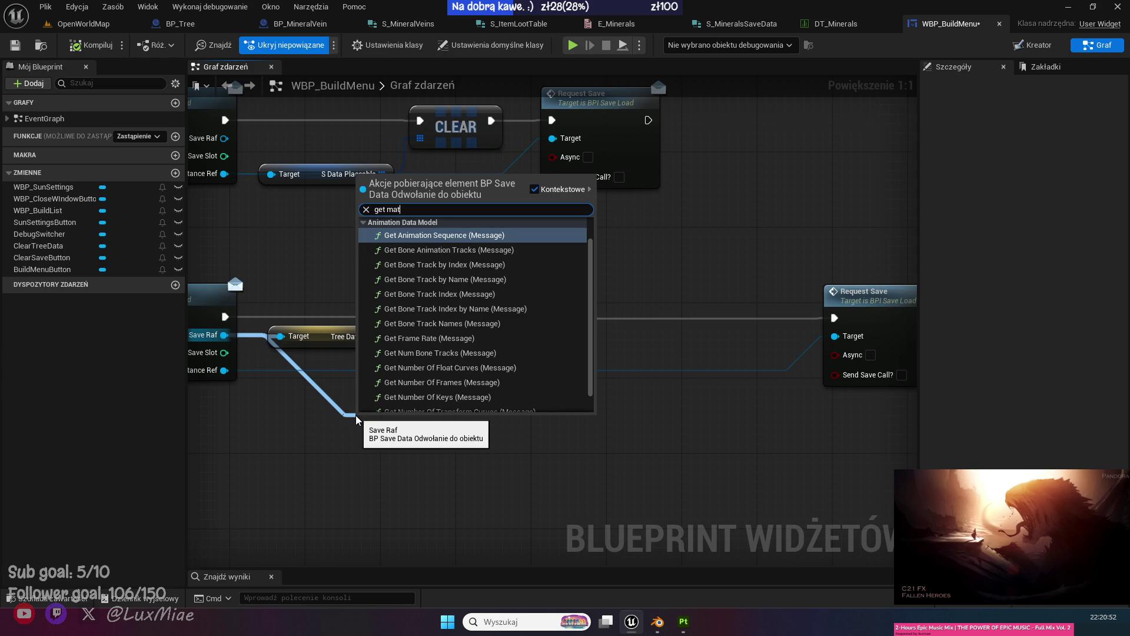
type("et")
key("Escape")
mouse_move(299, 330)
left_mouse_down()
mouse_move(330, 338)
mouse_move(362, 406)
left_mouse_up()
type("get")
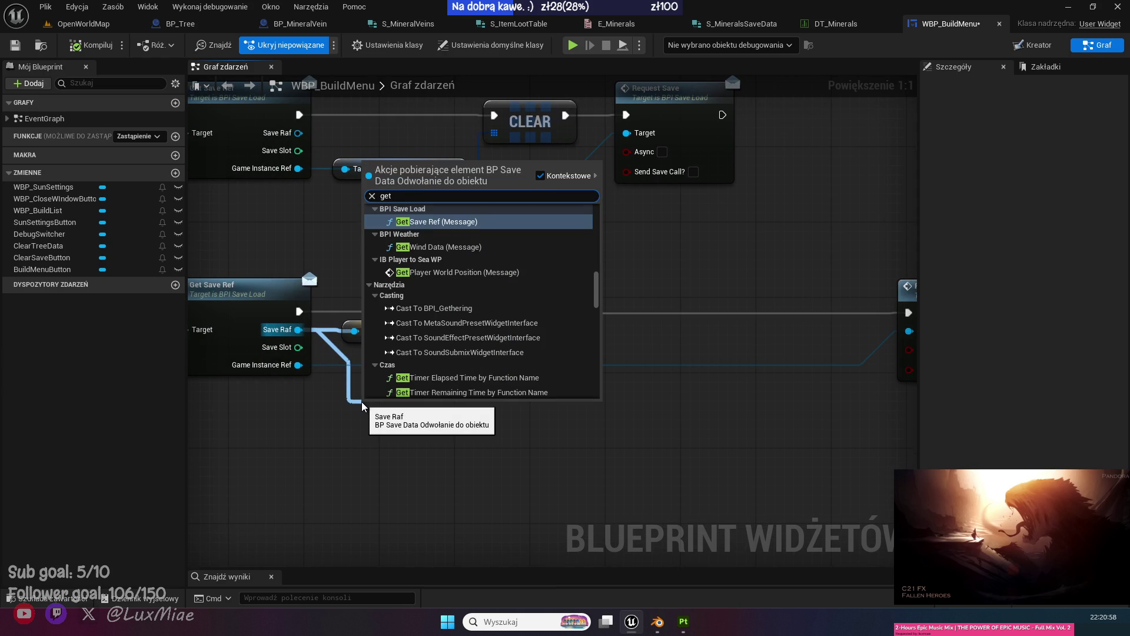
type(" res")
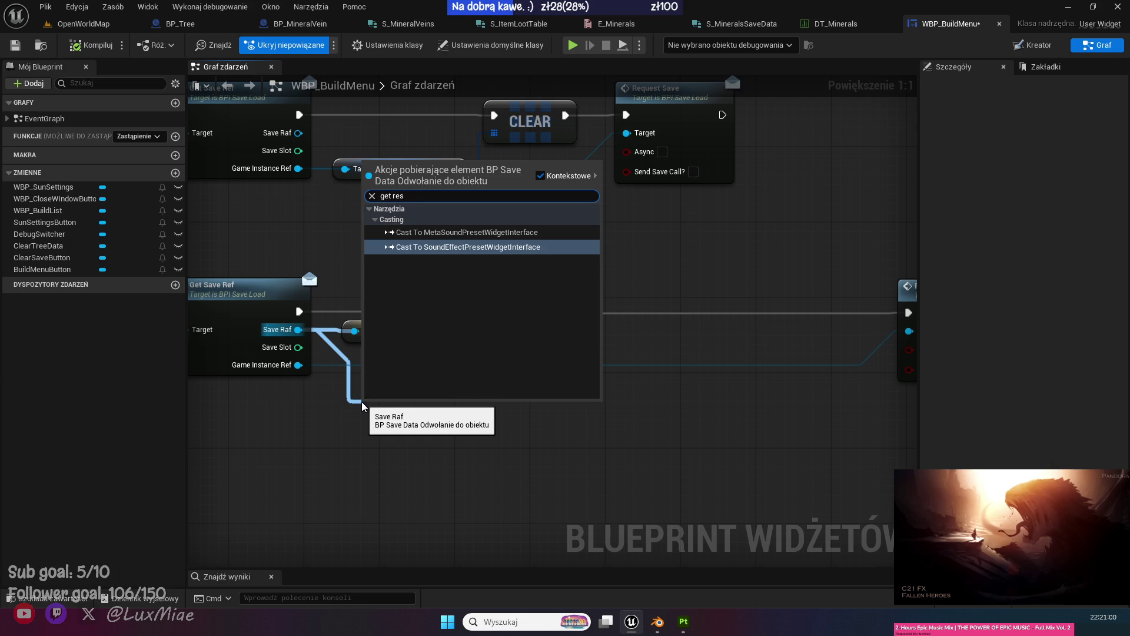
key("Escape")
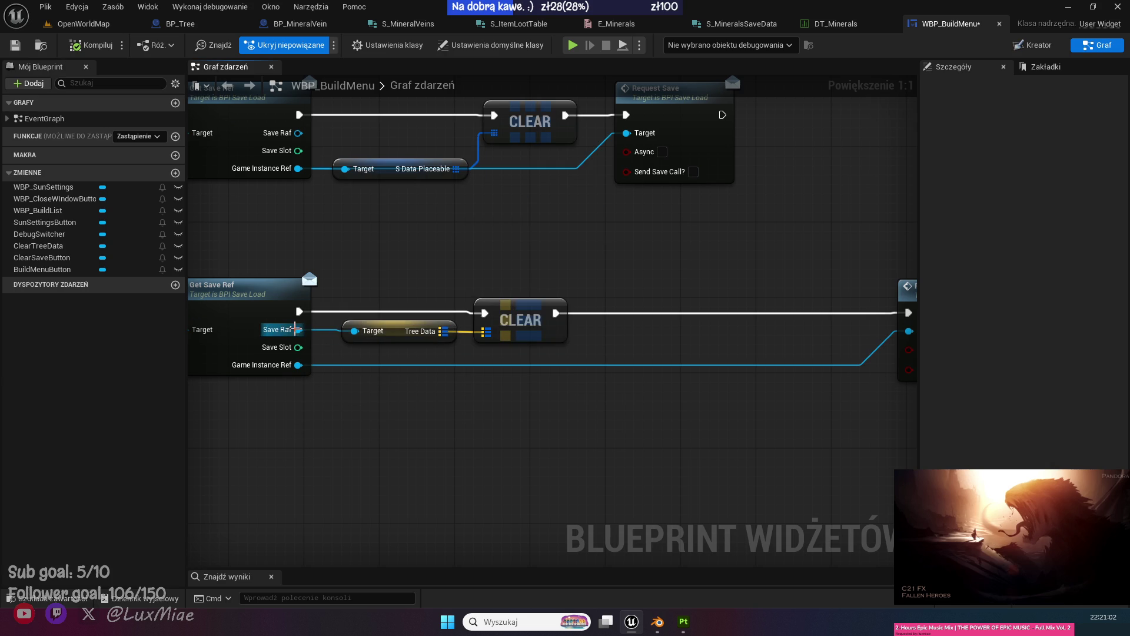
left_click_drag(298, 330, 383, 421)
type("get data")
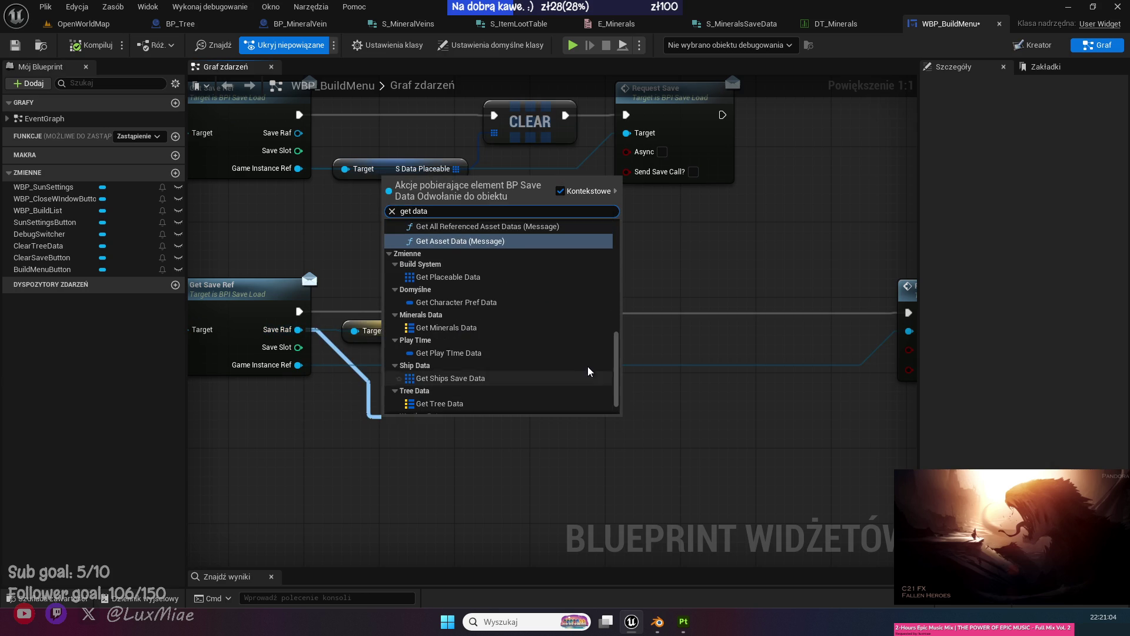
left_click(497, 329)
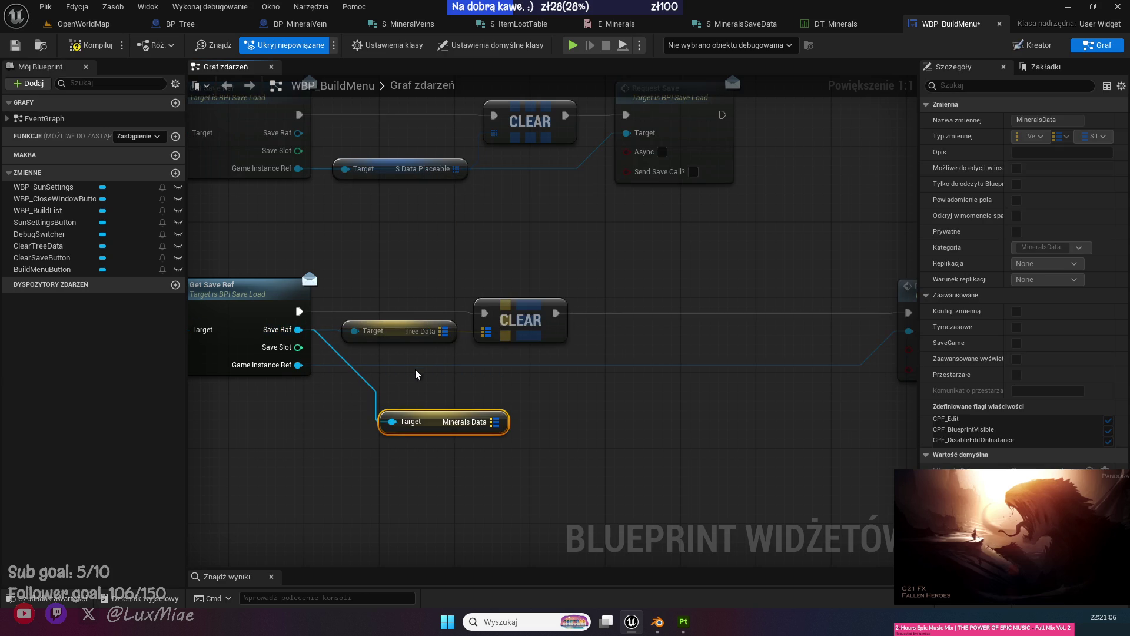
mouse_move(436, 421)
left_mouse_down()
mouse_move(522, 375)
mouse_move(399, 366)
mouse_move(509, 376)
left_mouse_up()
Paste a CLEAR on Minerals Data after the Tree Data clear, wire it into Request Save, and save.
key("ctrl+v")
left_click_drag(669, 359, 547, 369)
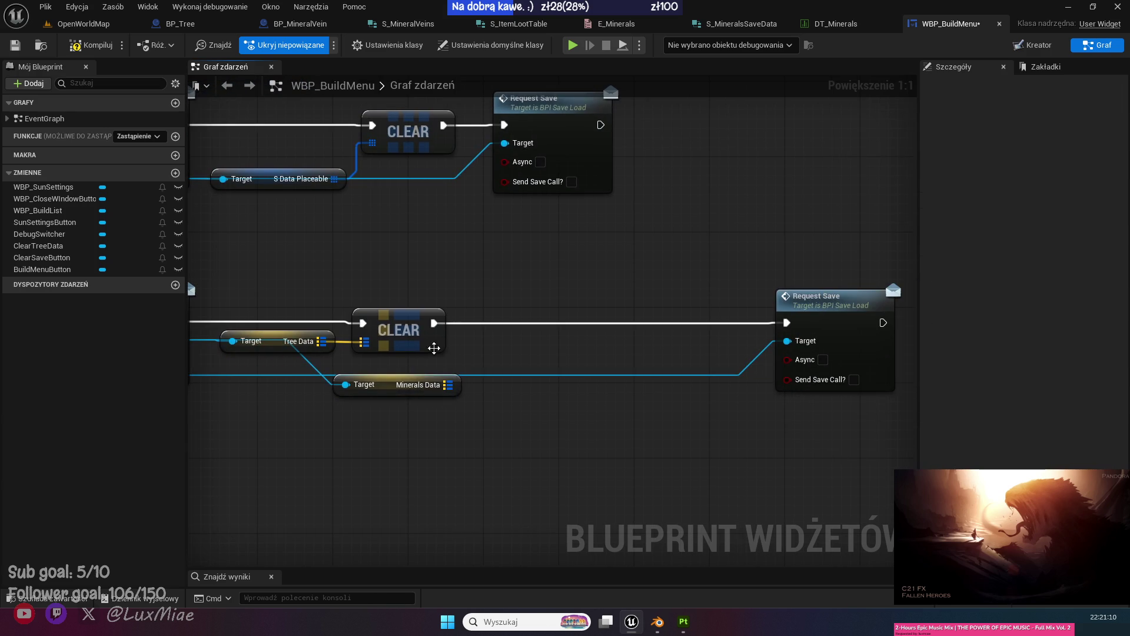
mouse_move(432, 321)
left_mouse_down()
mouse_move(518, 353)
mouse_move(575, 332)
mouse_move(786, 322)
left_mouse_up()
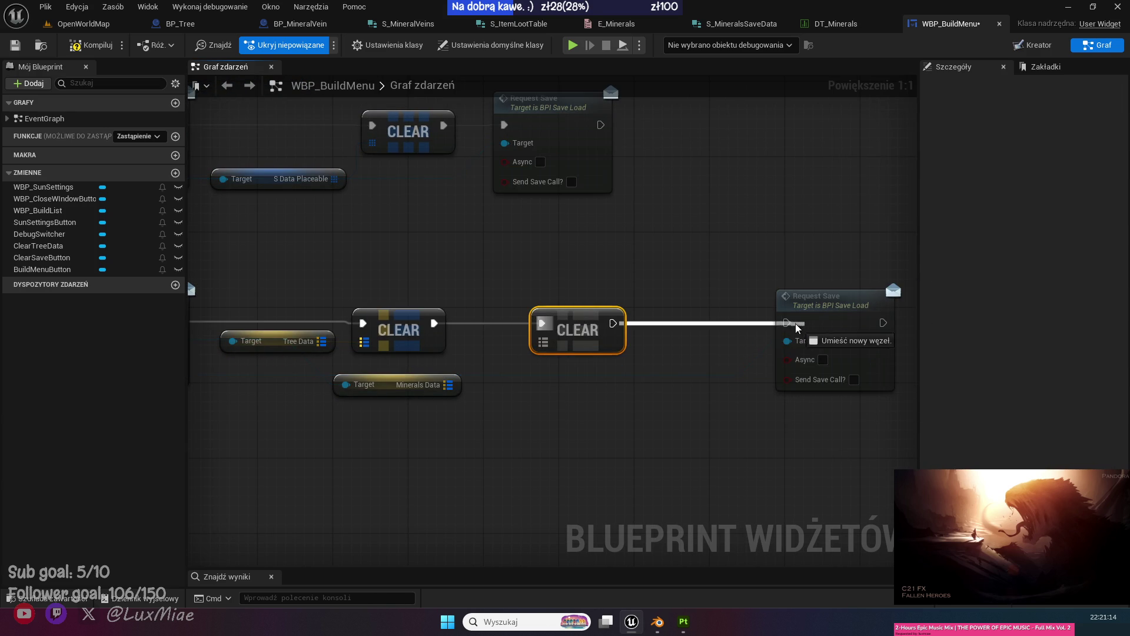
mouse_move(449, 385)
left_mouse_down()
mouse_move(555, 348)
mouse_move(448, 384)
left_mouse_up()
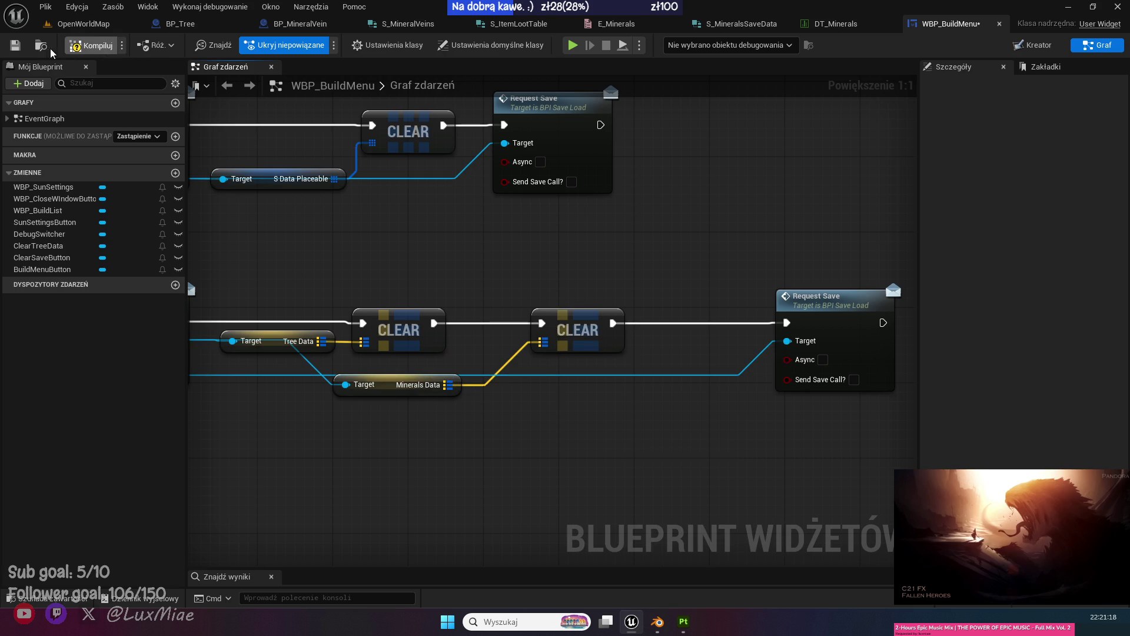
left_click(15, 45)
Start a play-in-editor session of OpenWorldMap with Alt+P.
left_click(87, 24)
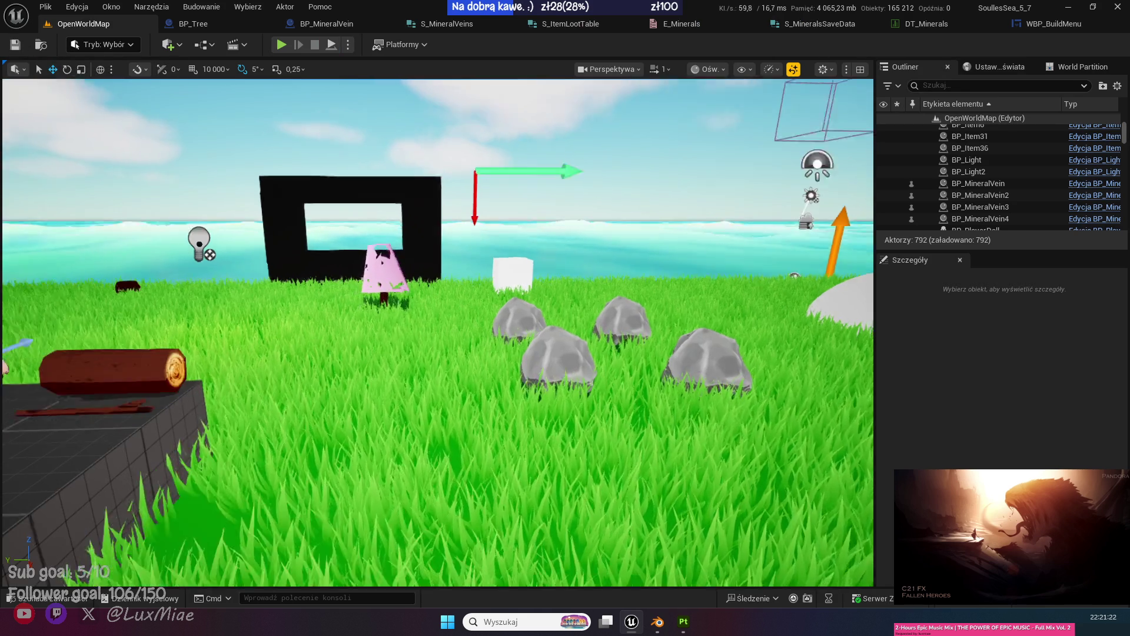
left_click_drag(399, 118, 399, 188)
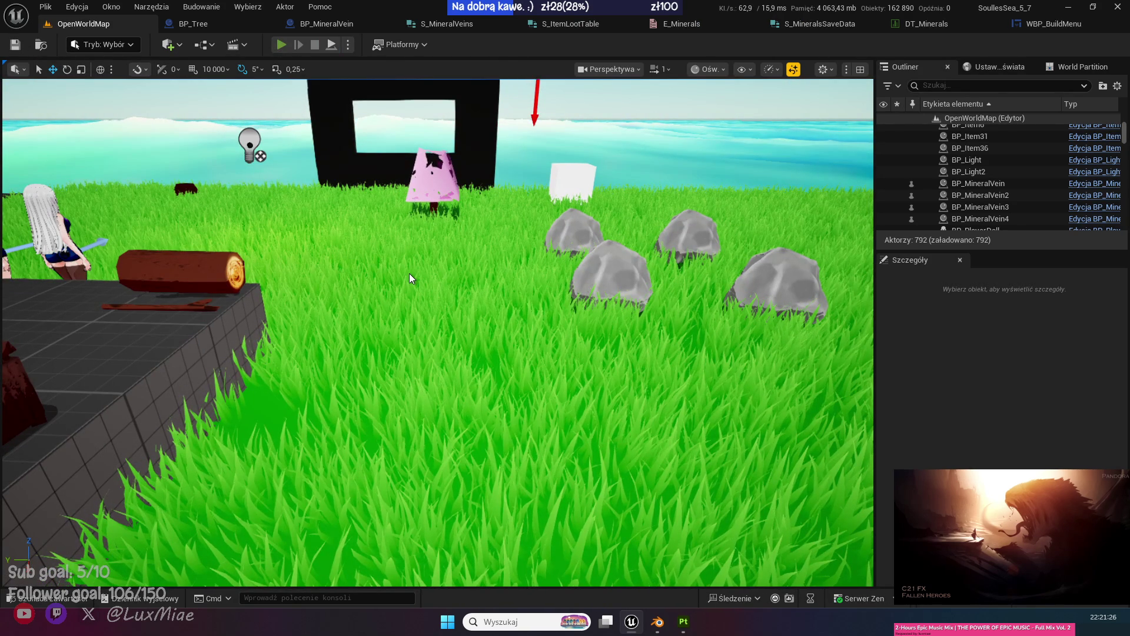
key("alt+p")
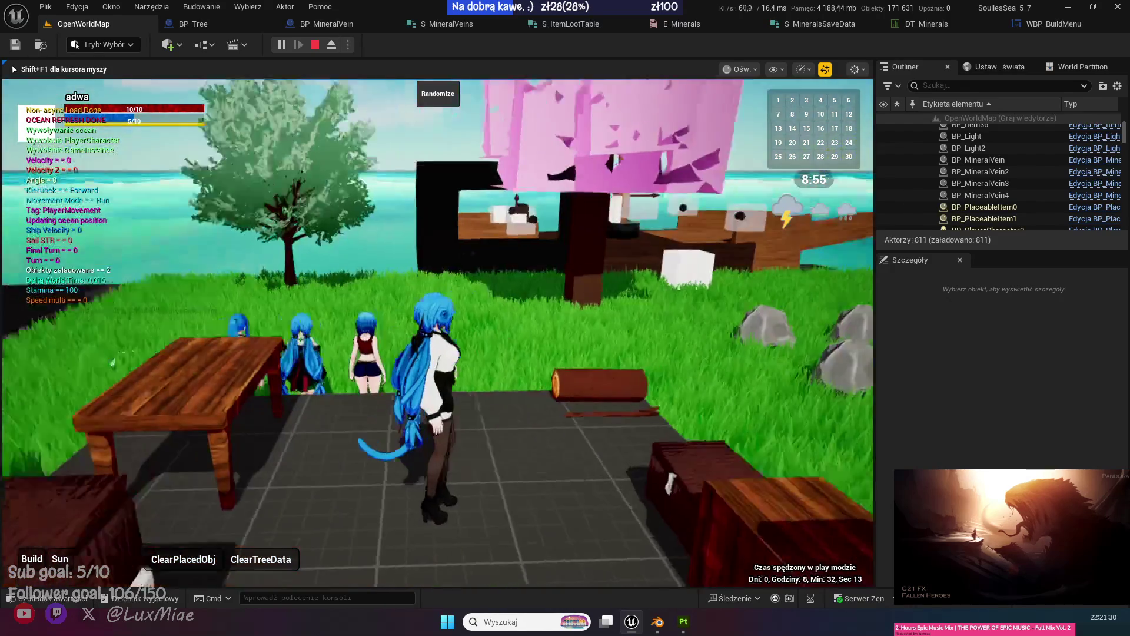
Walk the character past the chest, climb over the wall and run through the garden to the workbench.
key("w")
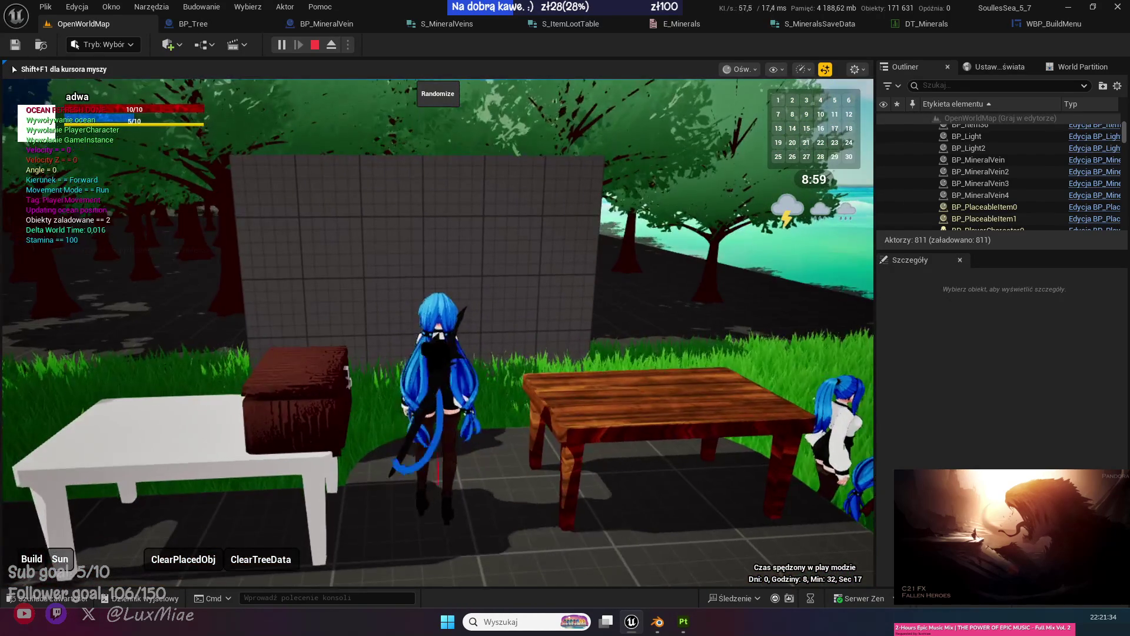
key("e")
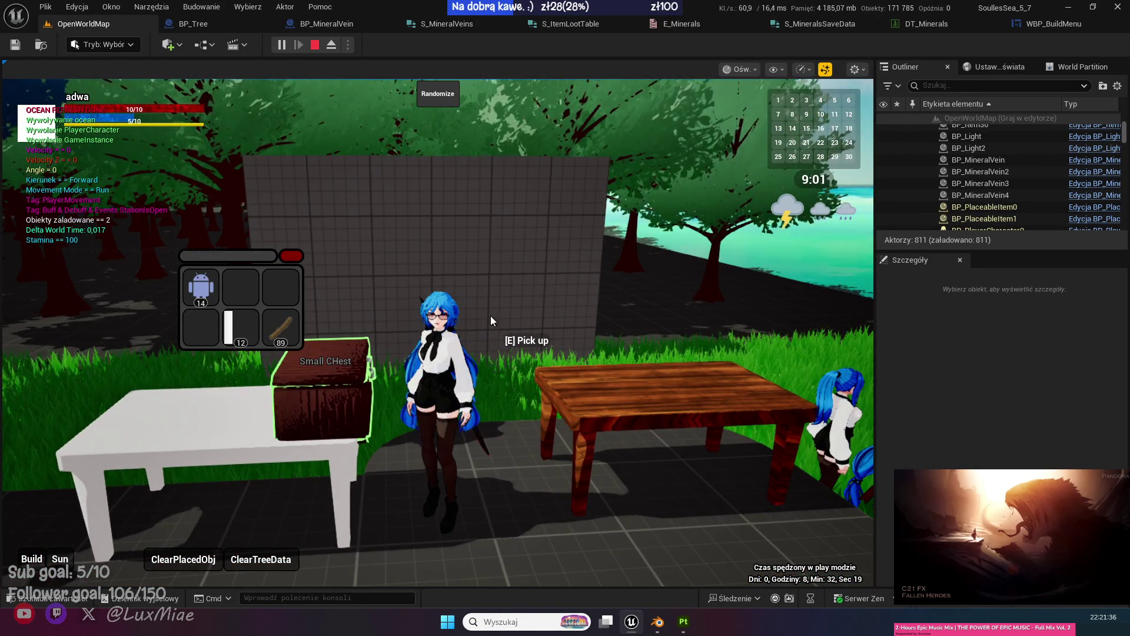
key("e")
key("space")
key("w")
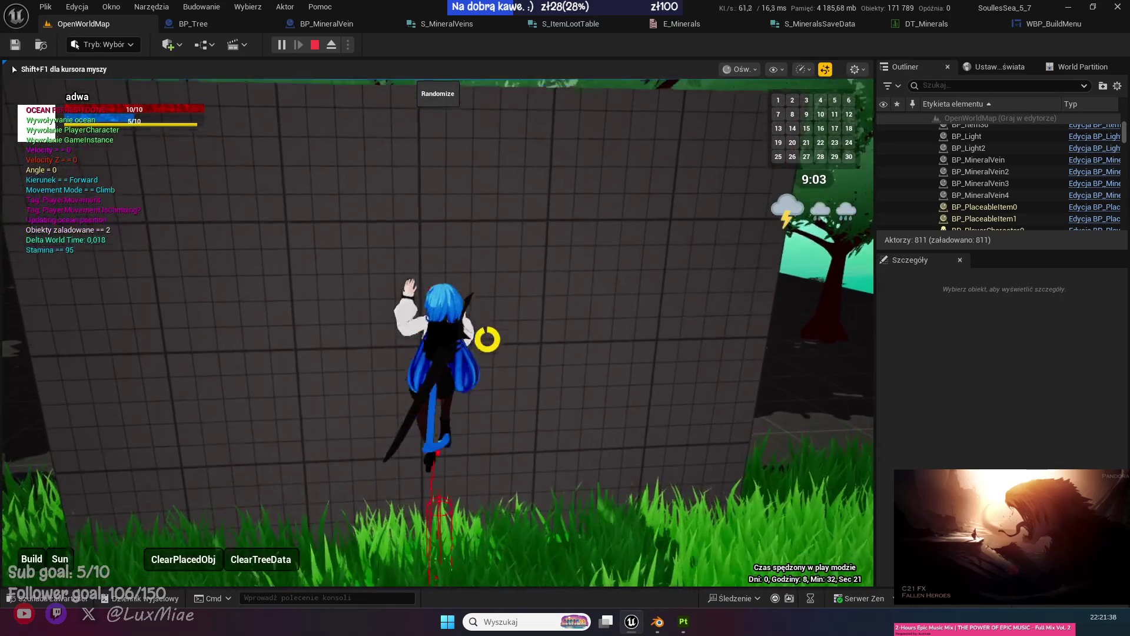
key("w")
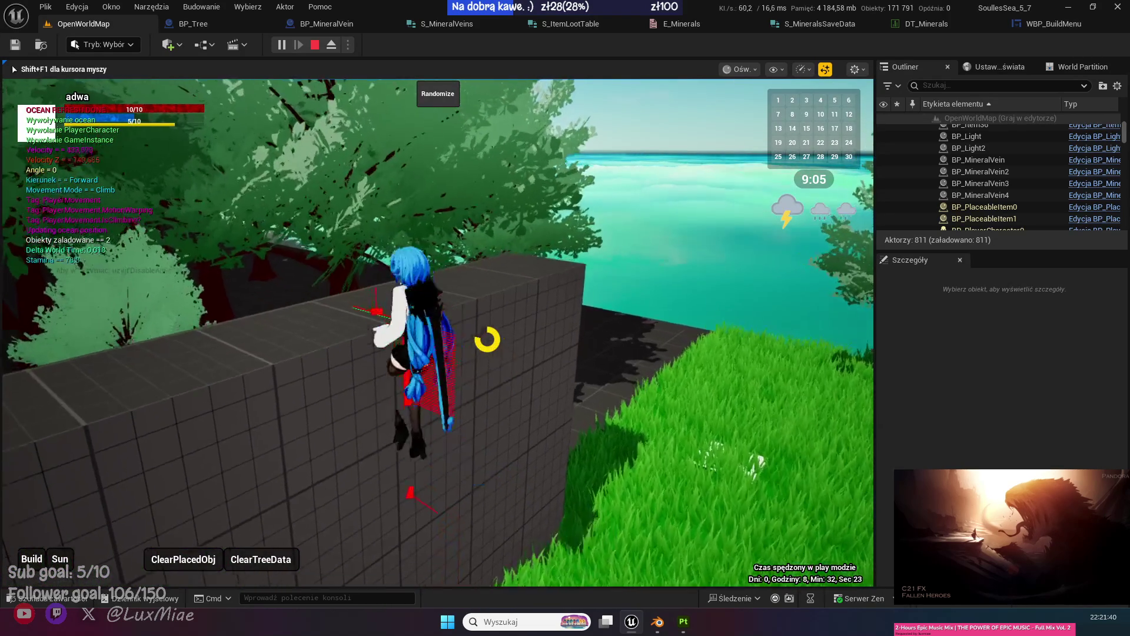
key("w")
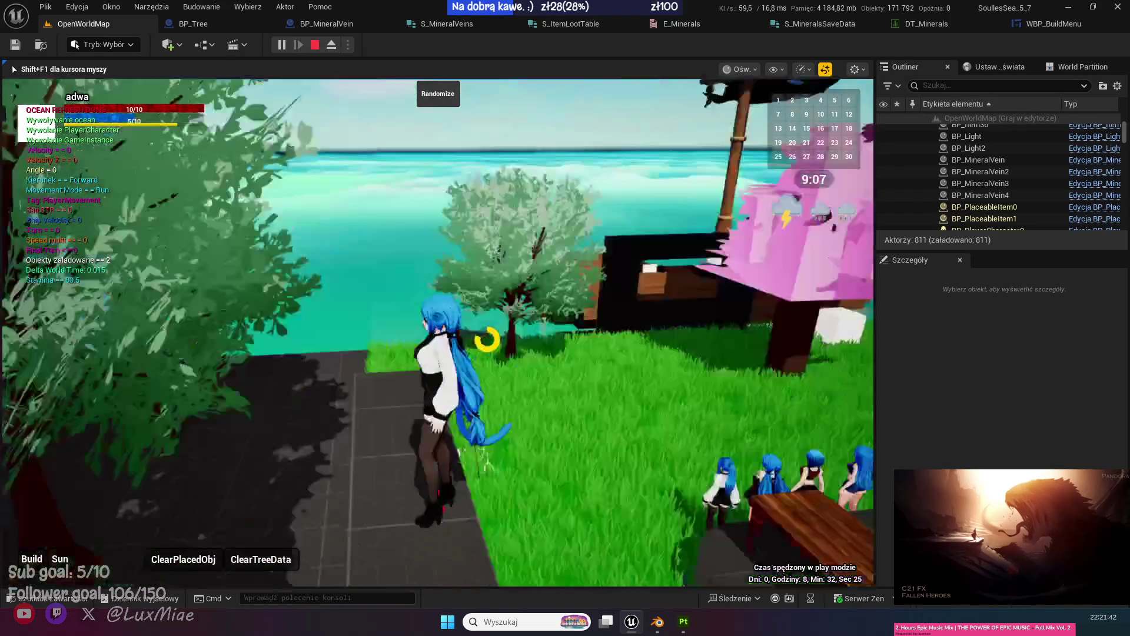
key("w")
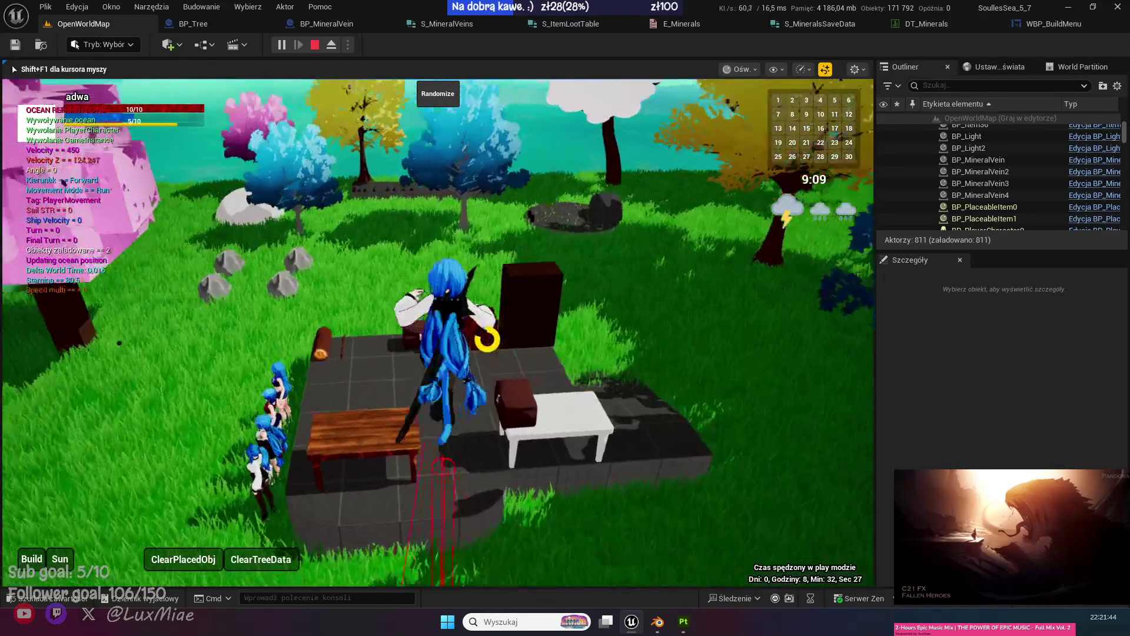
key("w")
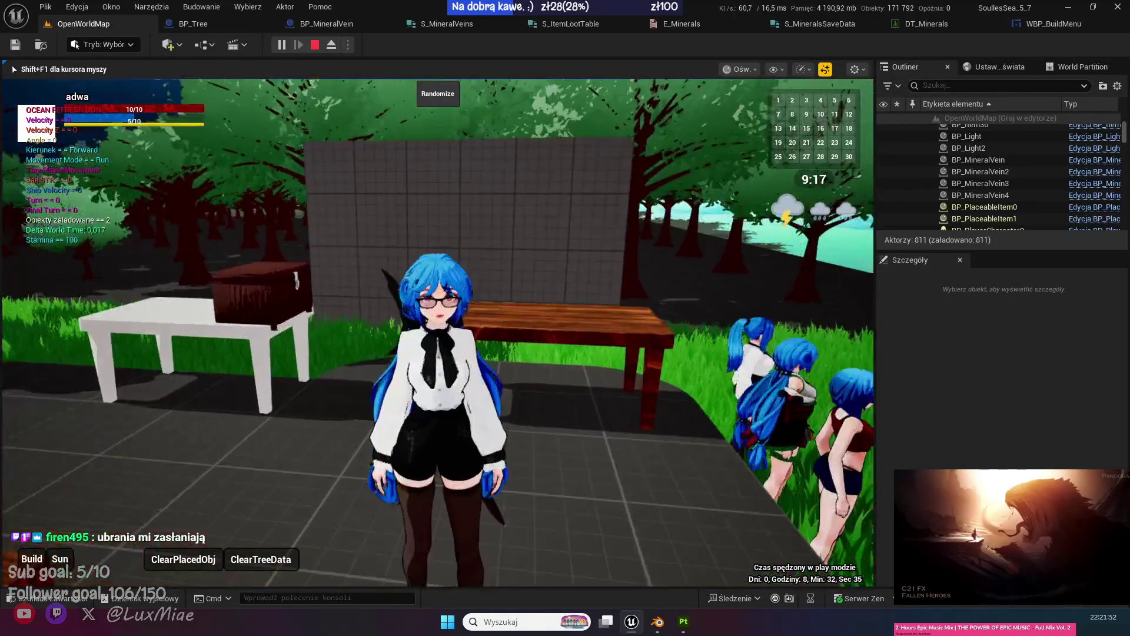
scroll(438, 333, "up", 3)
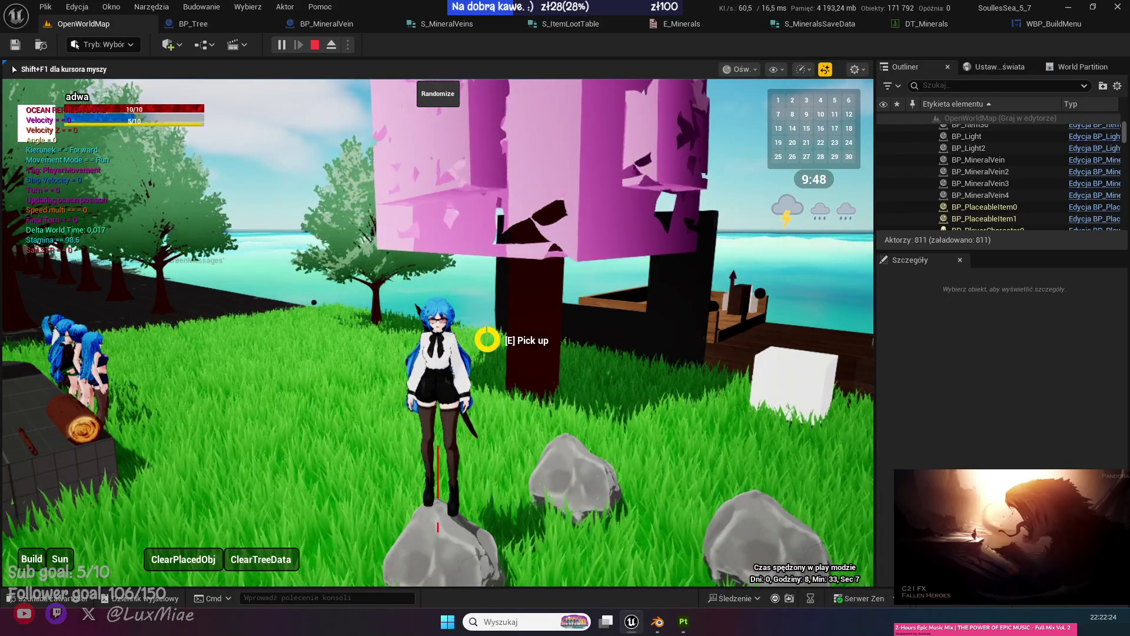
Walk among the mined rocks and logs, zooming the camera, then run to the large grey coal blocks.
scroll(438, 333, "up", 5)
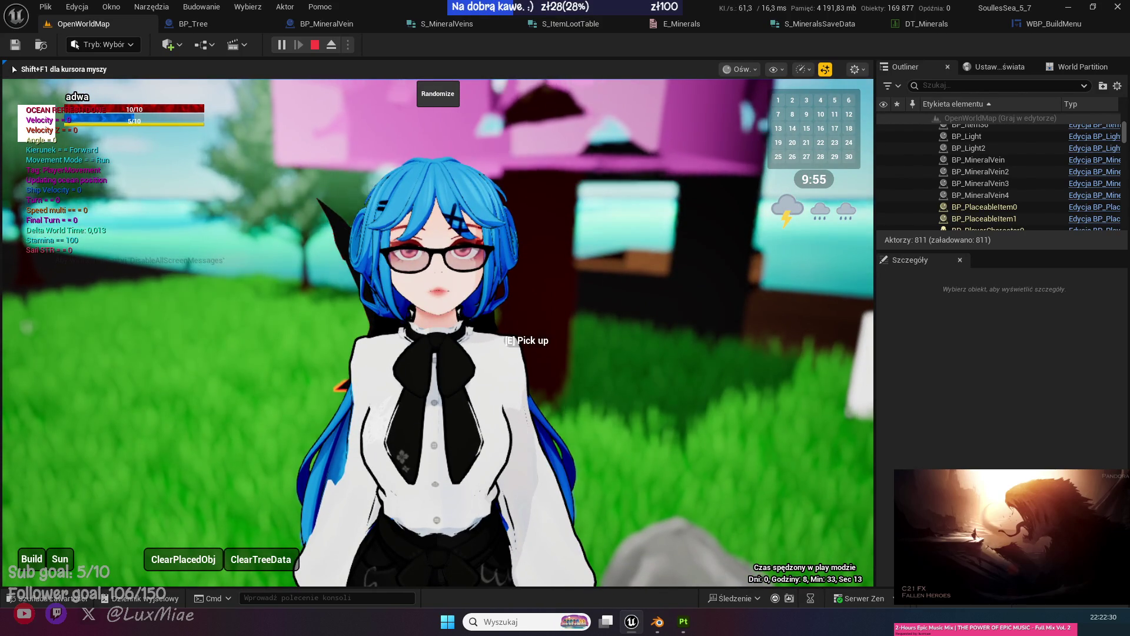
scroll(438, 333, "down", 5)
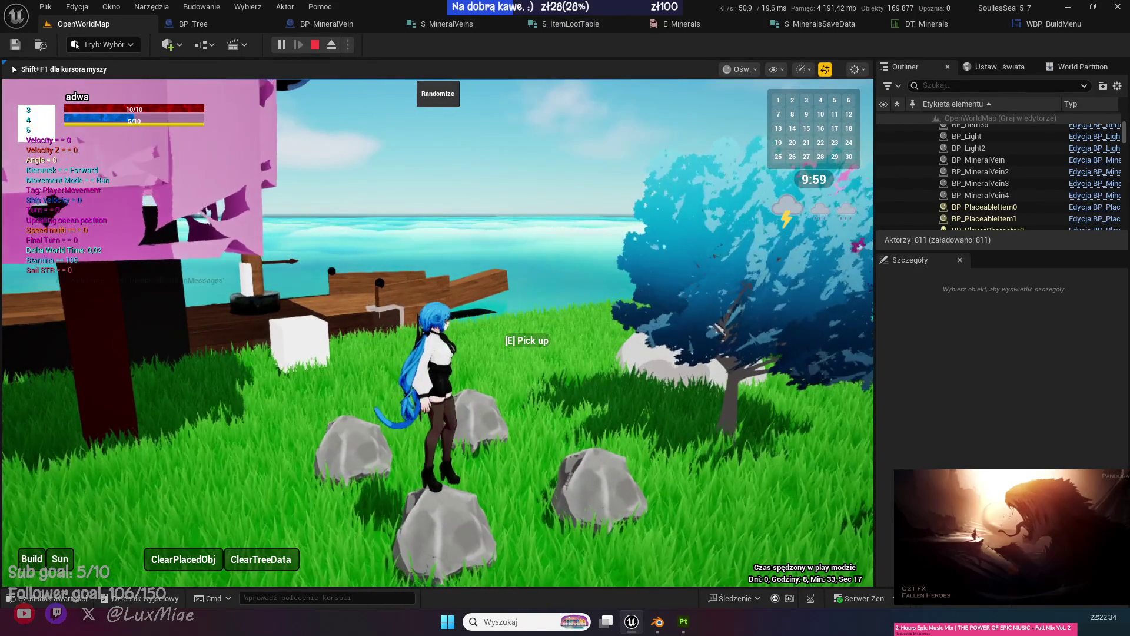
mouse_move(438, 332)
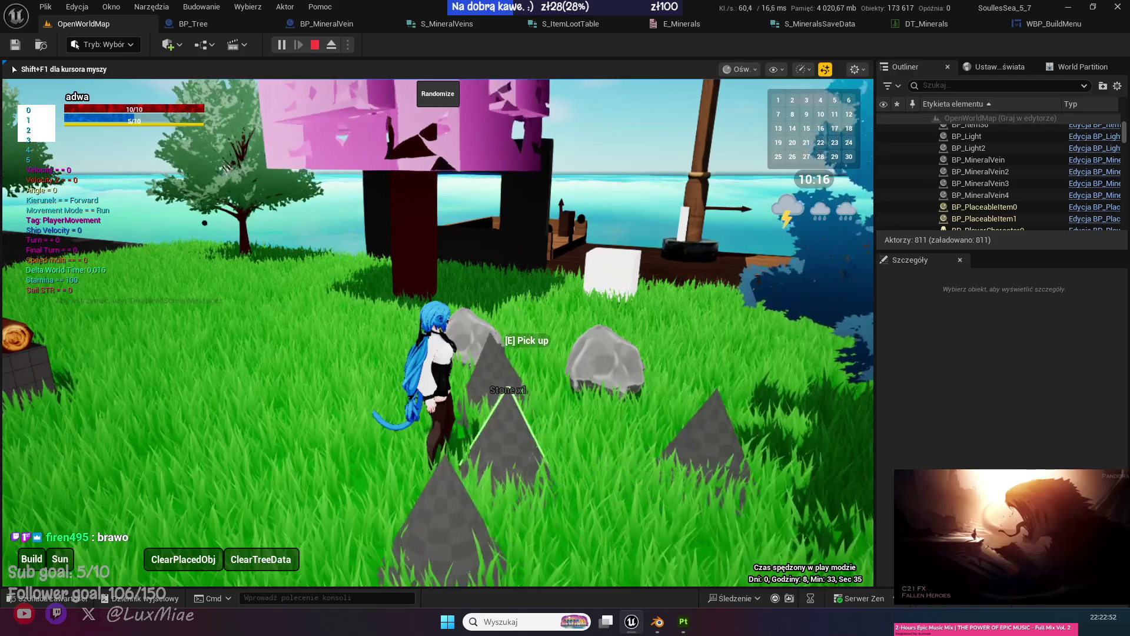
key("w")
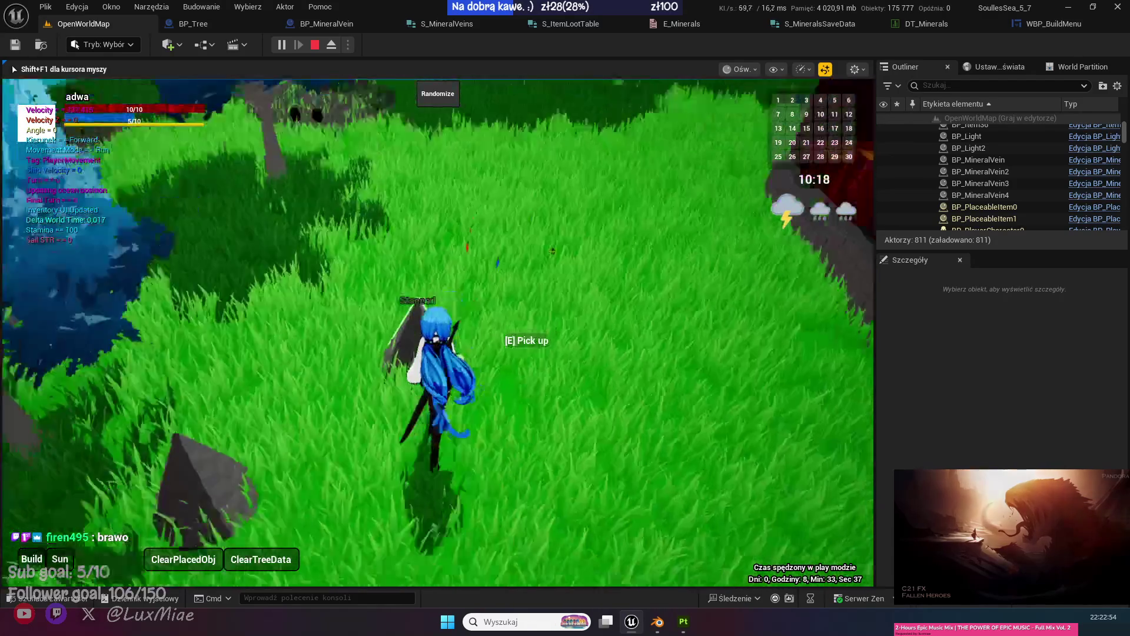
key("w")
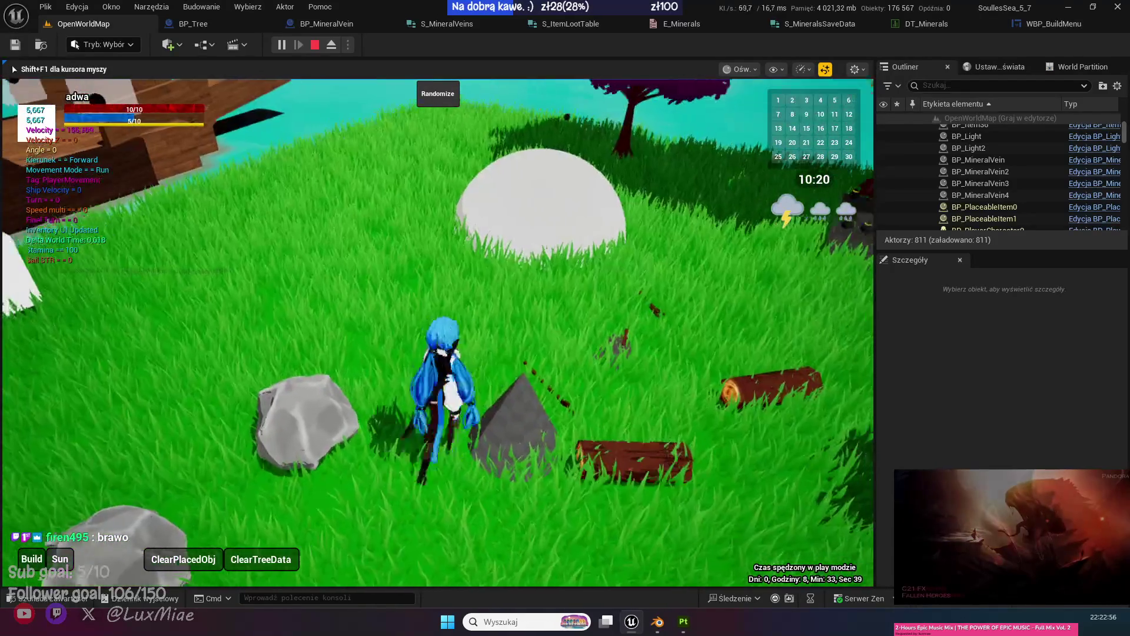
key("w")
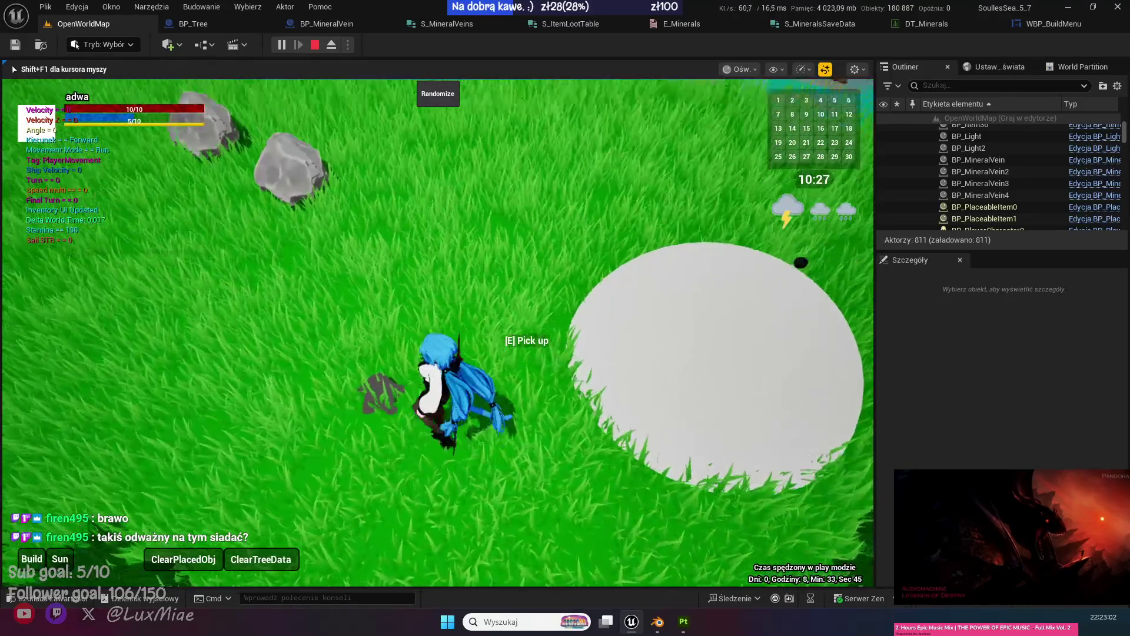
key("w")
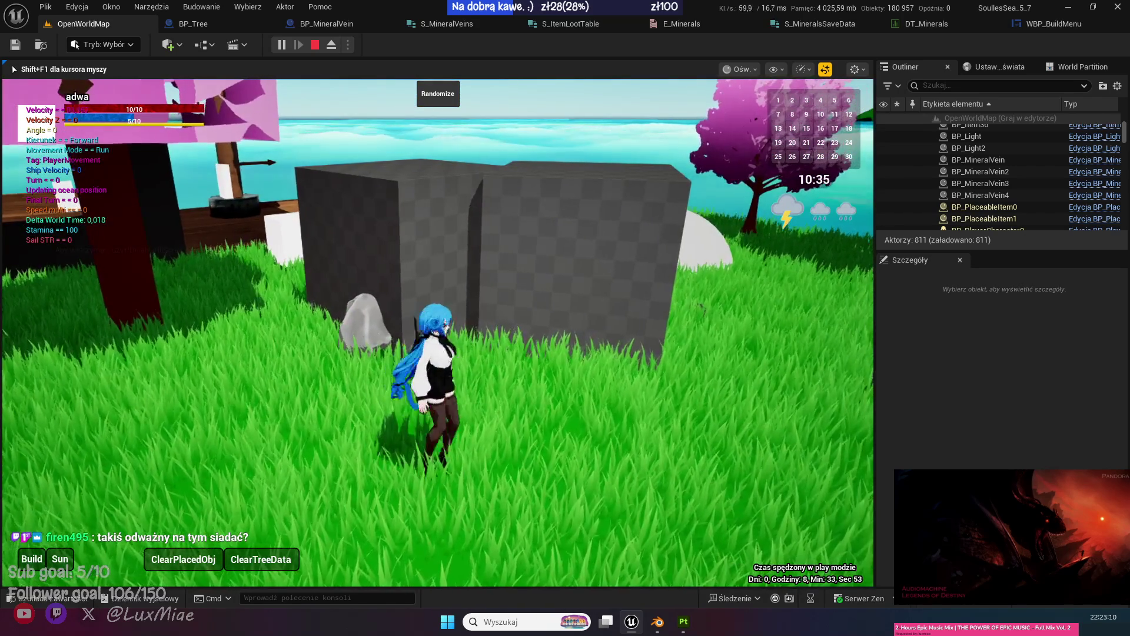
scroll(438, 332, "up", 5)
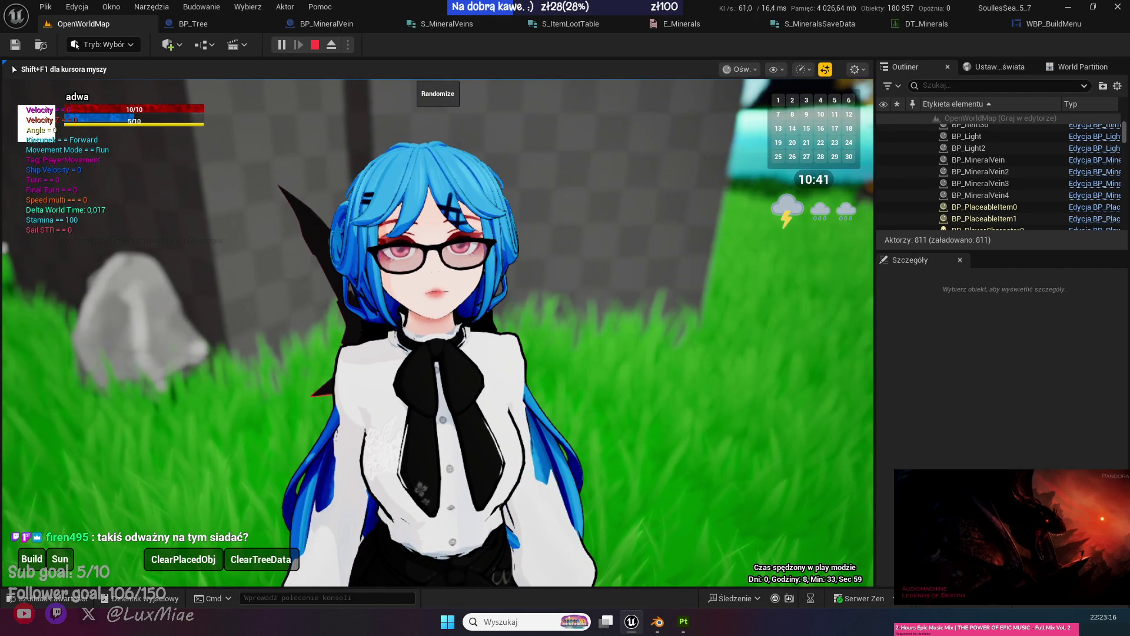
scroll(438, 332, "down", 5)
scroll(438, 332, "up", 5)
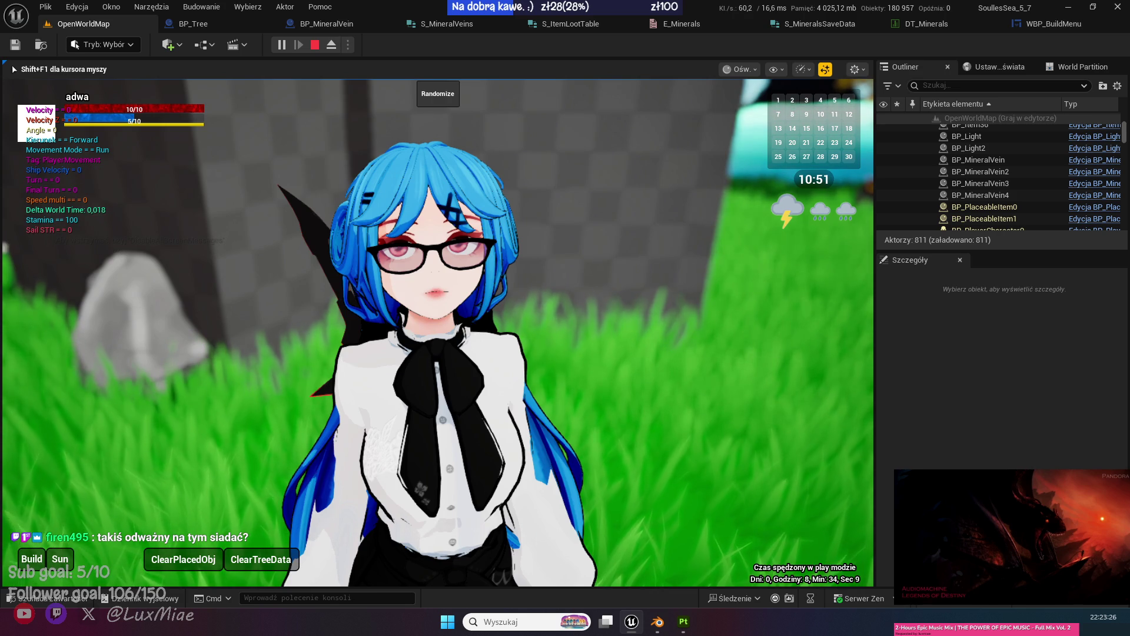
scroll(438, 329, "down", 5)
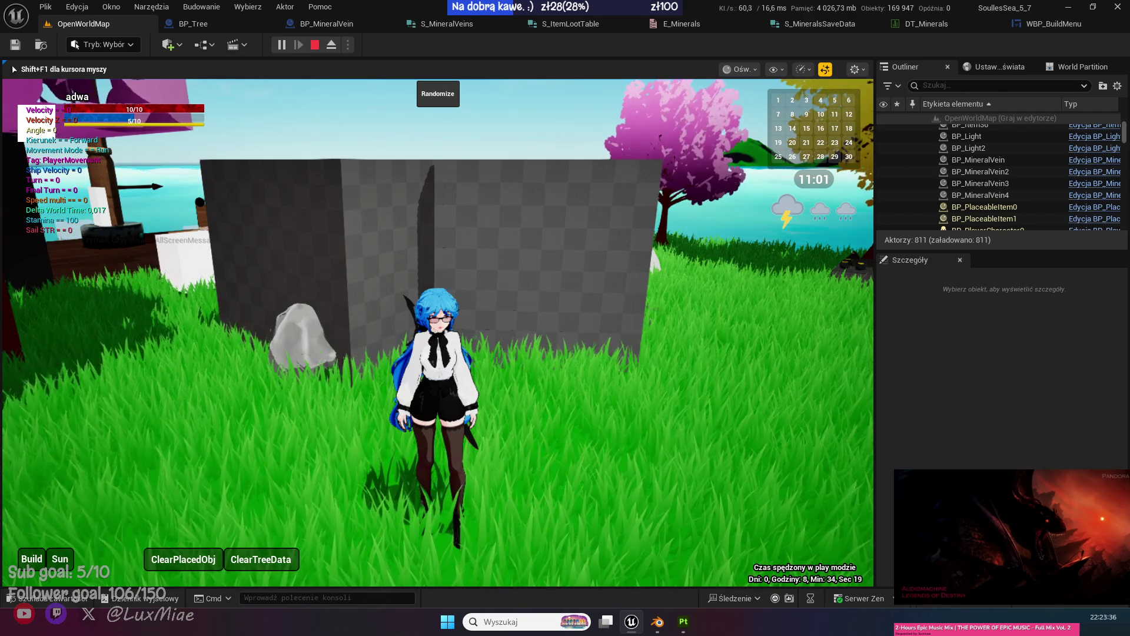
key("w")
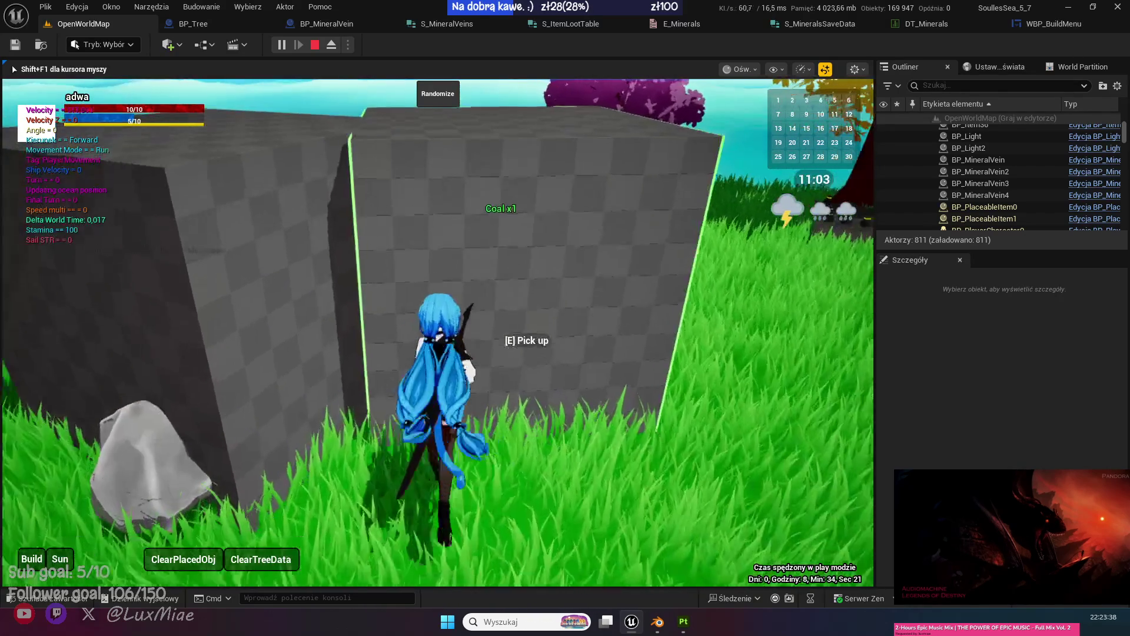
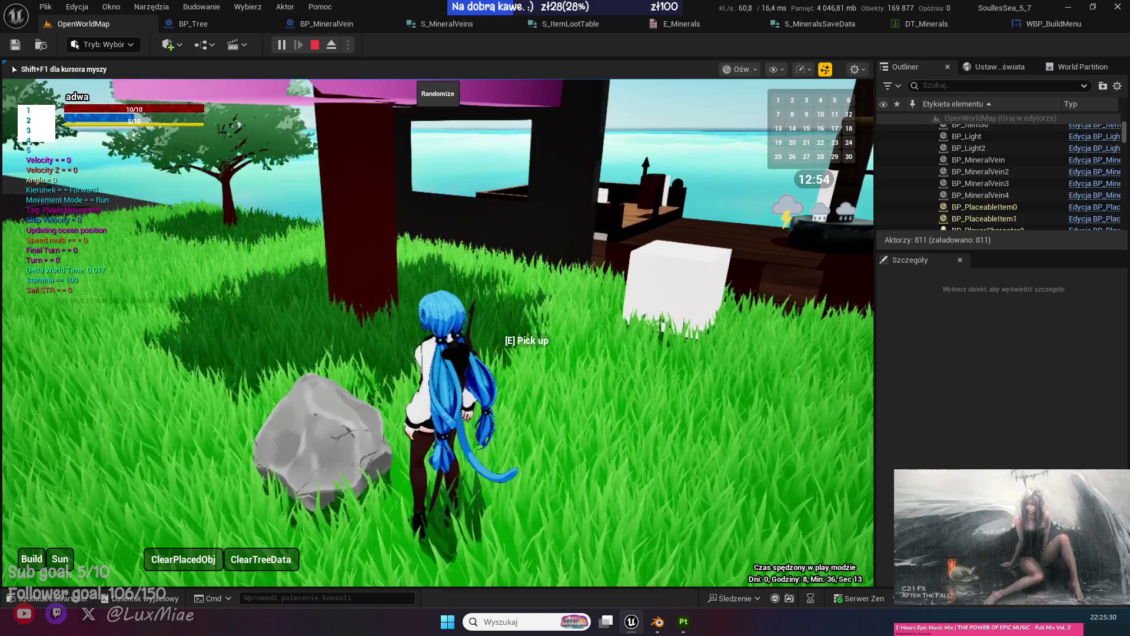
Walk back to the coal block and pick up the Coal x1 item with E.
key("s")
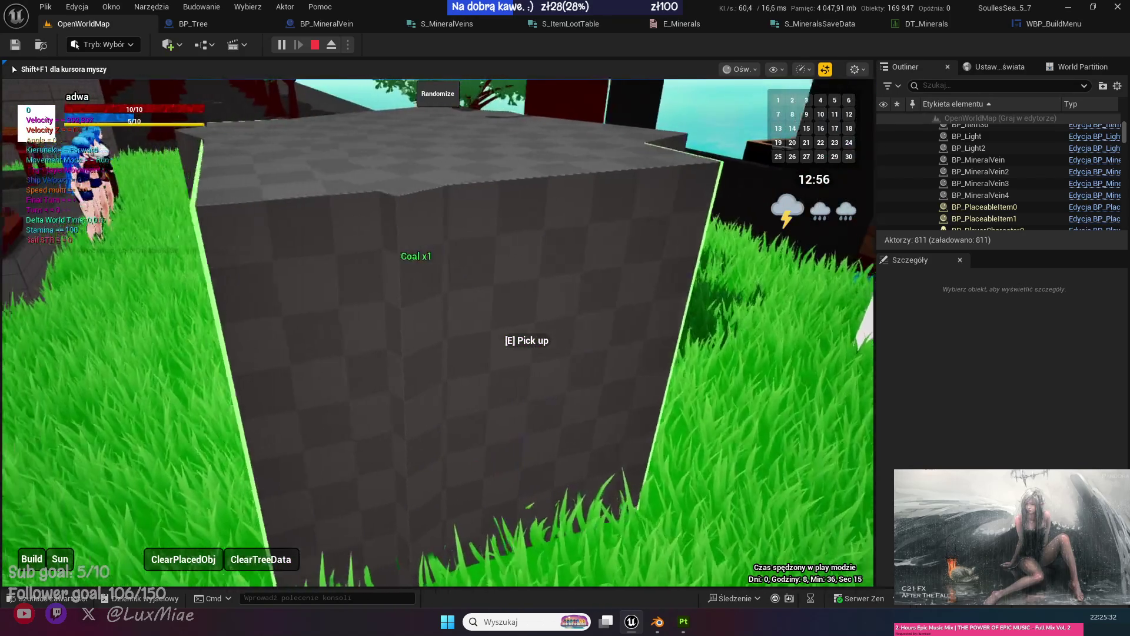
key("w")
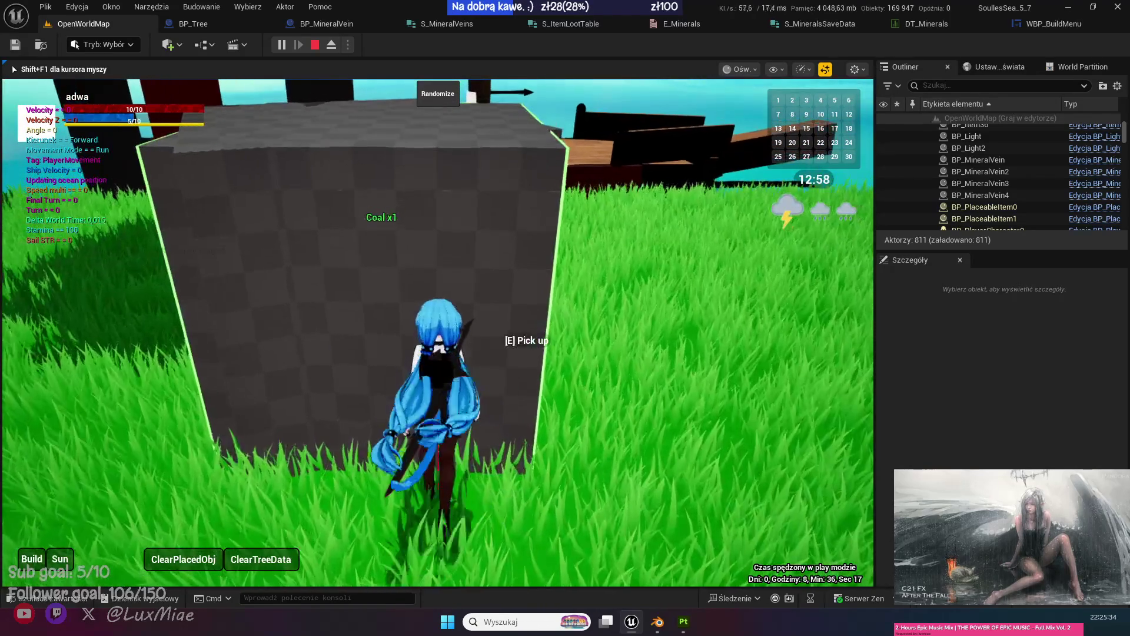
key("e")
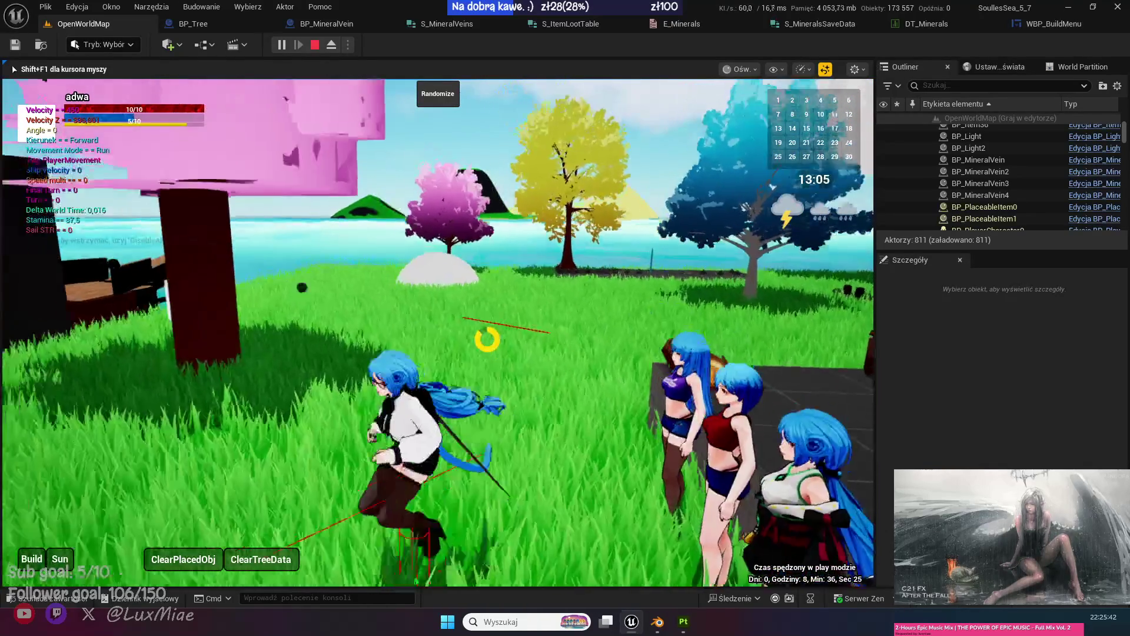
Jump and run the character left across the meadow toward the pink, yellow and blue trees.
key("space")
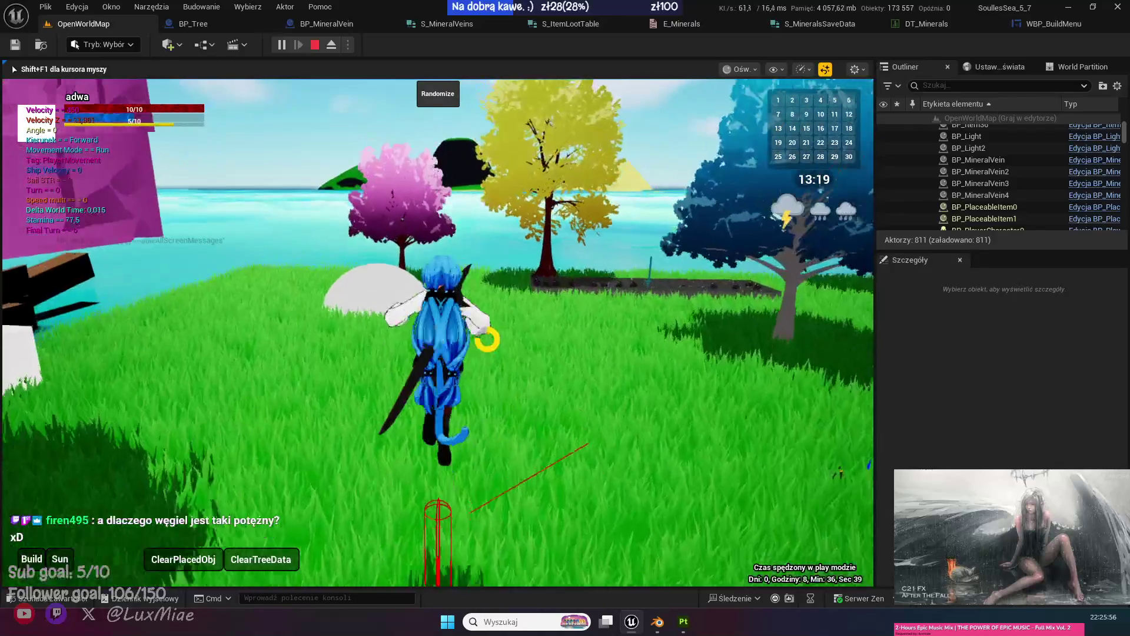
key("a")
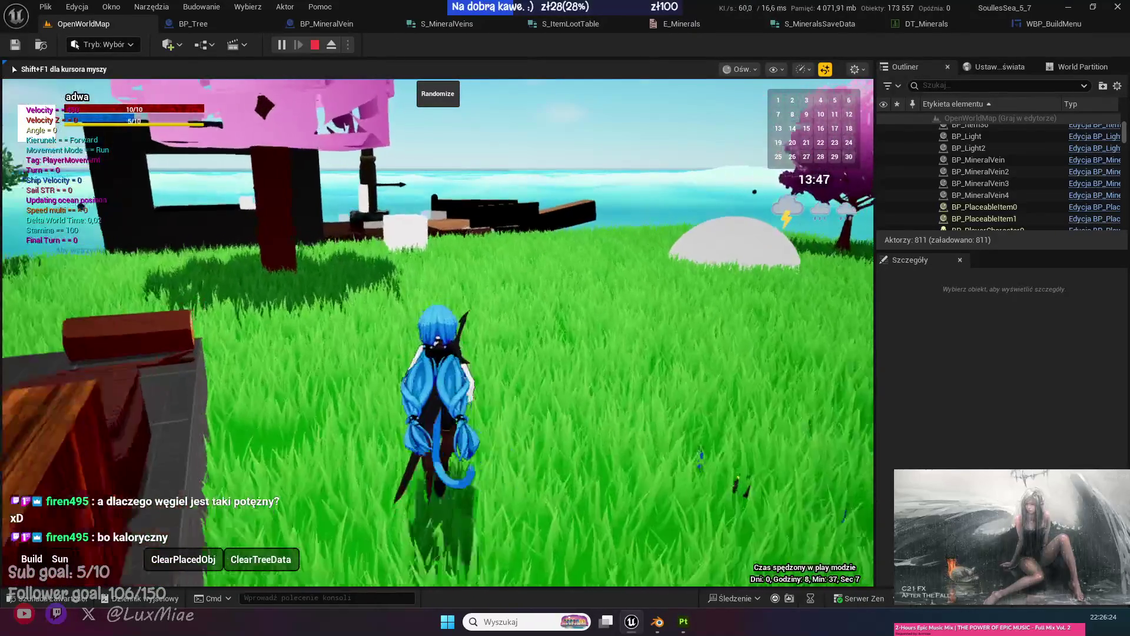
key("w")
mouse_move(437, 333)
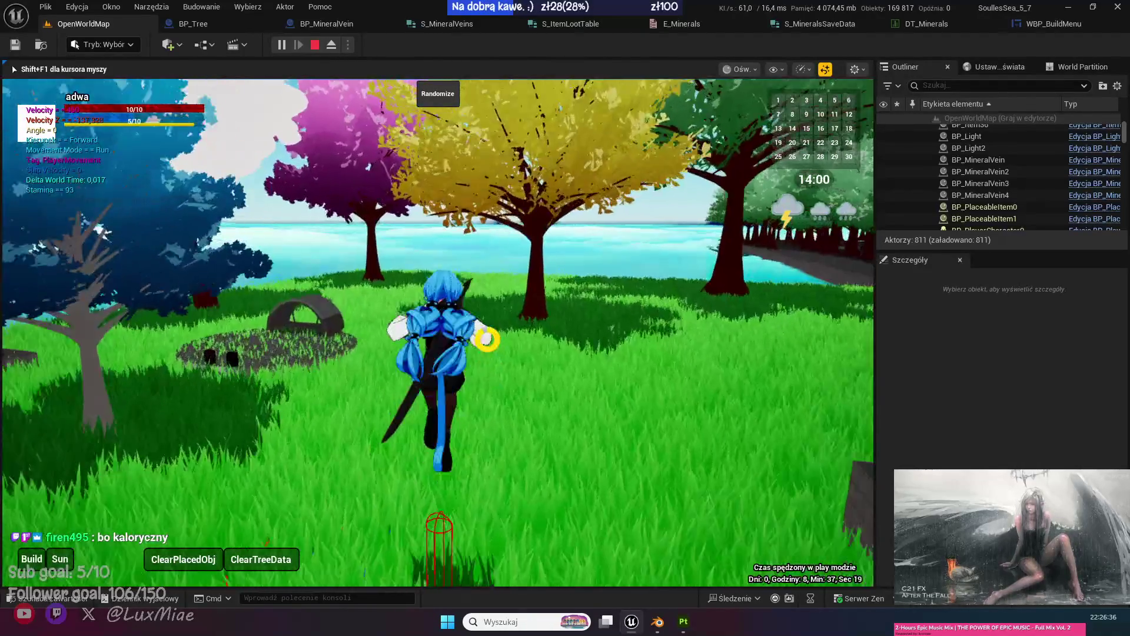
mouse_move(486, 339)
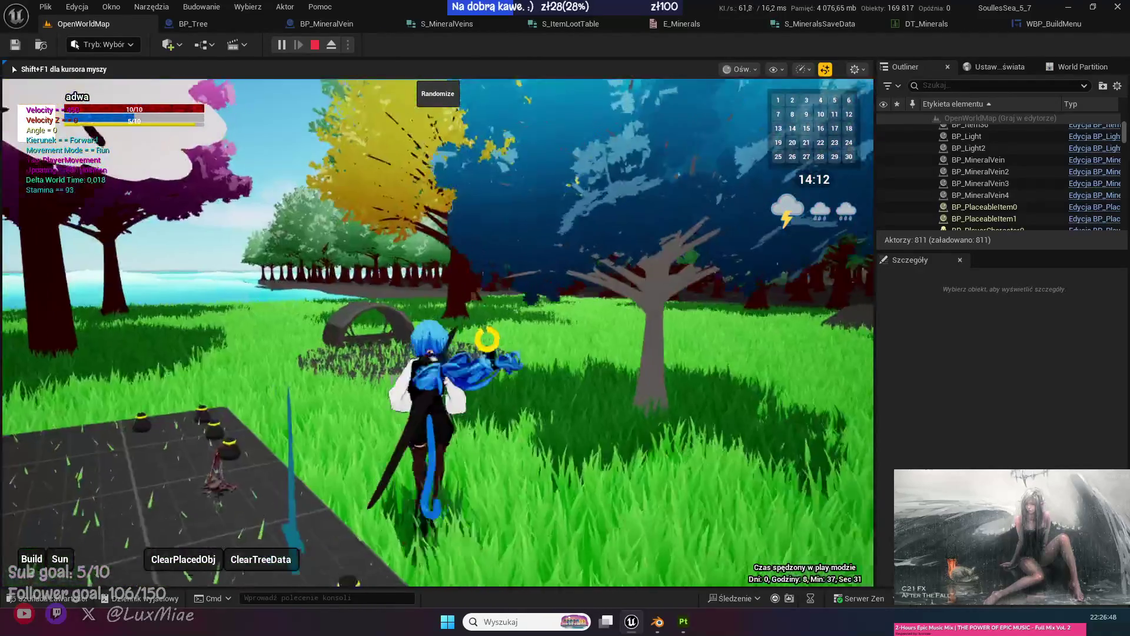
Run left and jump through the grass toward the path, stone terrace and white table.
key("a")
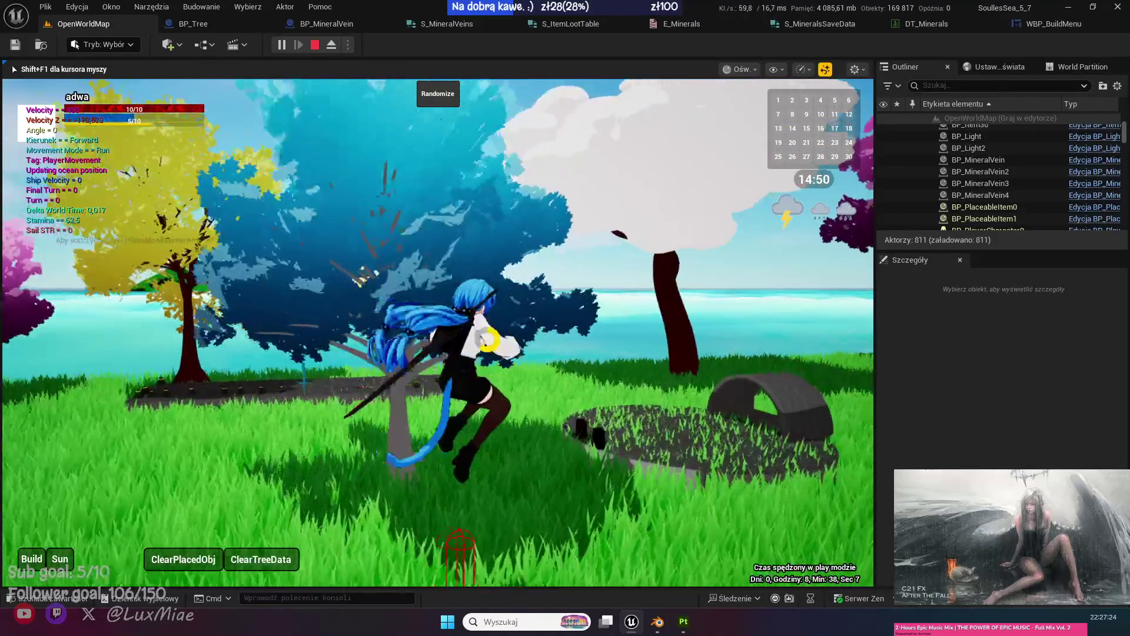
key("space")
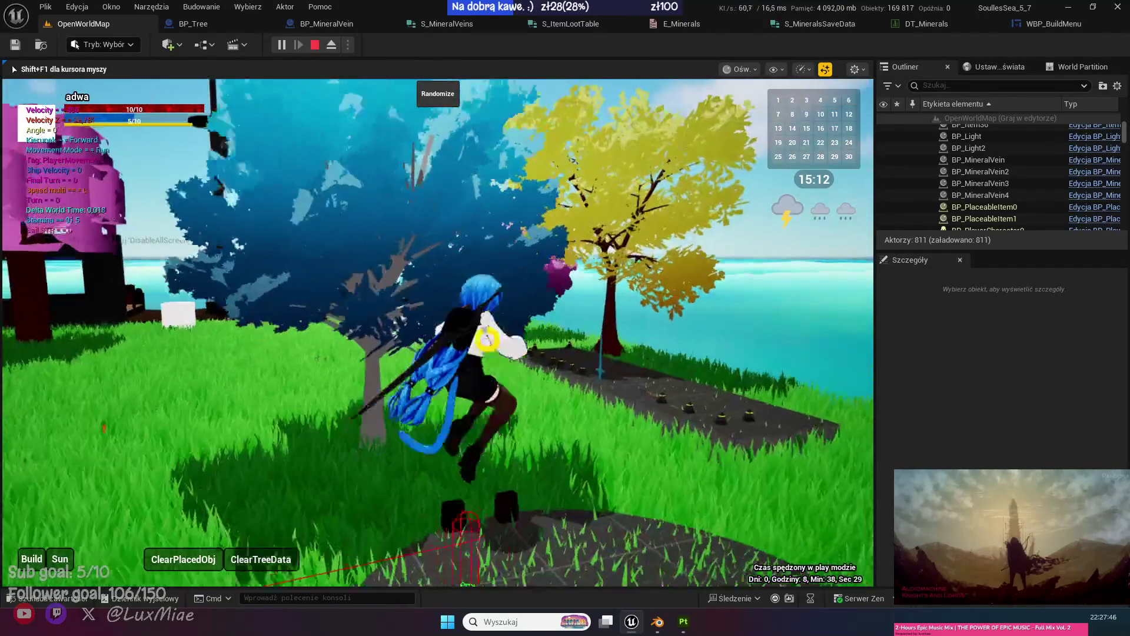
key("w")
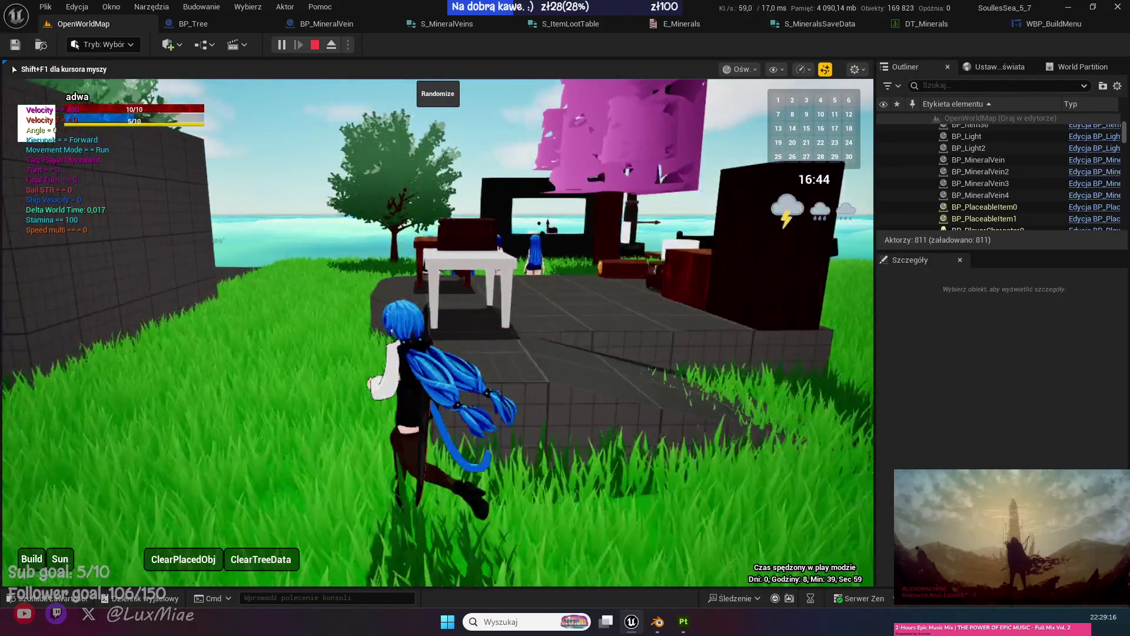
Run past the platform table, followers and pink tree to the felled oak.
key("w")
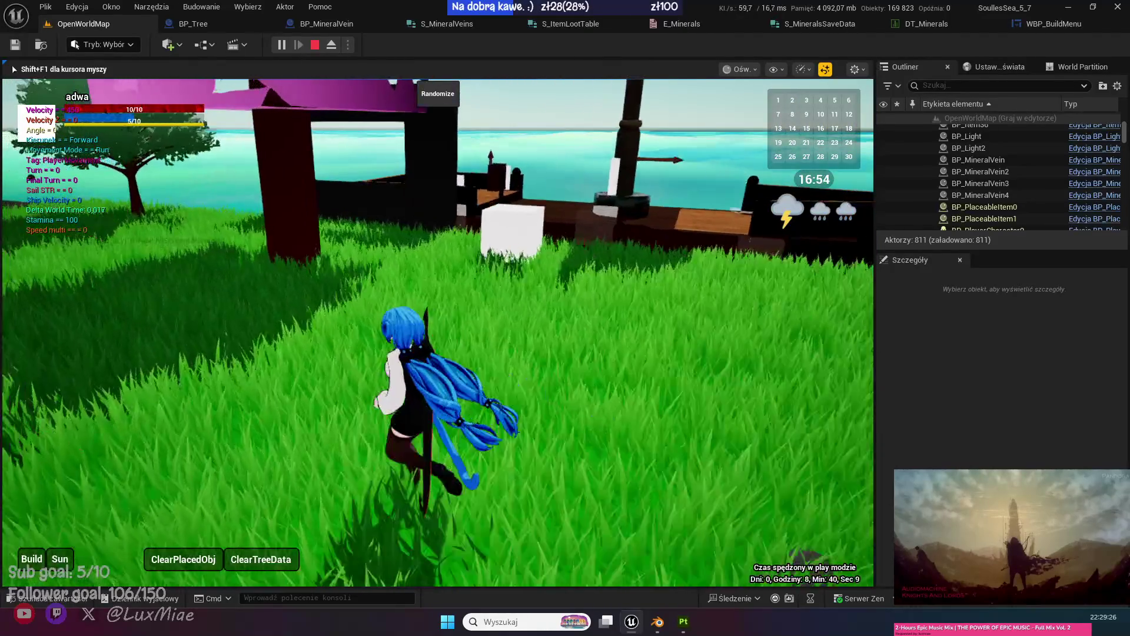
key("w")
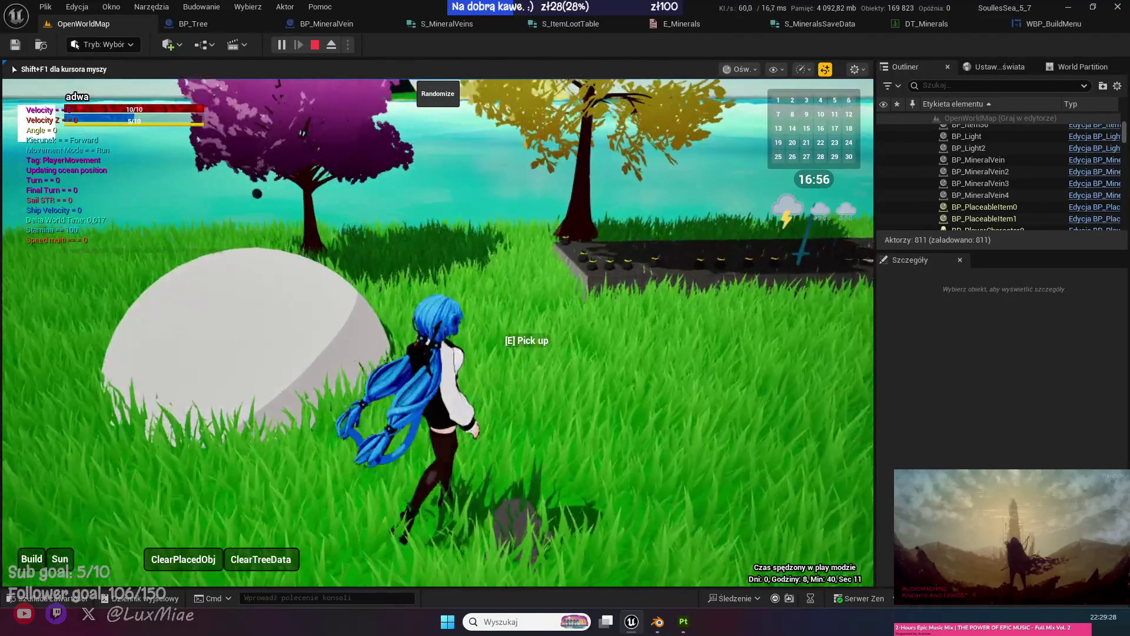
key("w")
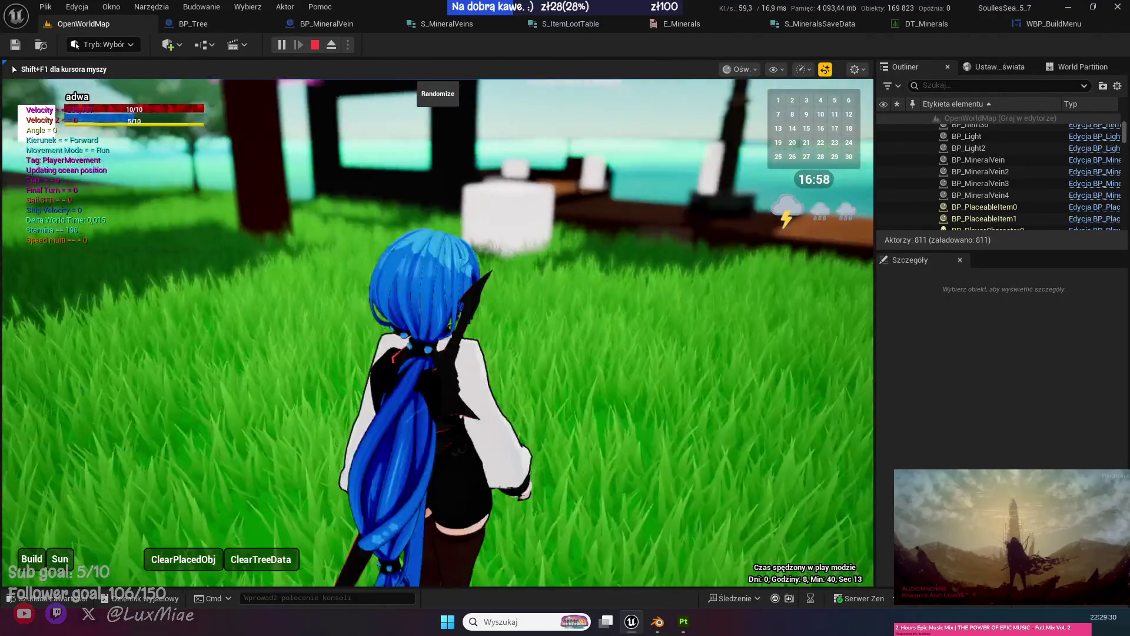
key("w")
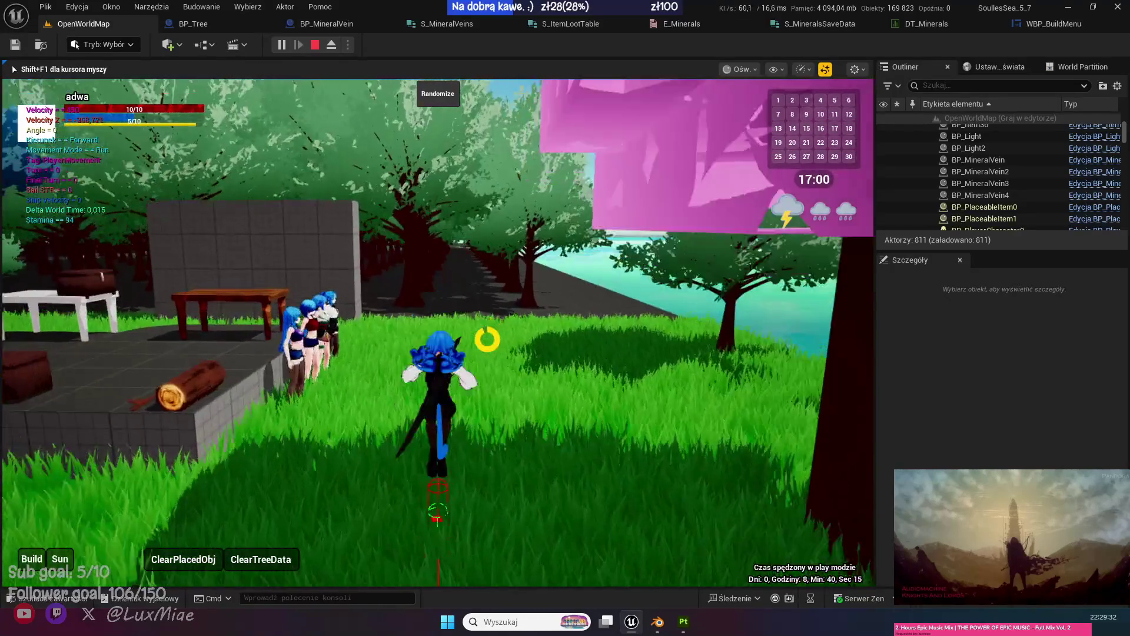
key("w")
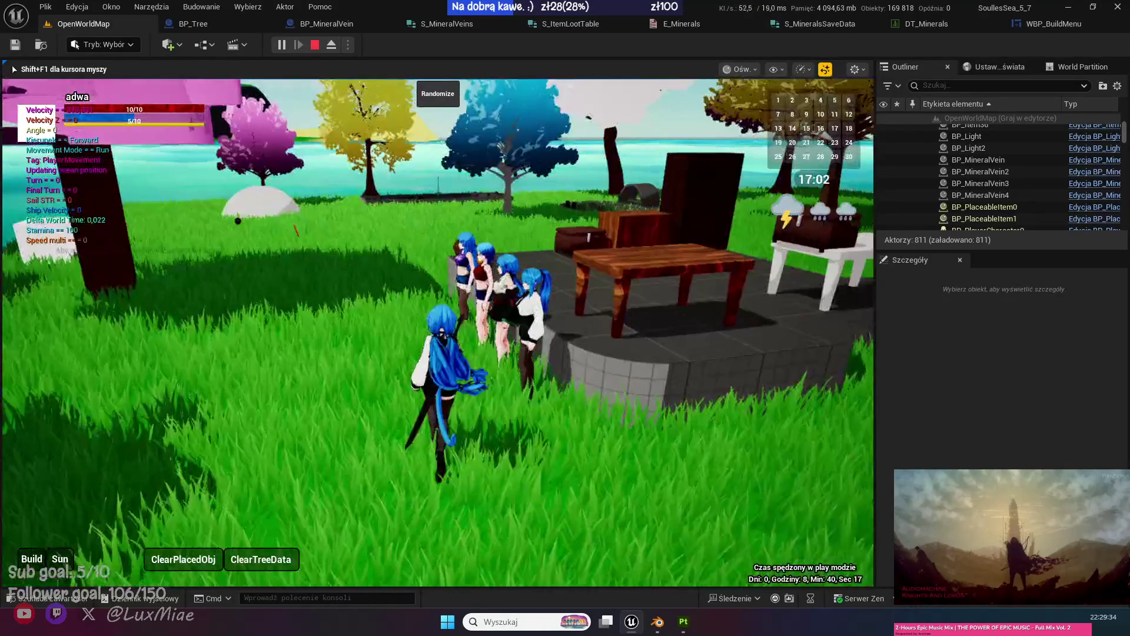
key("w")
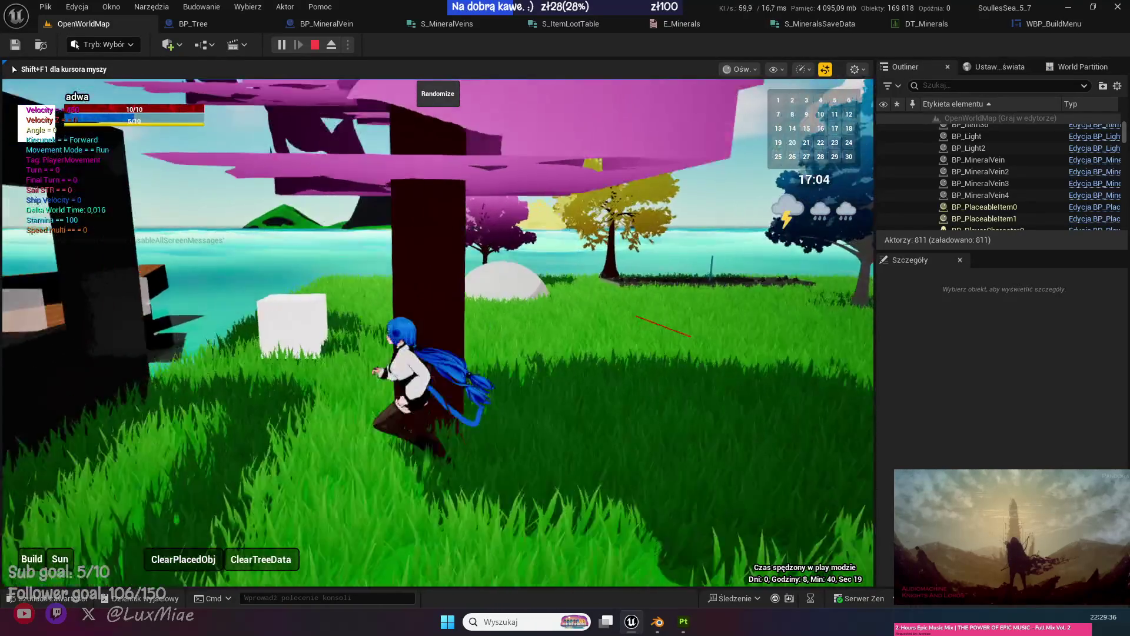
key("w")
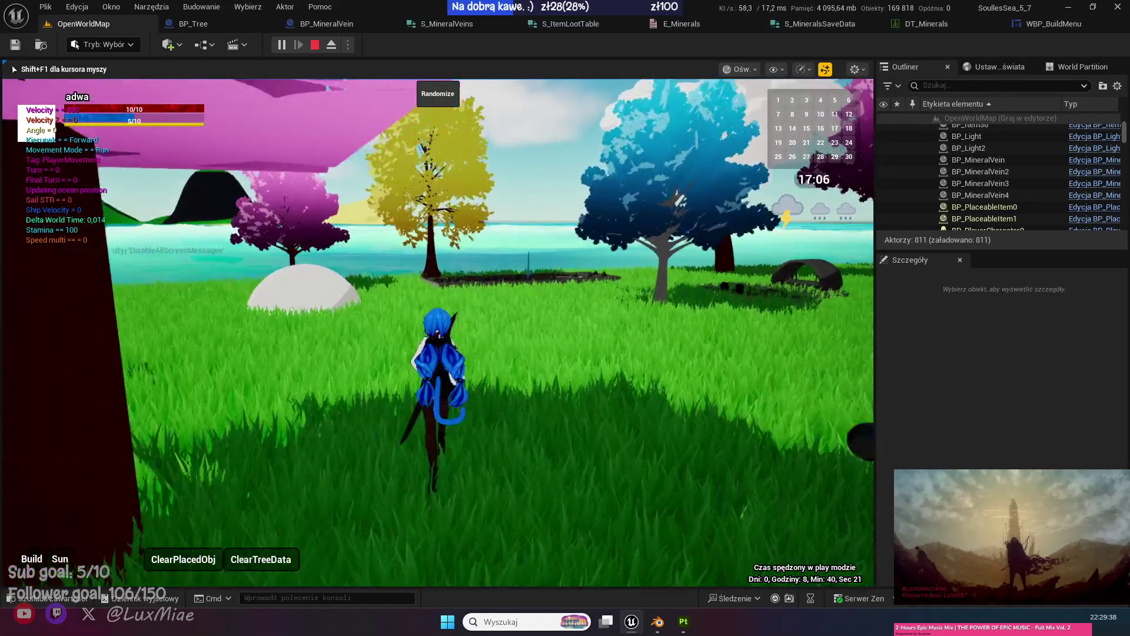
key("w")
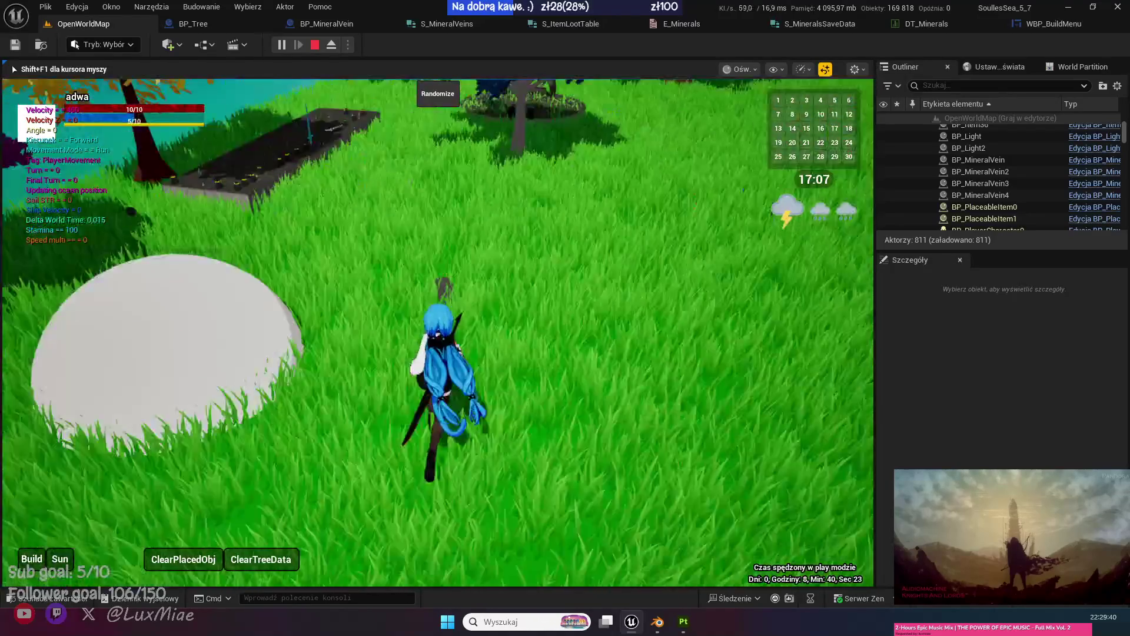
key("w")
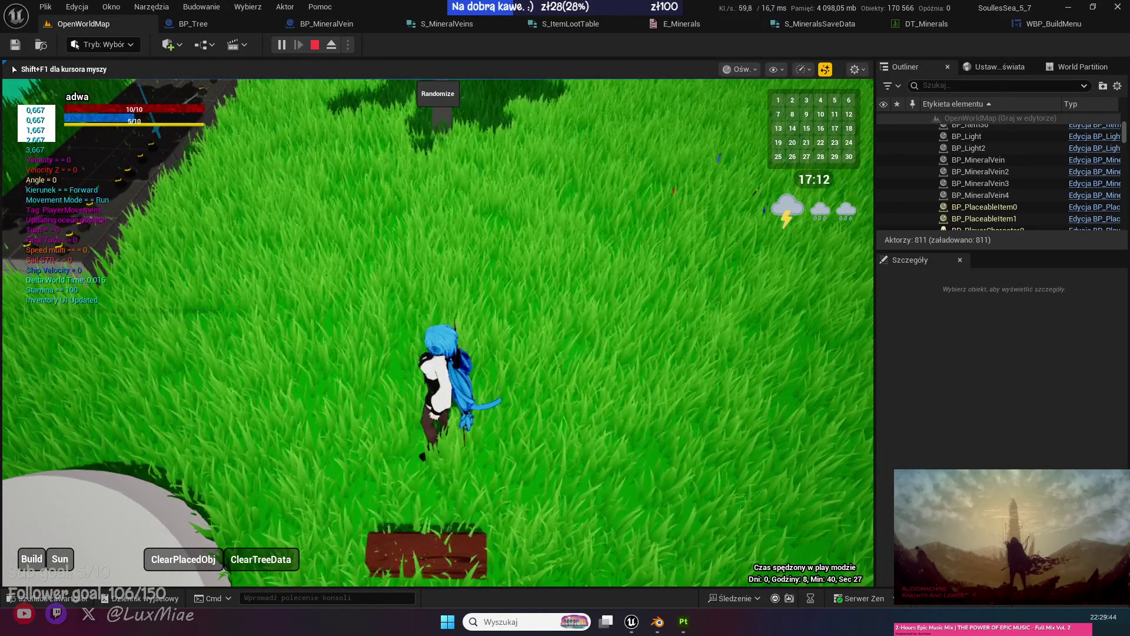
Pick up the Log Oak item, then run along the stone wall to the sea.
key("e")
key("w")
key("w")
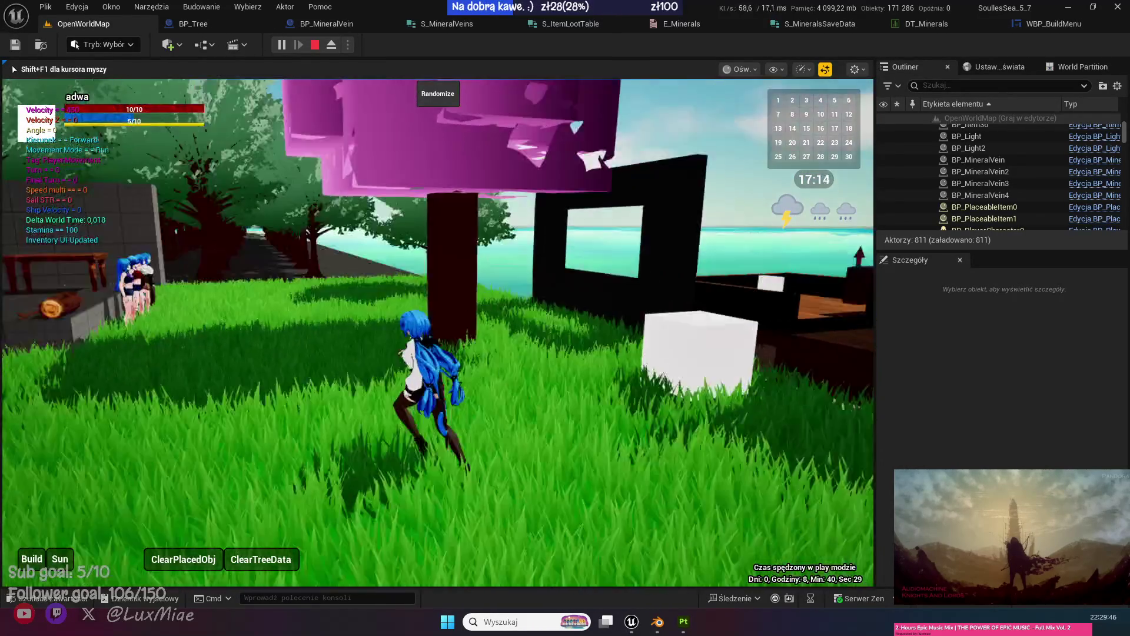
key("w")
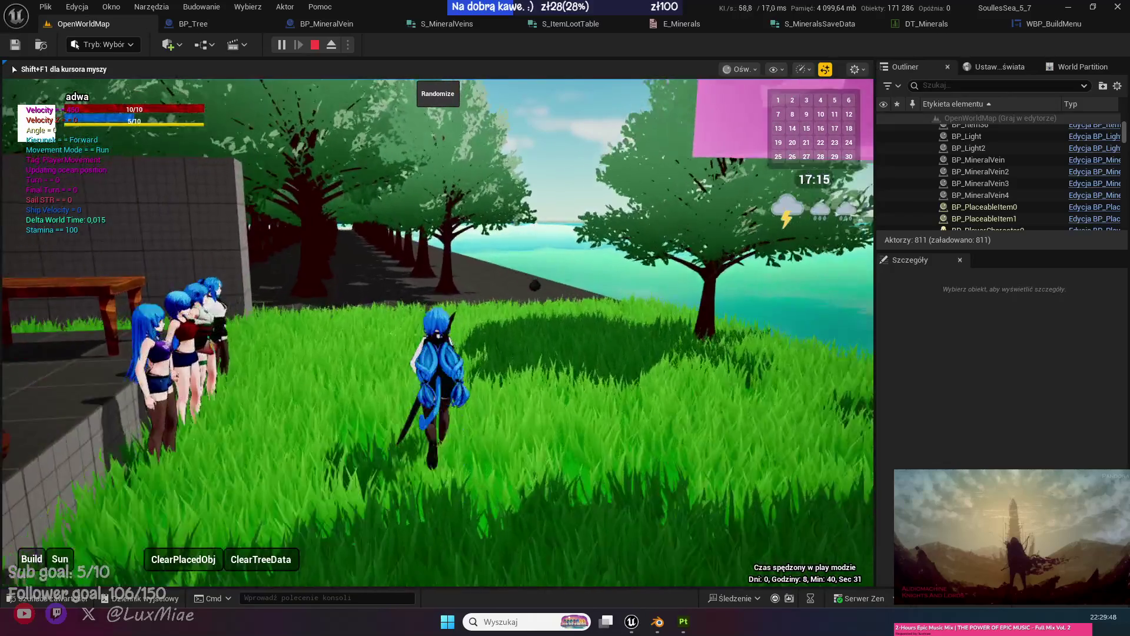
key("w")
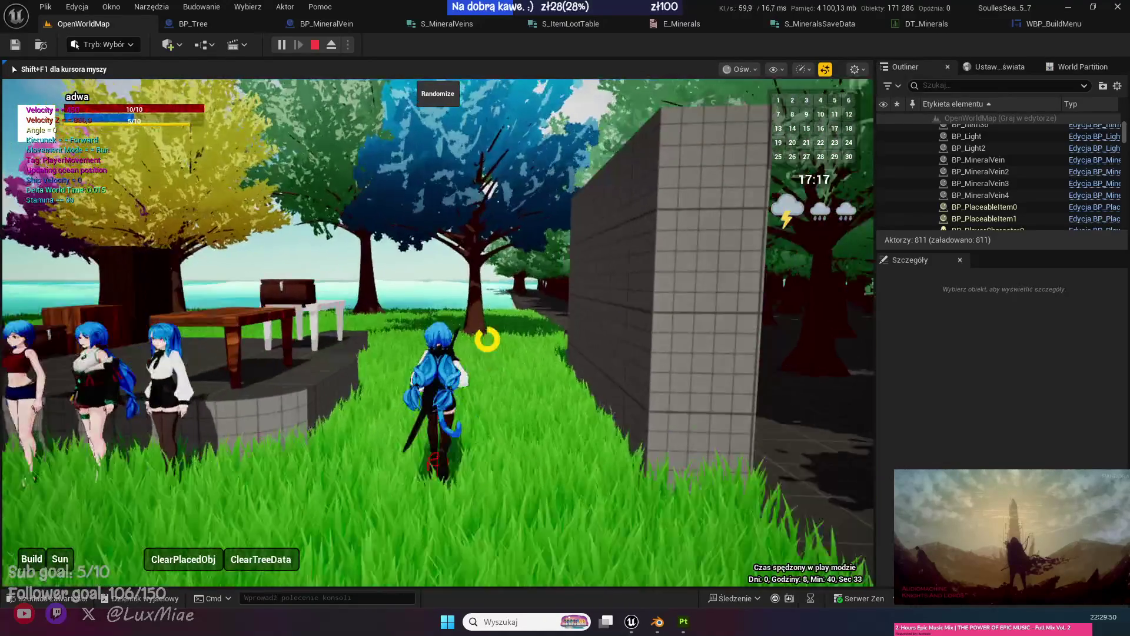
key("w")
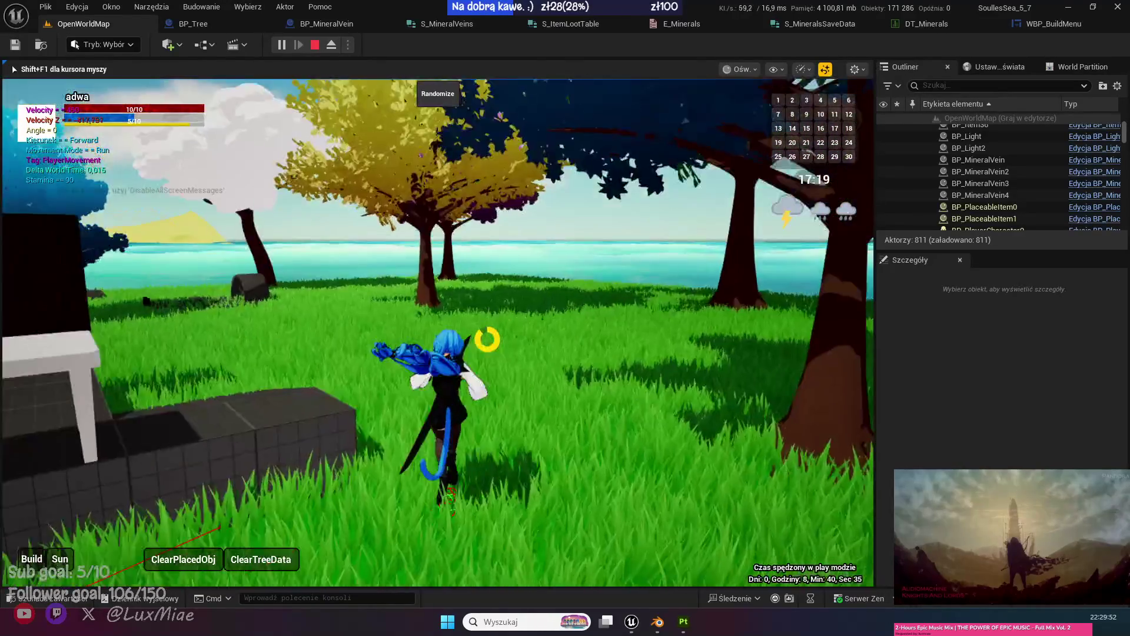
key("w")
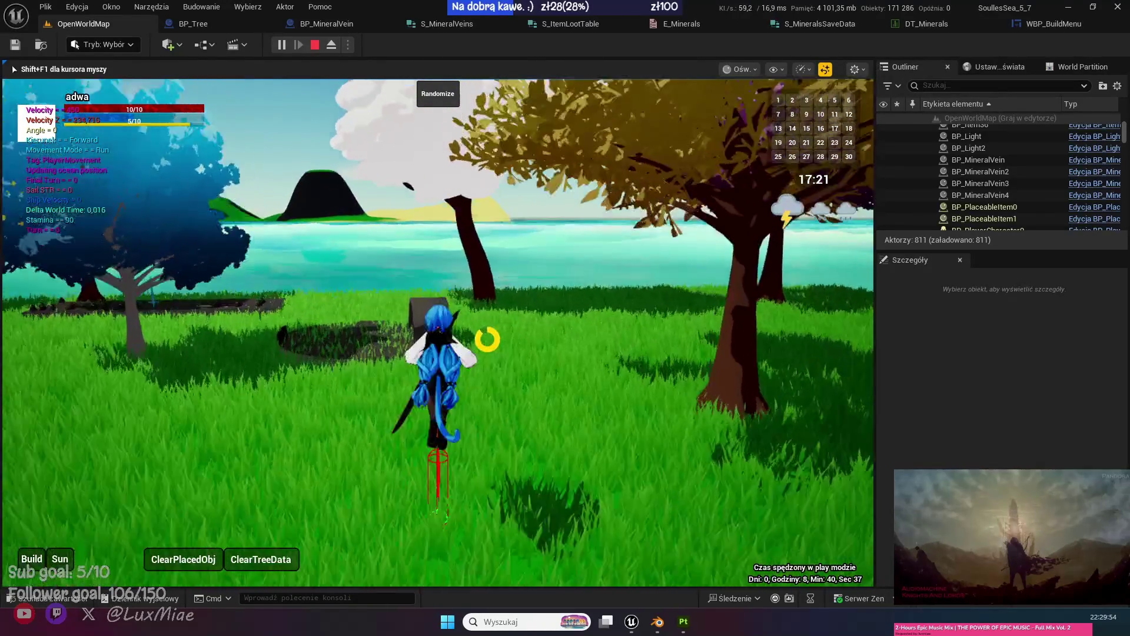
key("w")
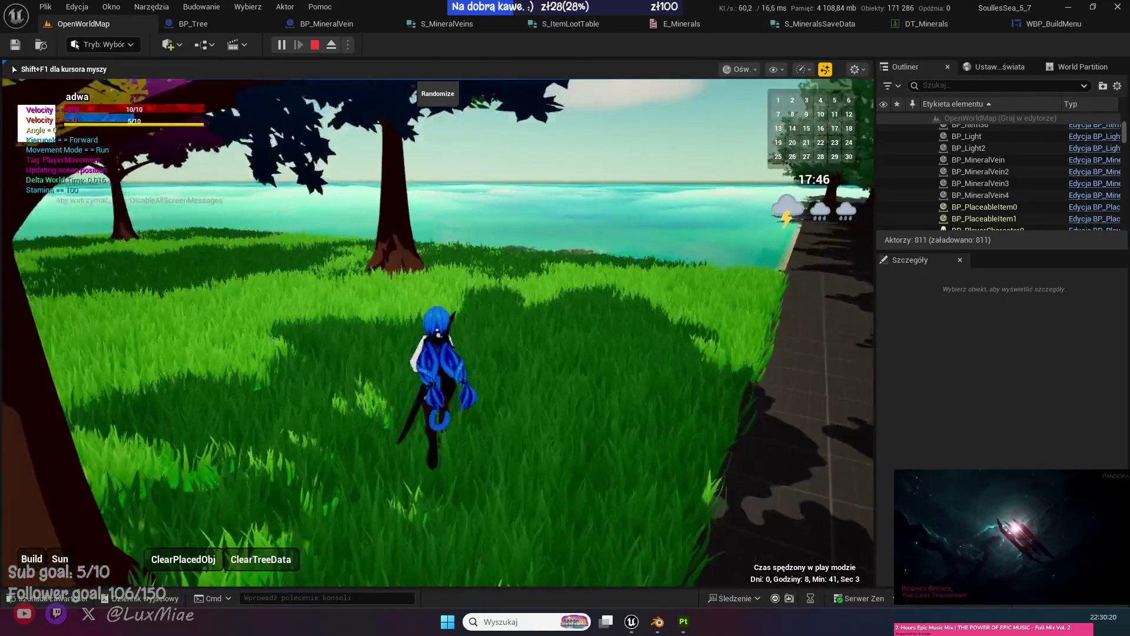
Run across the grass past the pink and dark trees to the shoreline.
key("w")
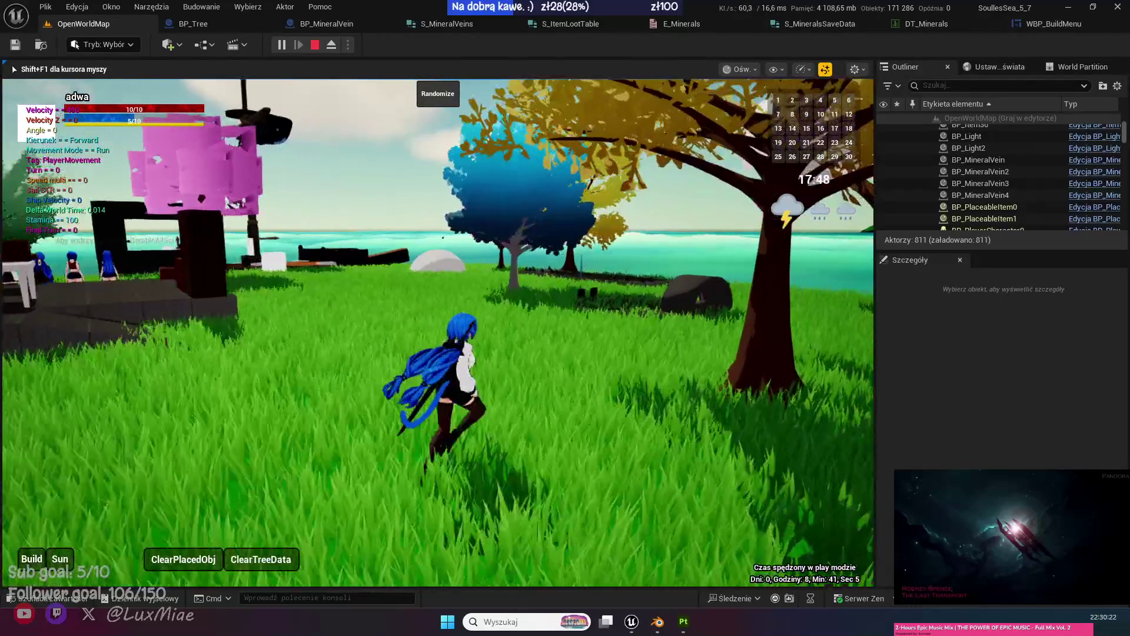
key("w")
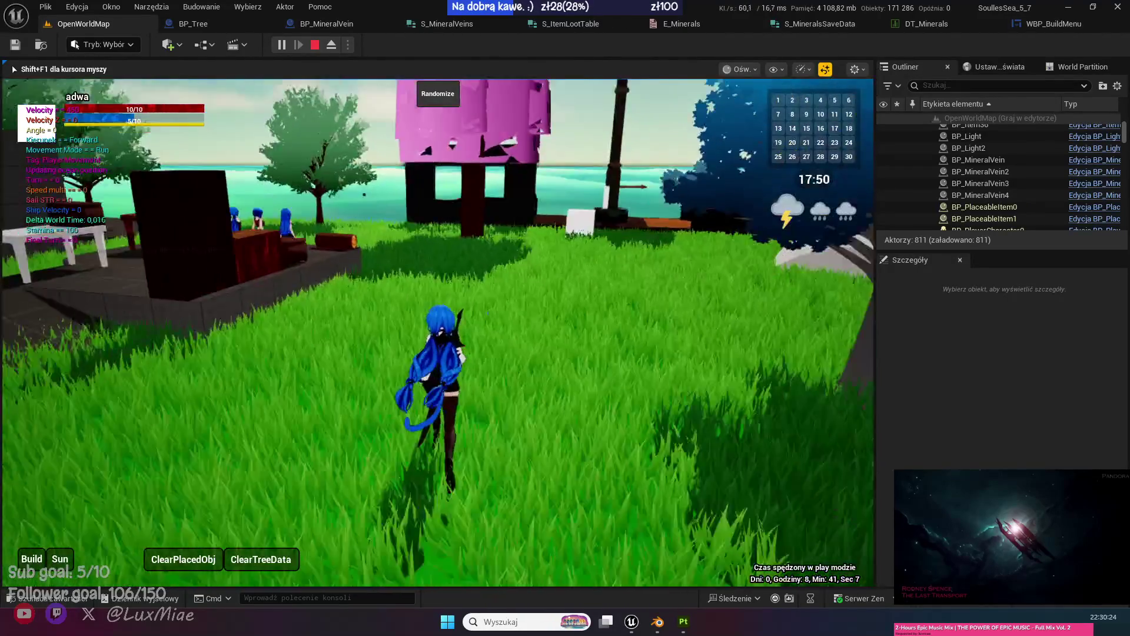
key("w")
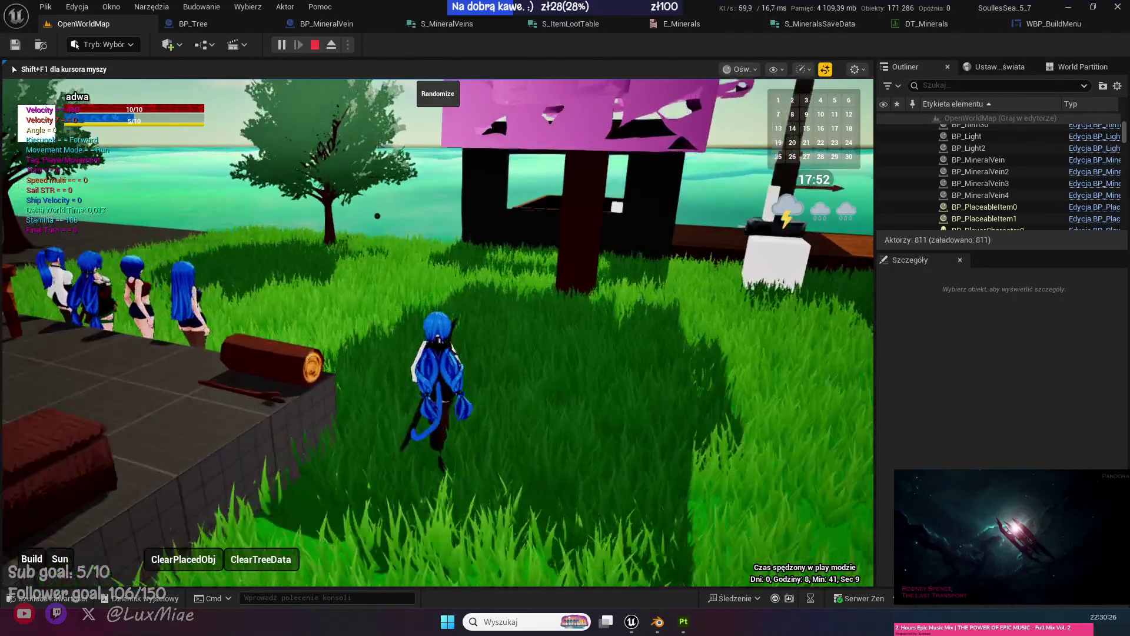
key("w")
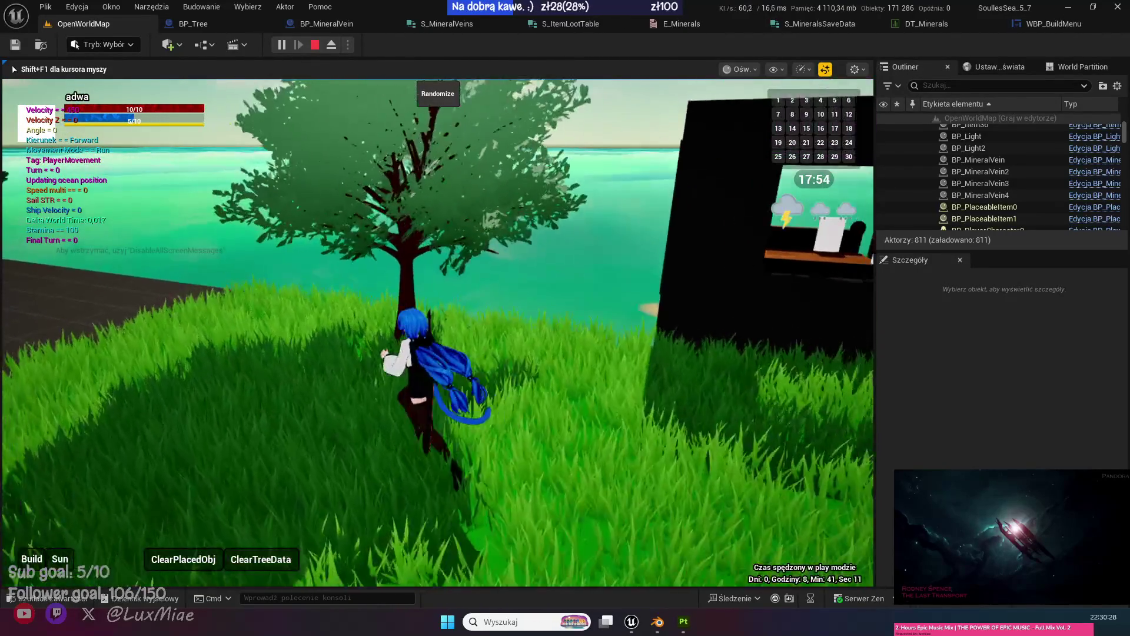
key("w")
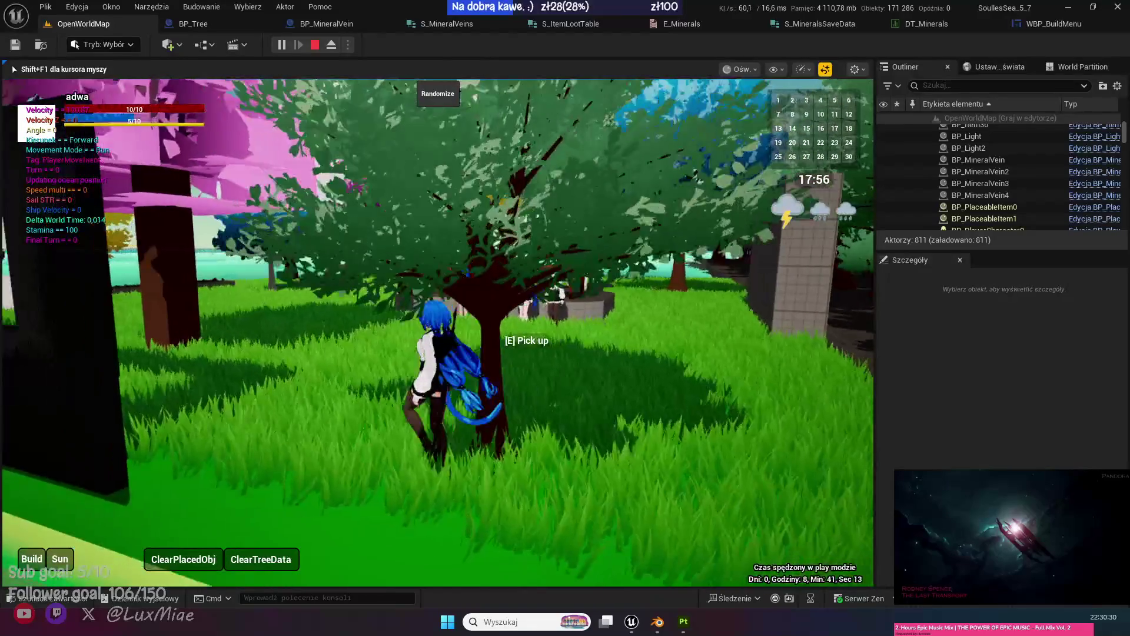
key("w")
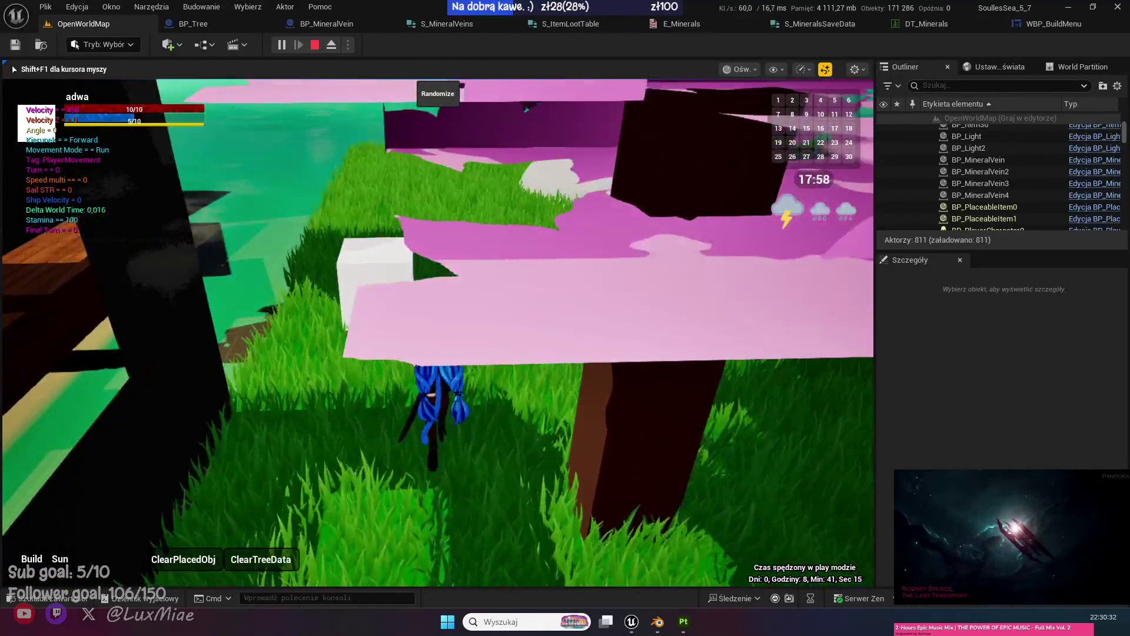
key("w")
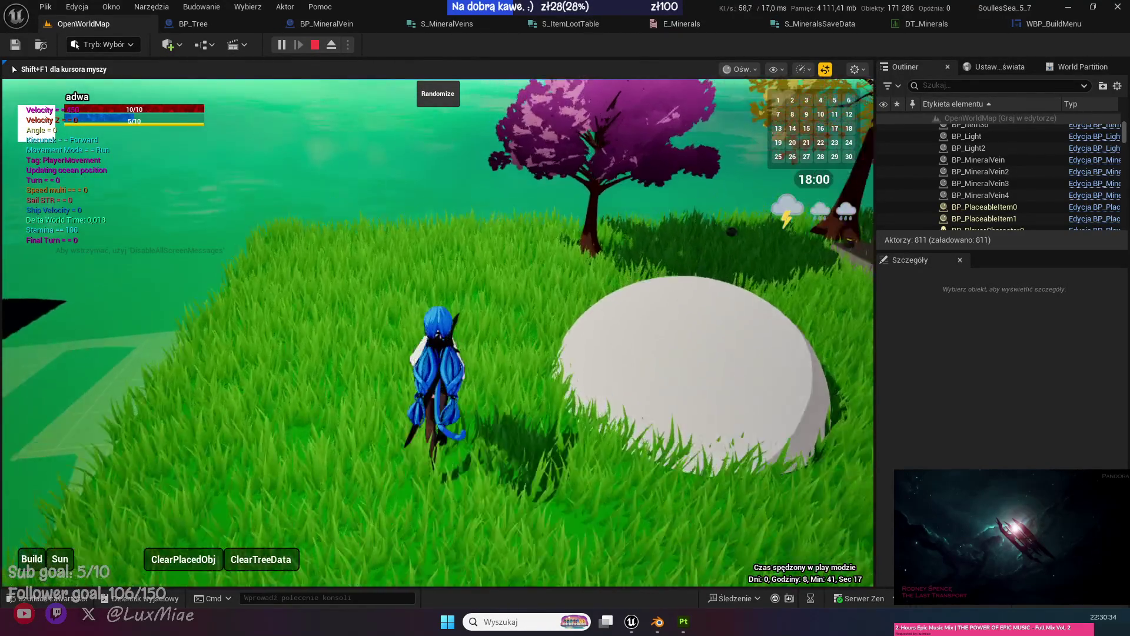
key("w")
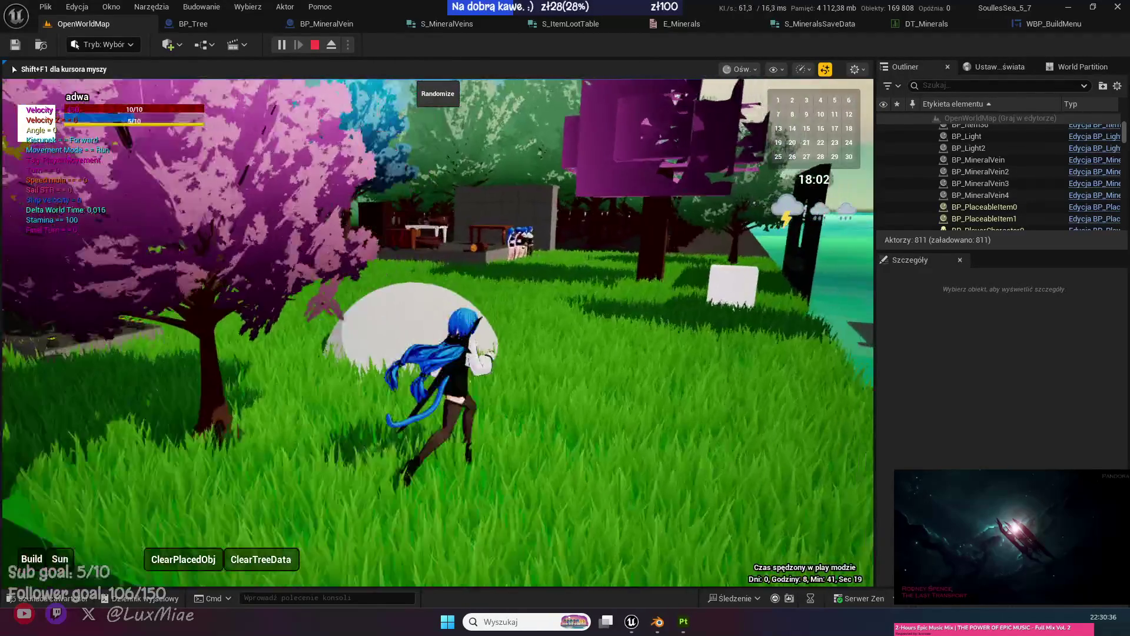
key("w")
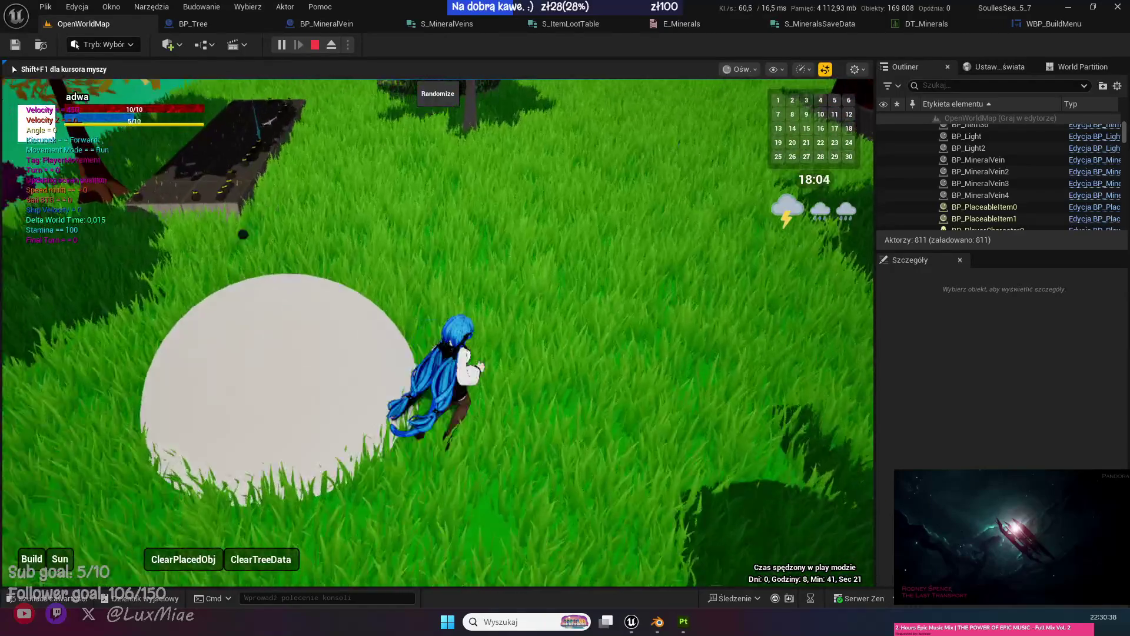
key("w")
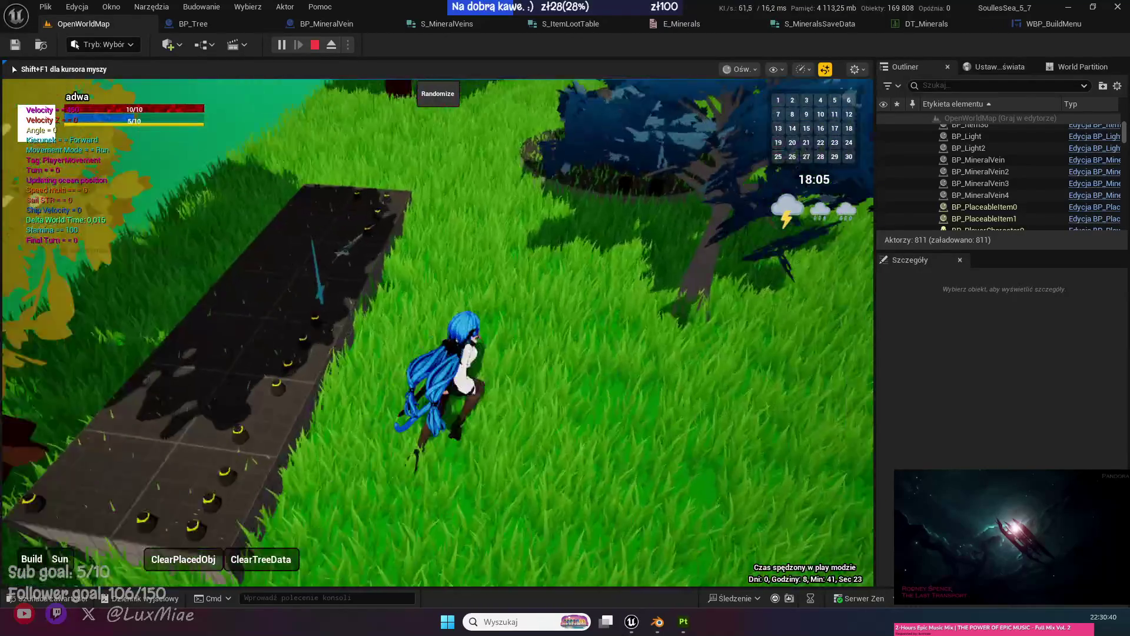
key("w")
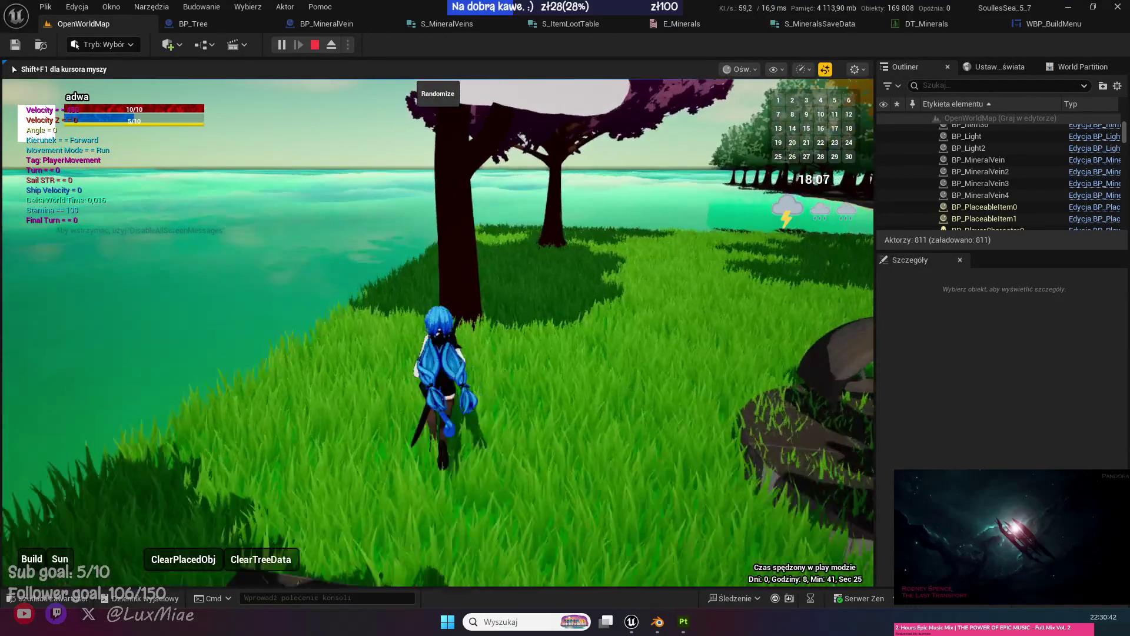
key("w")
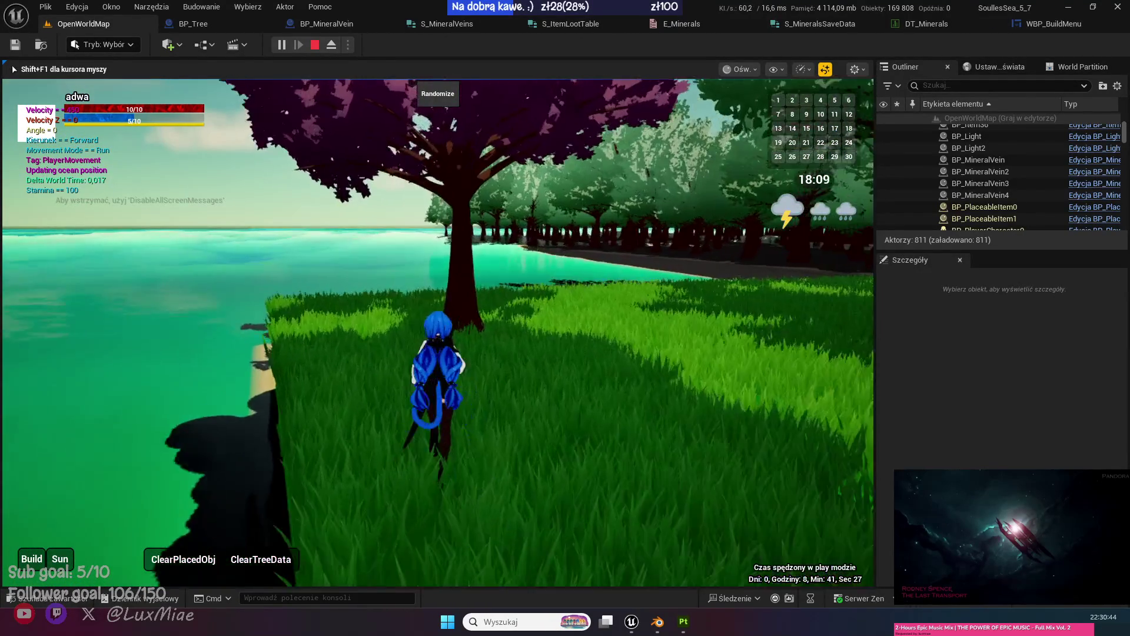
Run through the forest and down the stone path to the table with the followers.
key("w")
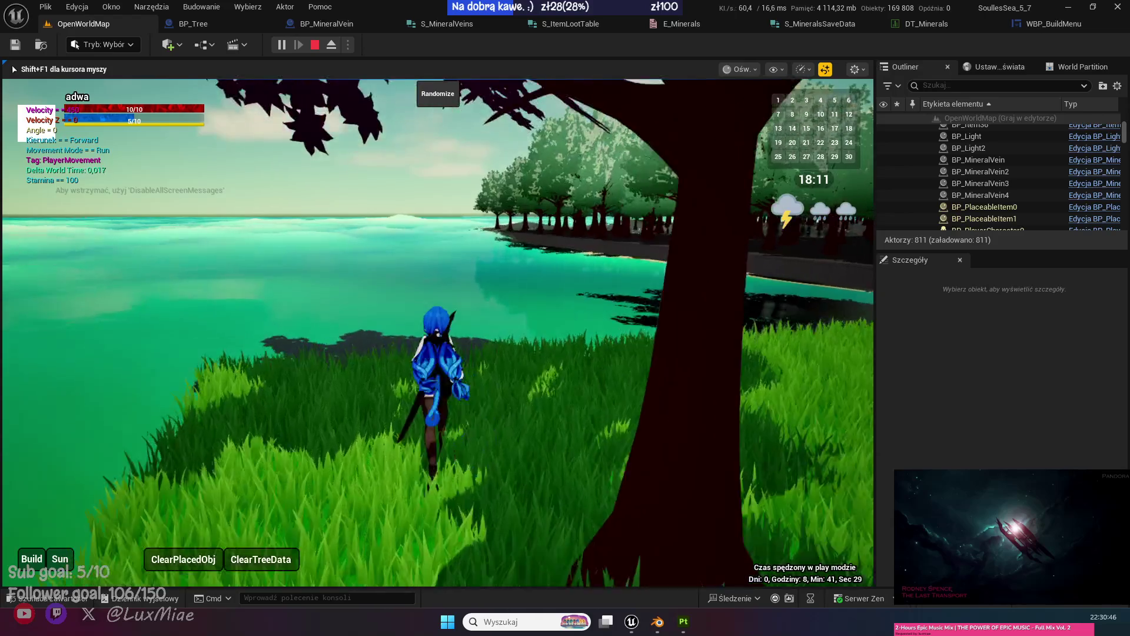
key("w")
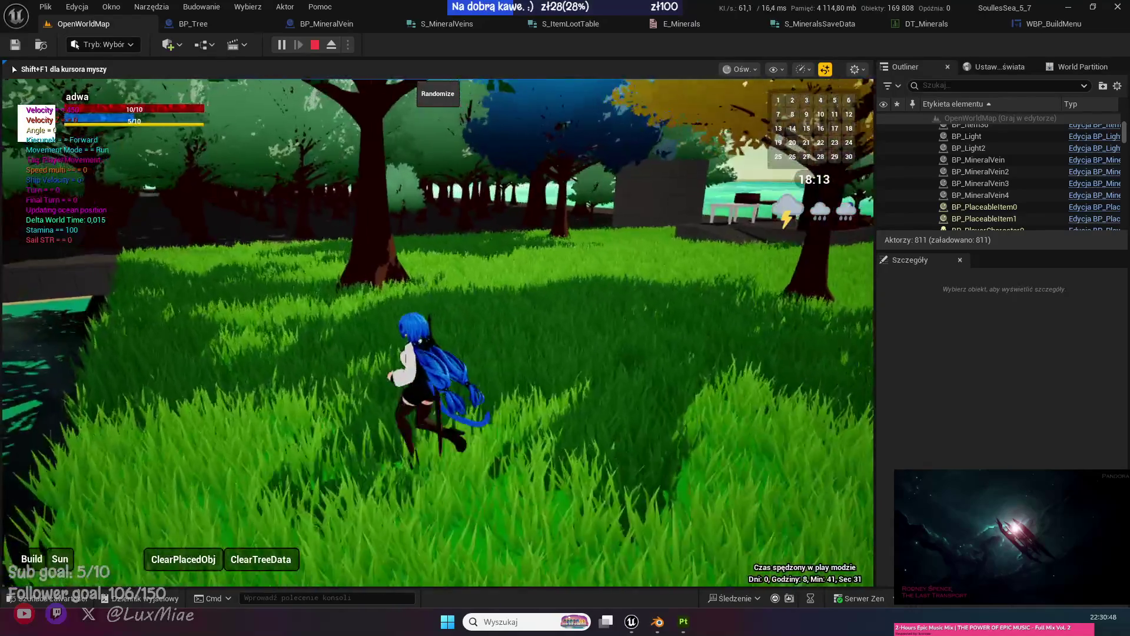
key("w")
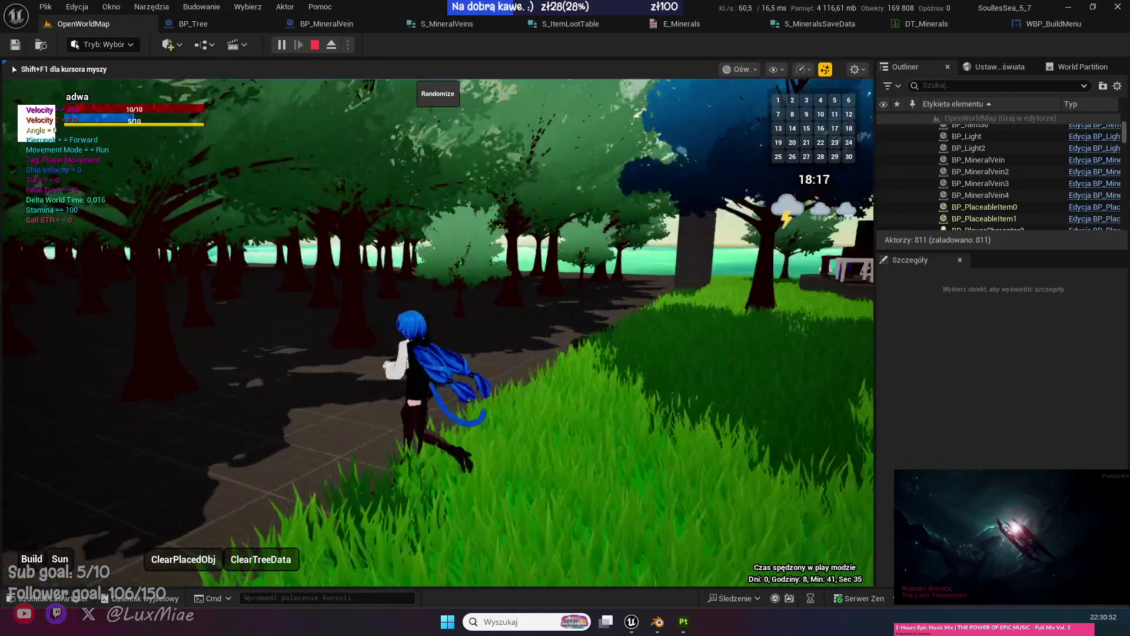
key("w")
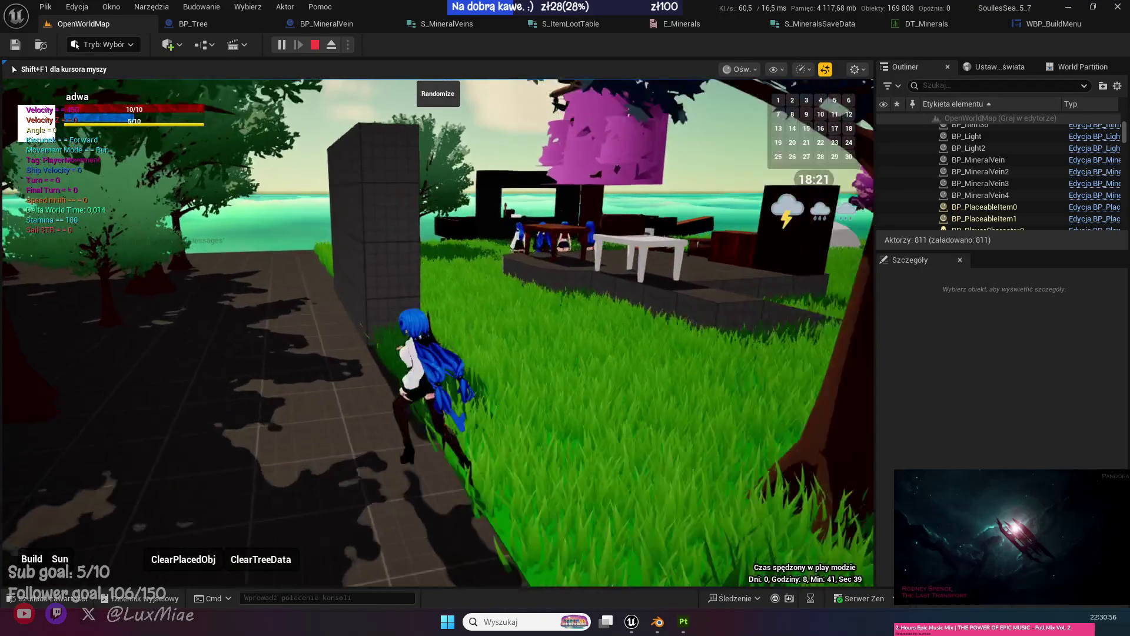
key("w")
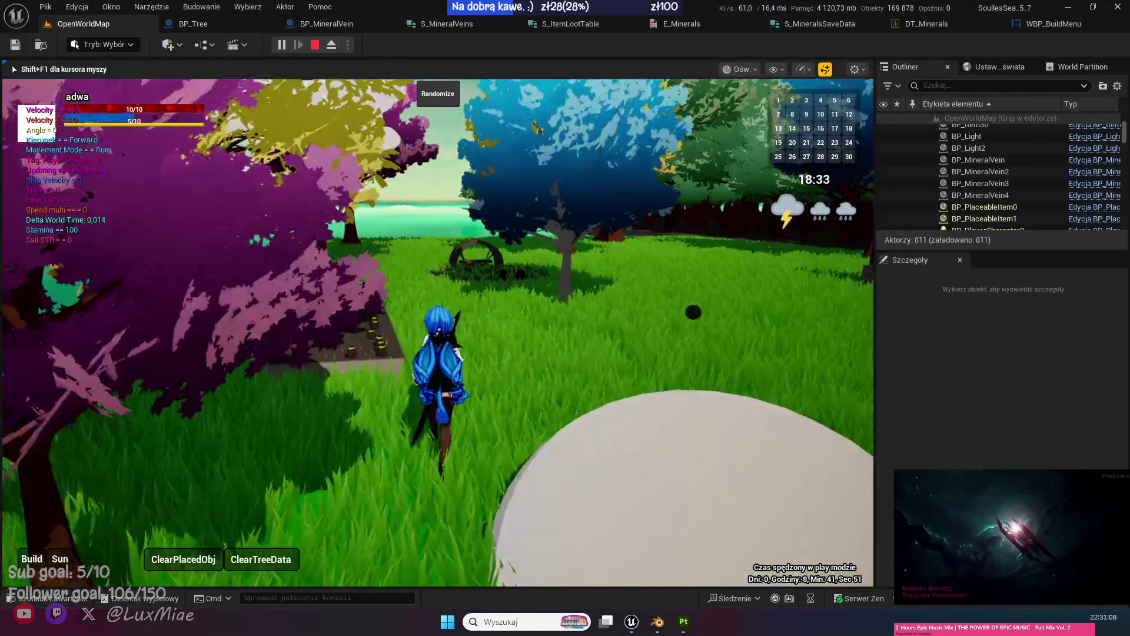
key("w")
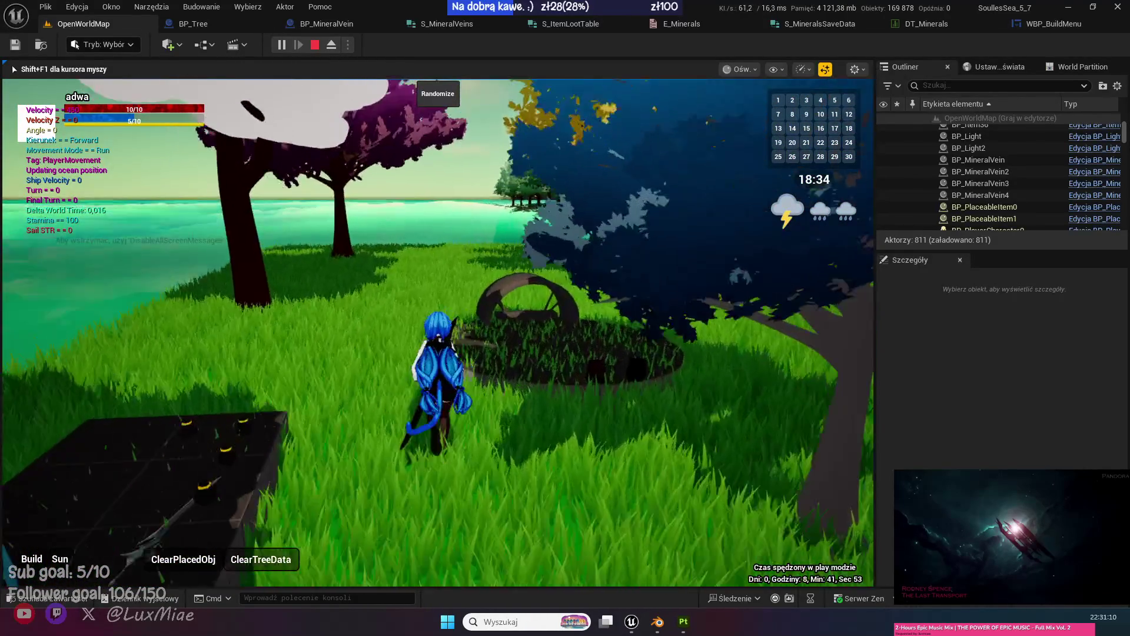
key("w")
key("w")
key("w")
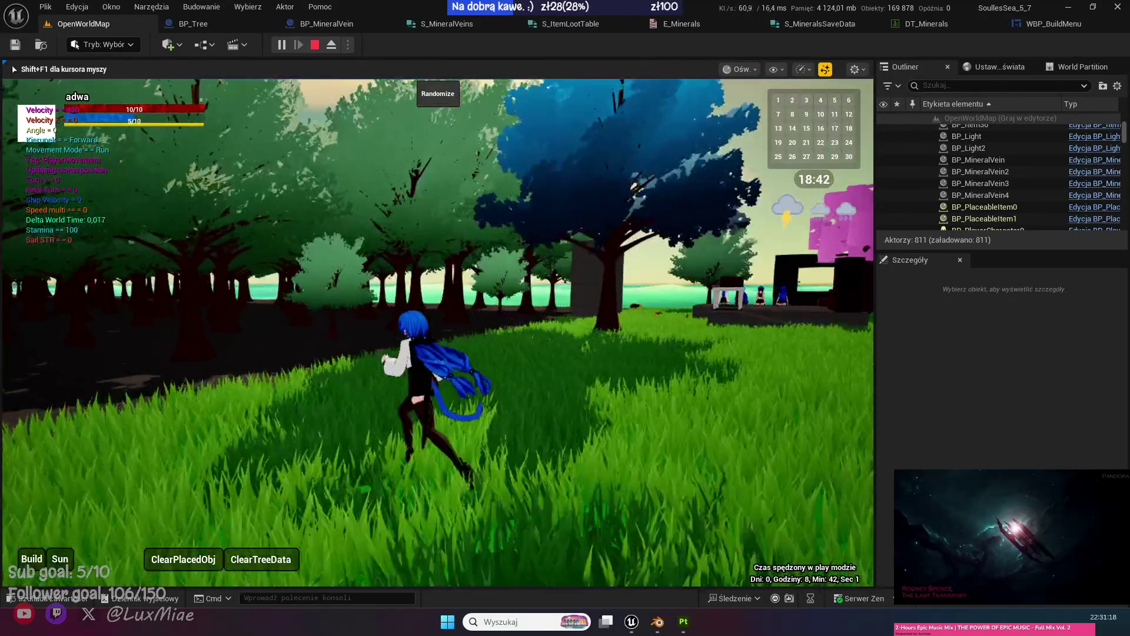
key("w")
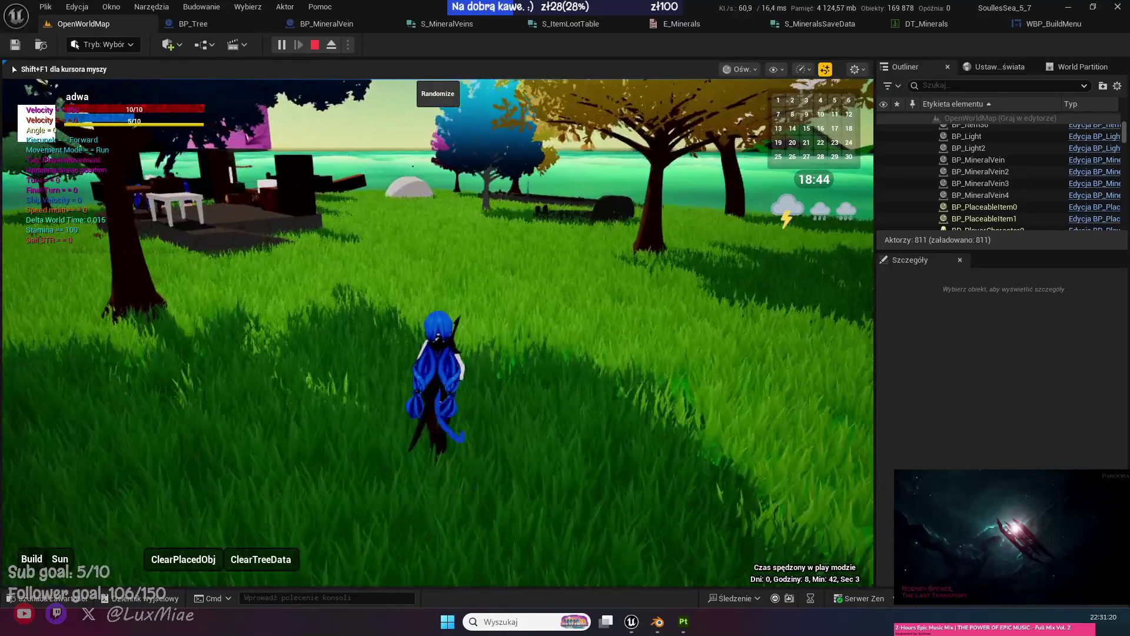
key("w")
key("w")
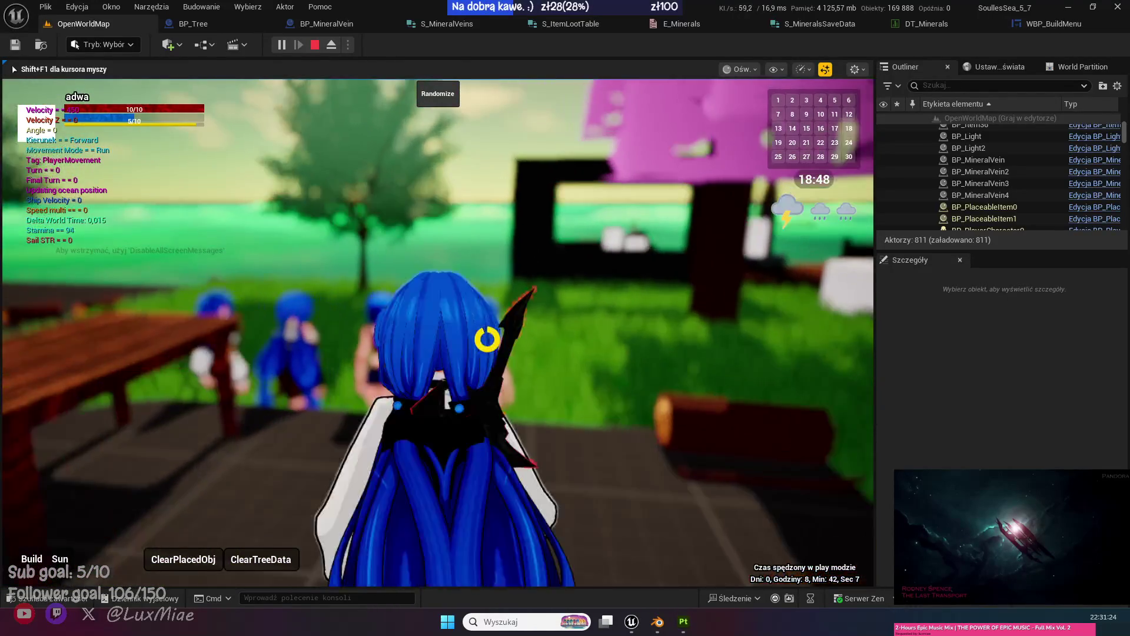
key("s")
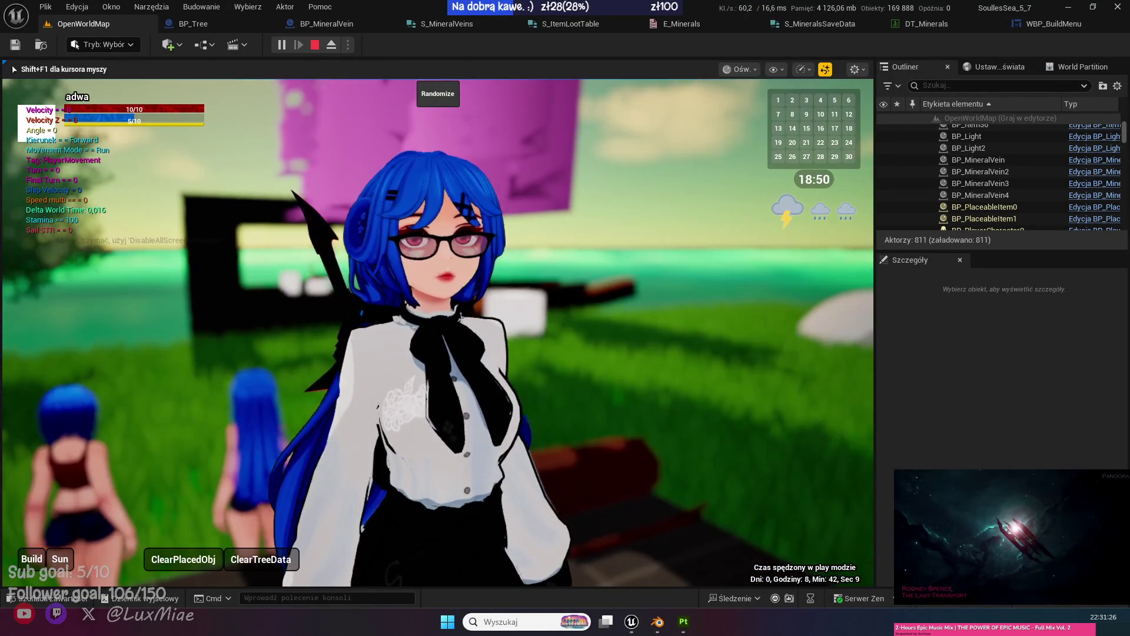
Drag the Time slider to set the in-game clock to about 7:00 morning, then resume play.
left_click(61, 558)
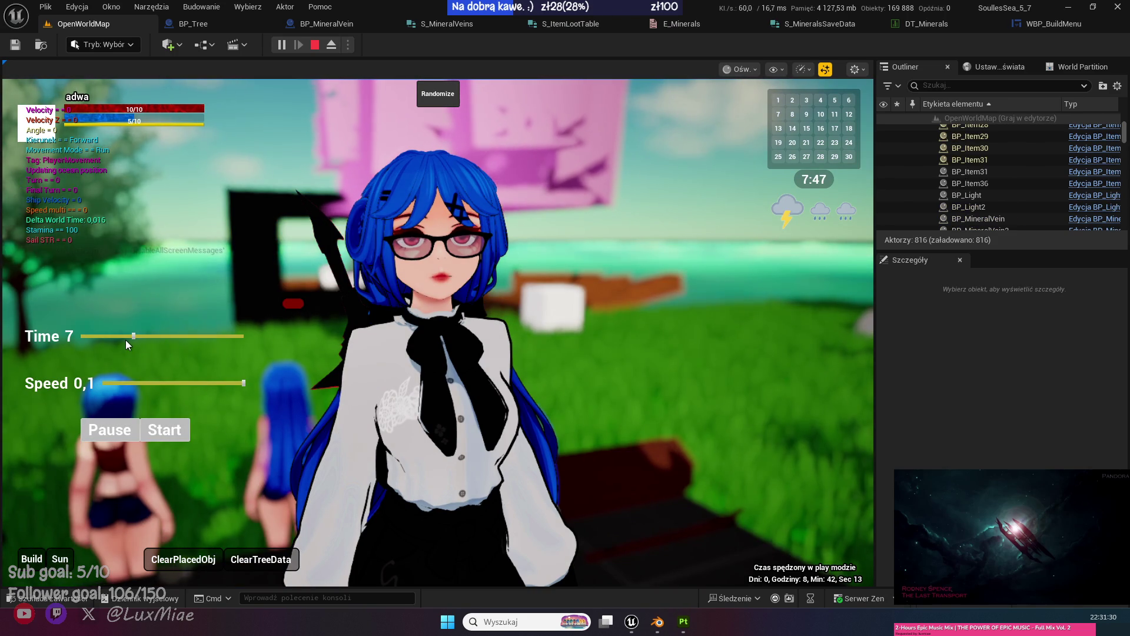
left_click_drag(133, 337, 128, 337)
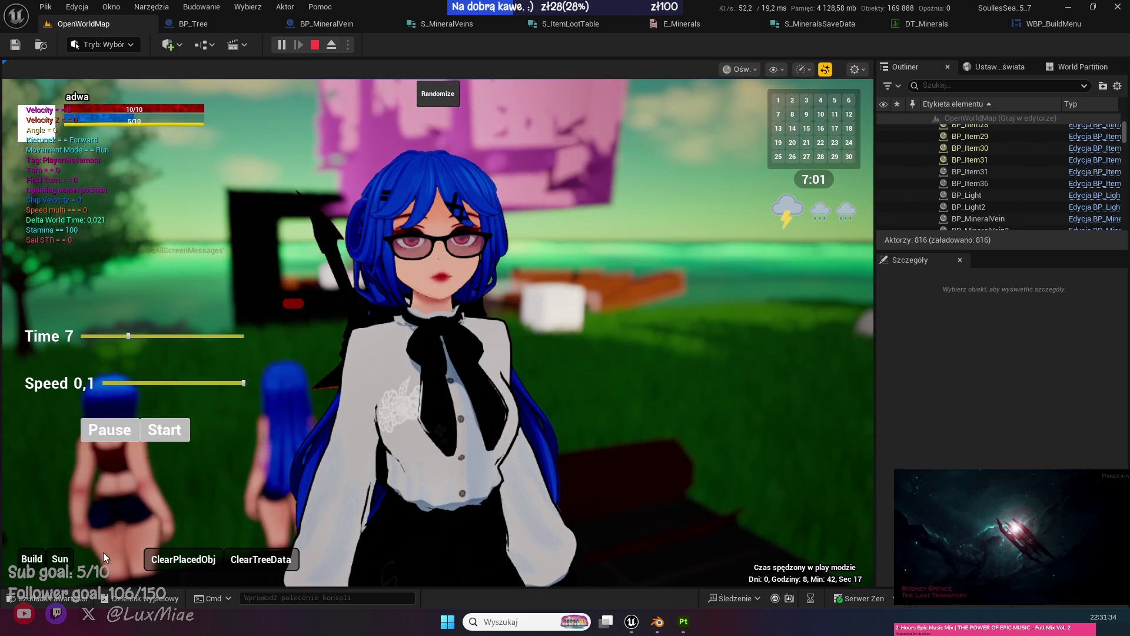
left_click(351, 337)
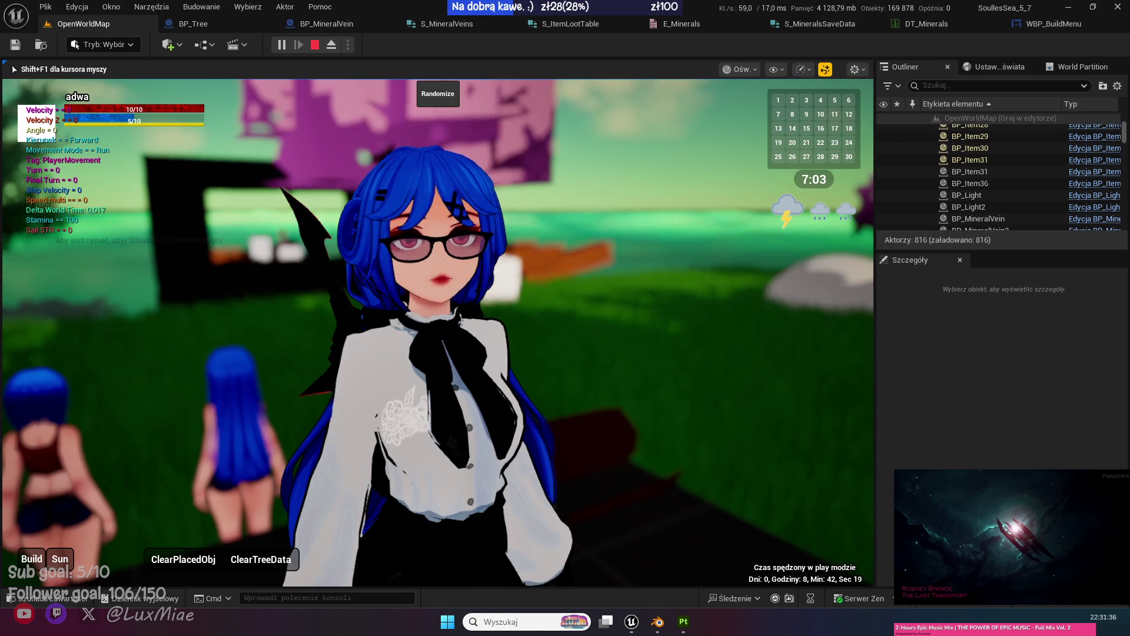
Free the mouse with Shift+F1 and orbit the camera around the character in the daytime playtest.
key("shift+F1")
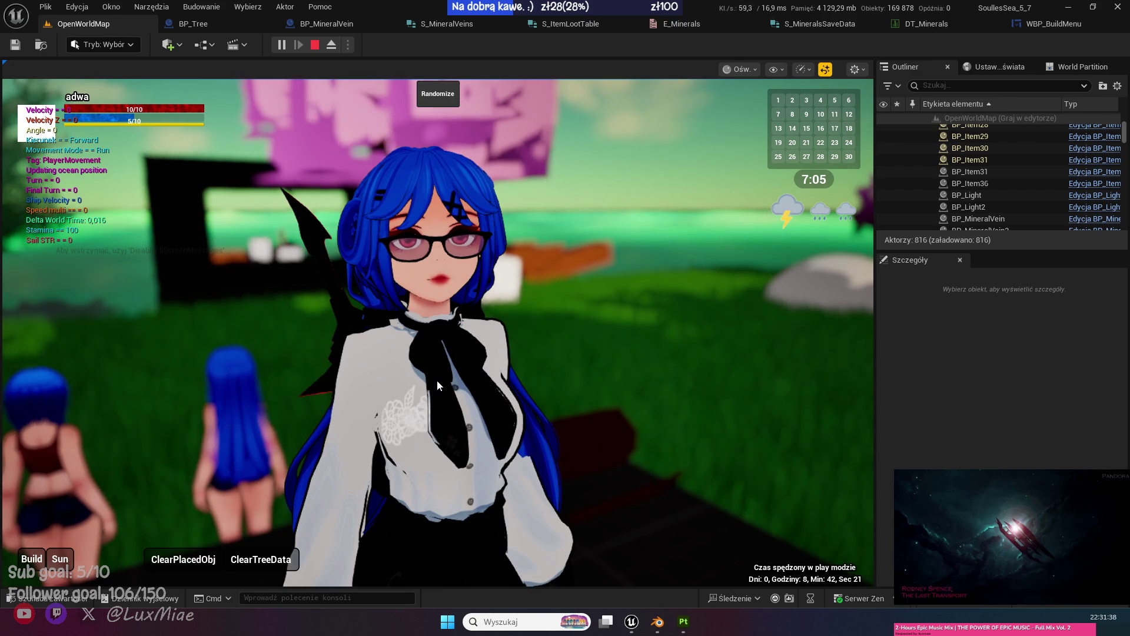
left_click(542, 365)
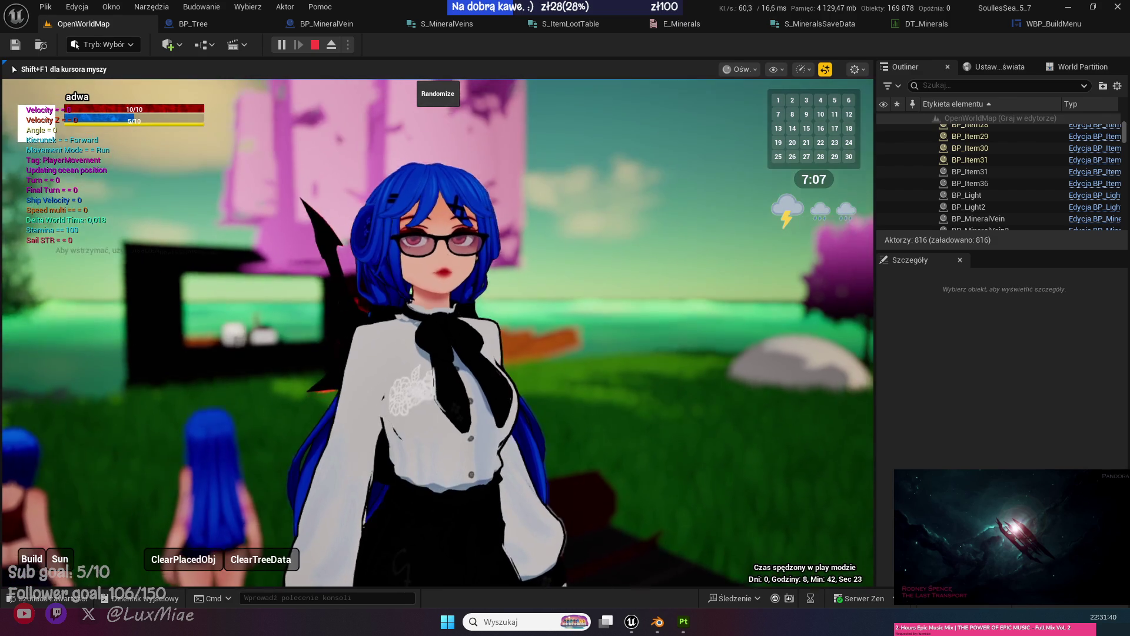
key("shift+F1")
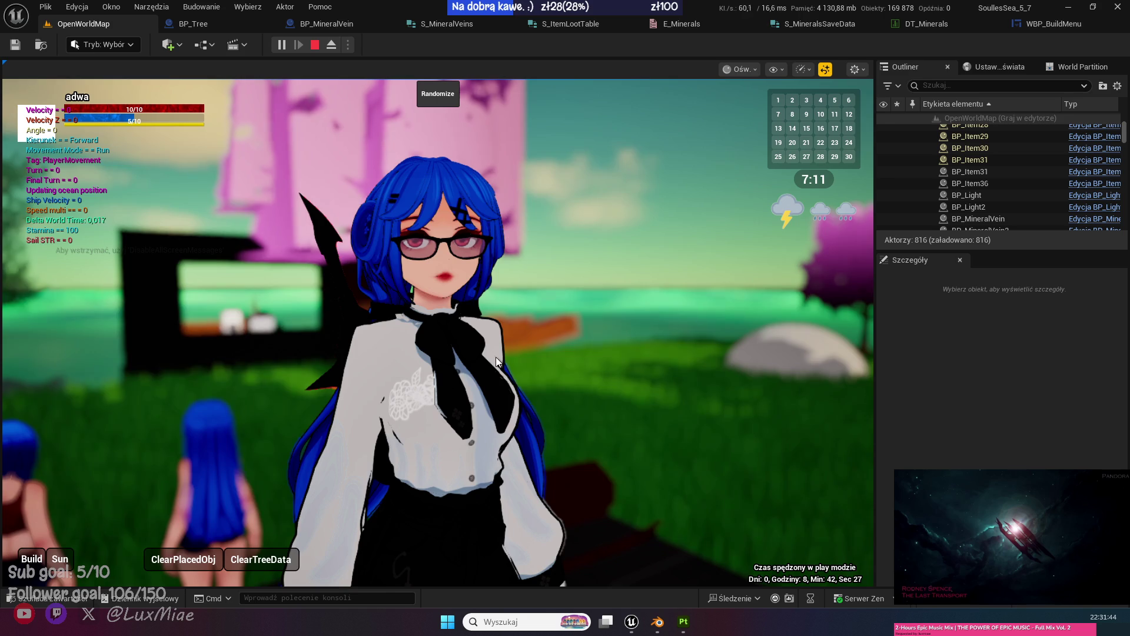
left_click_drag(496, 357, 517, 355)
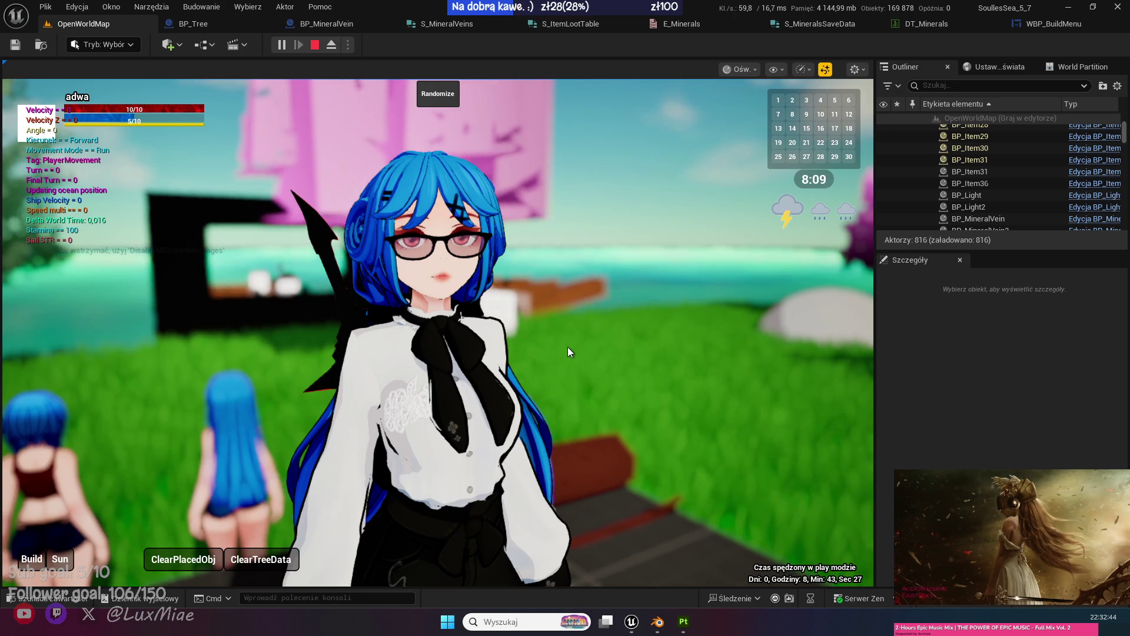
left_click_drag(567, 352, 472, 360)
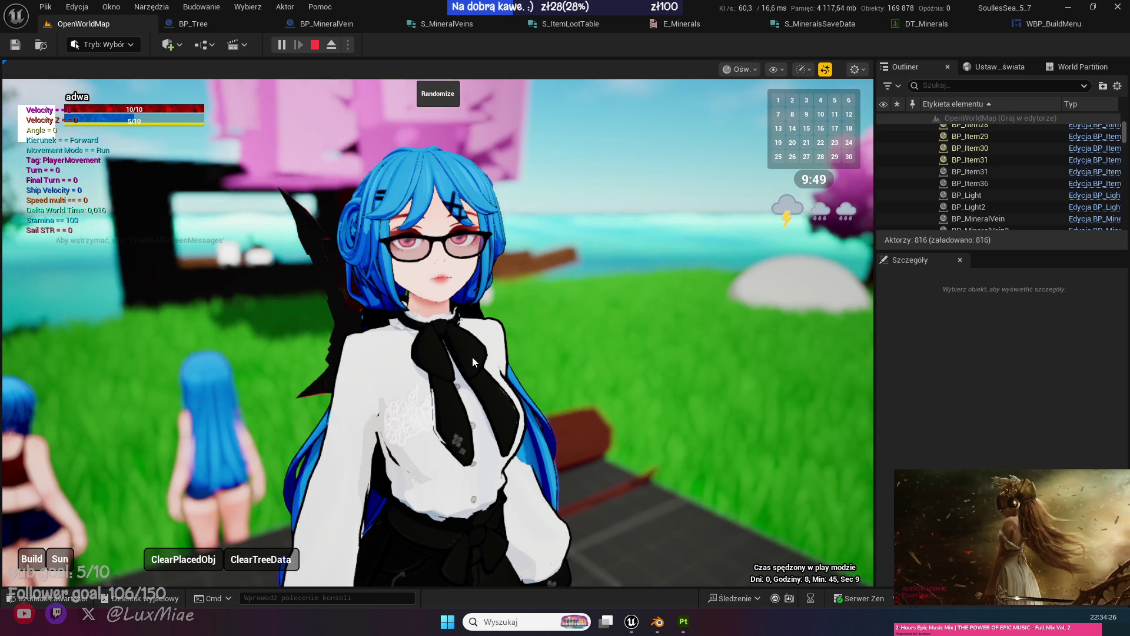
left_click(479, 361)
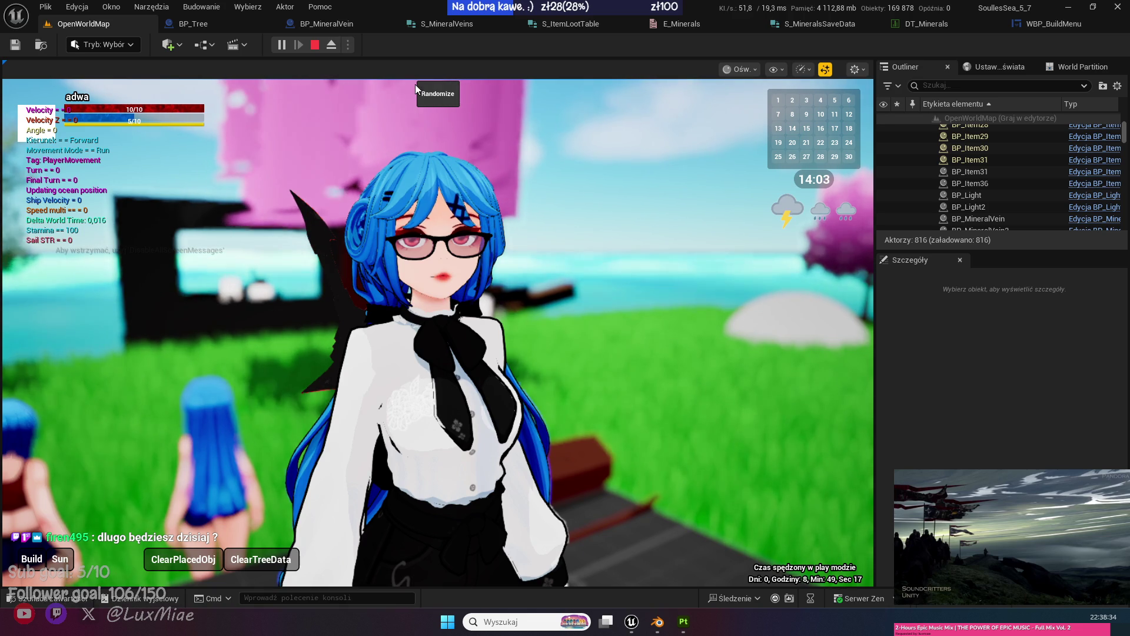
Stop the play session, browse to the Stone folder and import the stonehit sound.
key("Escape")
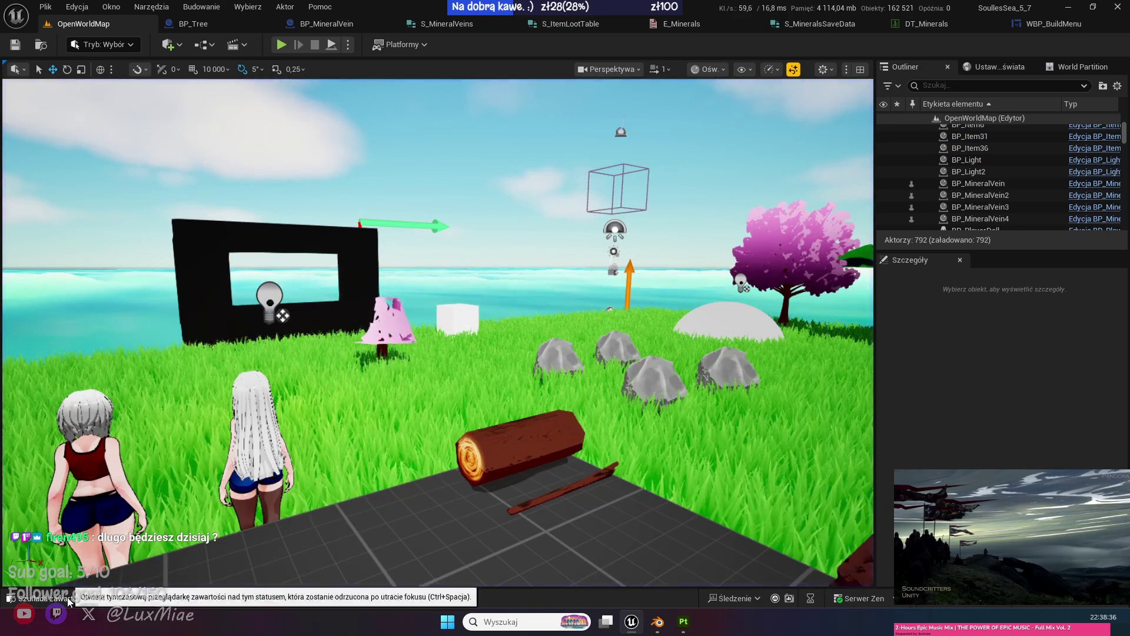
left_click(68, 596)
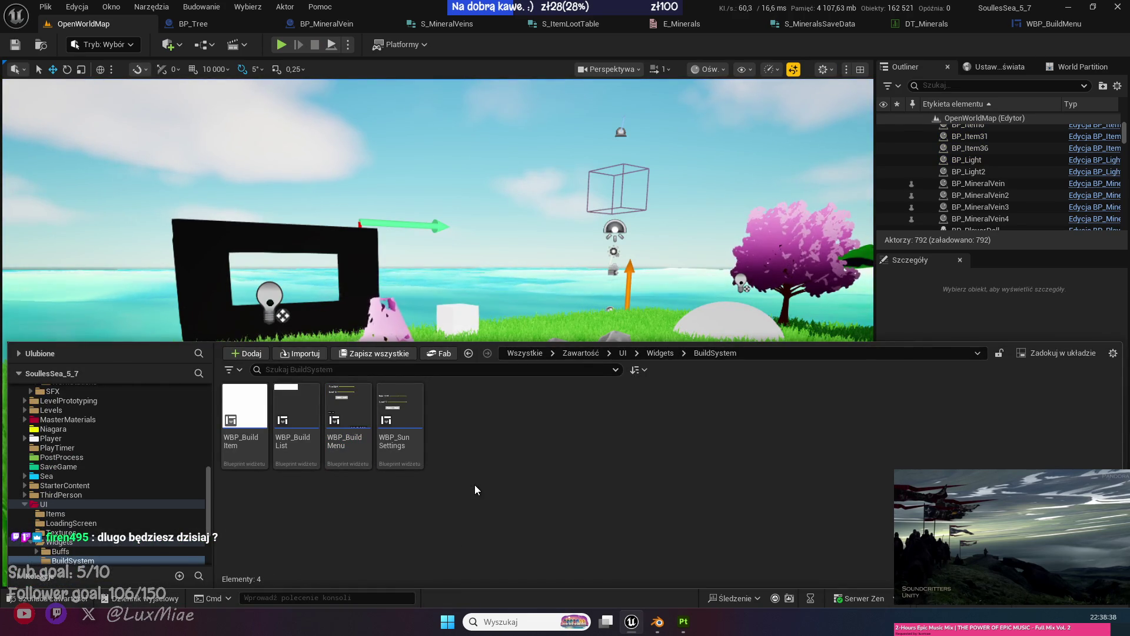
left_click(57, 438)
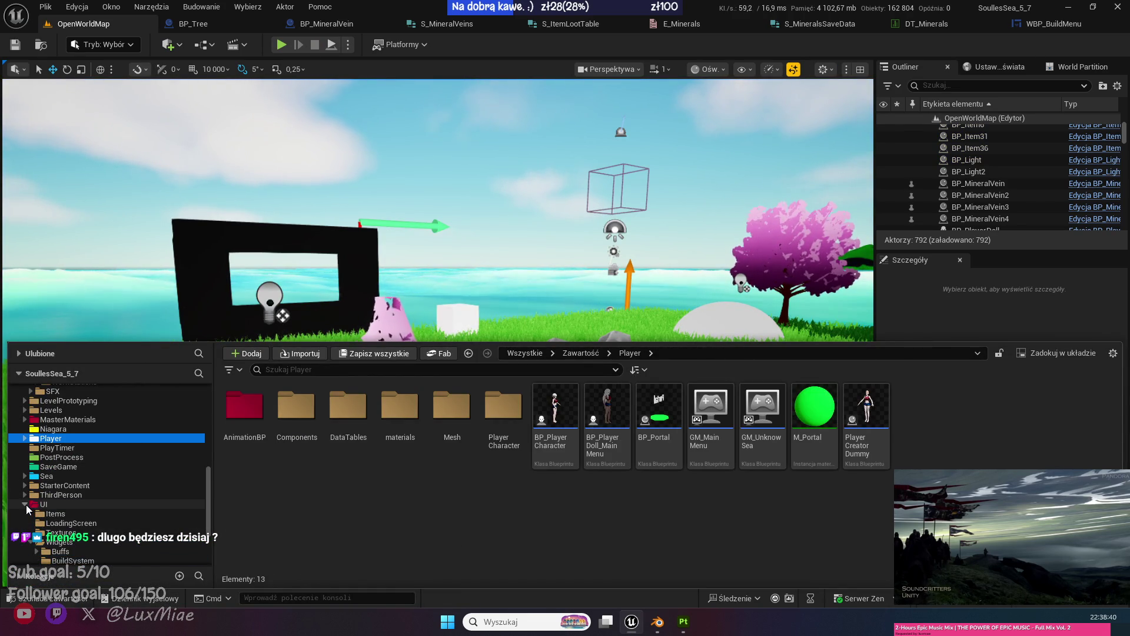
scroll(103, 509, "up", 5)
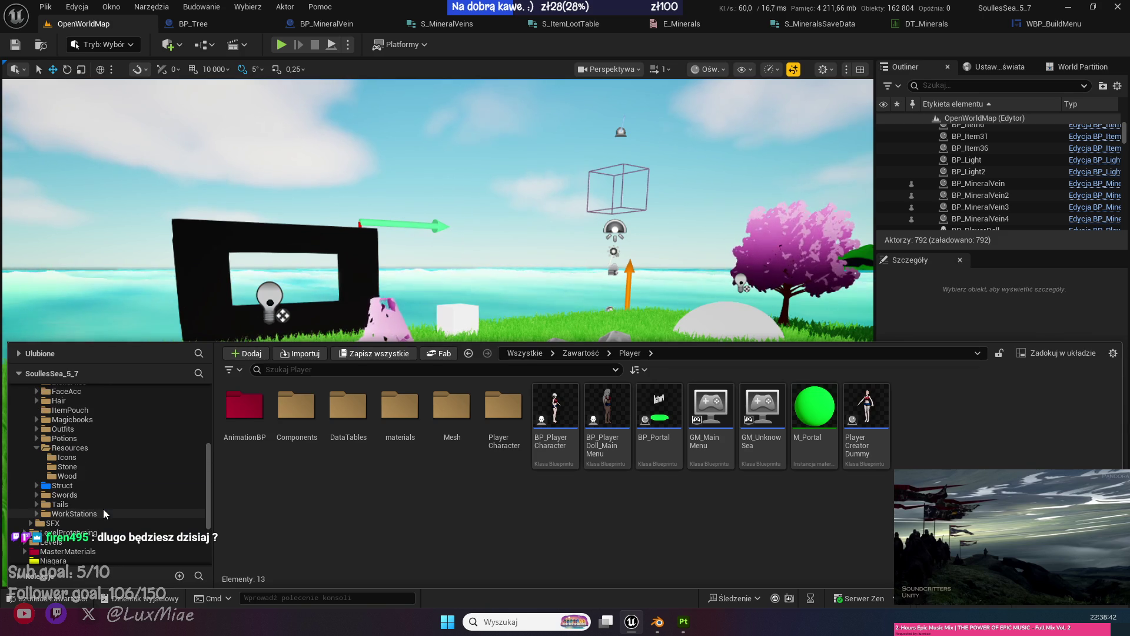
scroll(105, 508, "up", 4)
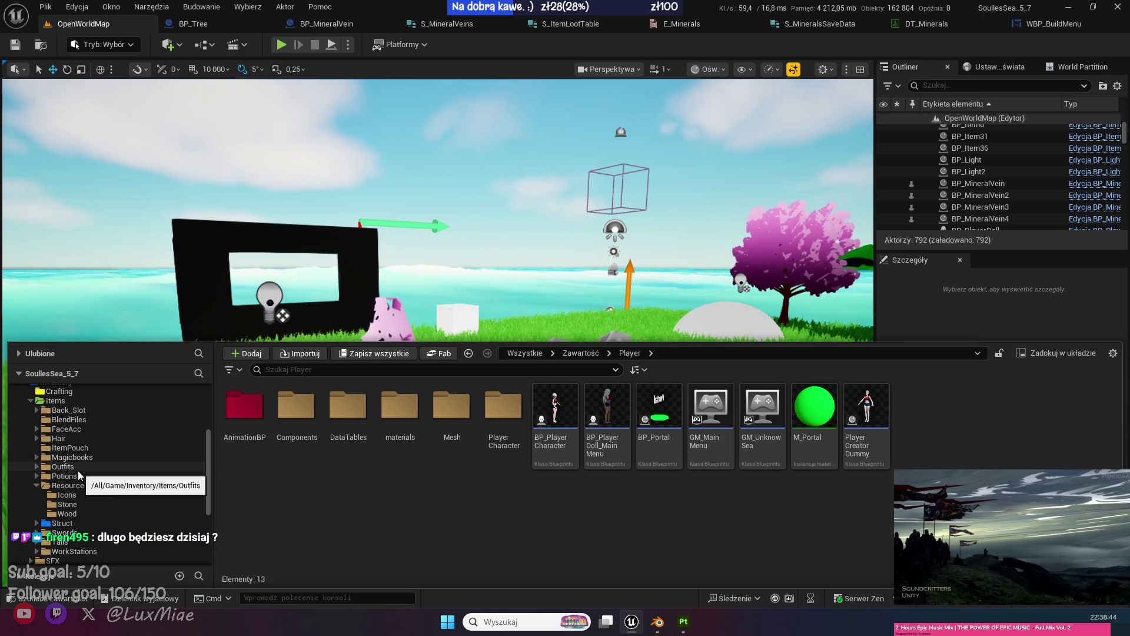
left_click(83, 504)
left_click(461, 524)
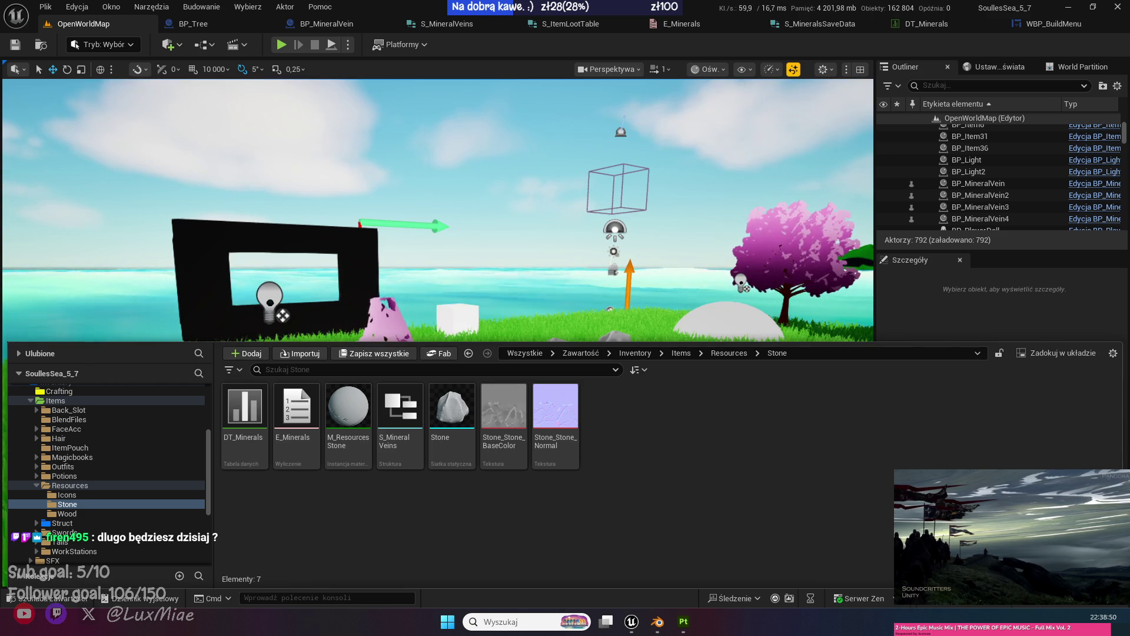
left_click_drag(453, 515, 420, 521)
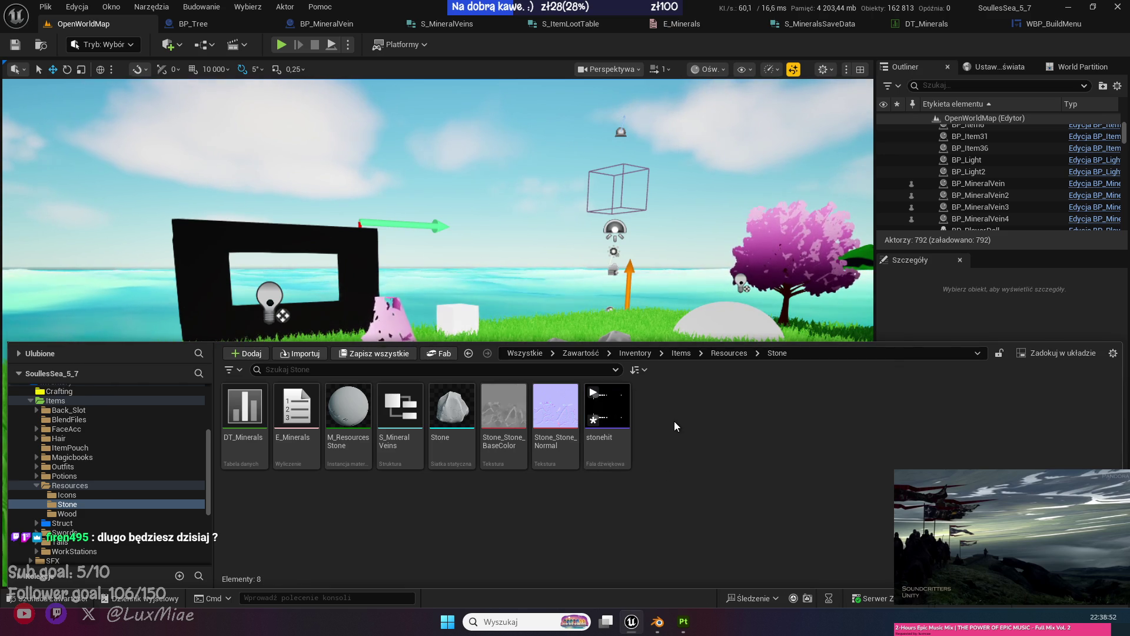
Create a MetaSound Source named MS_RockHit in the Stone folder and open it.
right_click(673, 422)
mouse_move(675, 421)
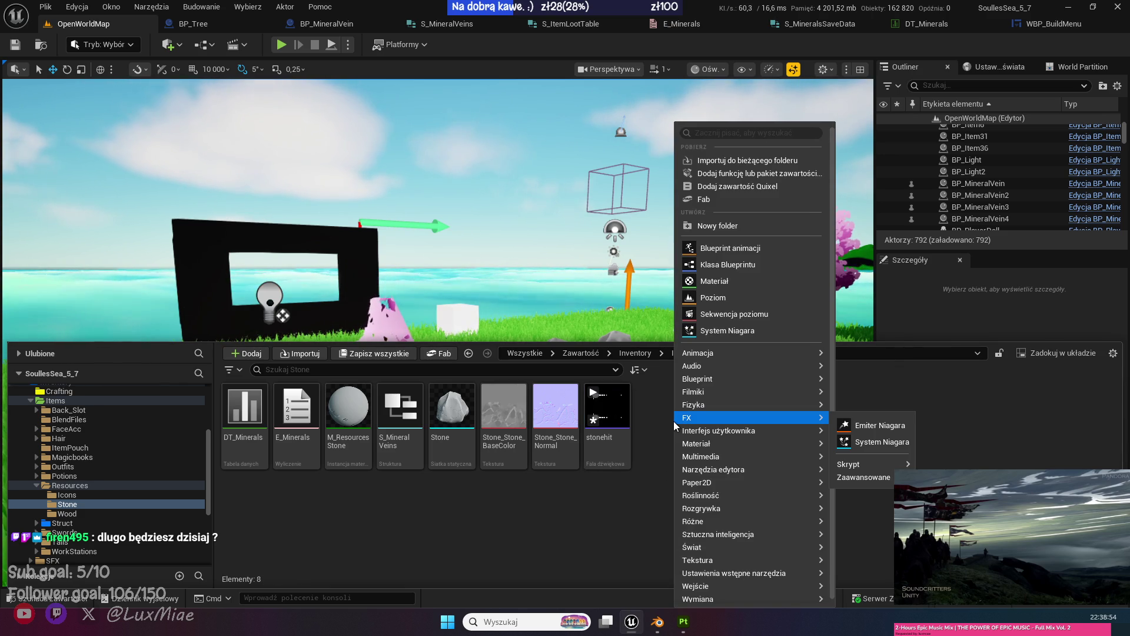
left_click(234, 519)
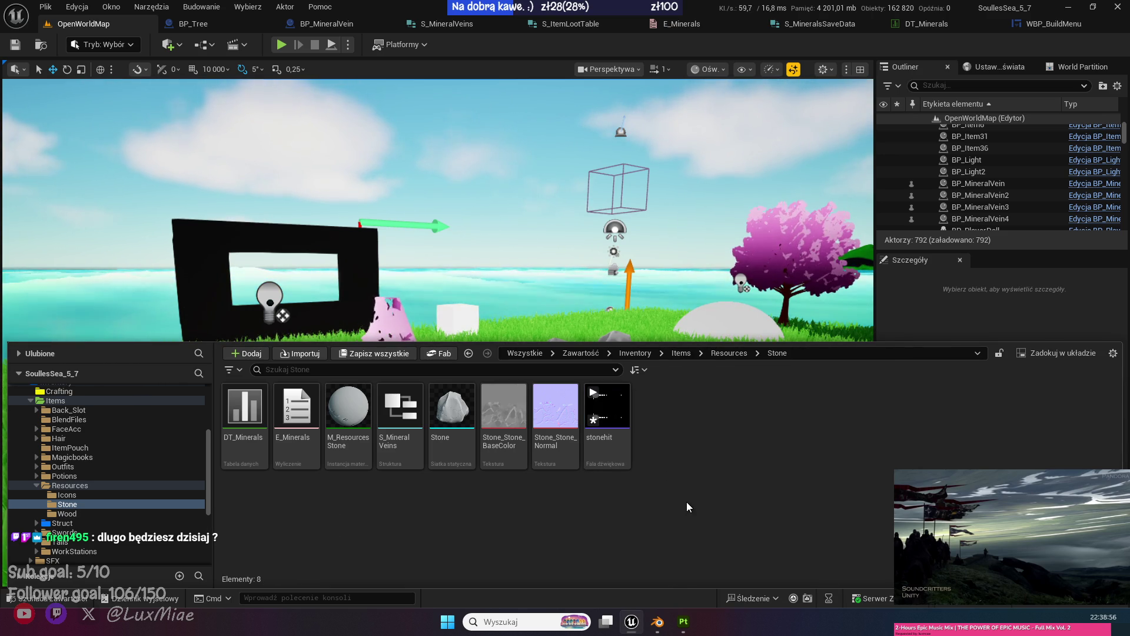
right_click(669, 408)
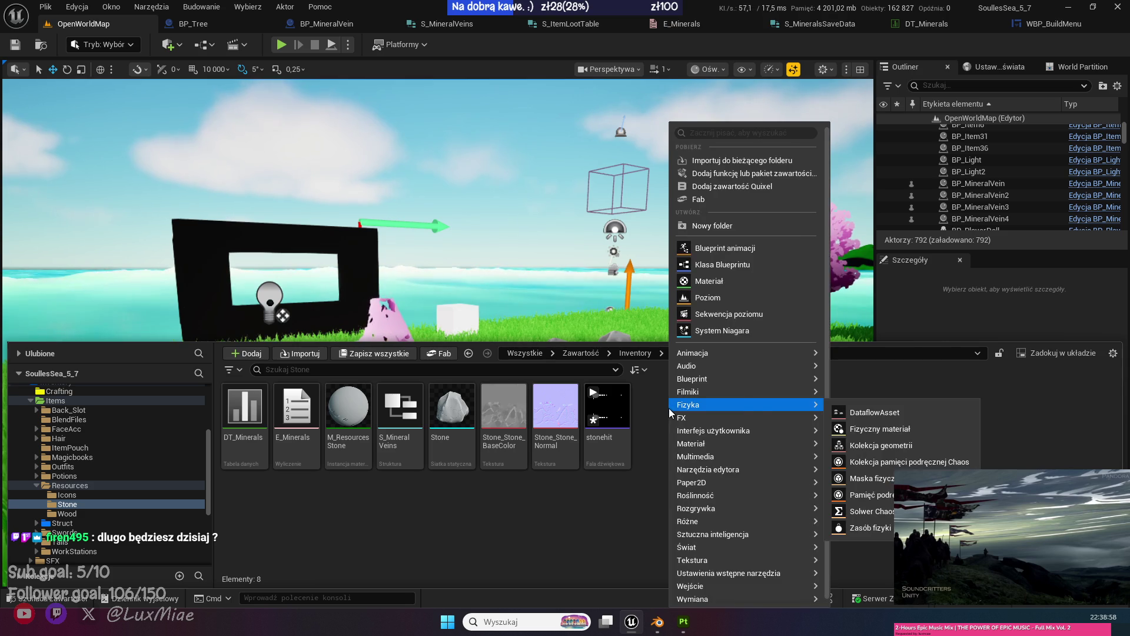
mouse_move(748, 369)
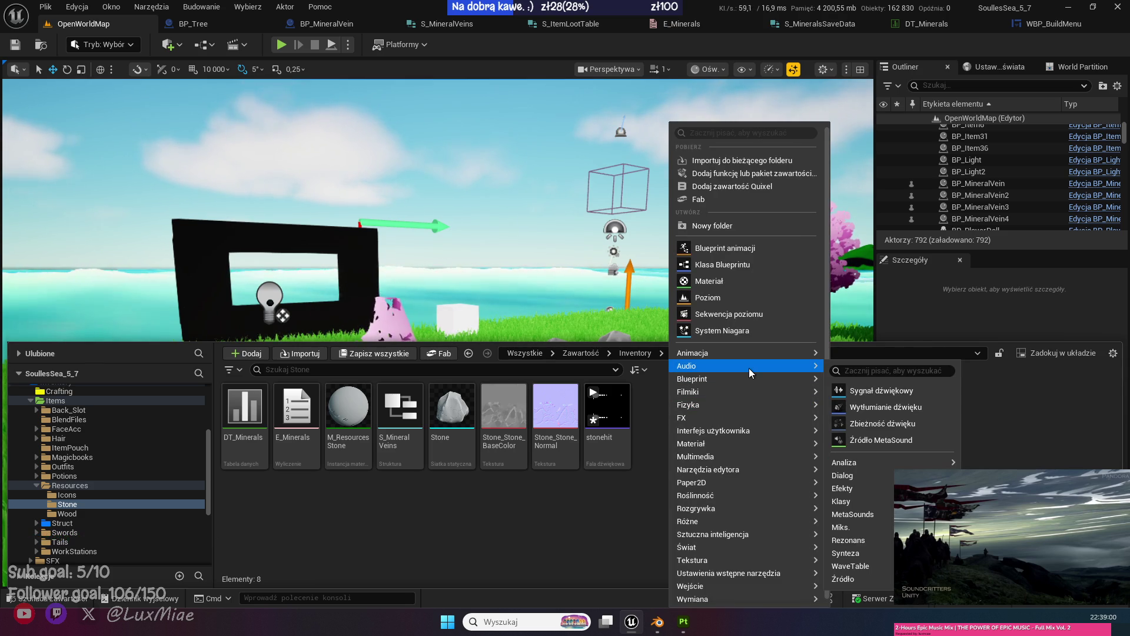
left_click(885, 441)
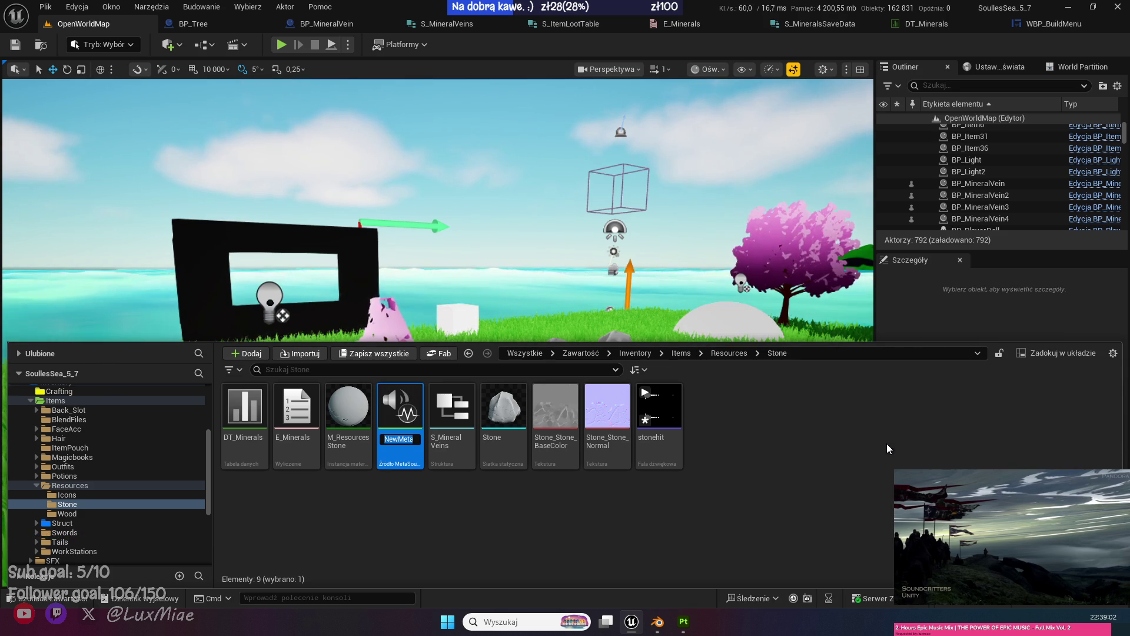
type("MS_")
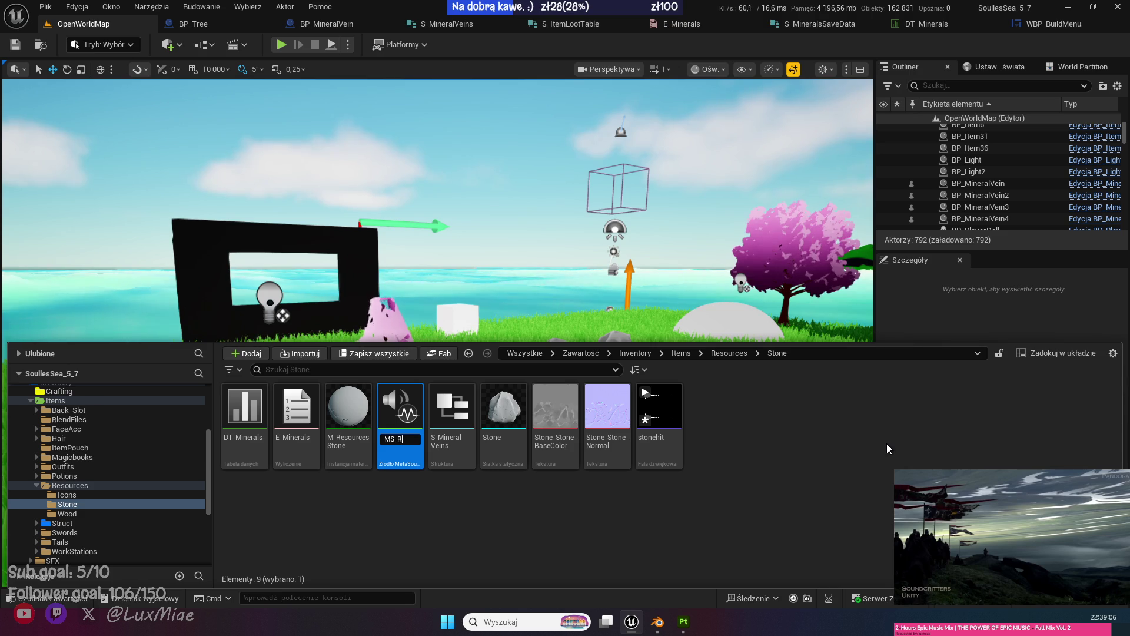
type("RockHit")
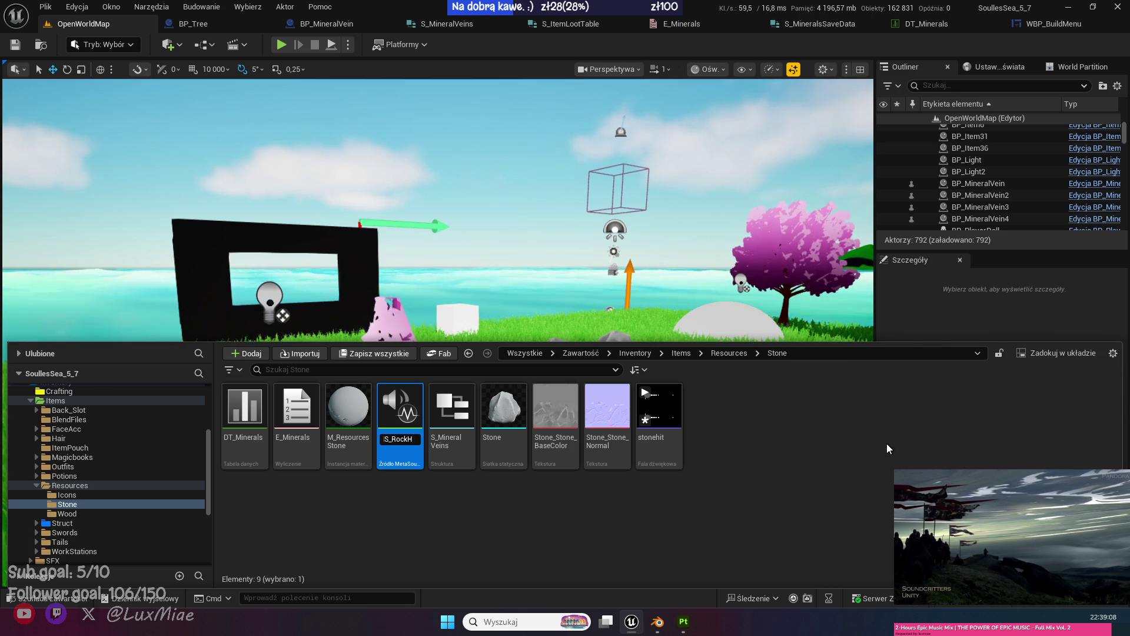
key("Return")
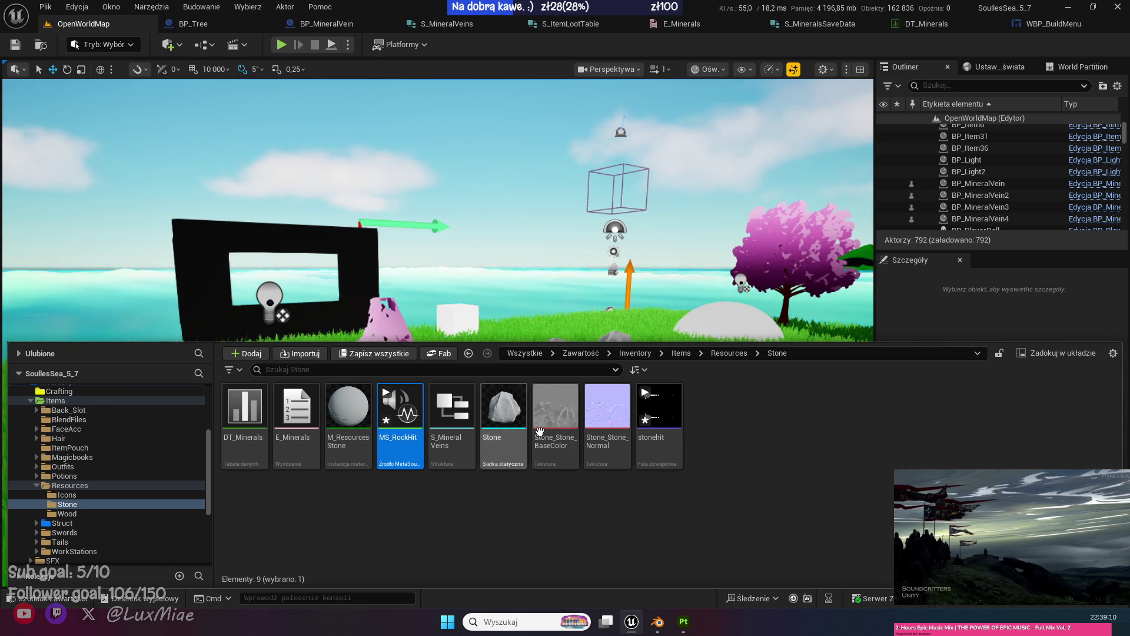
double_click(413, 405)
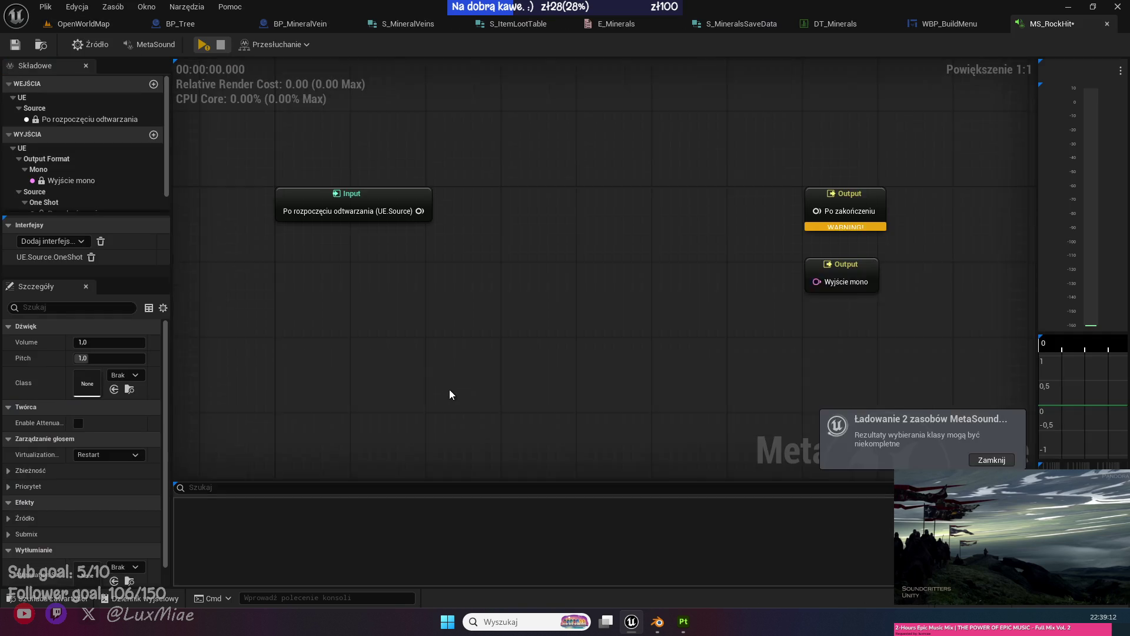
Add a mono Wave Player node and wire its On Finished and Out Mono to the Outputs.
right_click(478, 232)
type("wave")
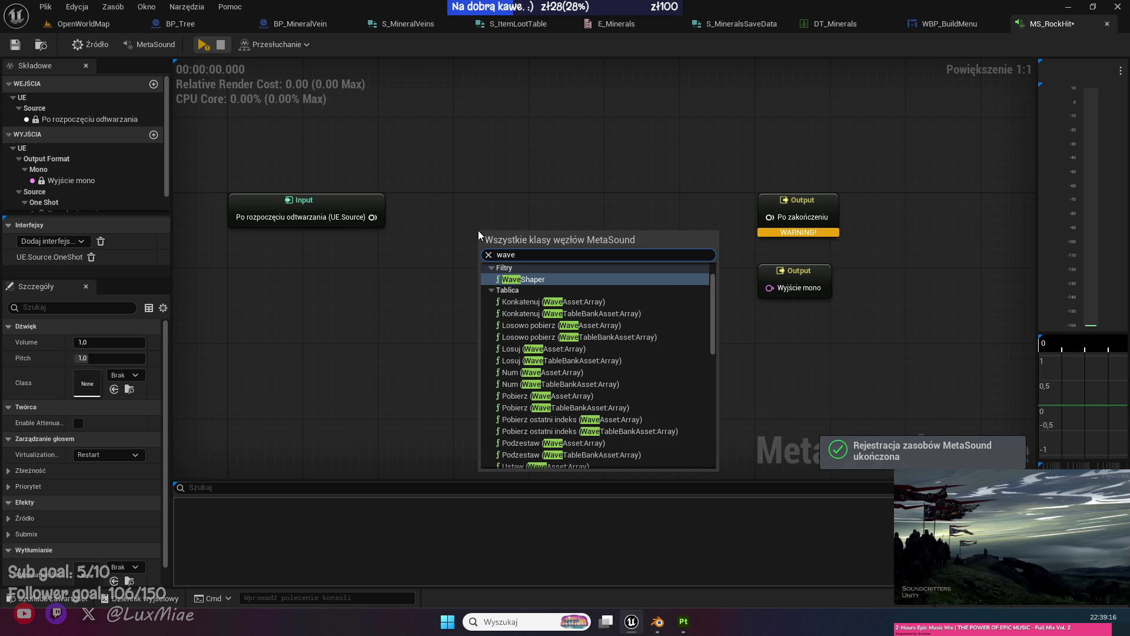
scroll(649, 309, "down", 5)
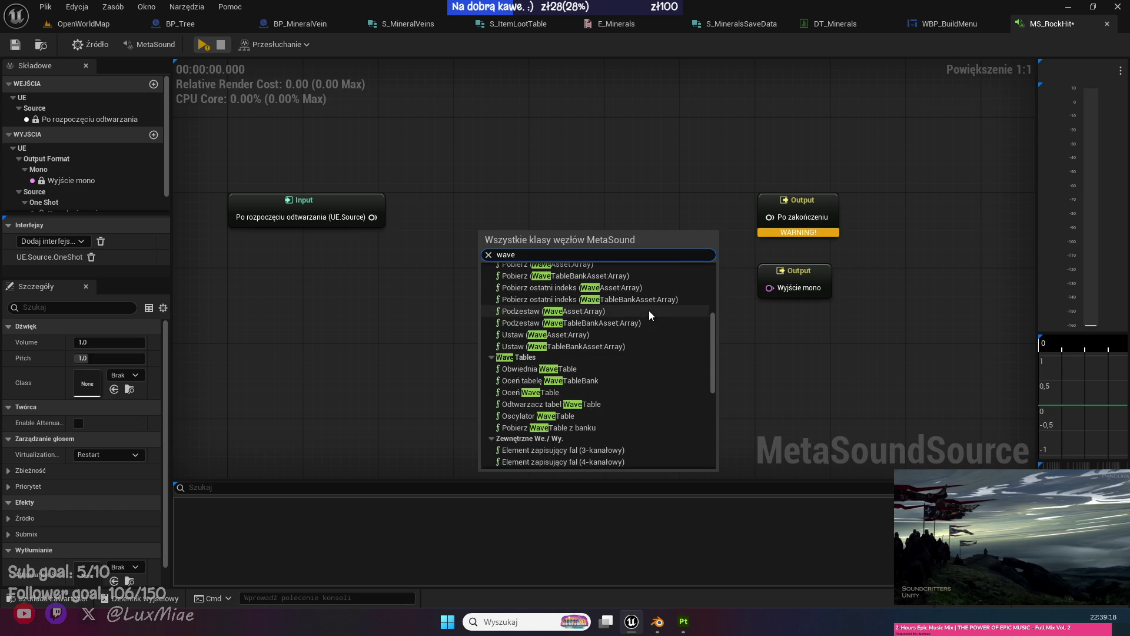
scroll(650, 310, "down", 6)
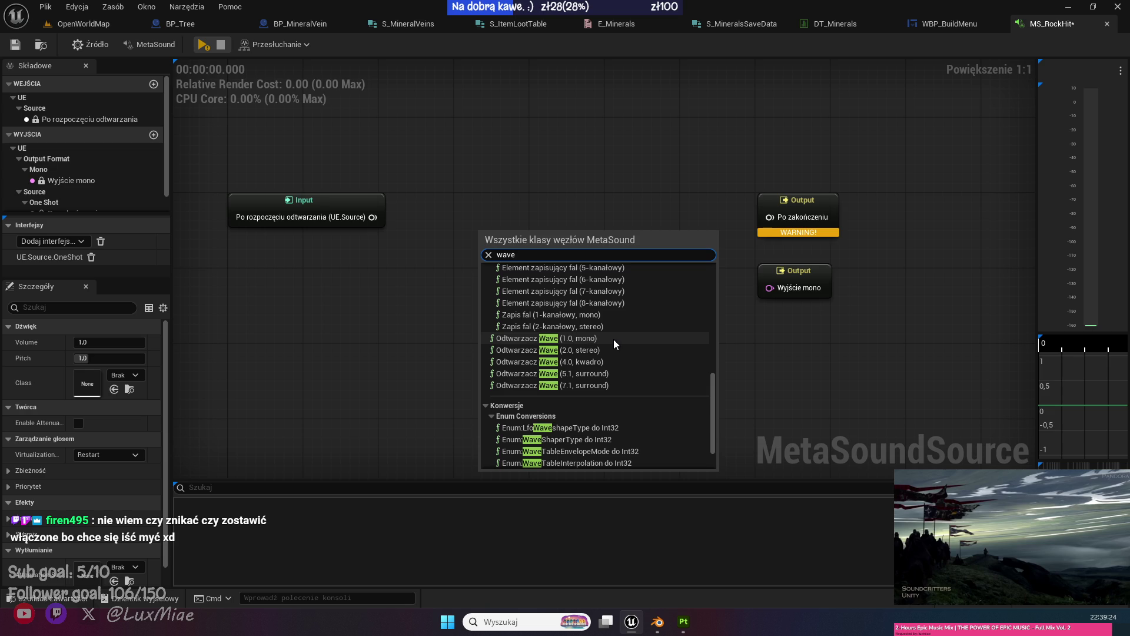
left_click(614, 339)
left_click_drag(591, 266, 586, 221)
left_click(738, 319)
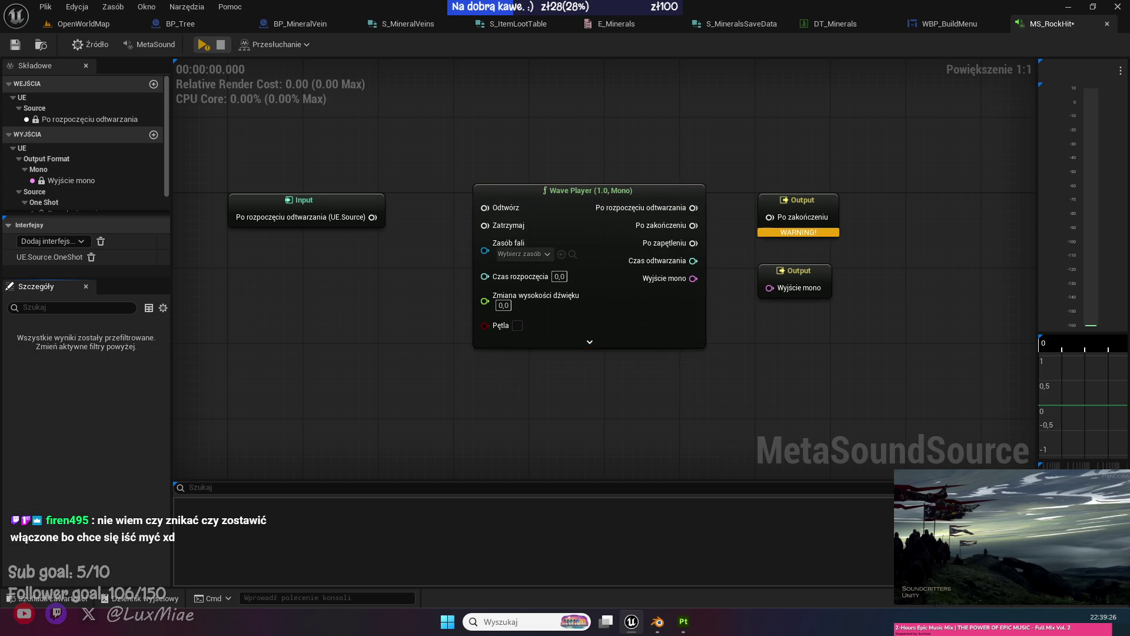
left_click_drag(738, 319, 671, 357)
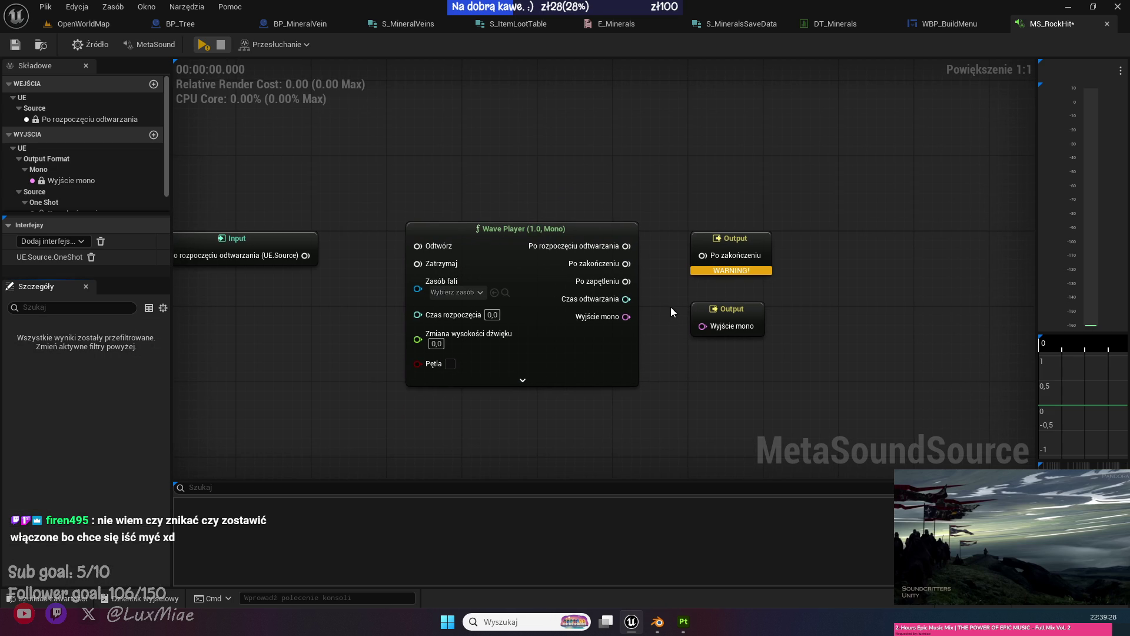
left_click_drag(626, 263, 702, 256)
left_click(743, 245)
left_click_drag(626, 317, 702, 326)
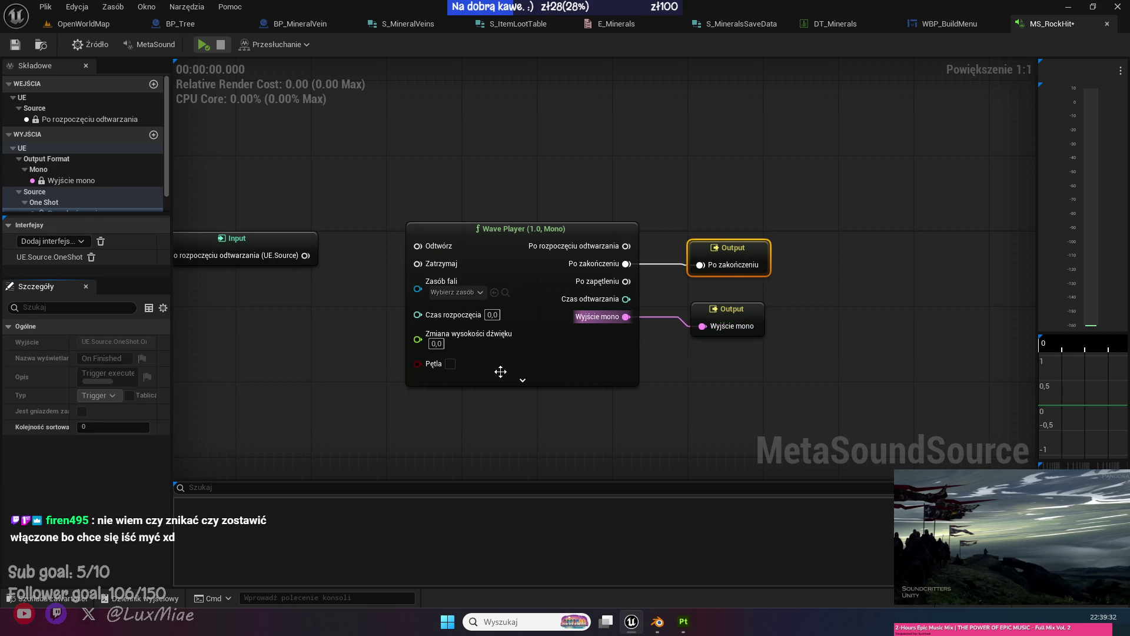
left_click_drag(294, 366, 470, 366)
mouse_move(522, 323)
left_mouse_down()
mouse_move(467, 310)
mouse_move(479, 255)
mouse_move(420, 257)
left_mouse_up()
Set the Wave Player's Wave Asset to stonehit.
left_click(674, 309)
type("rock")
key("BackSpace")
key("BackSpace")
key("BackSpace")
type("hi")
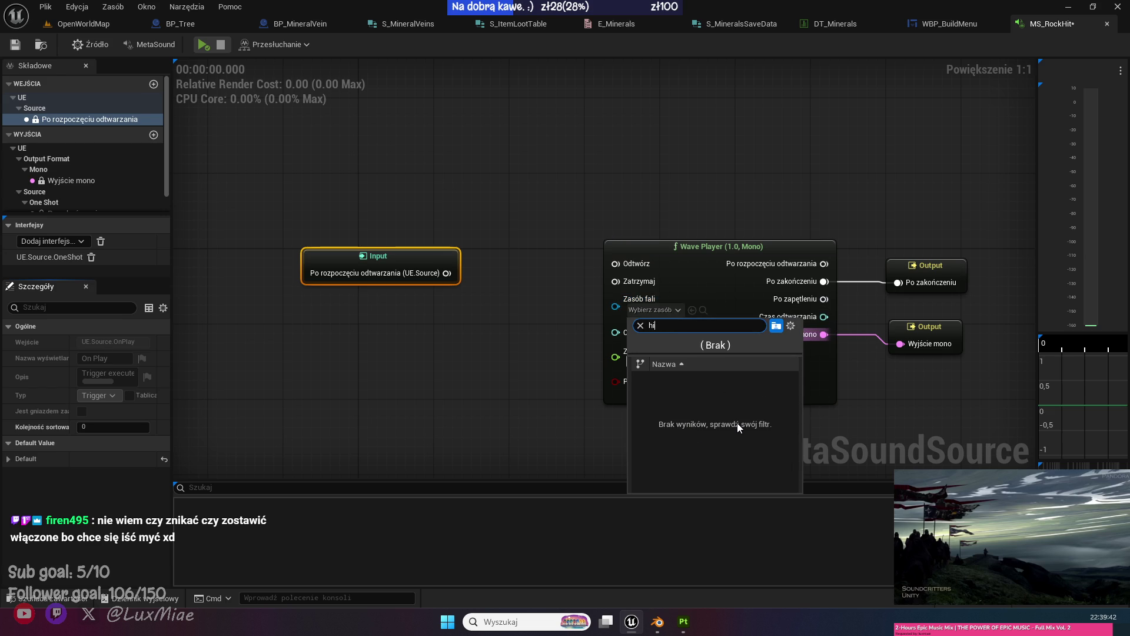
left_click(741, 424)
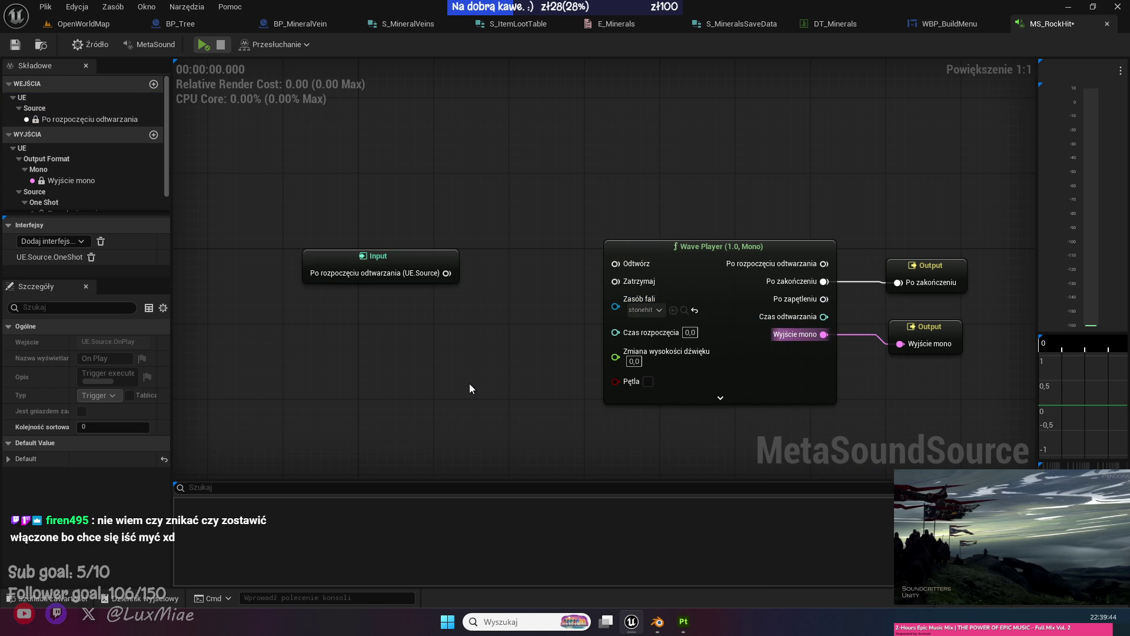
Drag a wire from the Input node's trigger and search for a 'rand' node.
left_click_drag(382, 256, 241, 247)
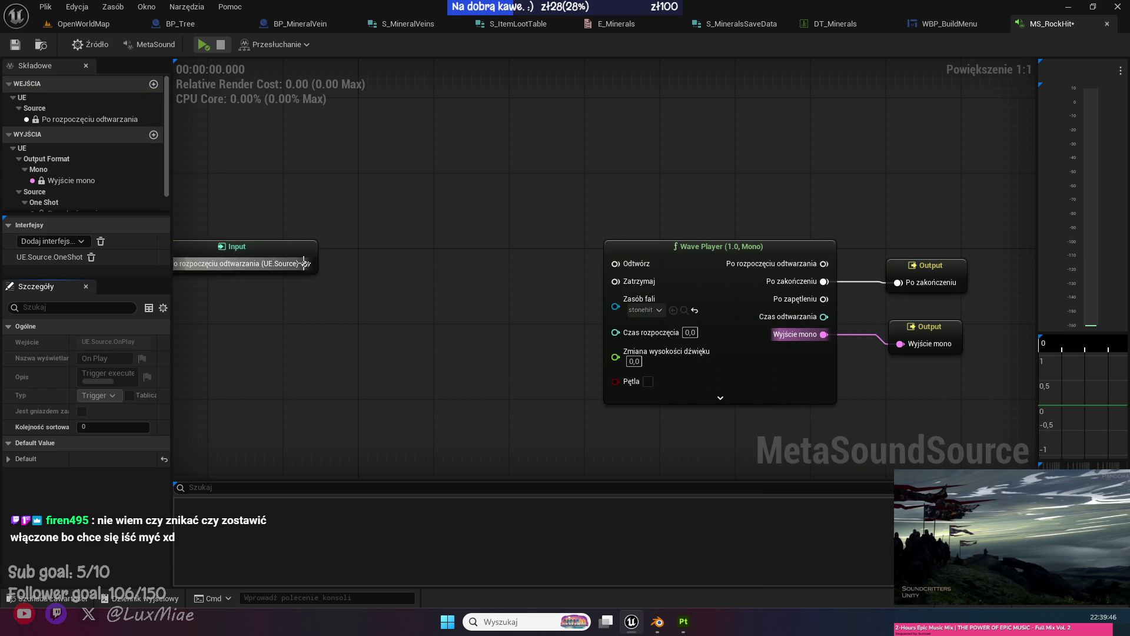
left_click_drag(306, 263, 368, 266)
type("rand")
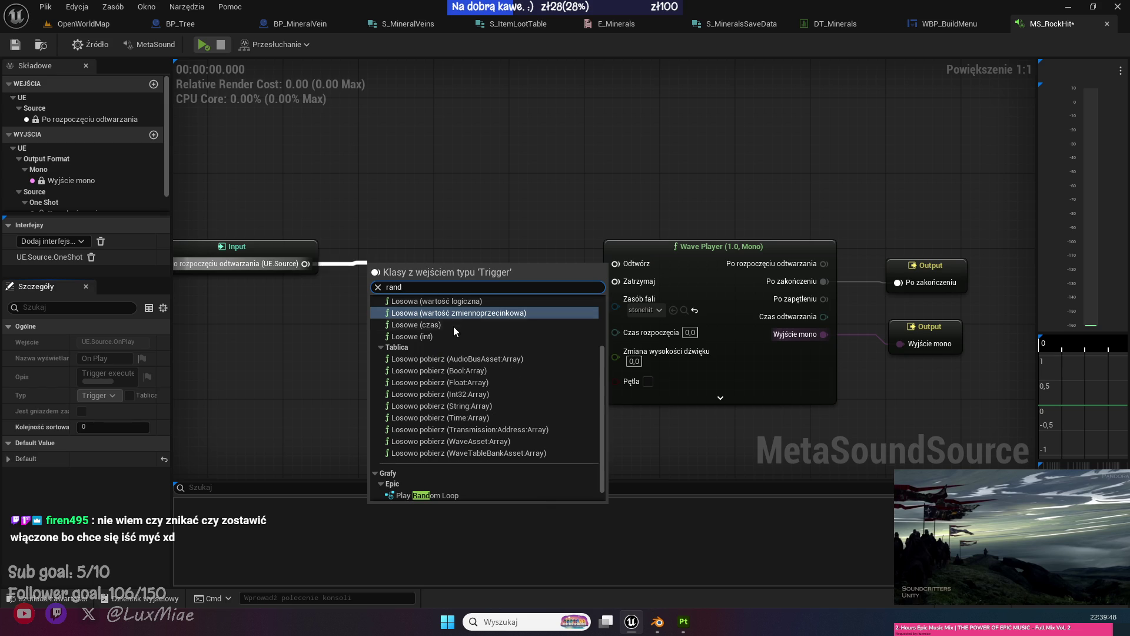
Add a Random (Float) node feeding Play and Pitch Shift, with Min -5 and Max 5.
left_click(447, 312)
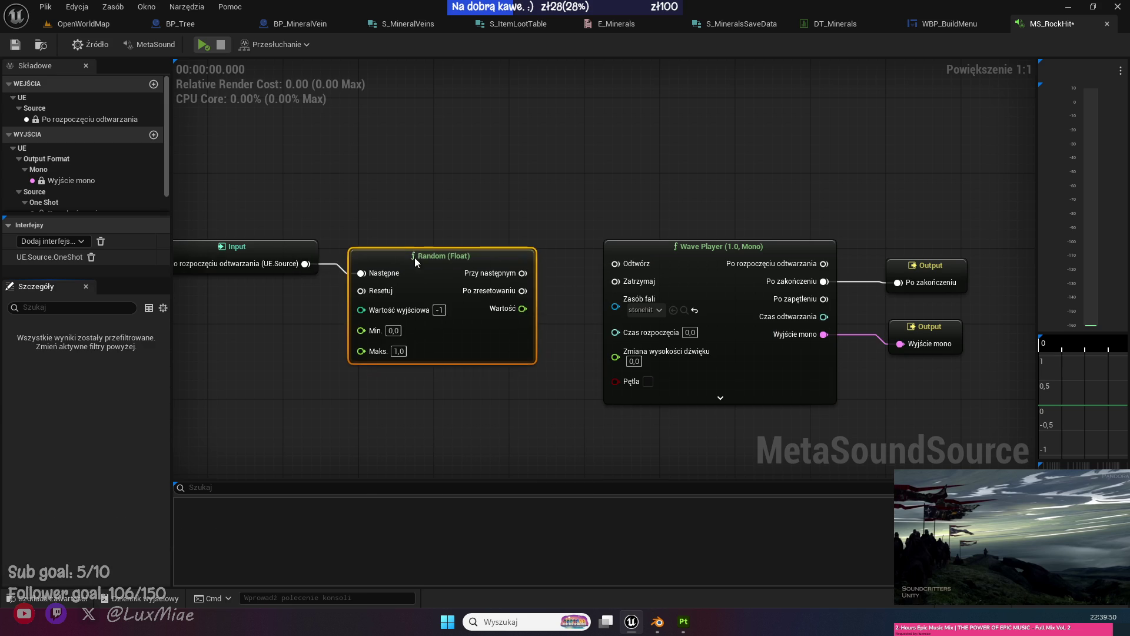
left_click_drag(513, 299, 615, 351)
left_click_drag(513, 263, 615, 267)
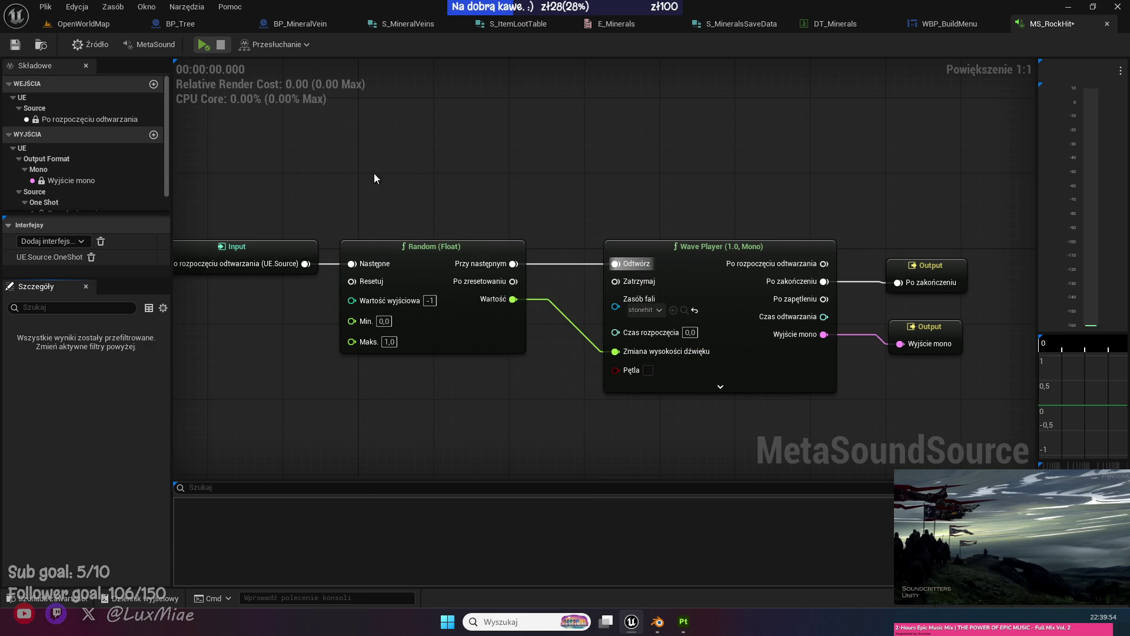
left_click(504, 319)
type("-5")
key("Tab")
type("5")
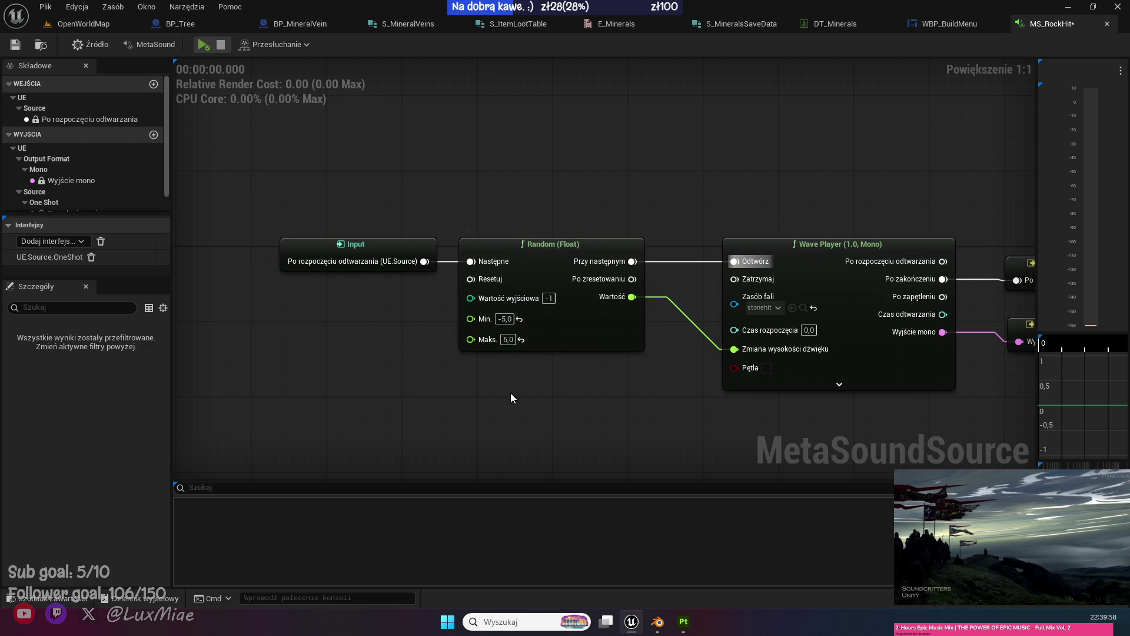
key("Tab")
Preview MS_RockHit several times to hear the pitch variation, then save it.
left_click(203, 44)
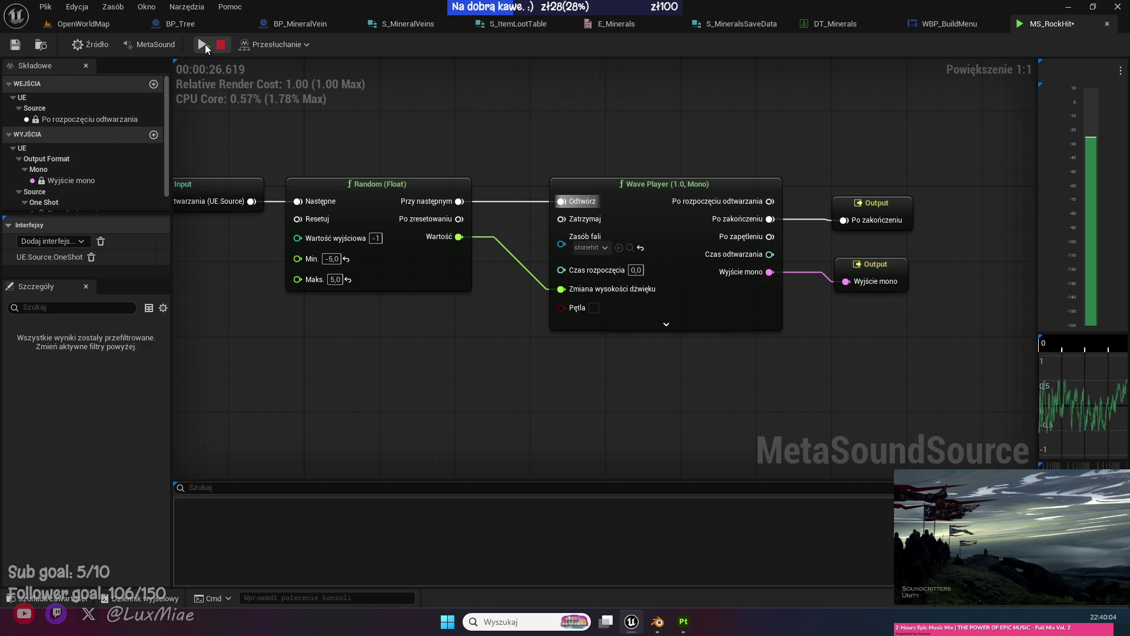
left_click(203, 45)
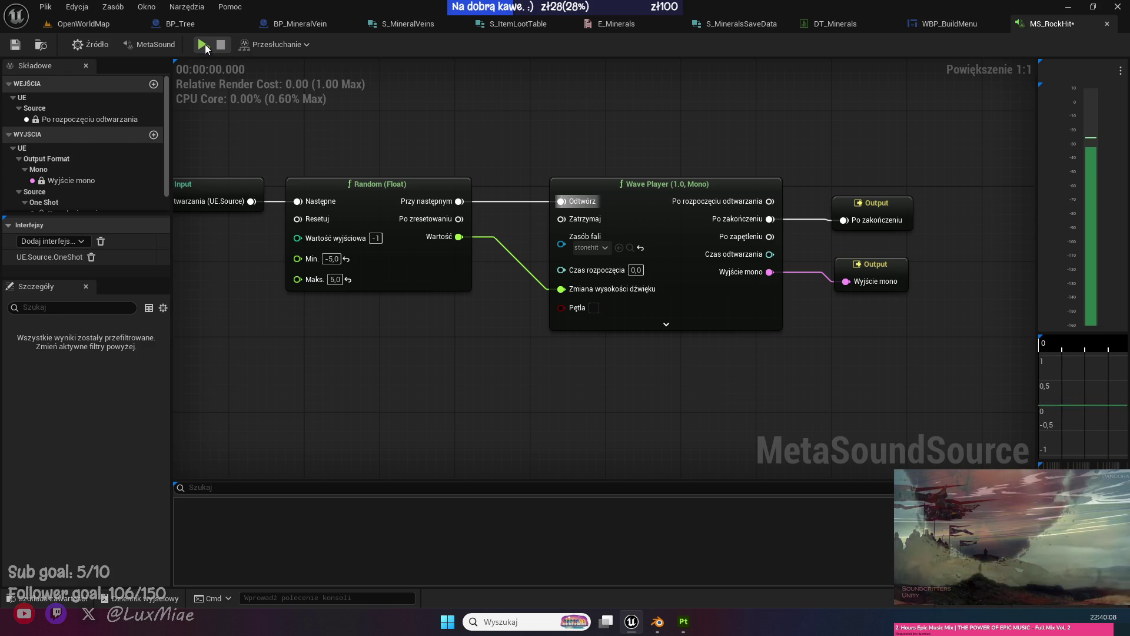
left_click(203, 45)
left_click(203, 44)
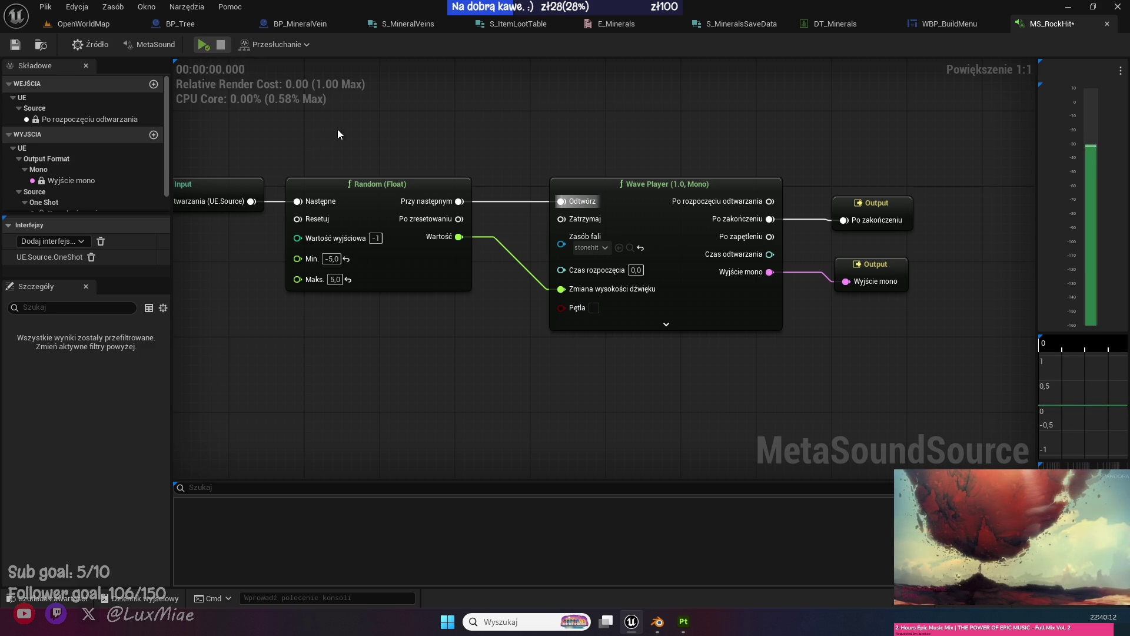
left_click_drag(329, 135, 478, 175)
key("ctrl+s")
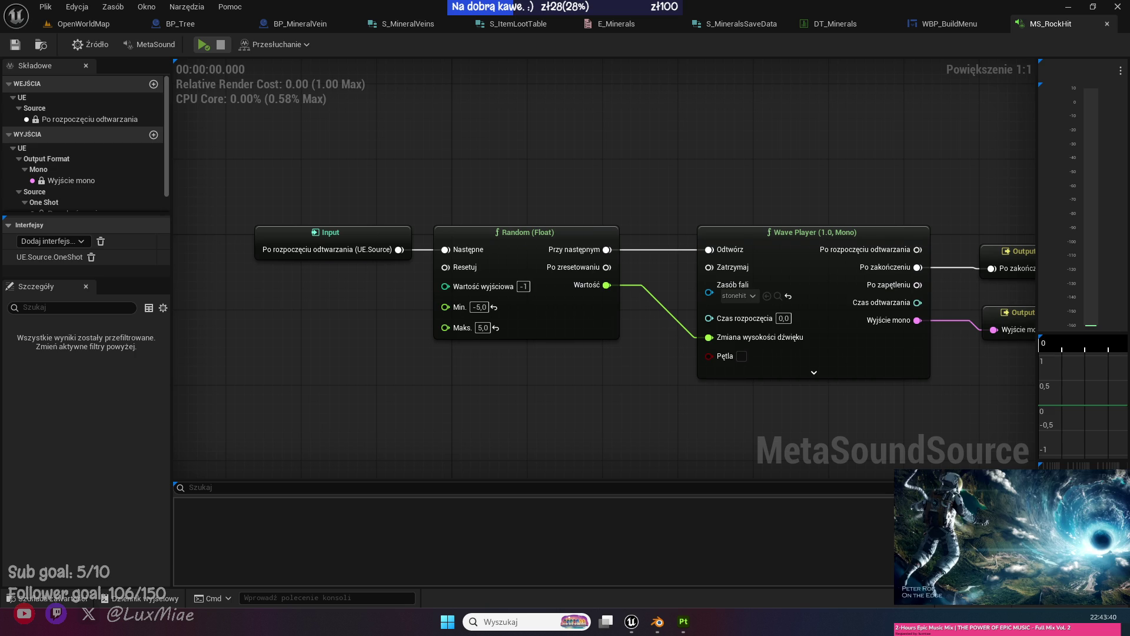
Play the MS_RockHit sound twice, then return to BP_Tree's Save Tree Data graph.
left_click(205, 48)
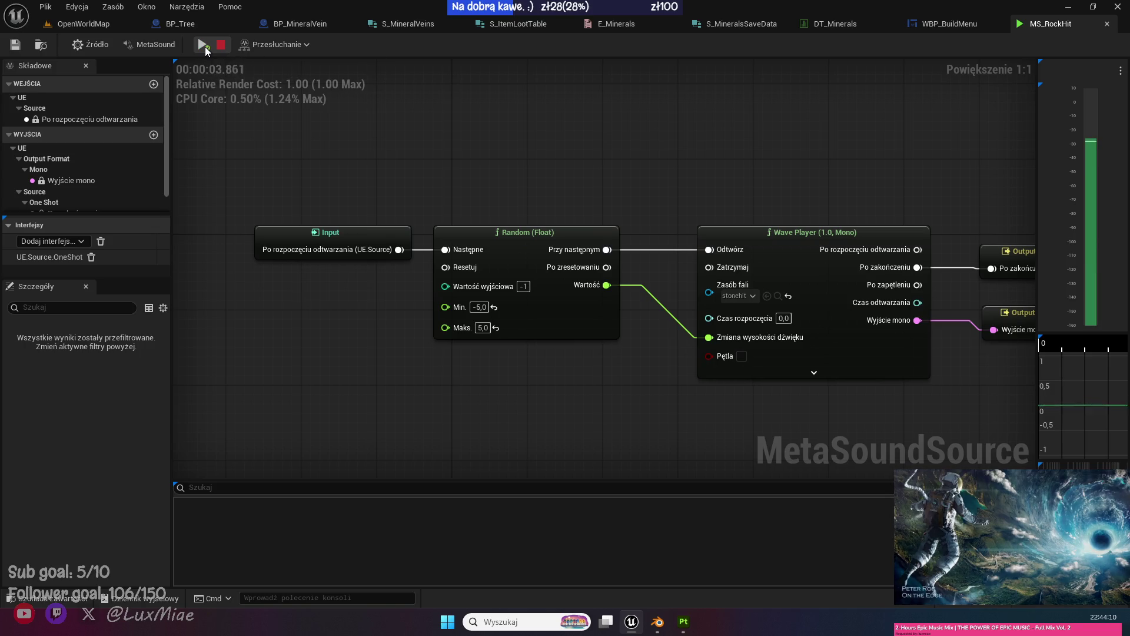
left_click(205, 48)
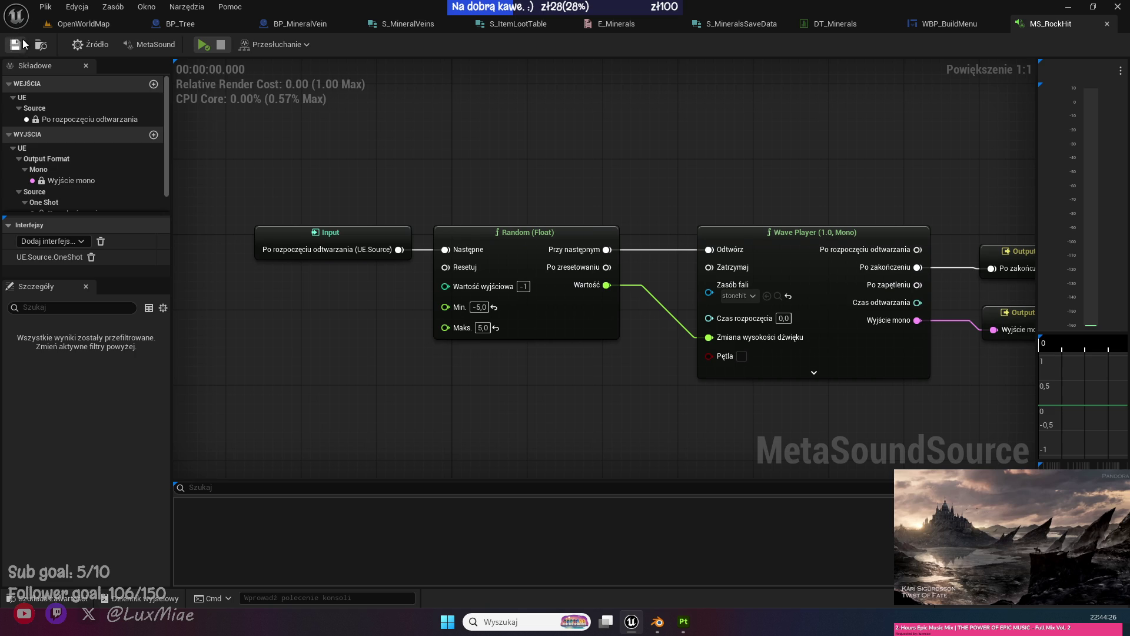
left_click(179, 25)
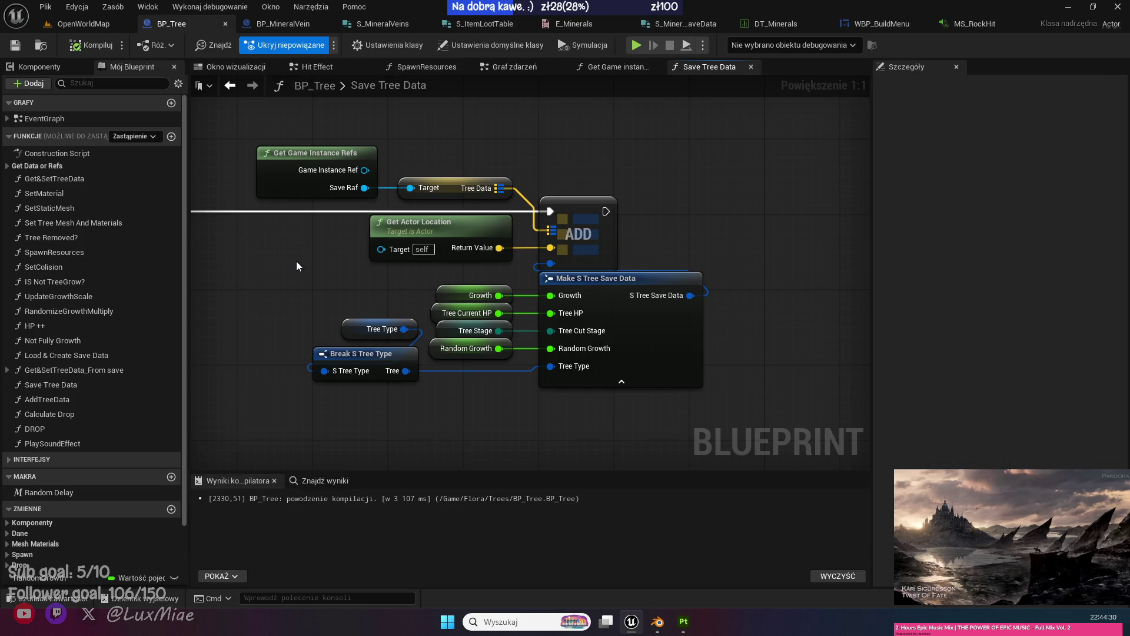
Copy the Play Sound at Location nodes from BP_Tree's PlaySoundEffect into BP_MineralVein's Event Graph.
double_click(65, 444)
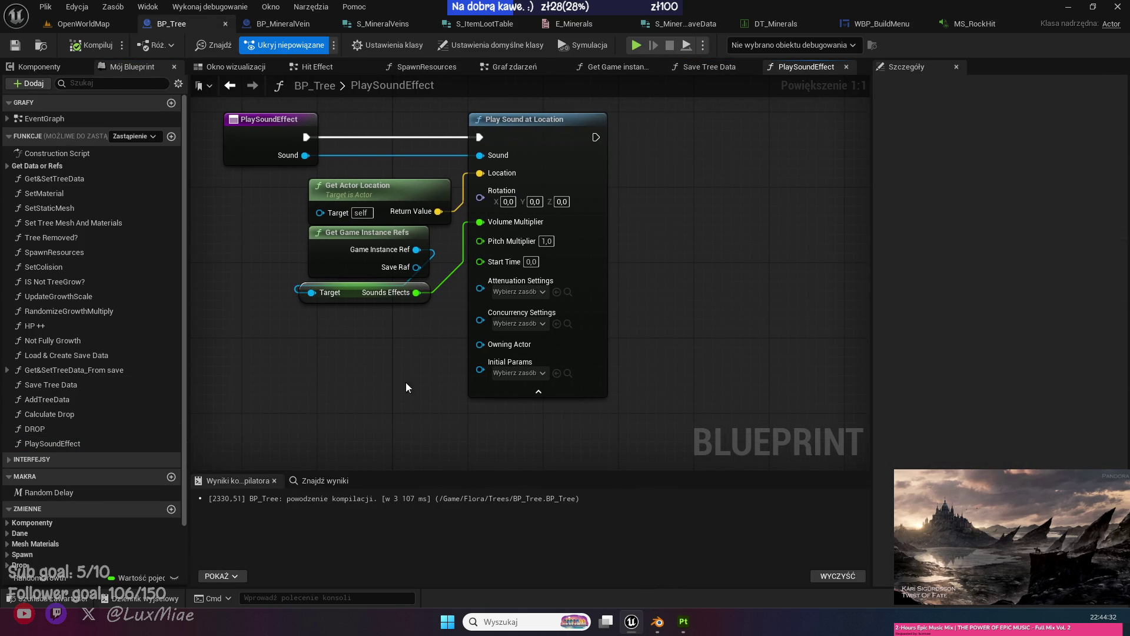
mouse_move(529, 436)
left_mouse_down()
mouse_move(412, 235)
mouse_move(435, 333)
mouse_move(398, 303)
mouse_move(415, 200)
left_mouse_up()
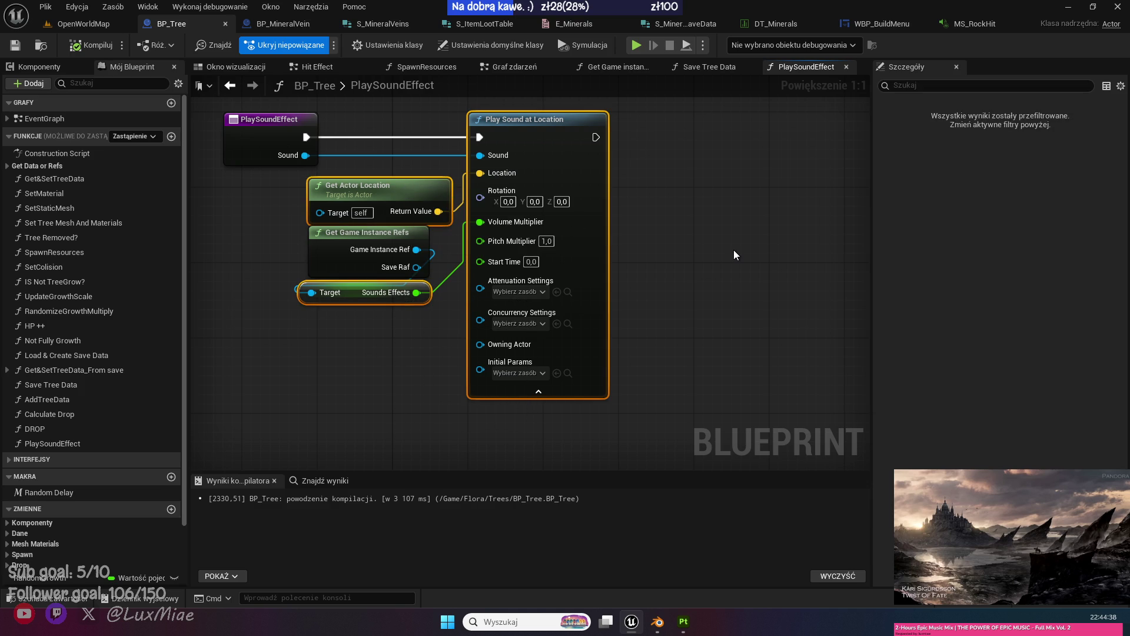
left_click(282, 25)
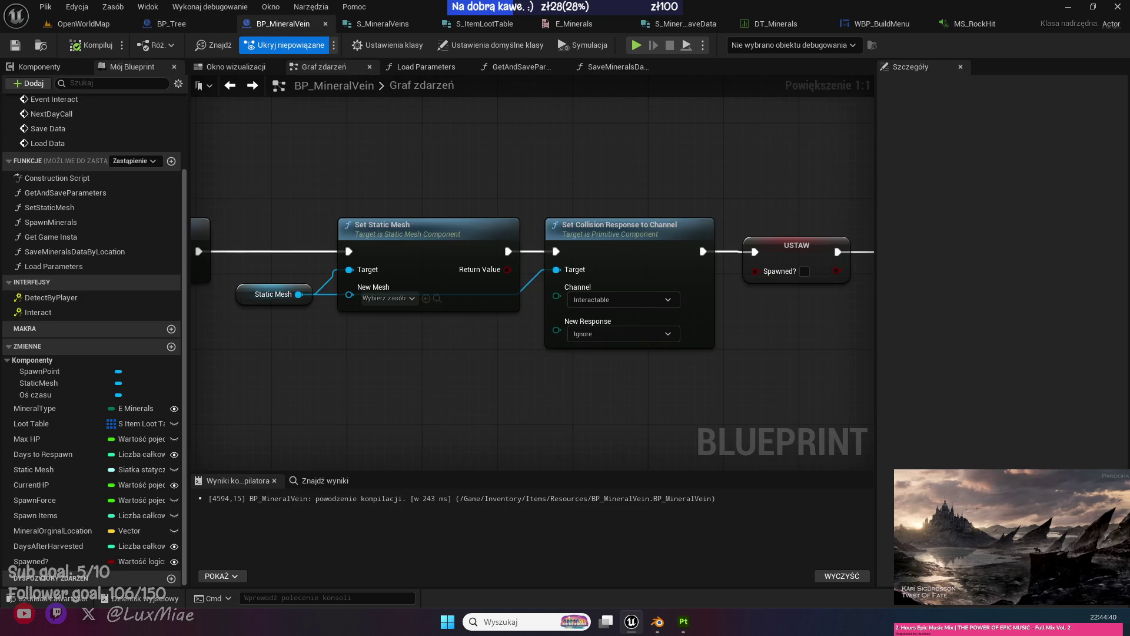
scroll(481, 346, "down", 2)
key("ctrl+v")
scroll(439, 181, "up", 2)
scroll(439, 182, "up", 2)
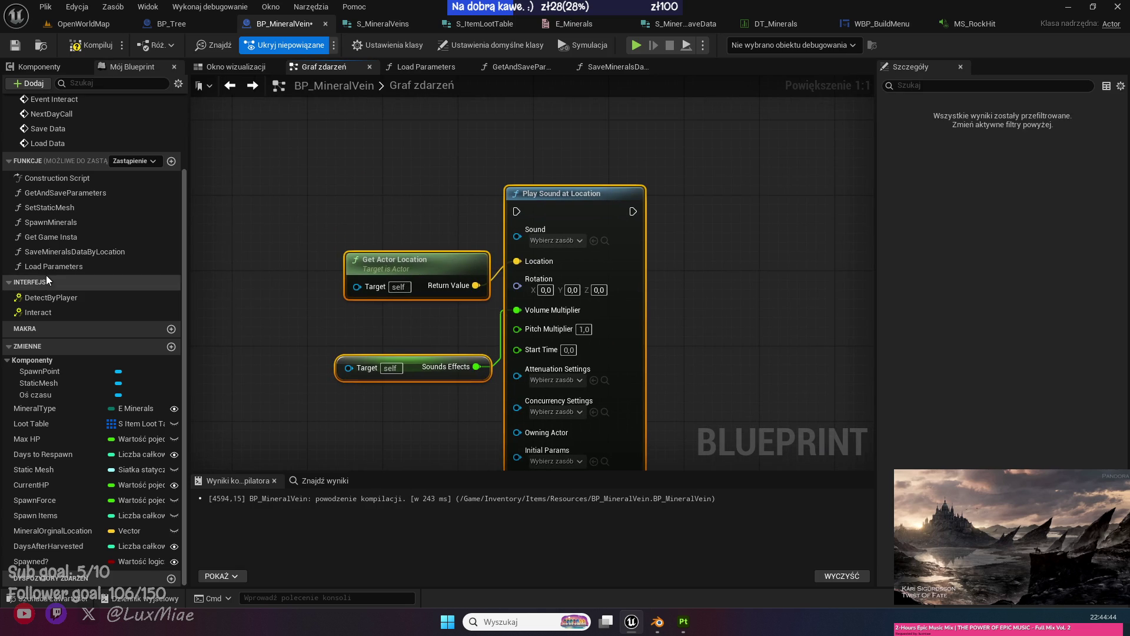
Add a Get Game Instance node and wire it into the Sounds Effects node.
left_click_drag(59, 238, 321, 197)
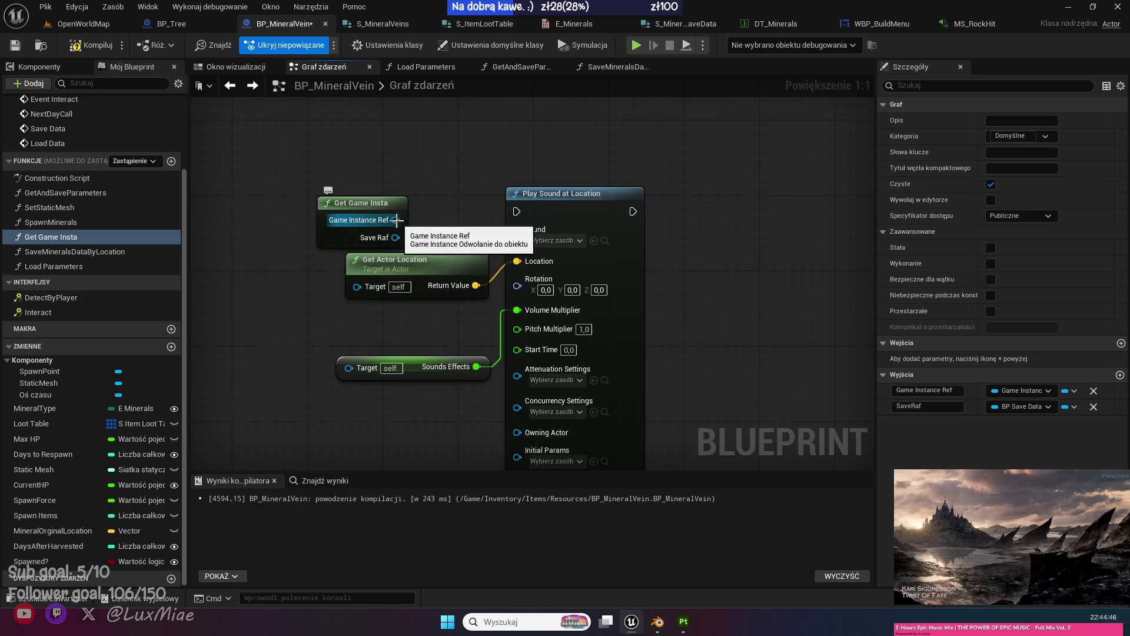
mouse_move(396, 220)
left_mouse_down()
mouse_move(494, 307)
mouse_move(348, 366)
left_mouse_up()
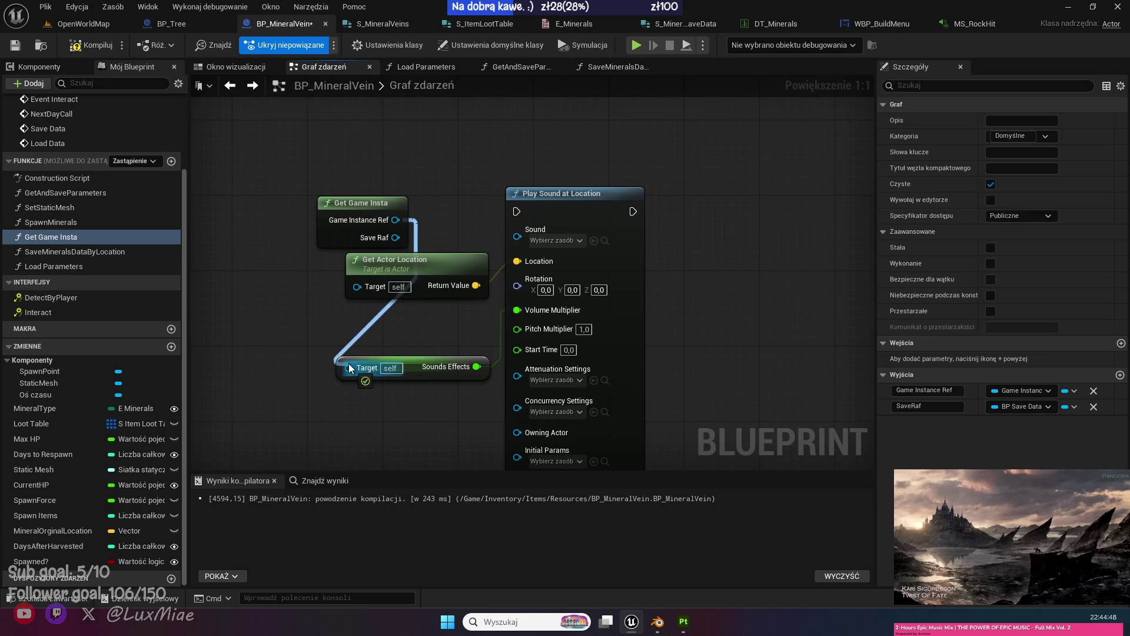
mouse_move(362, 201)
left_mouse_down()
mouse_move(330, 232)
mouse_move(392, 309)
mouse_move(417, 304)
left_mouse_up()
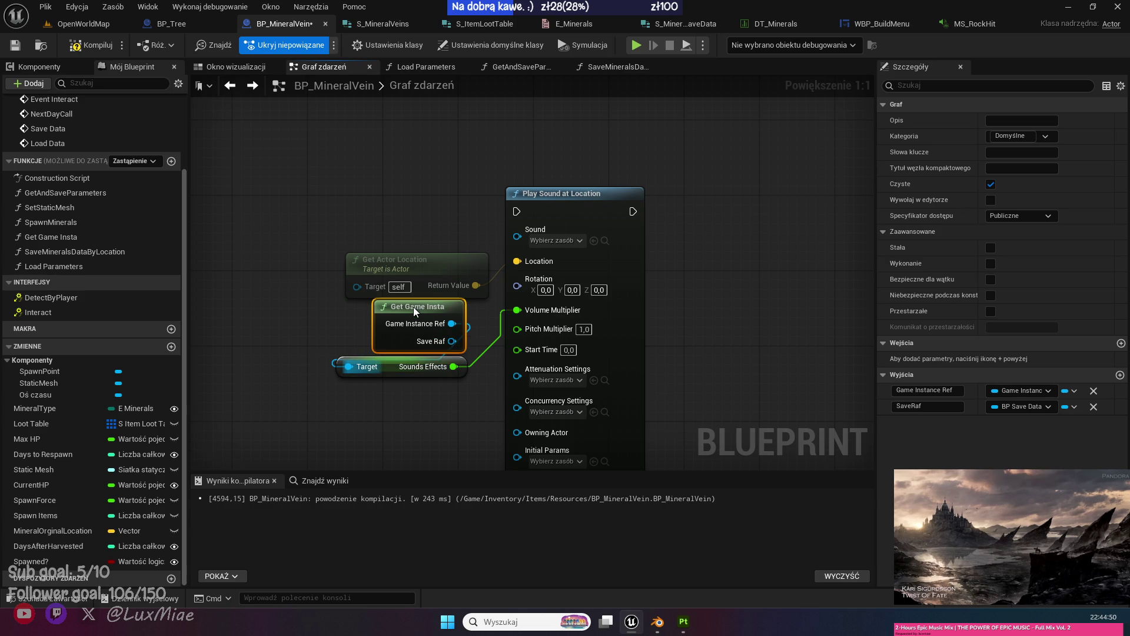
left_click(470, 433)
left_click_drag(412, 366, 375, 366)
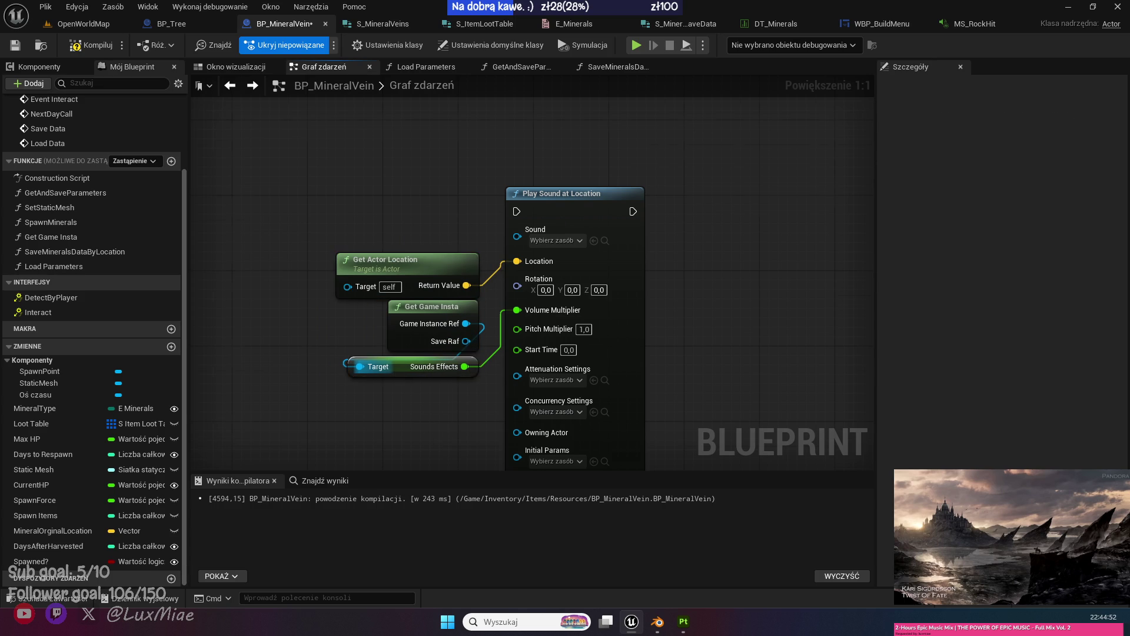
Select all four sound nodes and collapse them into a new function.
key("ctrl+a")
right_click(576, 171)
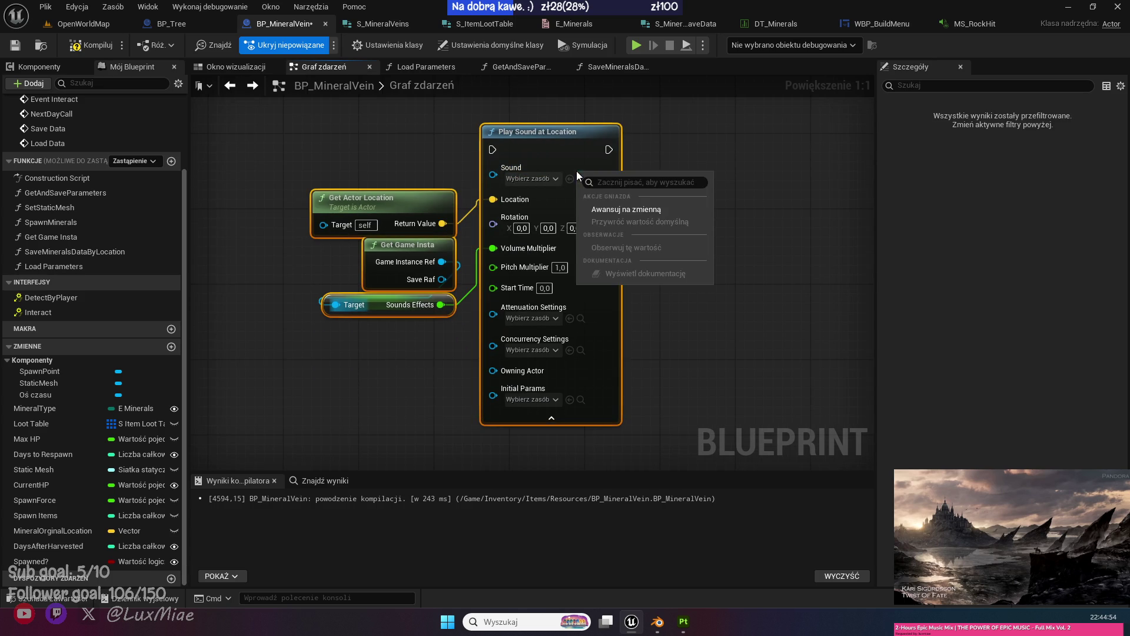
right_click(564, 145)
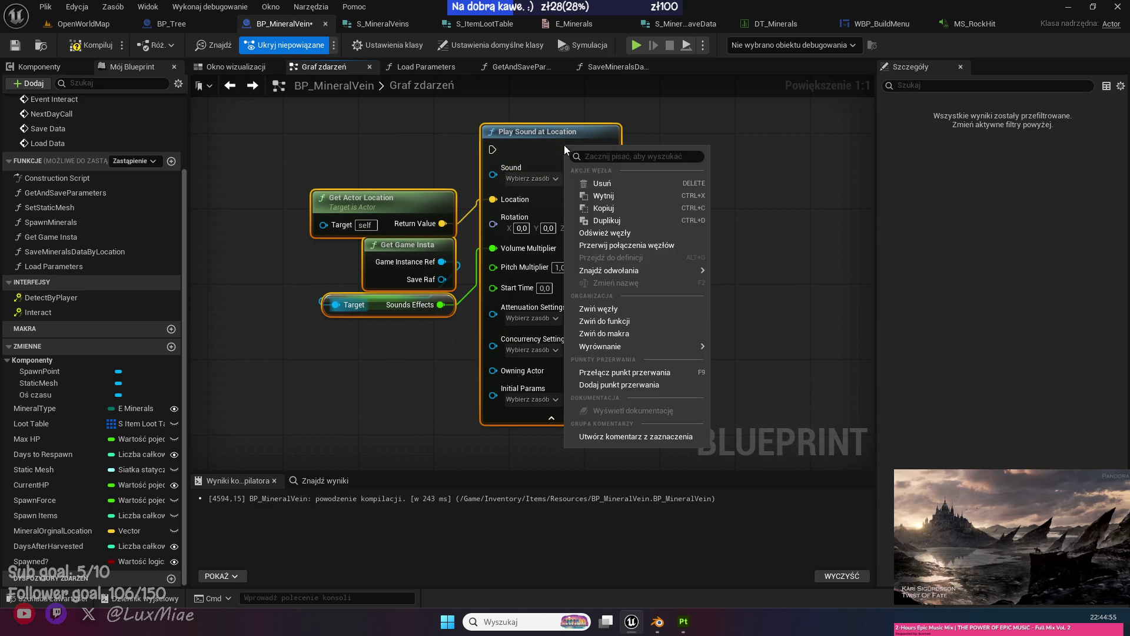
left_click(665, 323)
Name the collapsed function PlaySoundEffect, correcting its capitalisation.
type("PlaySOun")
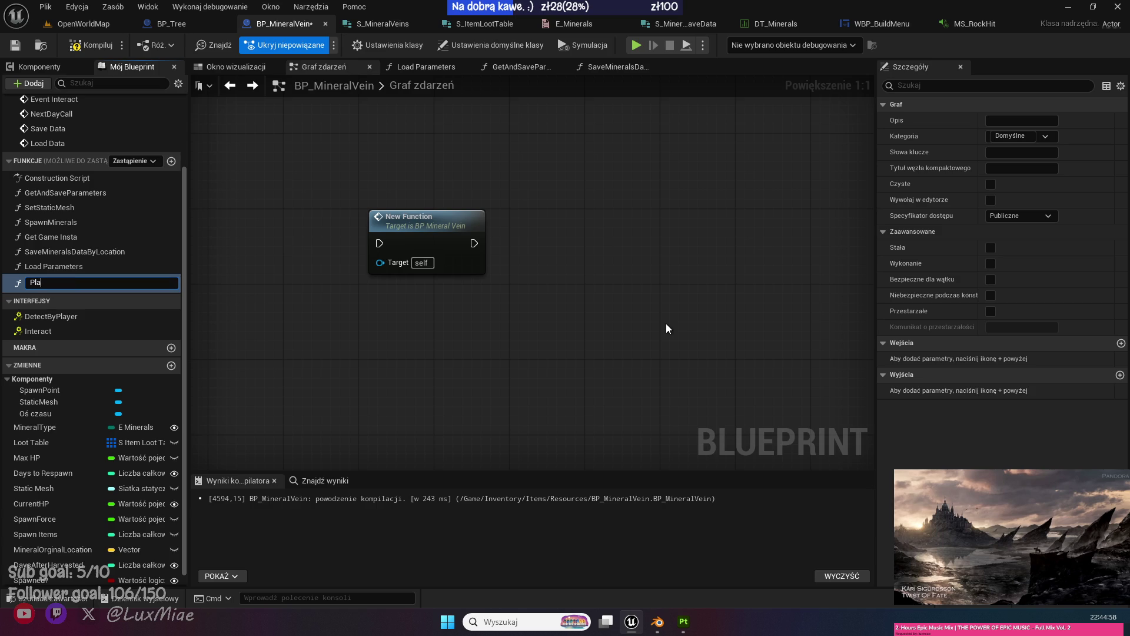
type("dEffect")
key("Return")
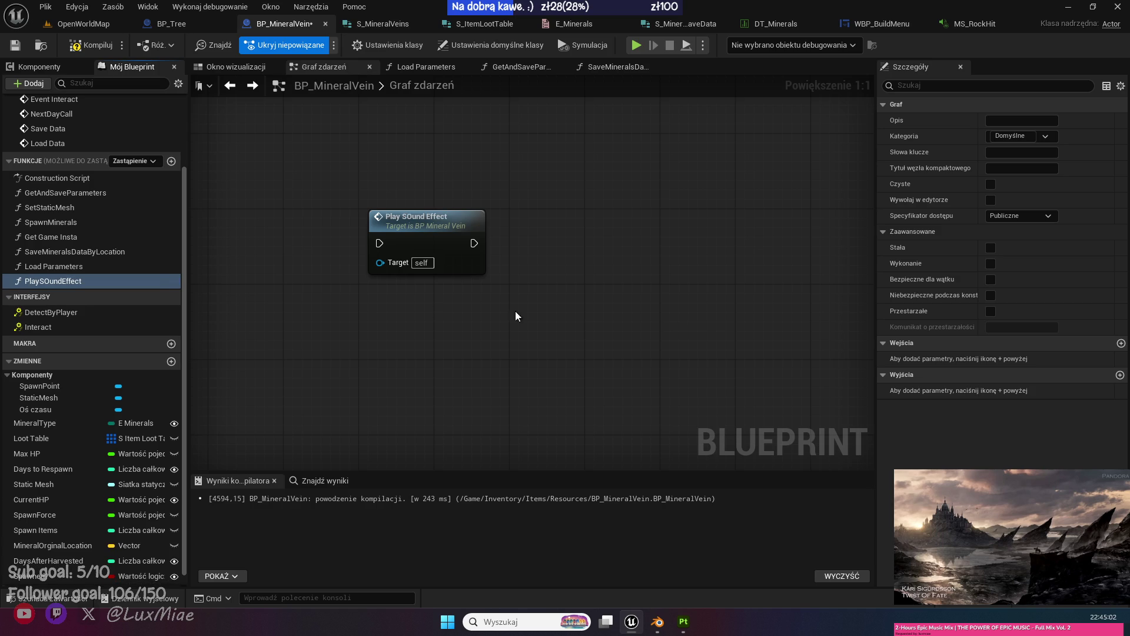
left_click(52, 282)
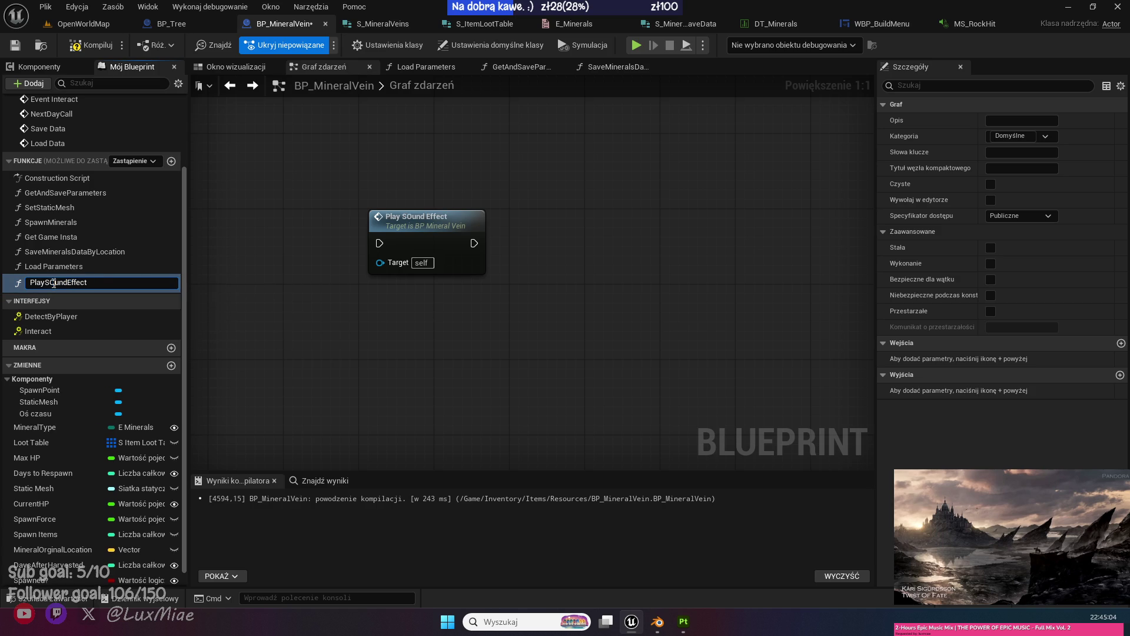
key("Delete")
type("o")
key("Return")
Insert the PlaySoundEffect call on Event Interact's Branch True path, then open the function.
scroll(461, 156, "down", 5)
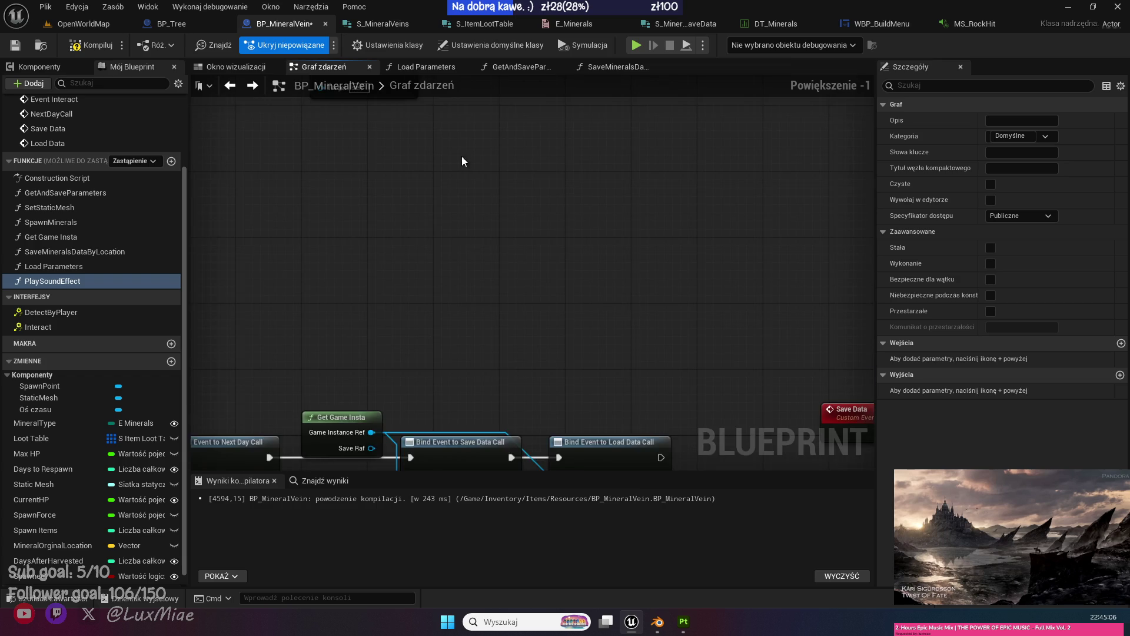
mouse_move(412, 124)
left_mouse_down()
mouse_move(442, 147)
mouse_move(778, 153)
mouse_move(368, 263)
left_mouse_up()
scroll(400, 275, "up", 5)
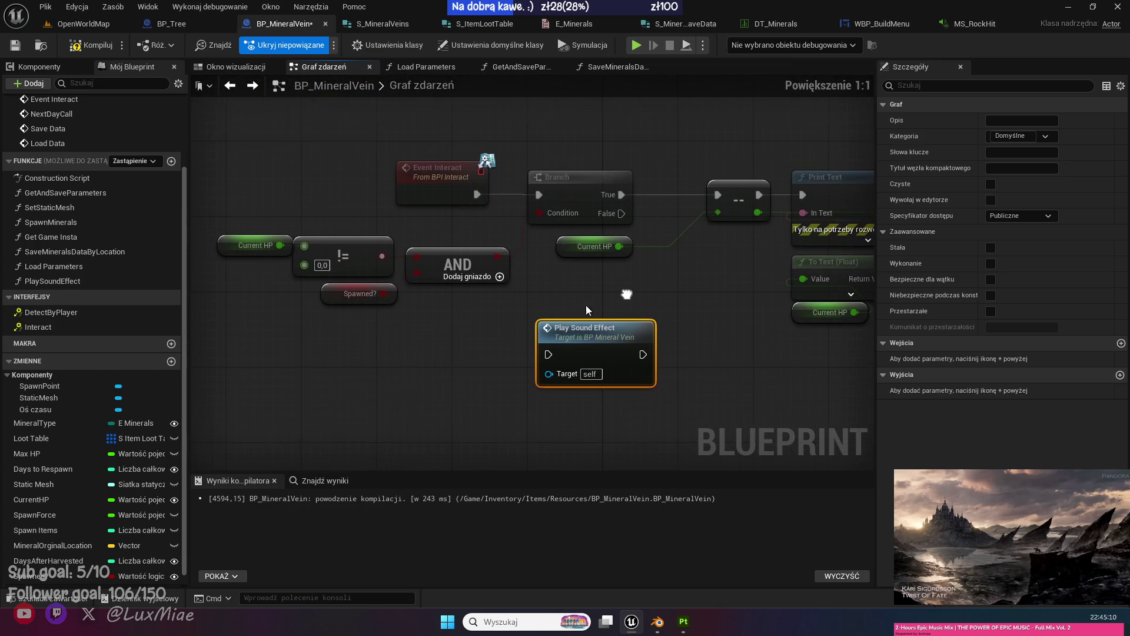
left_click(432, 332)
left_click_drag(277, 169, 574, 369)
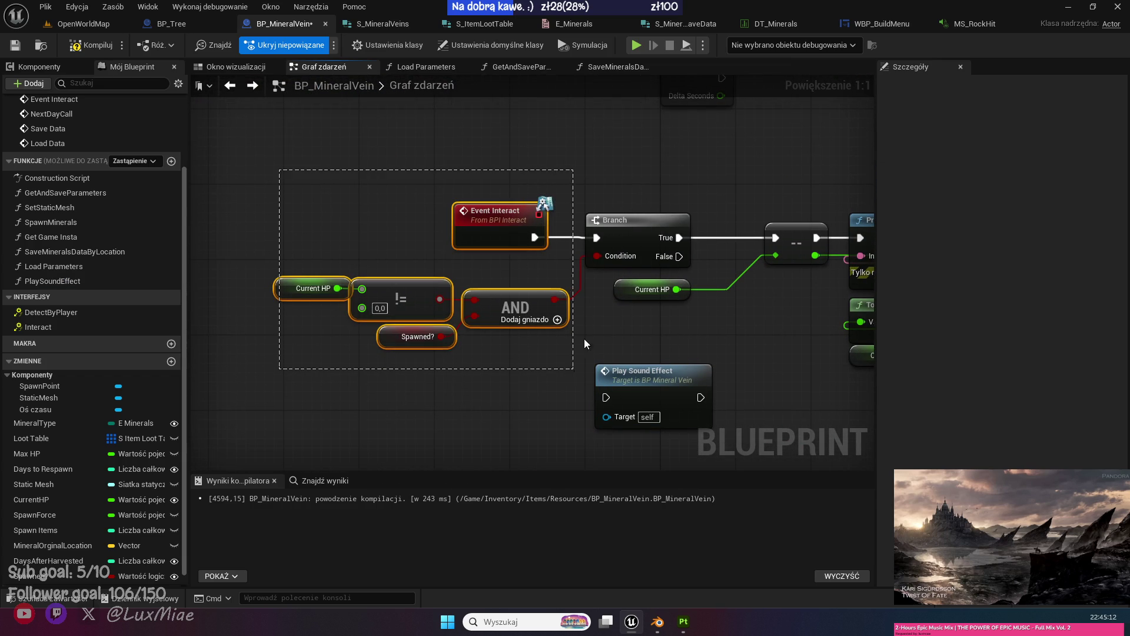
left_click_drag(239, 150, 591, 343)
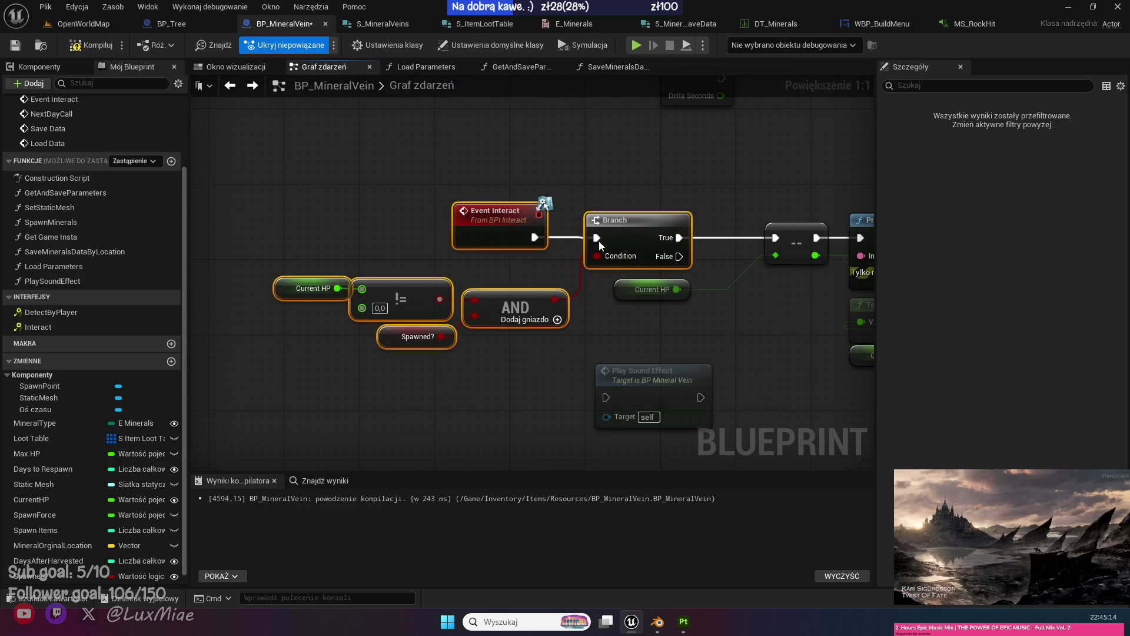
left_click_drag(539, 228, 359, 230)
left_click_drag(647, 372, 528, 218)
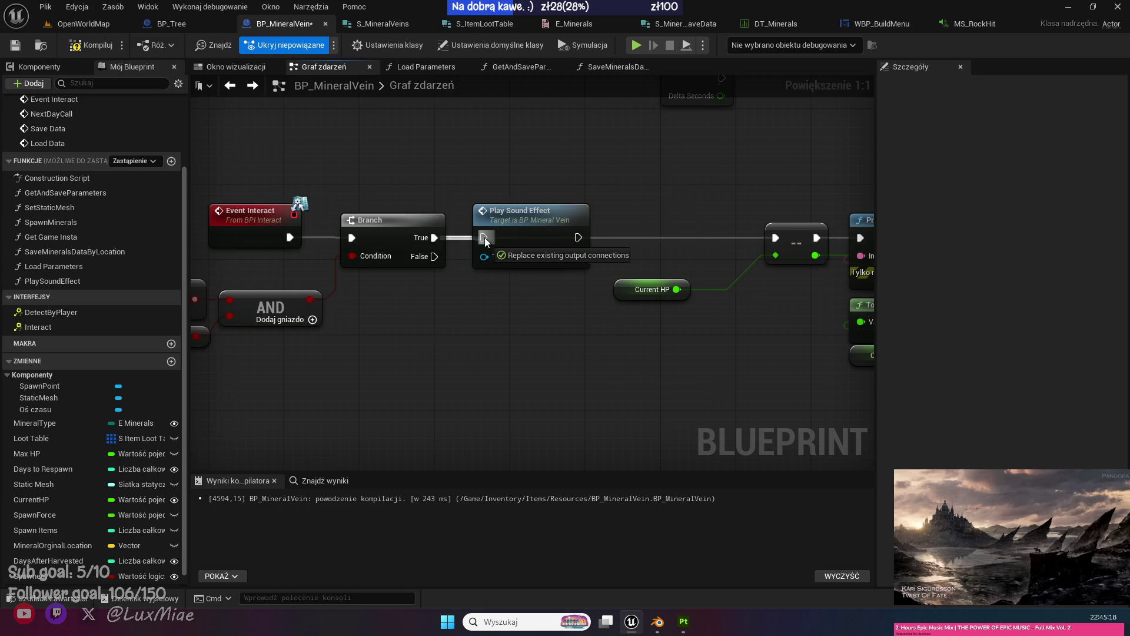
double_click(576, 242)
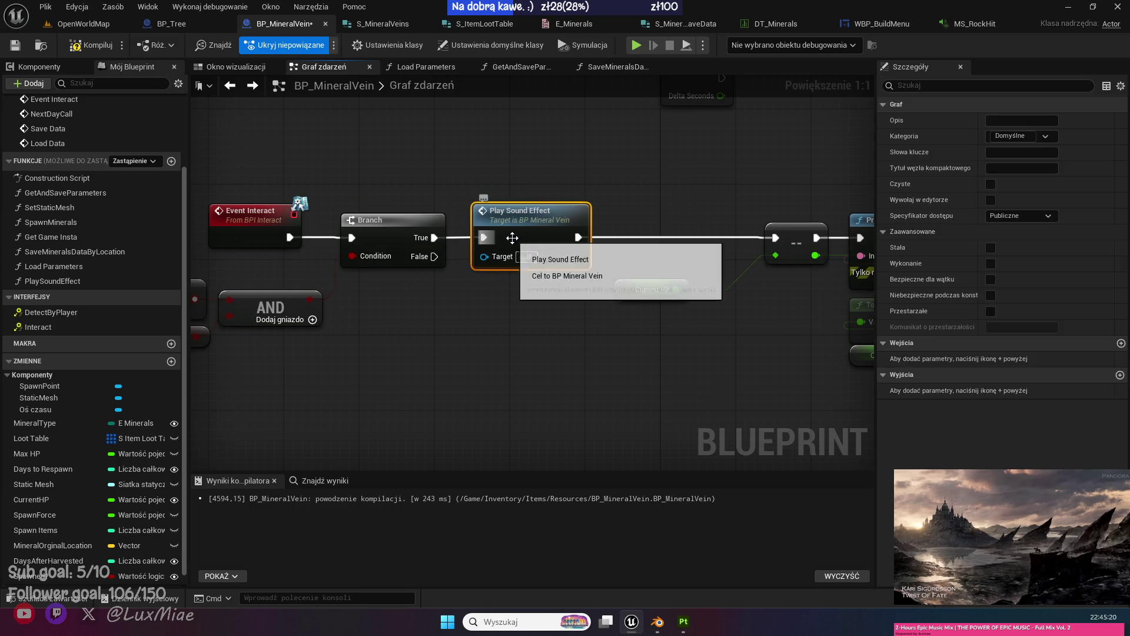
left_click(654, 178)
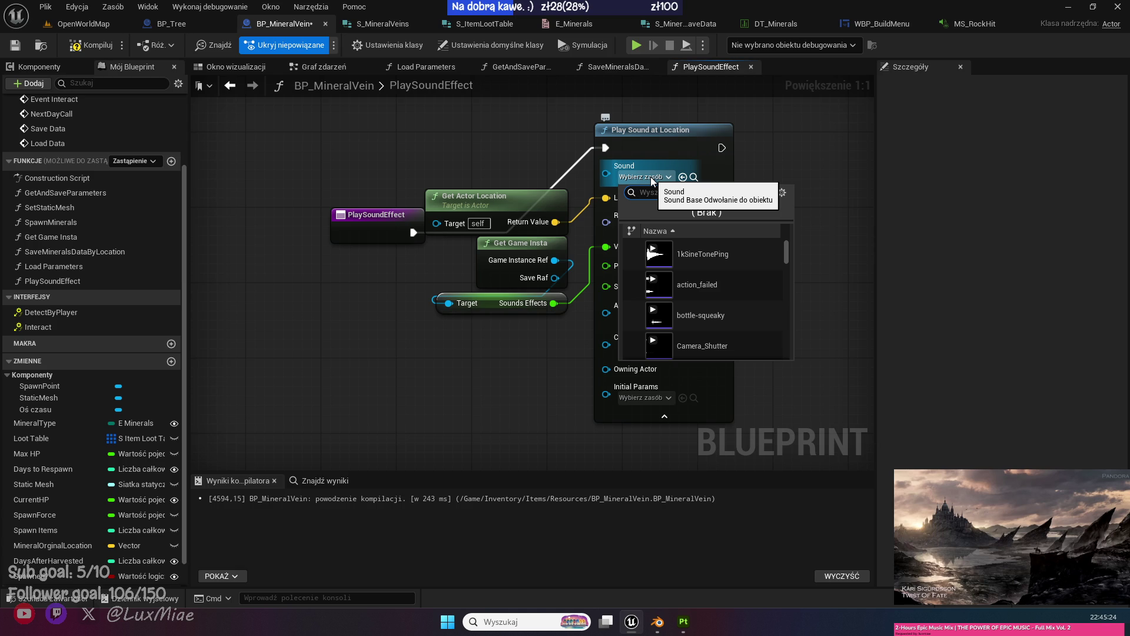
Set Play Sound at Location's sound to MS_RockHit, compile BP_MineralVein, and return to OpenWorldMap.
type("hit")
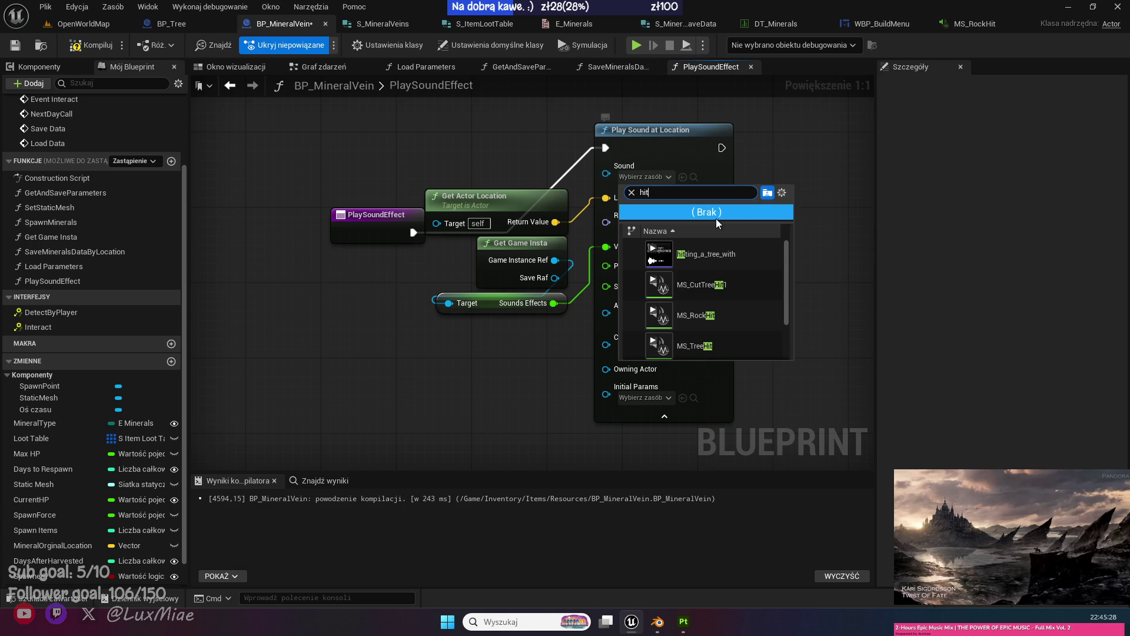
left_click(748, 315)
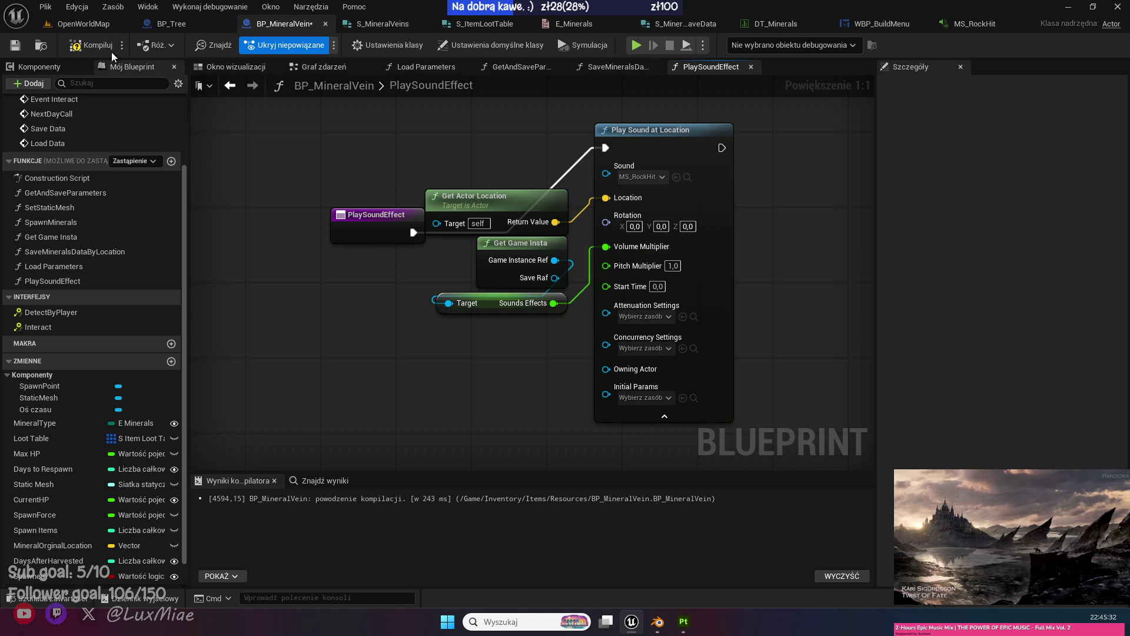
left_click(16, 46)
left_click_drag(363, 239, 338, 137)
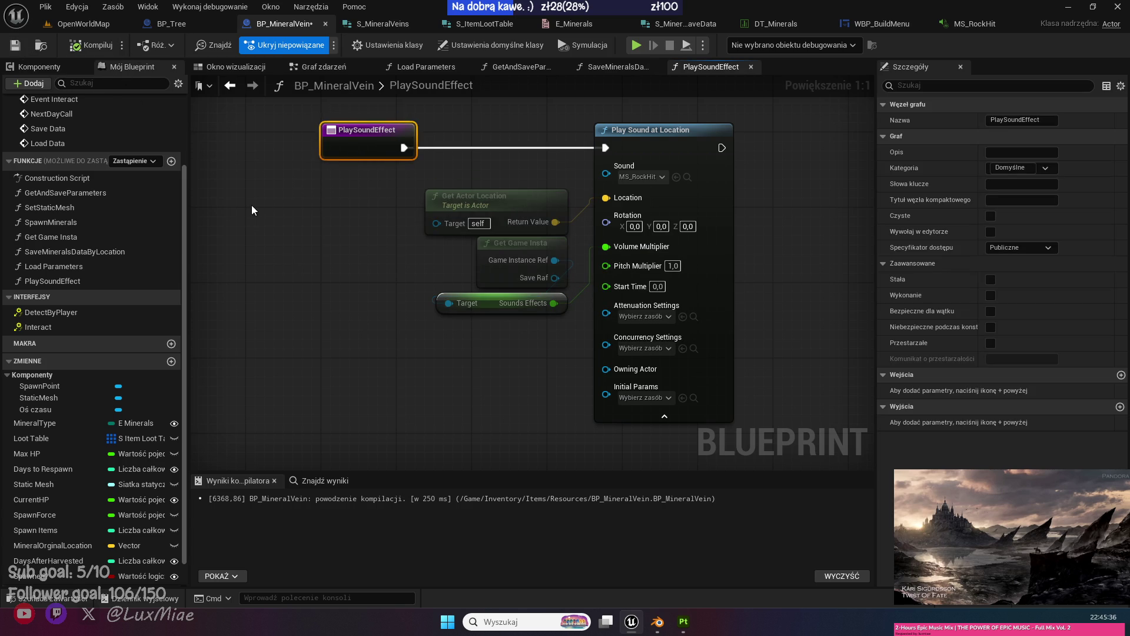
left_click(83, 23)
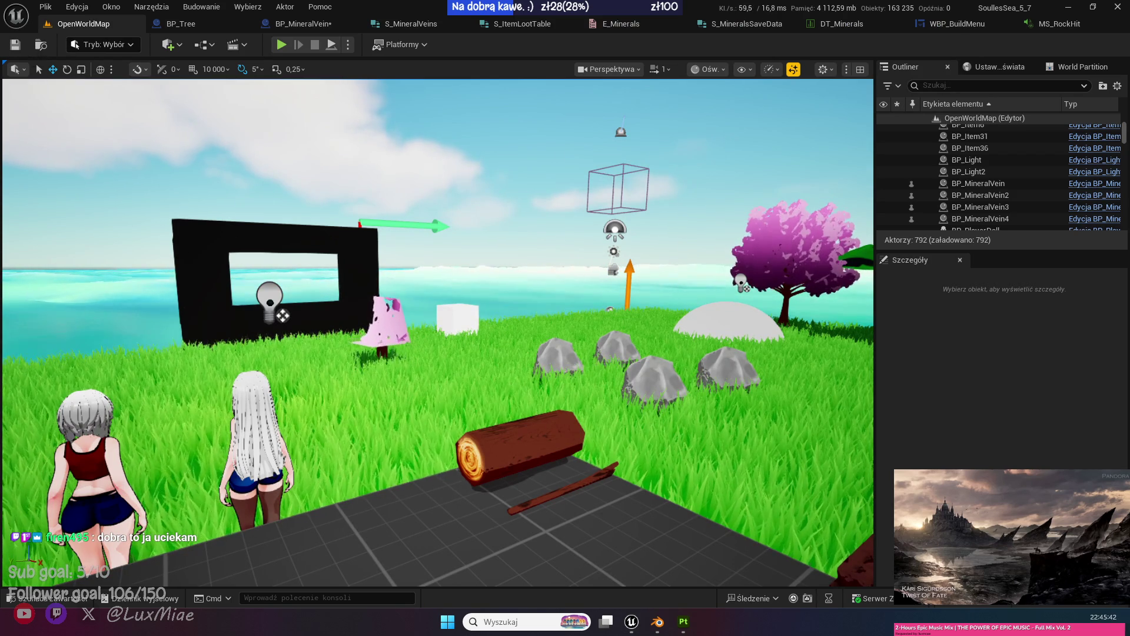
Close the WBP_BuildMenu, DT_Minerals, MS_RockHit, S_MineralsSaveData and E_Minerals editor tabs.
mouse_move(202, 111)
left_mouse_down()
mouse_move(202, 142)
mouse_move(202, 111)
left_mouse_up()
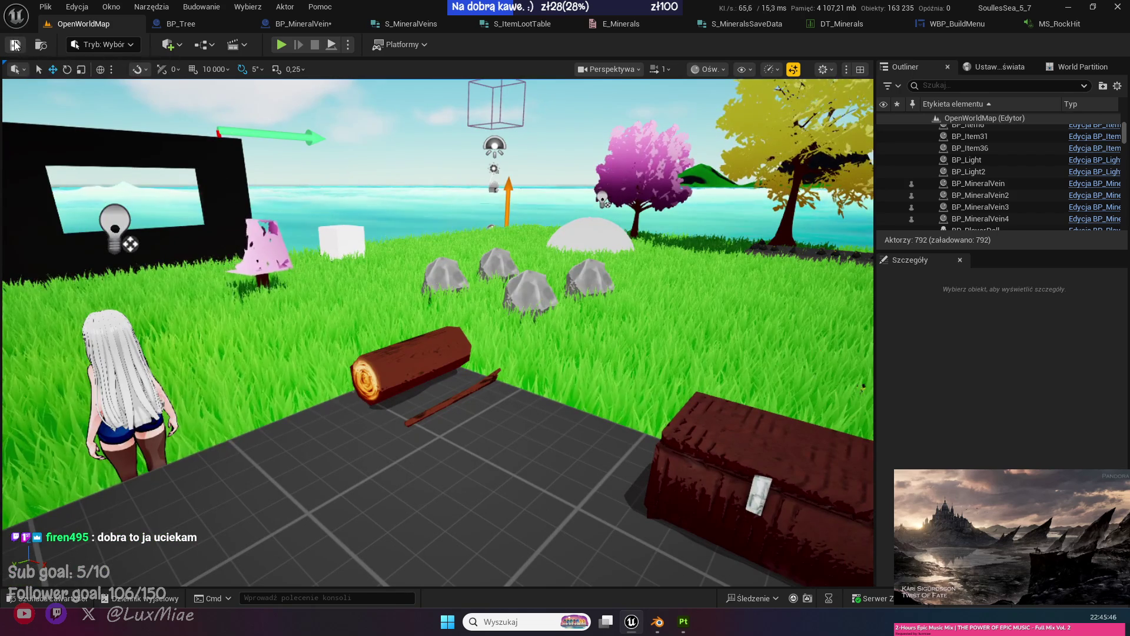
left_click(1053, 23)
left_click(853, 22)
middle_click(854, 23)
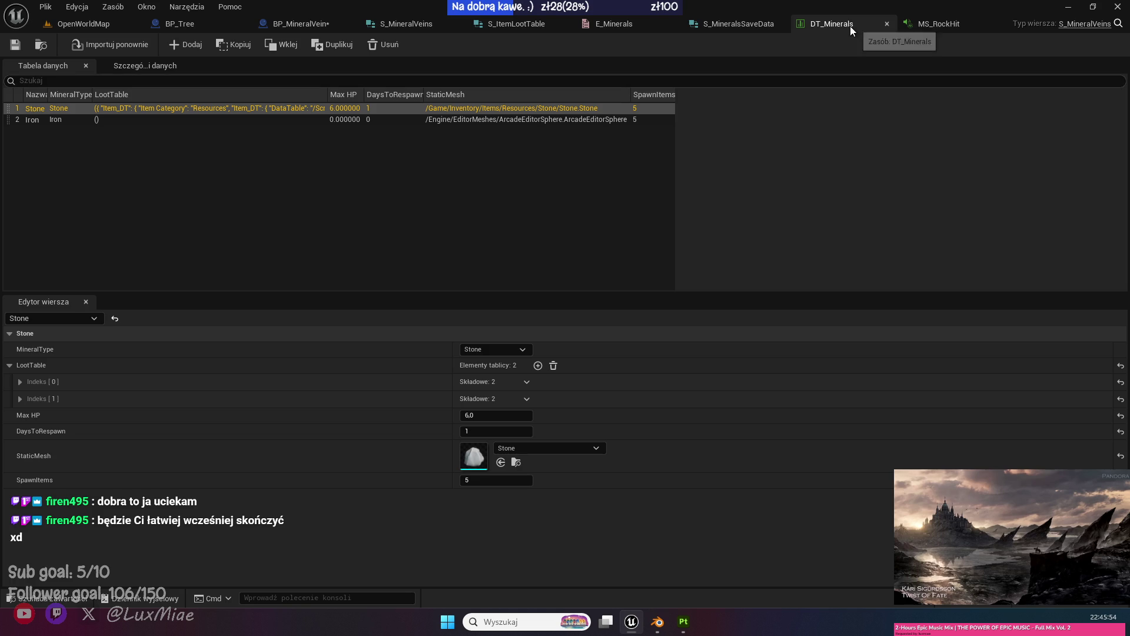
middle_click(849, 29)
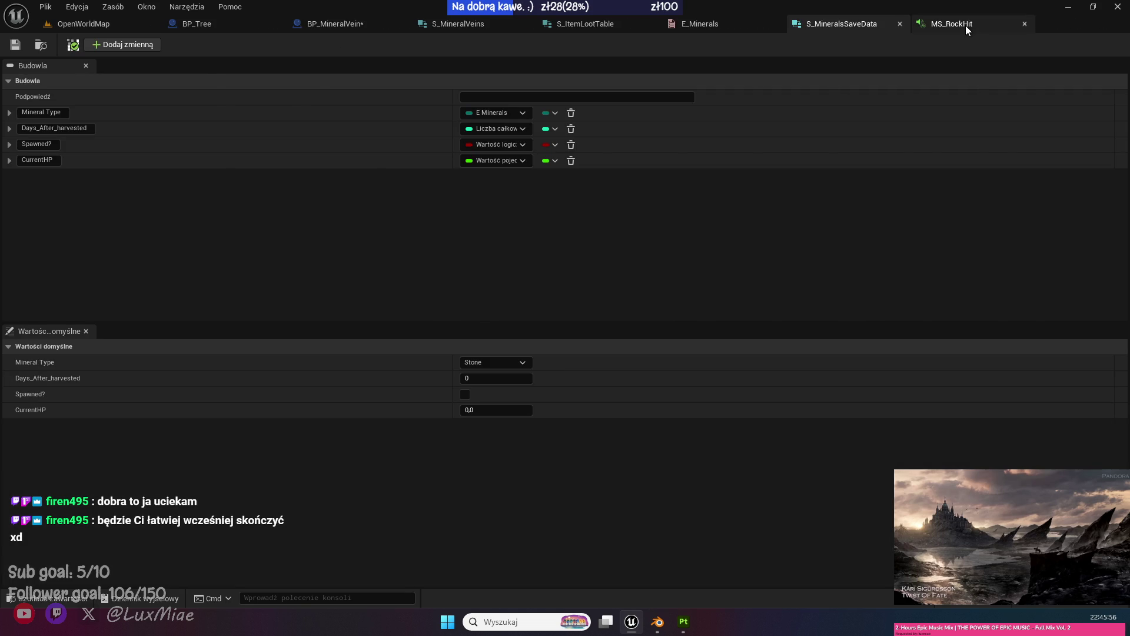
left_click(965, 26)
middle_click(977, 27)
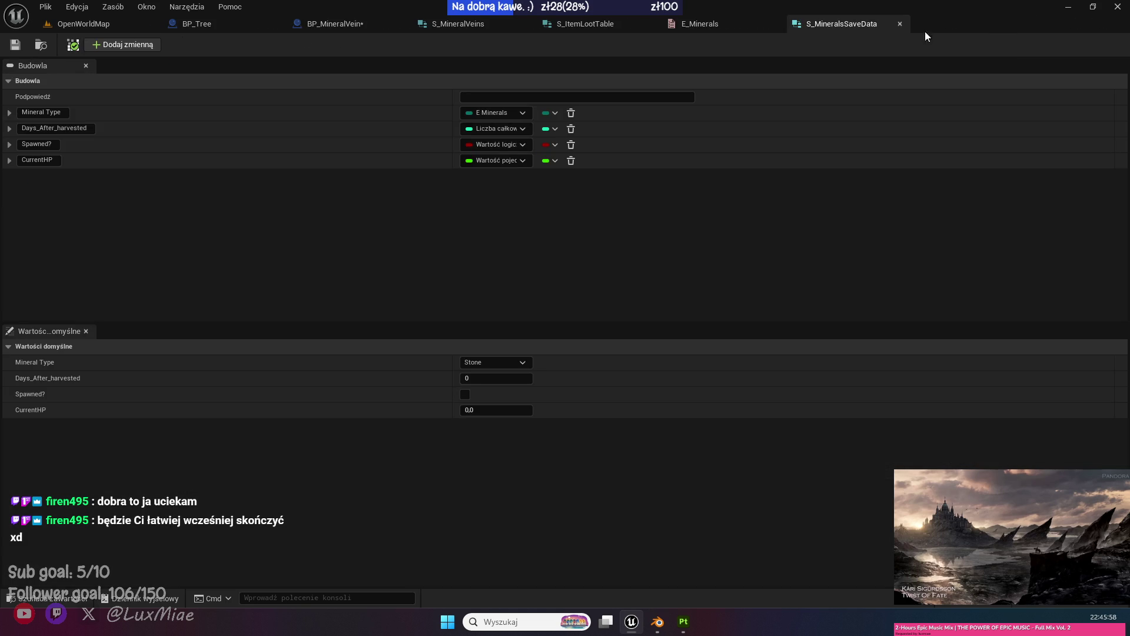
middle_click(860, 28)
middle_click(738, 26)
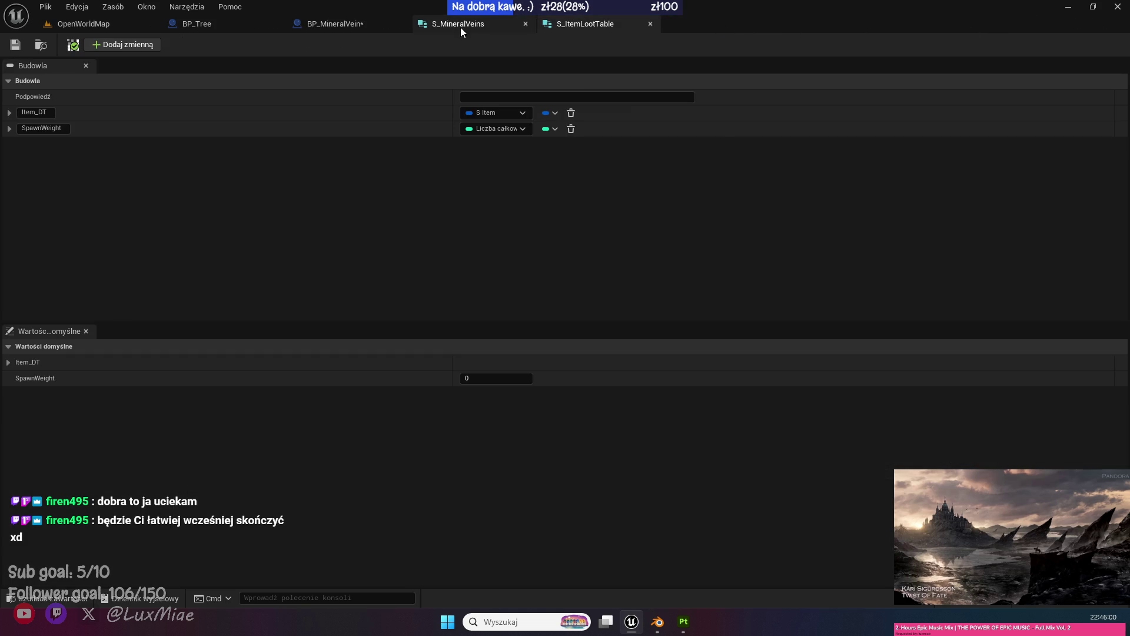
Go back to the OpenWorldMap level and start a Play-In-Editor session.
left_click(359, 24)
left_click(230, 23)
left_click(76, 25)
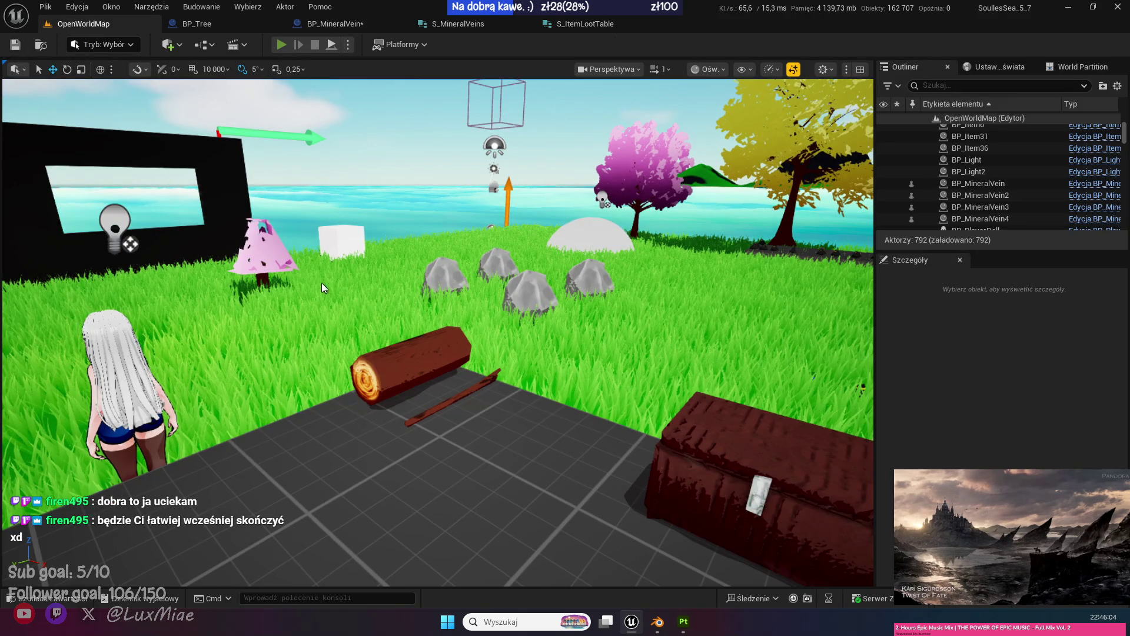
key("alt+p")
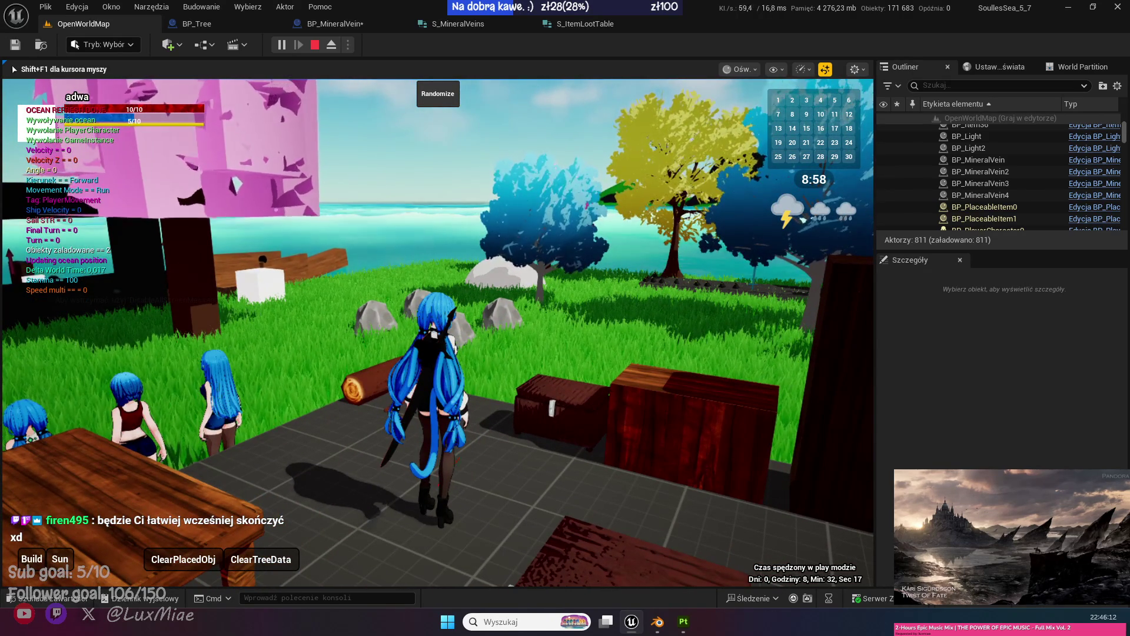
Walk to the rocks, pick up coal with E, then stop the play session.
key("w")
key("w")
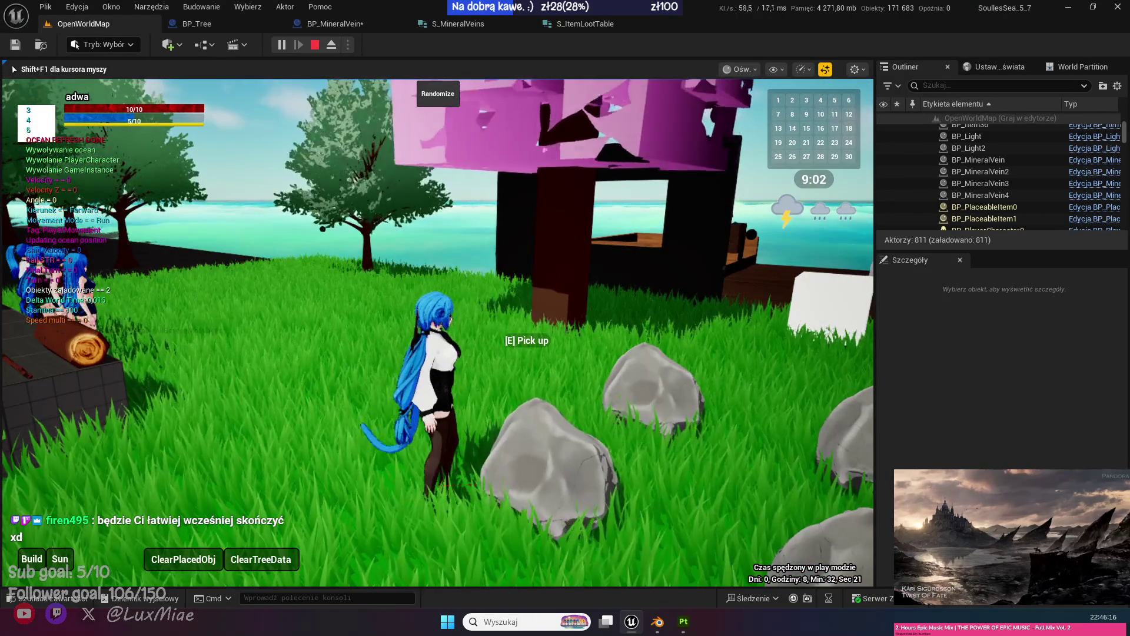
key("e")
key("w")
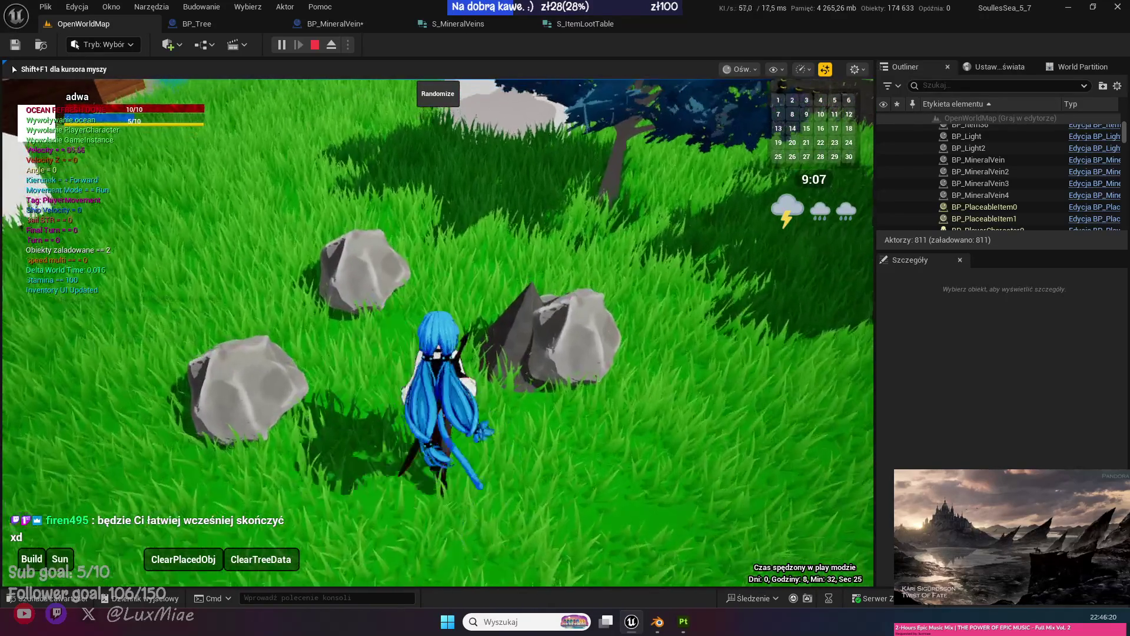
key("s")
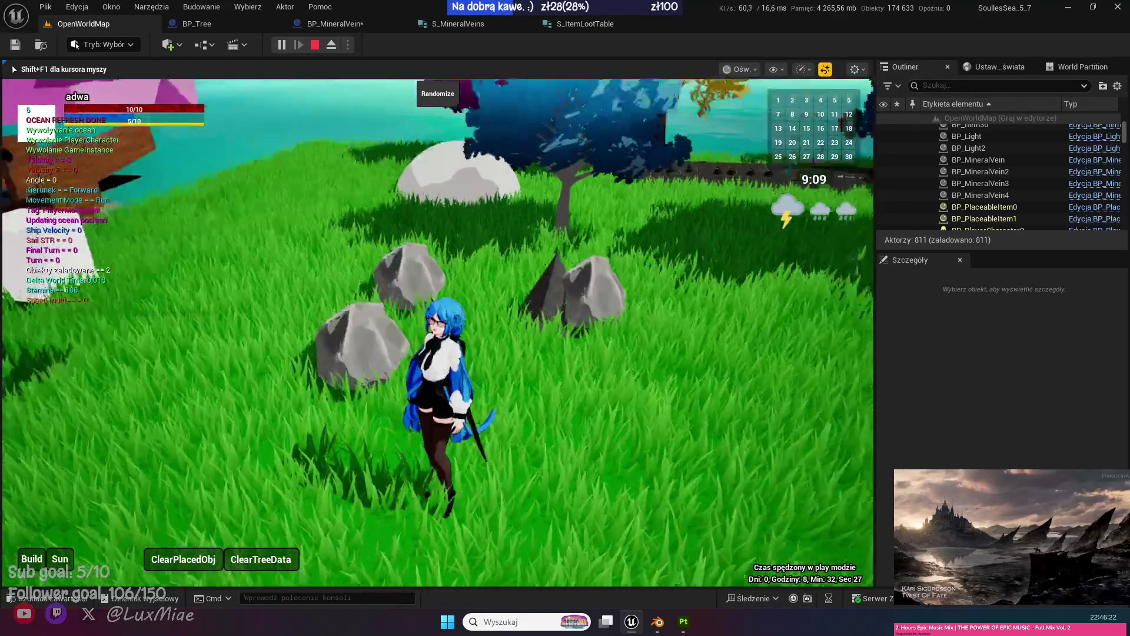
key("Escape")
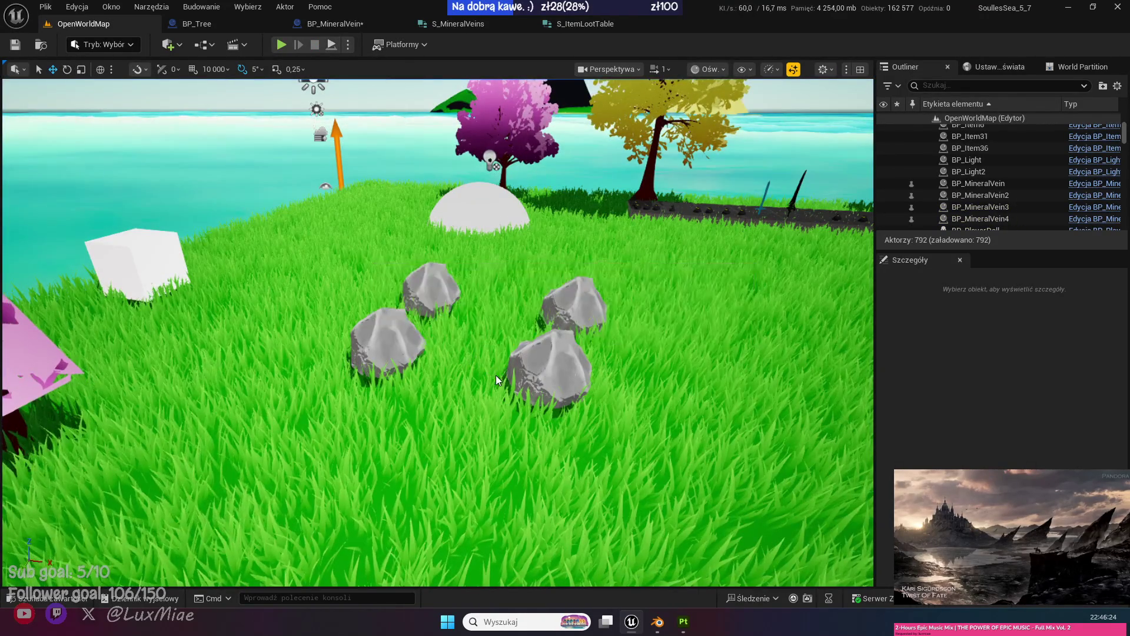
Bring Blender forward and view the Stone mesh from the front orthographic view.
mouse_move(657, 621)
left_click(626, 581)
key("KP_1")
Add a new cube beside the Stone mesh.
left_click(643, 327)
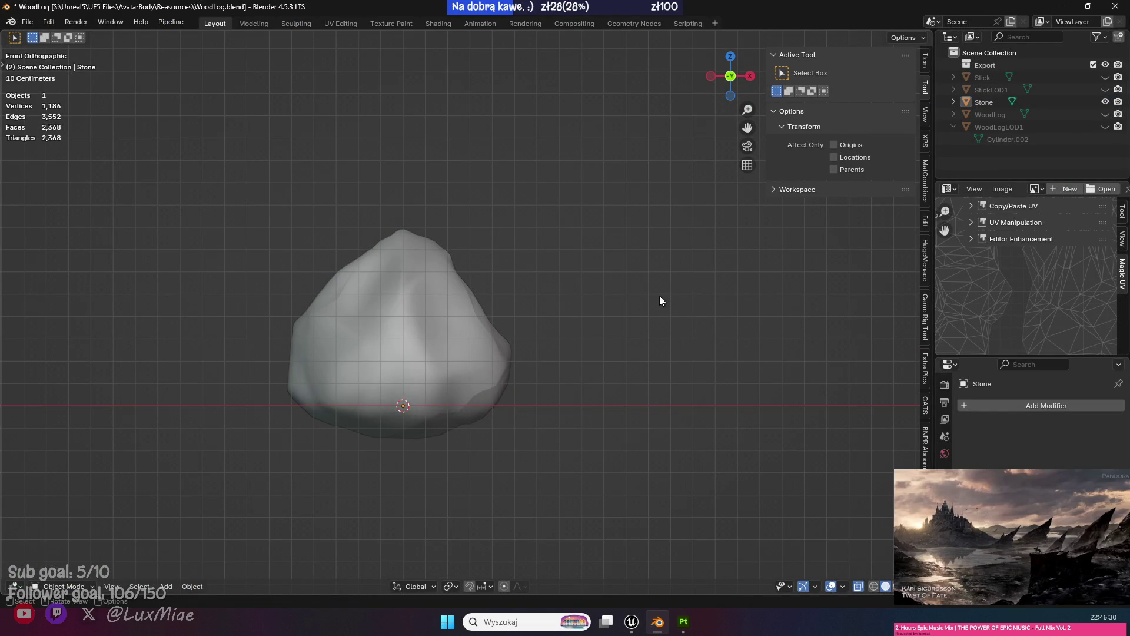
left_click_drag(719, 395, 452, 365)
key("shift+a")
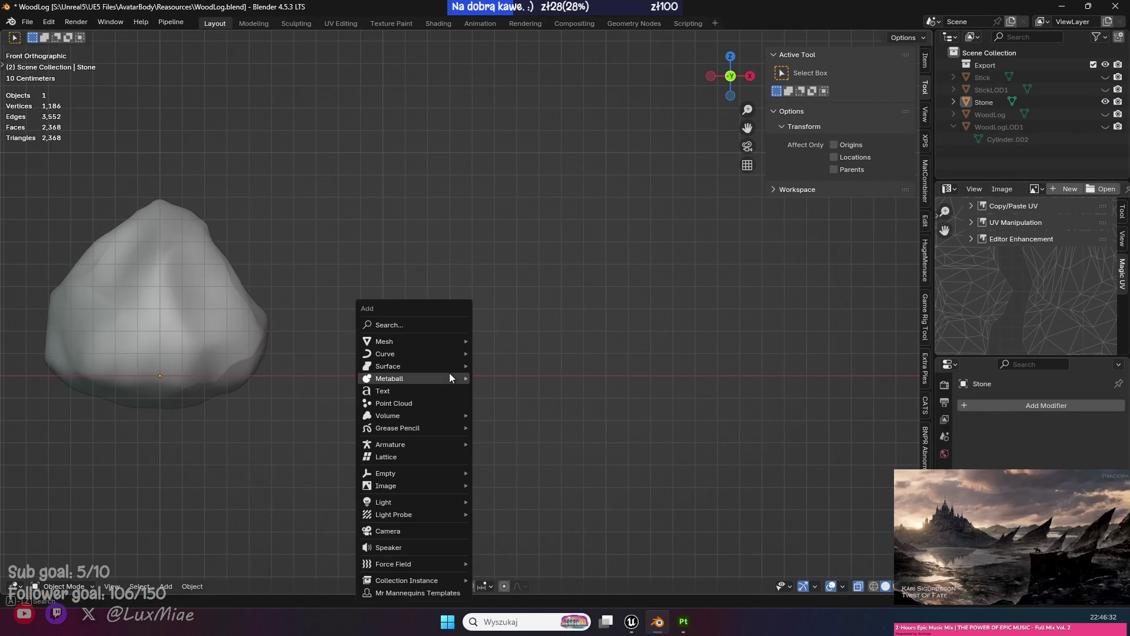
mouse_move(417, 340)
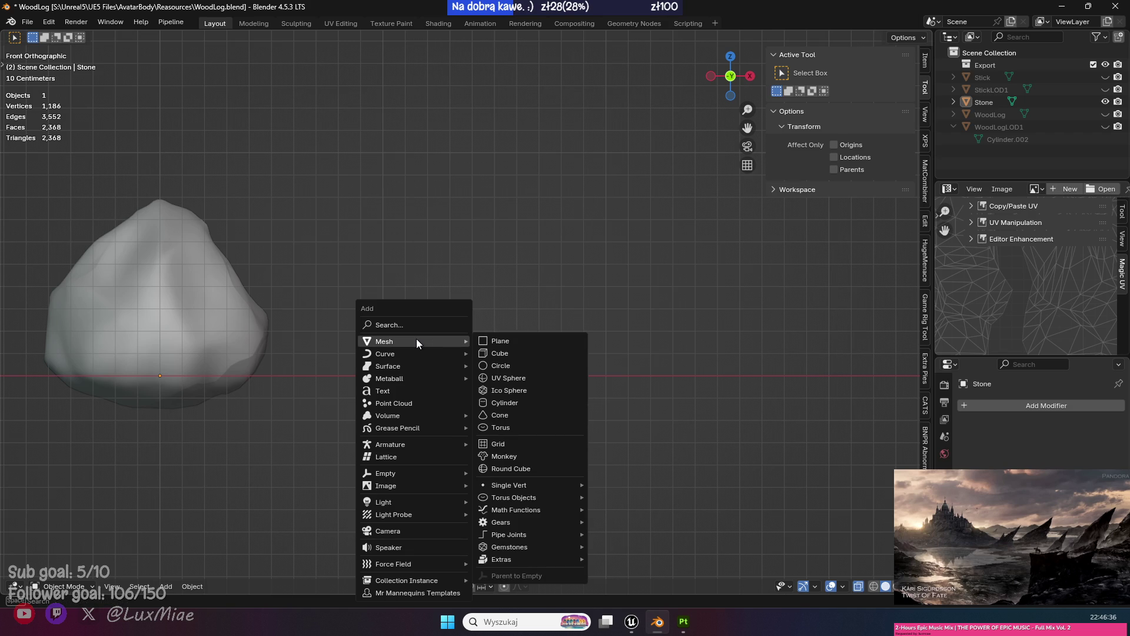
left_click(524, 356)
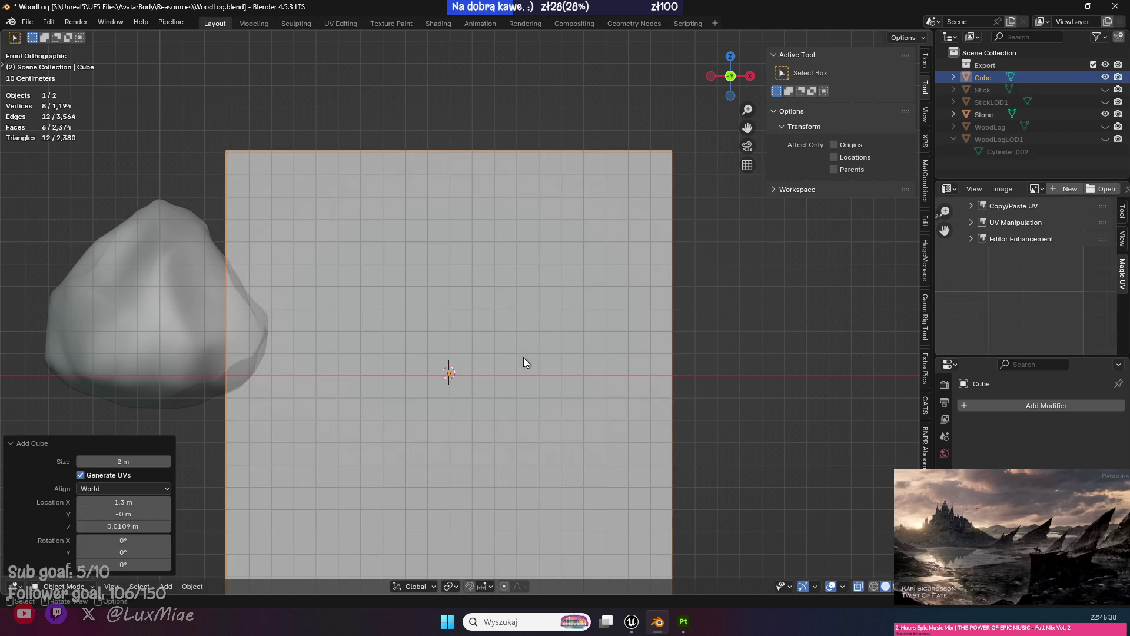
scroll(621, 405, "down", 1)
mouse_move(530, 306)
left_mouse_down()
mouse_move(637, 299)
mouse_move(532, 388)
left_mouse_up()
scroll(1035, 294, "down", 2)
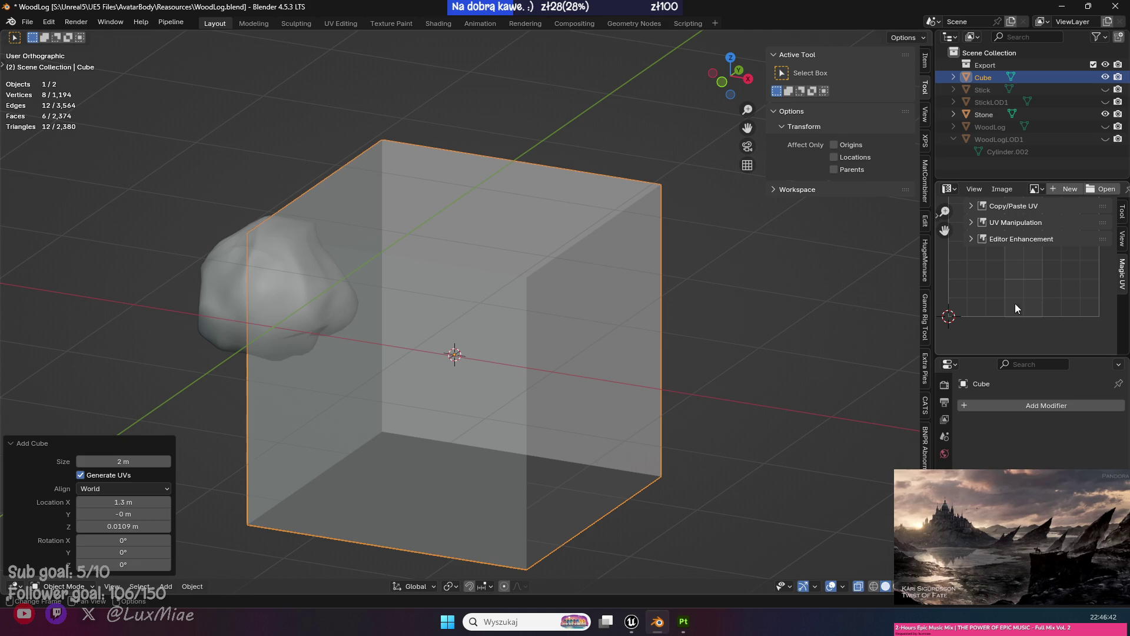
Give the cube a Subdivision Surface modifier with Levels Viewport 2.
left_click(1019, 403)
key("space")
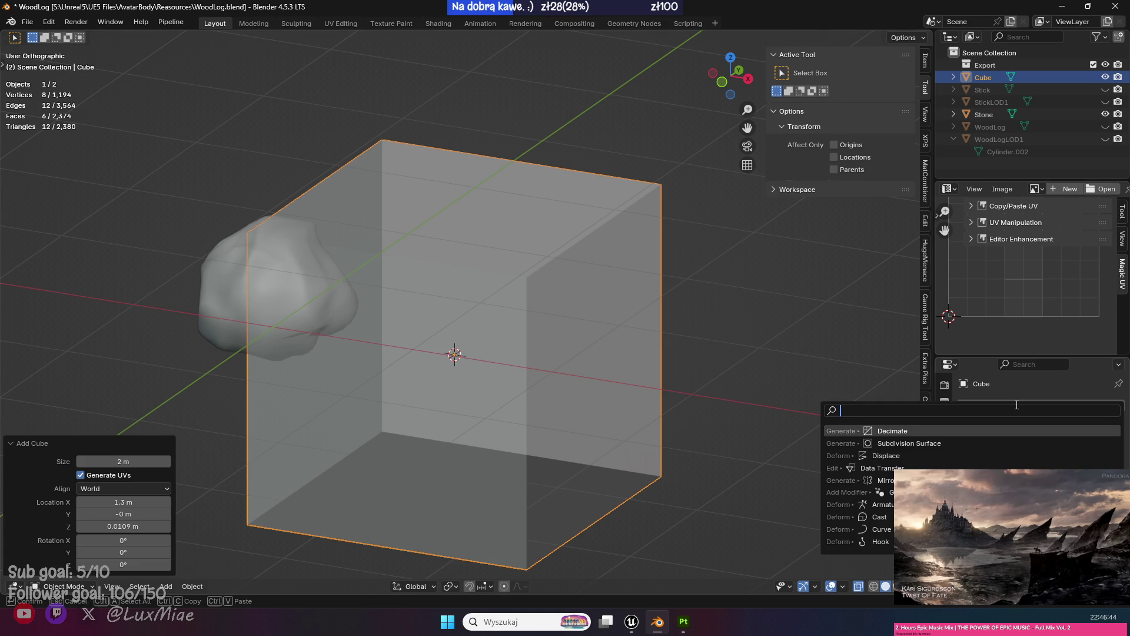
left_click(920, 444)
mouse_move(870, 496)
left_mouse_down()
mouse_move(794, 373)
mouse_move(577, 332)
left_mouse_up()
left_click(1093, 458)
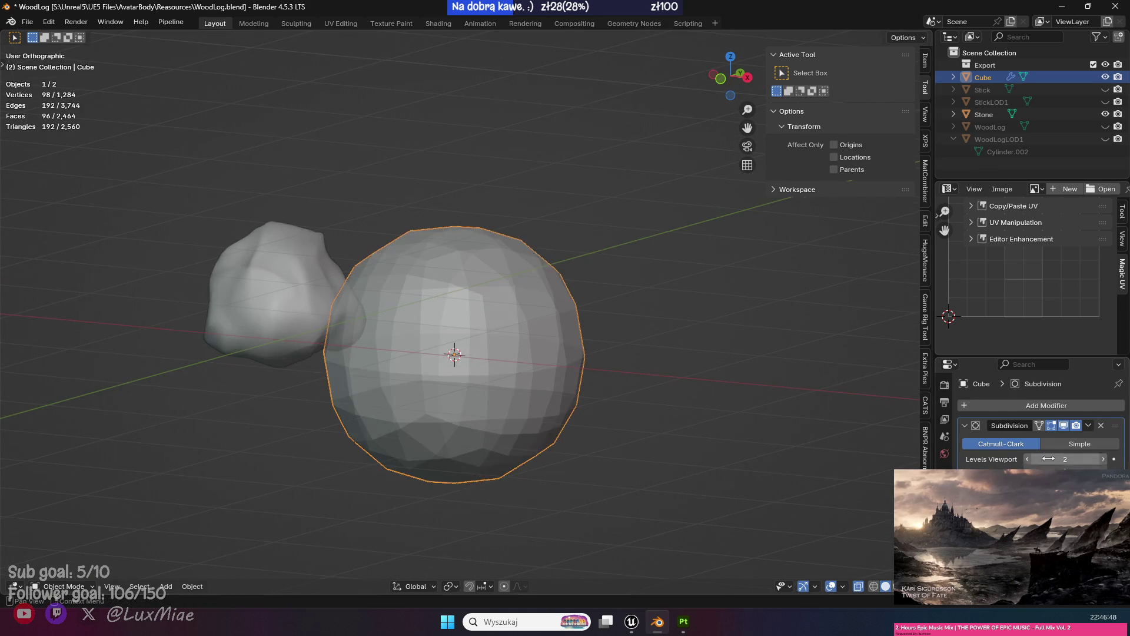
scroll(528, 411, "up", 2)
key("KP_1")
Scale the rounded cube down to about 0.507, leaving its height unchanged.
key("s")
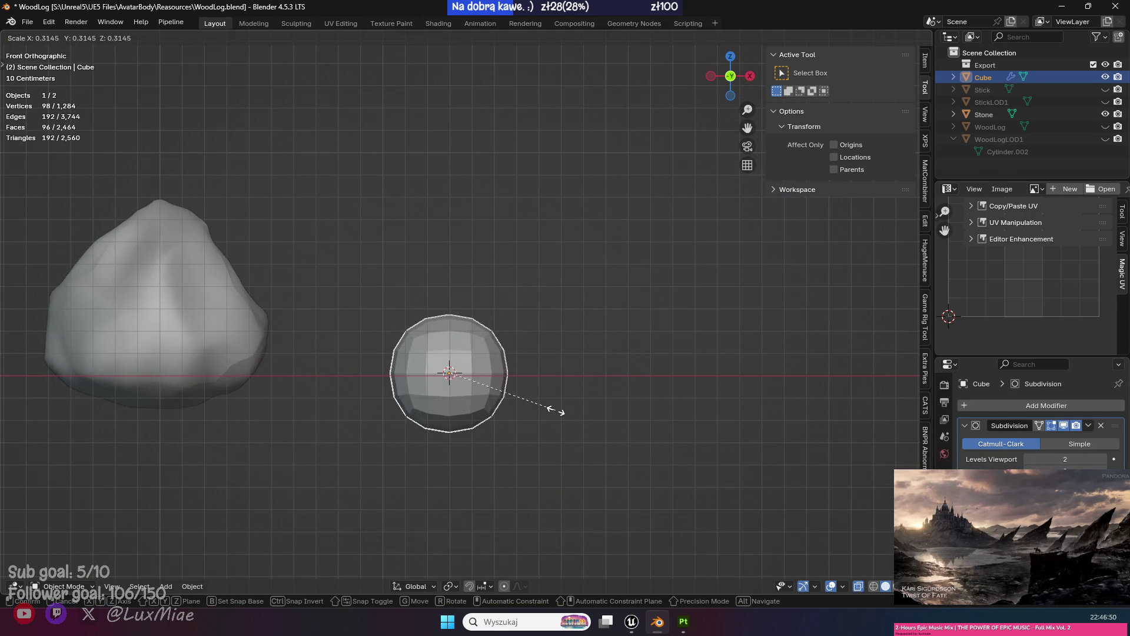
left_click(566, 412)
scroll(668, 428, "up", 1)
key("s")
left_click(559, 418)
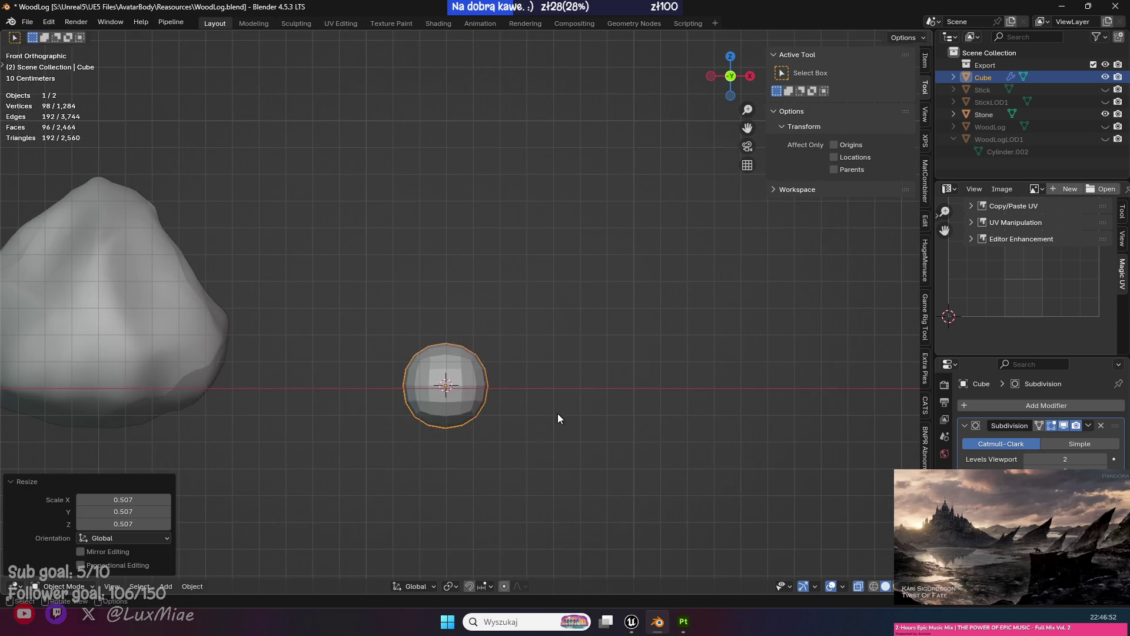
key("g")
key("z")
right_click(553, 408)
Fine-tune the ball's size while keeping it in place.
key("g")
key("z")
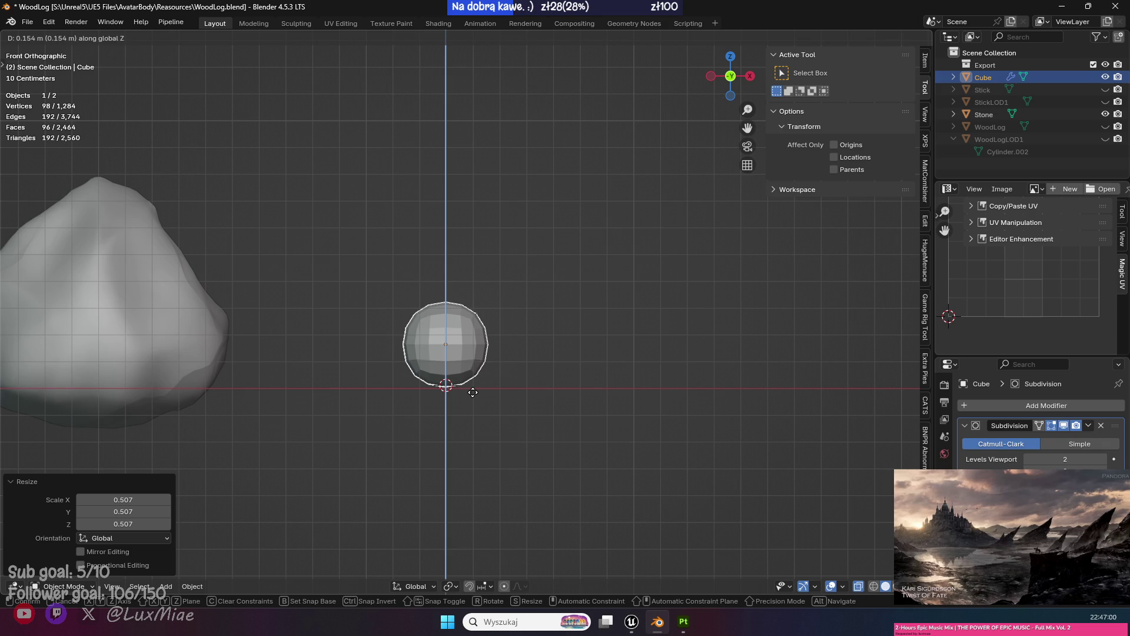
right_click(473, 392)
mouse_move(565, 371)
left_mouse_down()
mouse_move(471, 419)
mouse_move(562, 486)
left_mouse_up()
key("s")
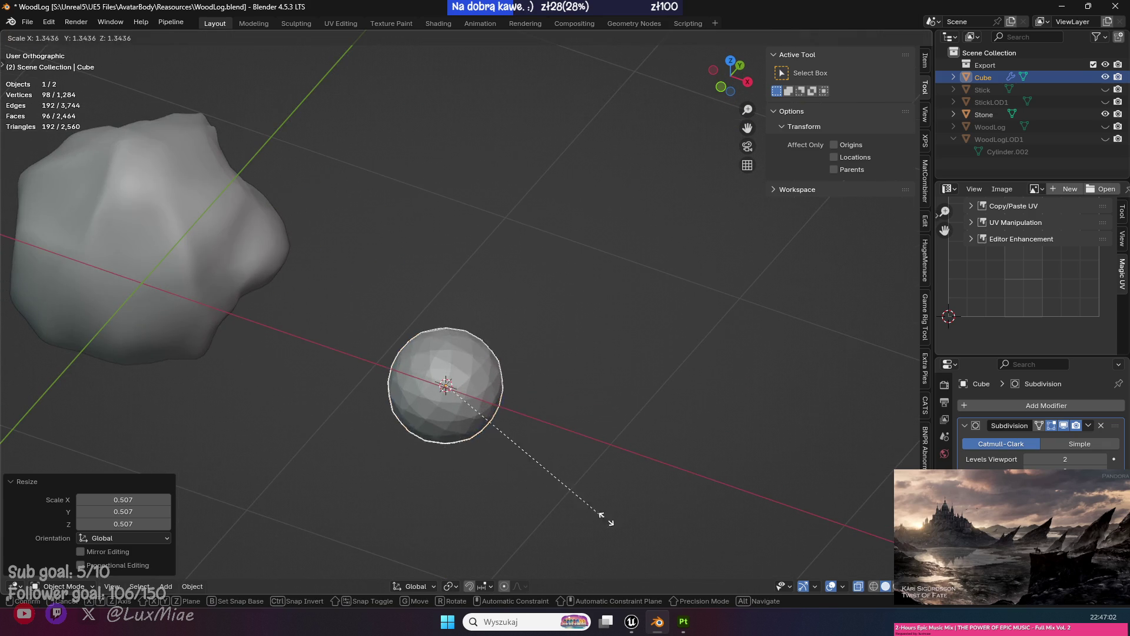
left_click(590, 507)
key("s")
left_click(573, 457)
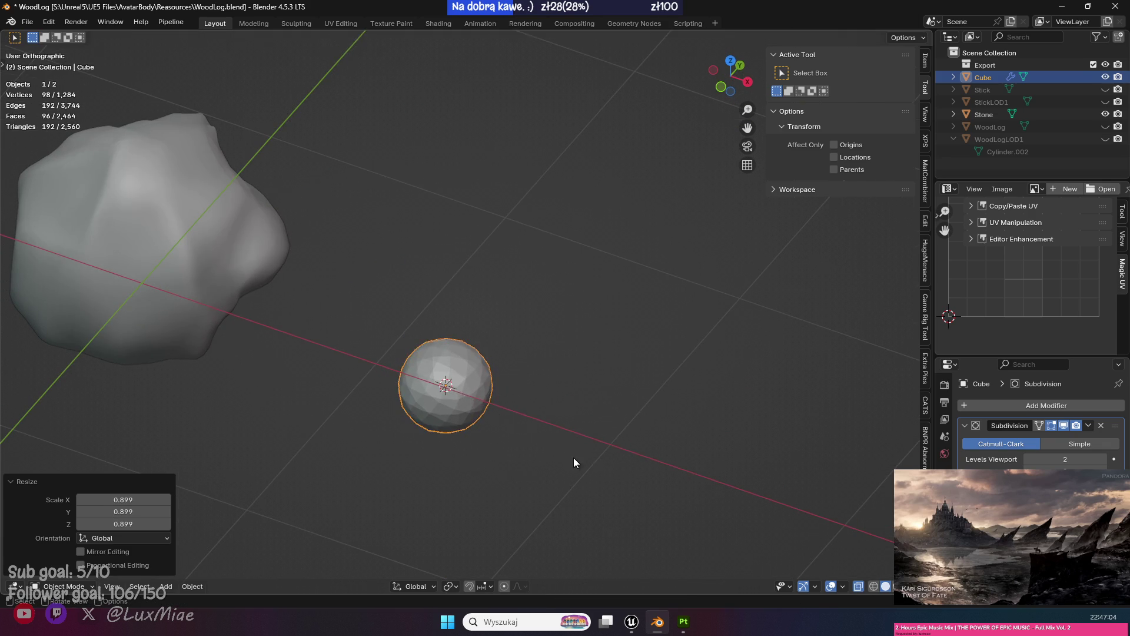
scroll(583, 440, "up", 3)
left_click(618, 393)
Save the blend file, turn off X-Ray, and shade the ball smooth.
key("ctrl+s")
left_click(897, 586)
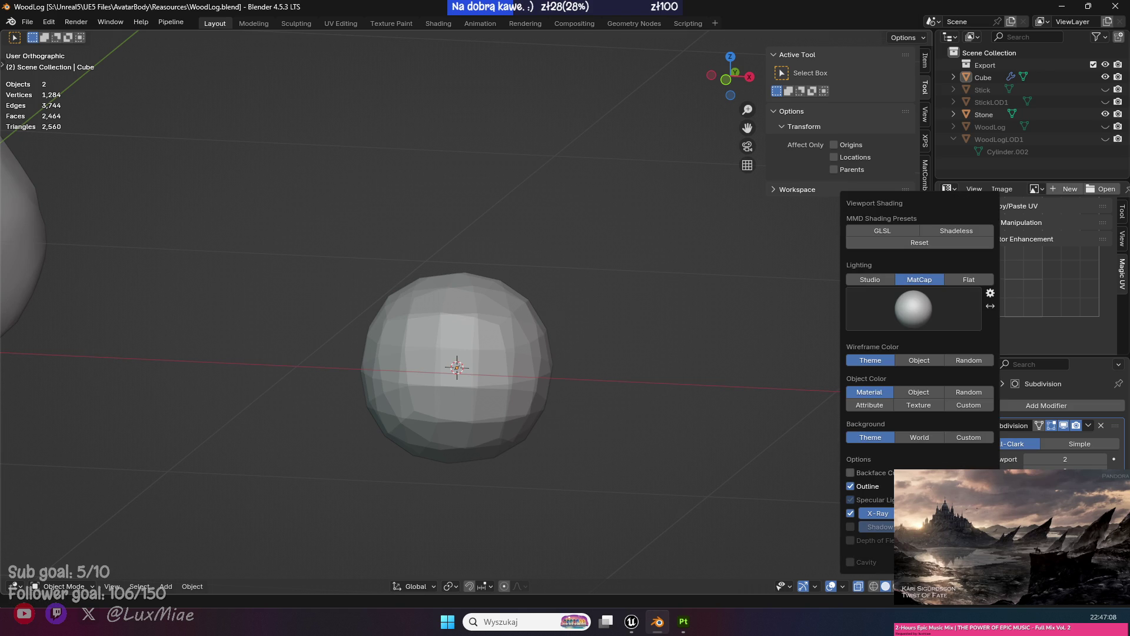
left_click(850, 513)
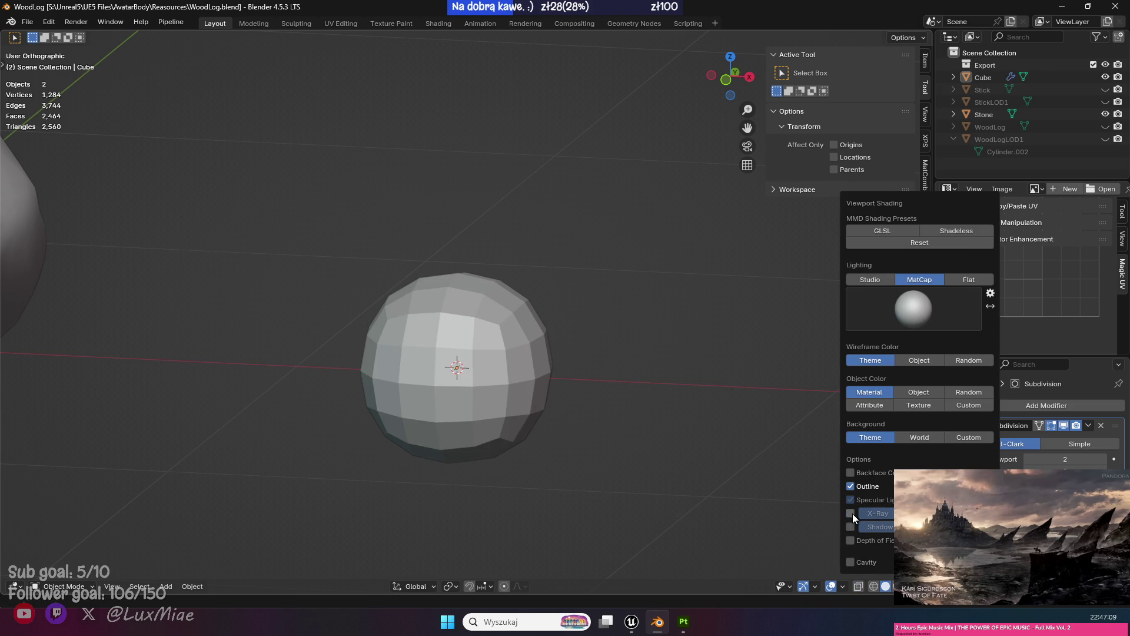
left_click(525, 359)
right_click(634, 285)
left_click(634, 285)
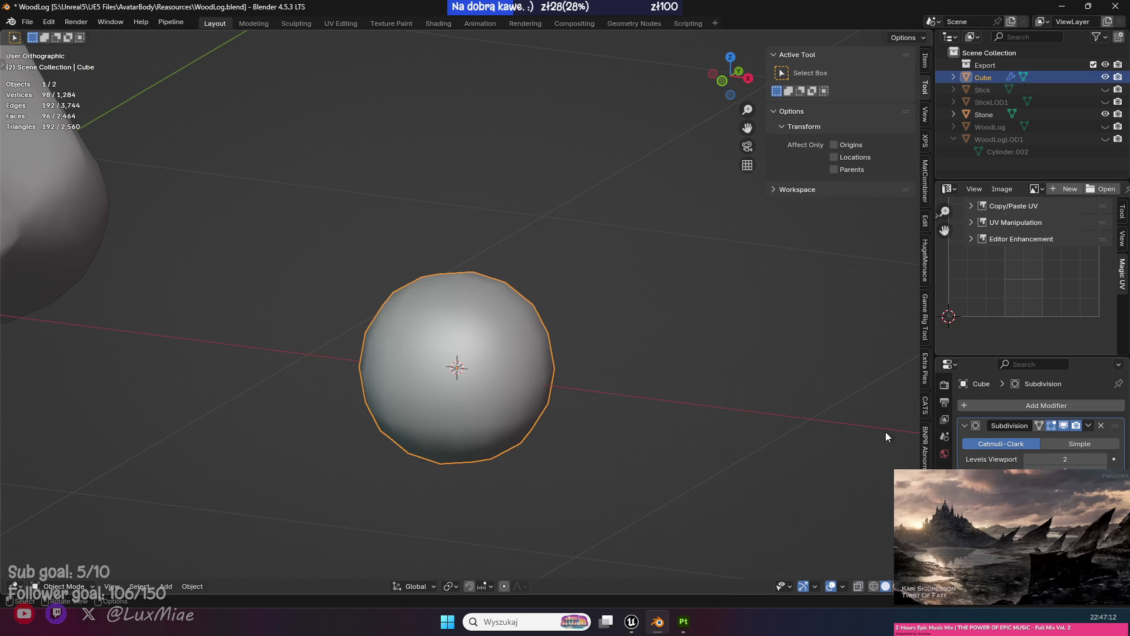
Raise the Subdivision viewport level to 3 and check the world and material properties.
left_click(1104, 459)
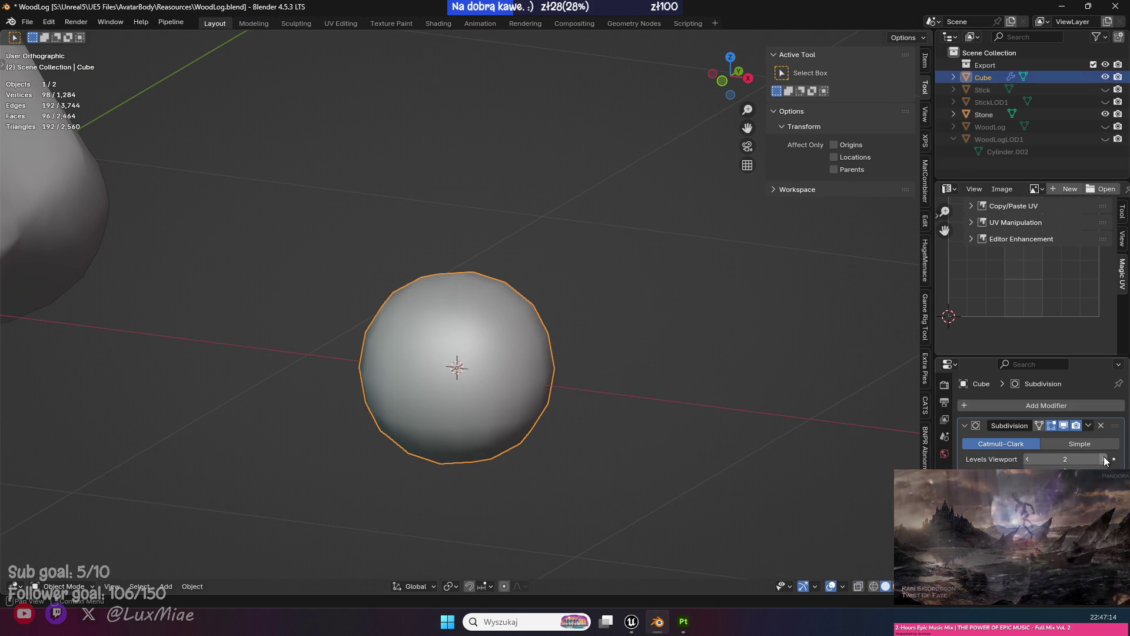
left_click(1012, 405)
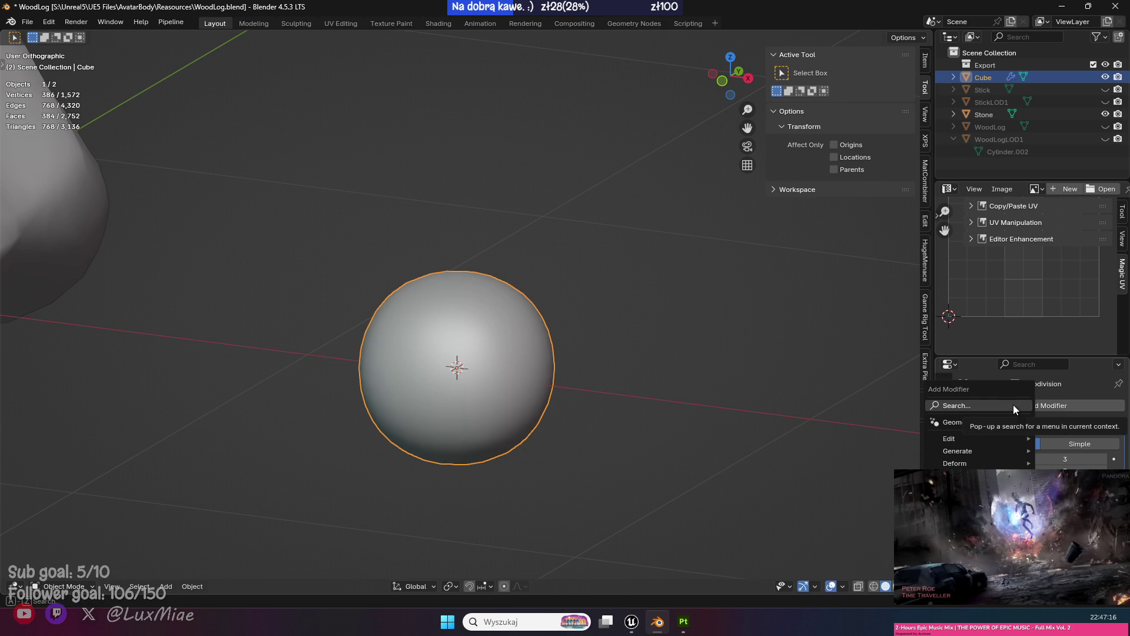
key("space")
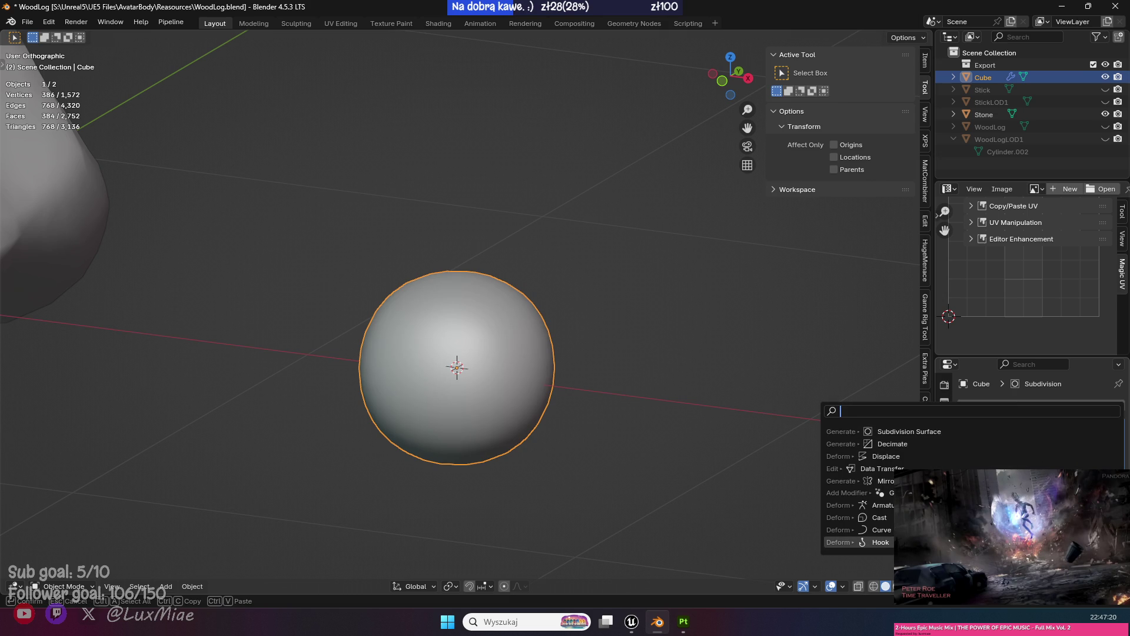
type("tex")
key("Escape")
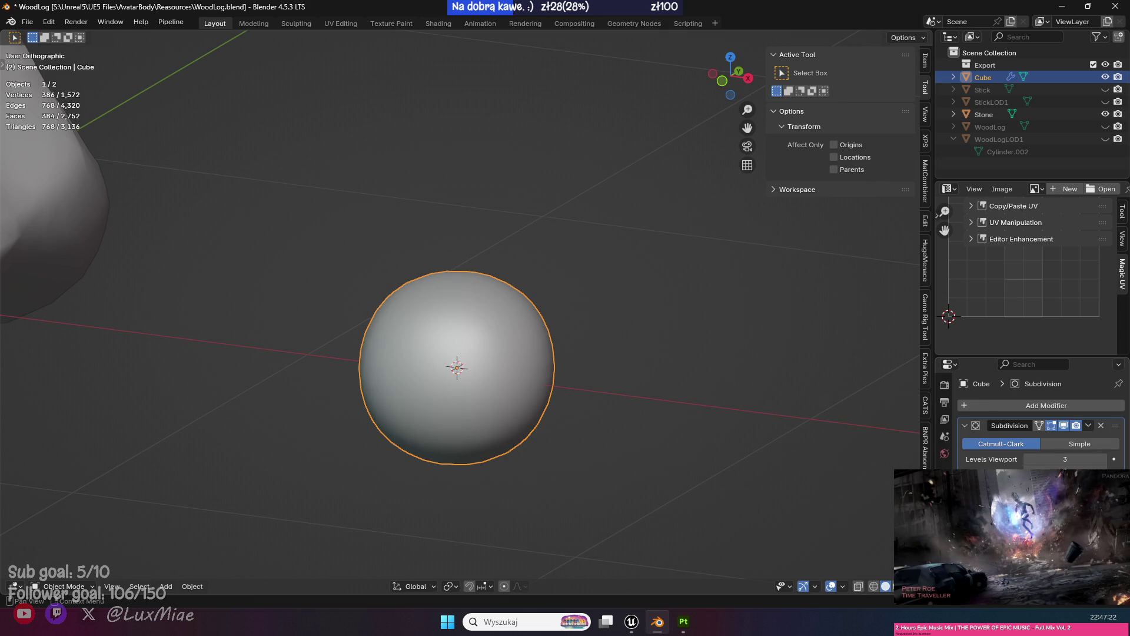
left_click(944, 453)
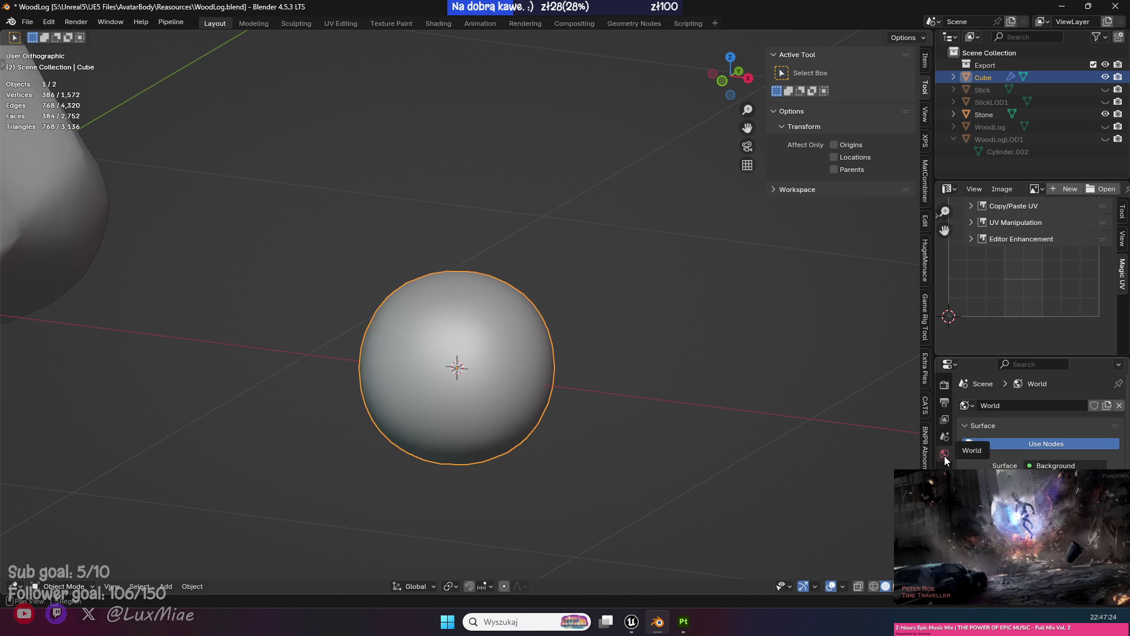
left_click(944, 588)
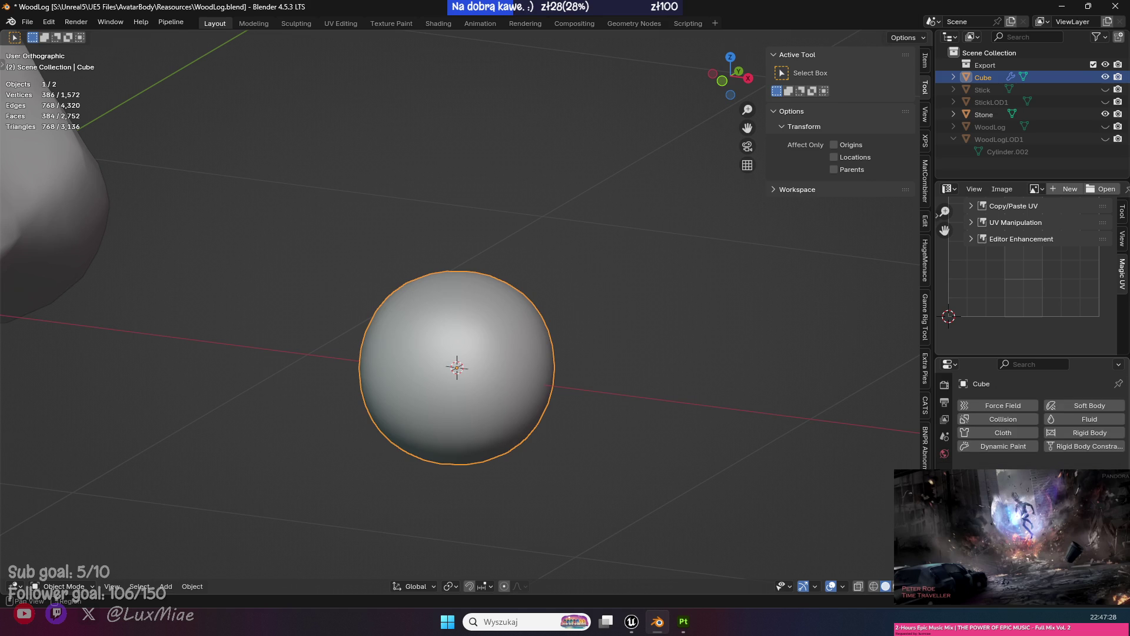
left_click(944, 504)
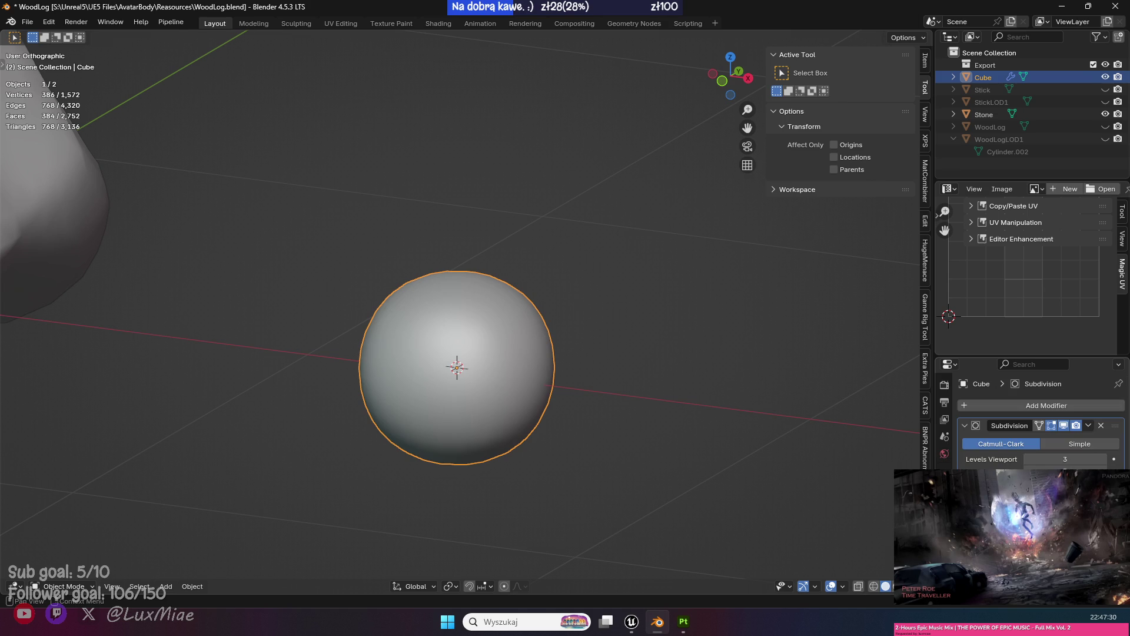
Add a Displace modifier to the ball.
left_click(1026, 401)
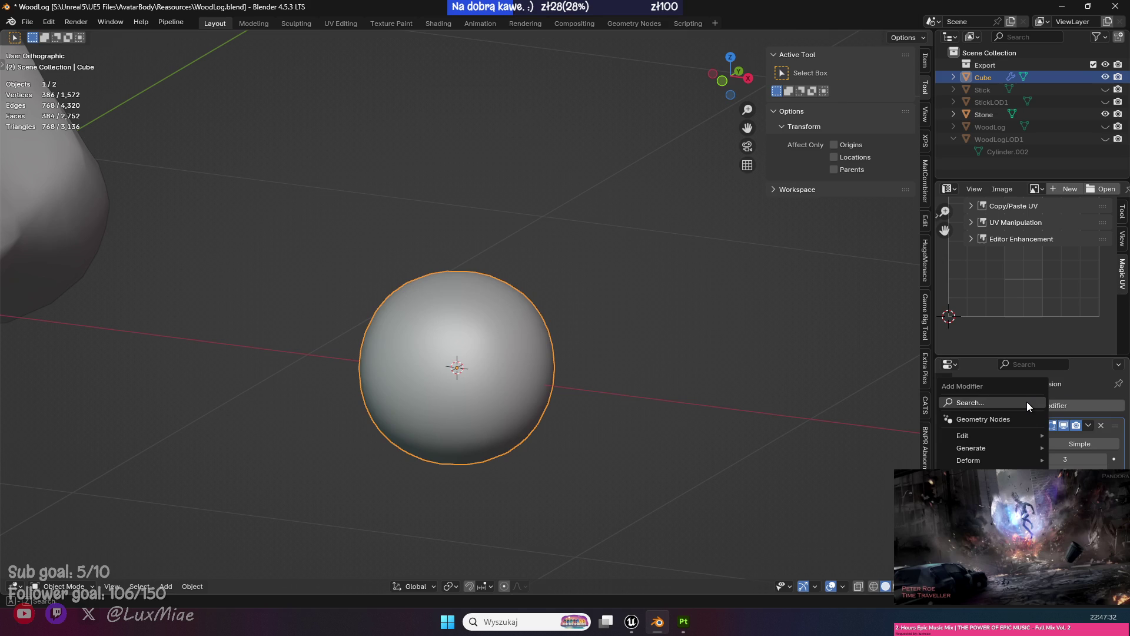
key("Escape")
left_click(1017, 402)
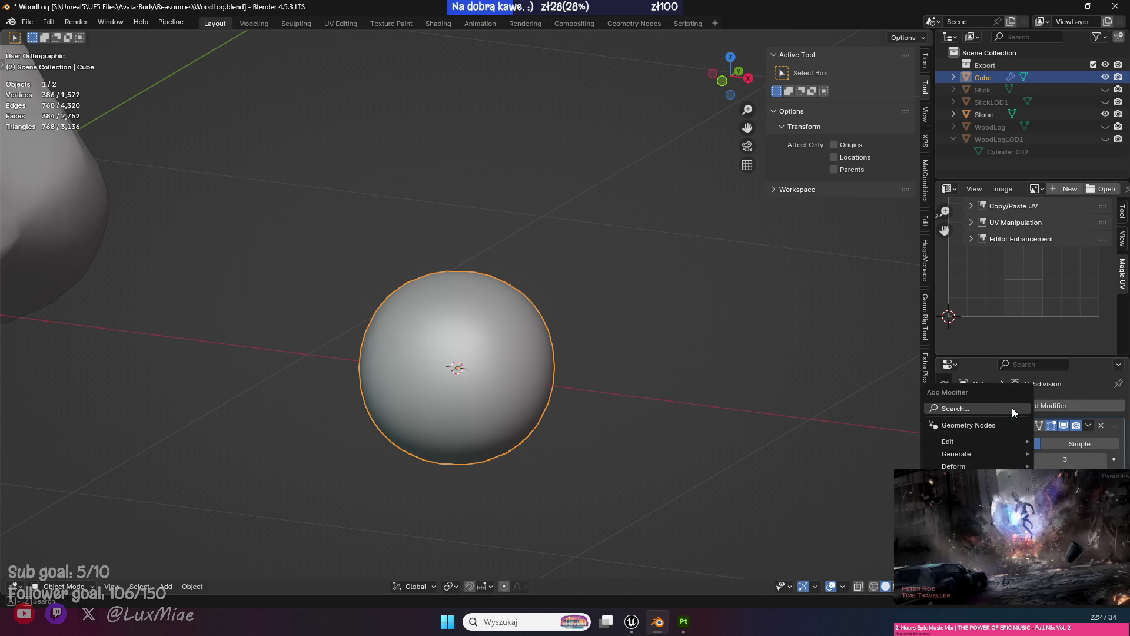
key("Down")
key("Down")
key("Return")
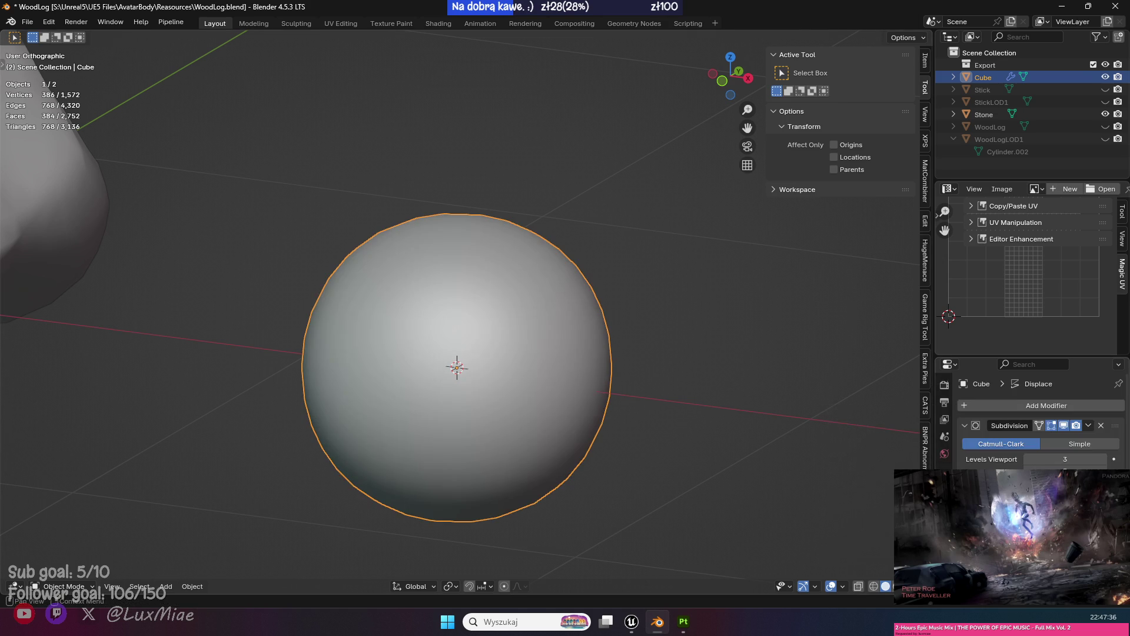
Set the displacement texture type to Clouds and review its settings on the lumpy ball.
key("ctrl+z")
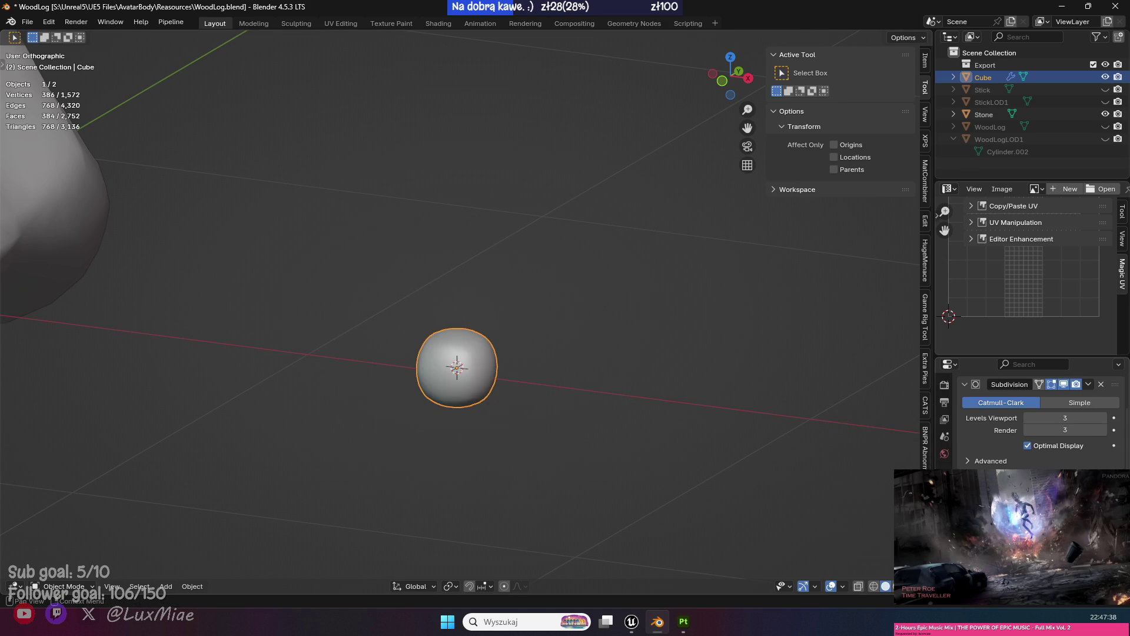
left_click(945, 568)
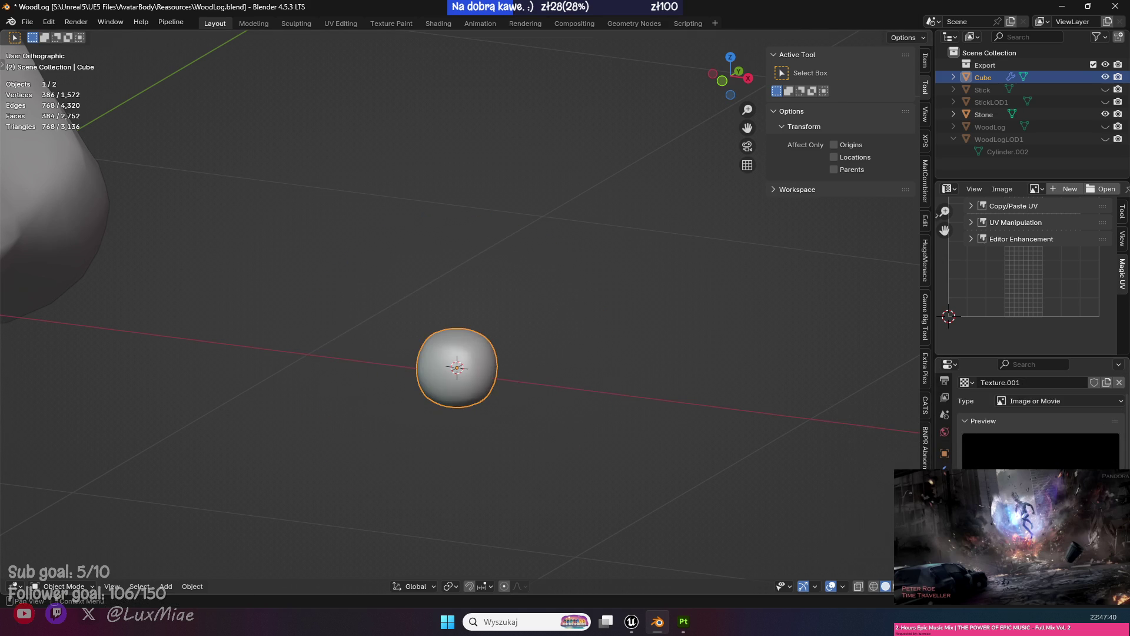
left_click(1036, 436)
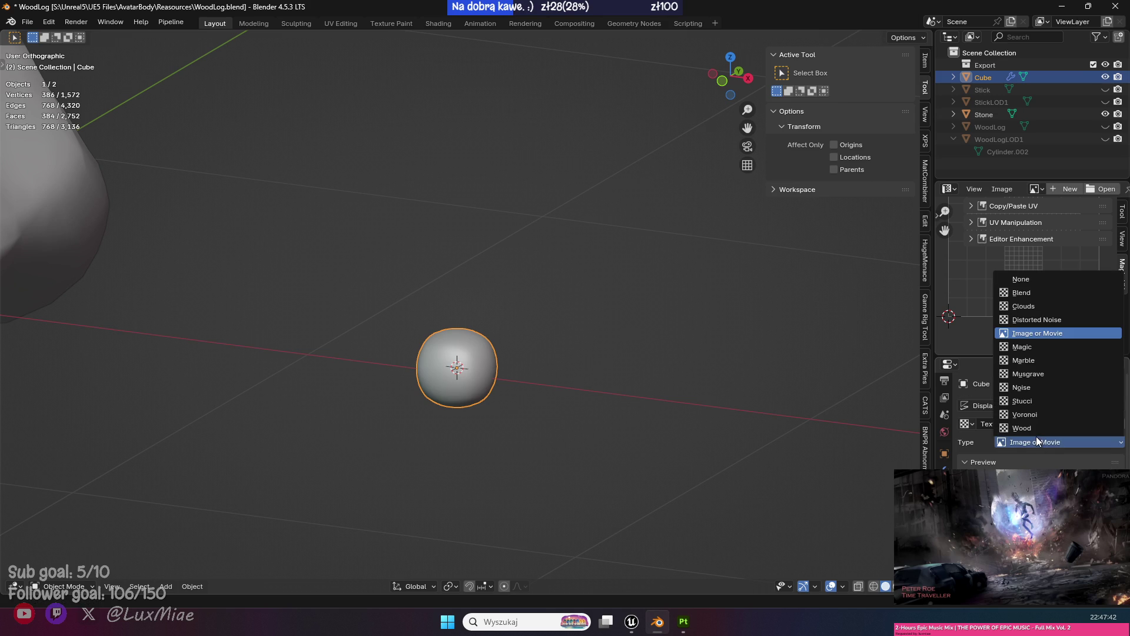
left_click(1040, 306)
scroll(1040, 421, "down", 4)
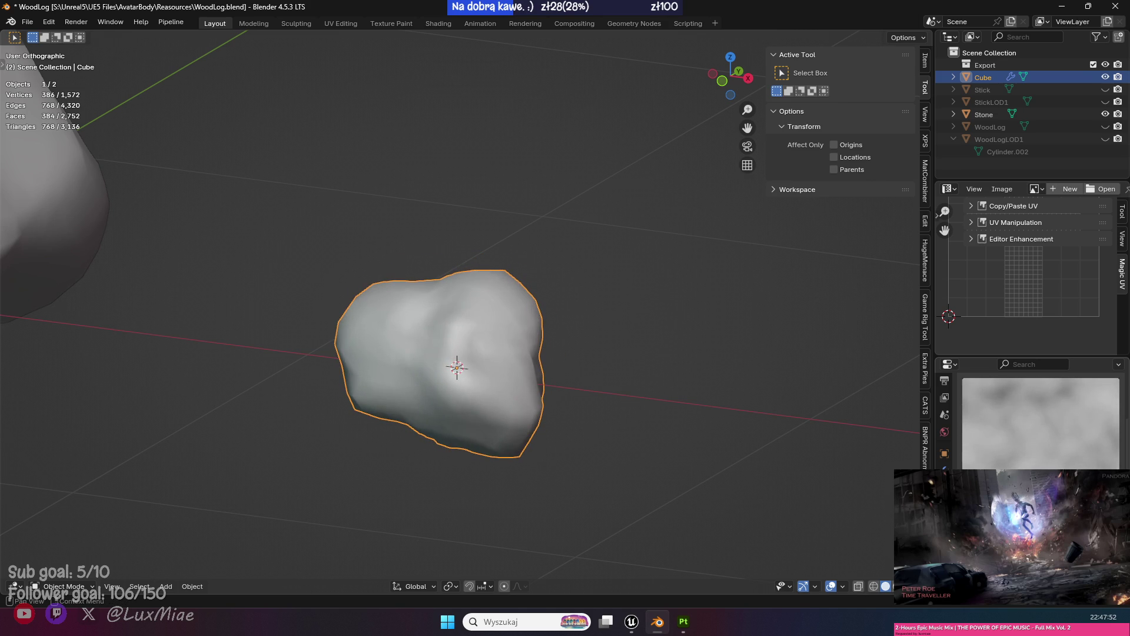
scroll(1041, 421, "down", 5)
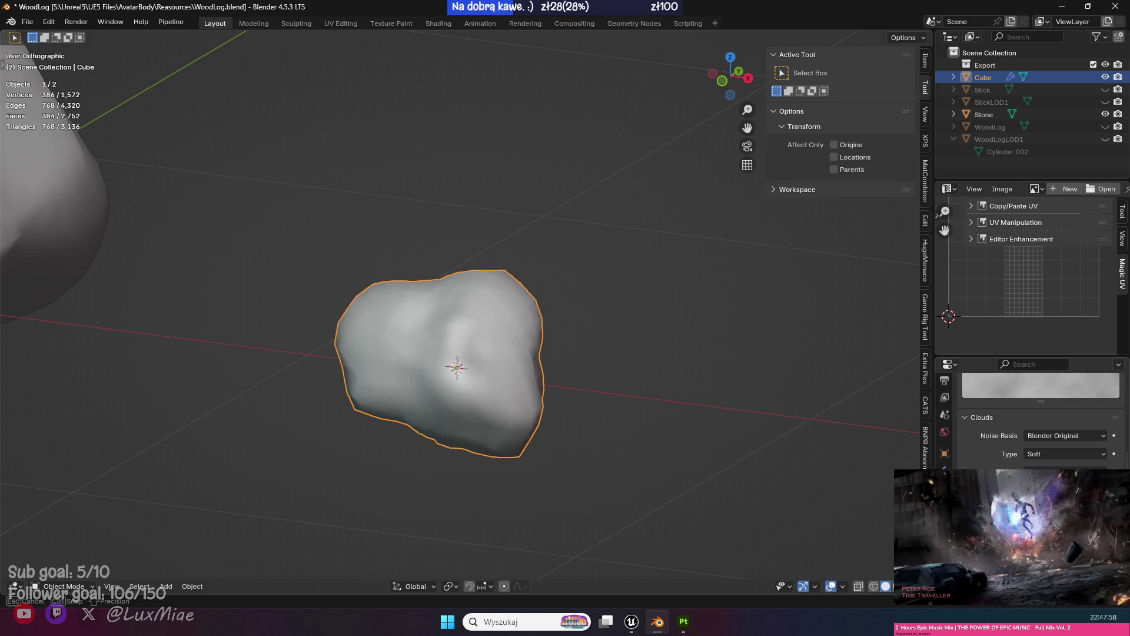
mouse_move(400, 330)
left_mouse_down()
mouse_move(351, 323)
mouse_move(681, 303)
left_mouse_up()
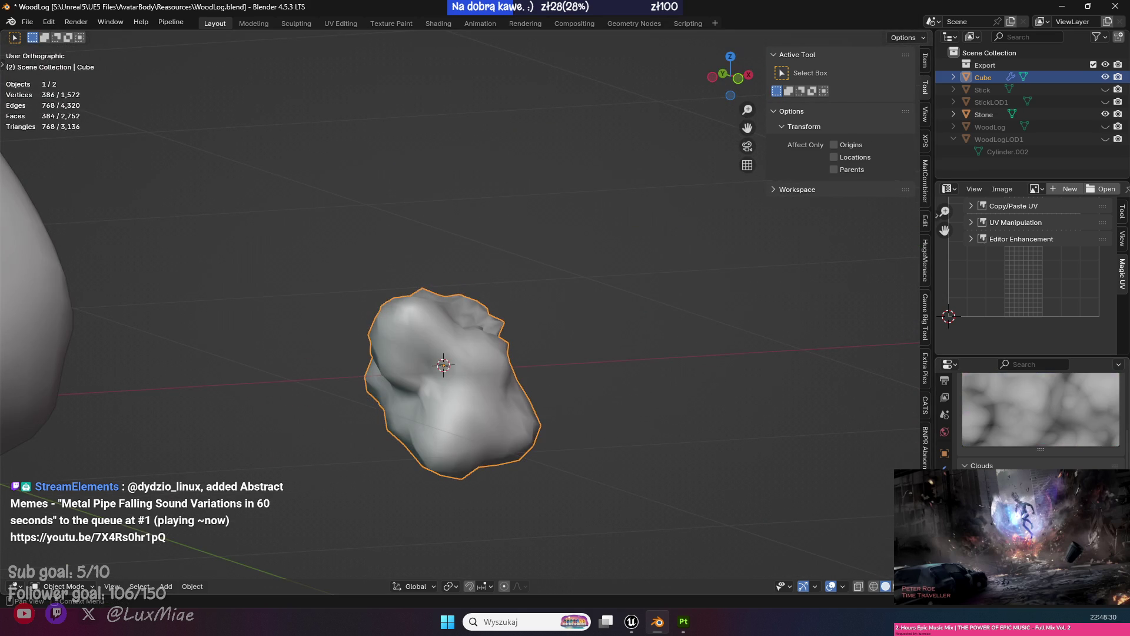
Leave the noise basis unchanged and rotate the small rock slightly, twice.
left_click(1065, 491)
key("Escape")
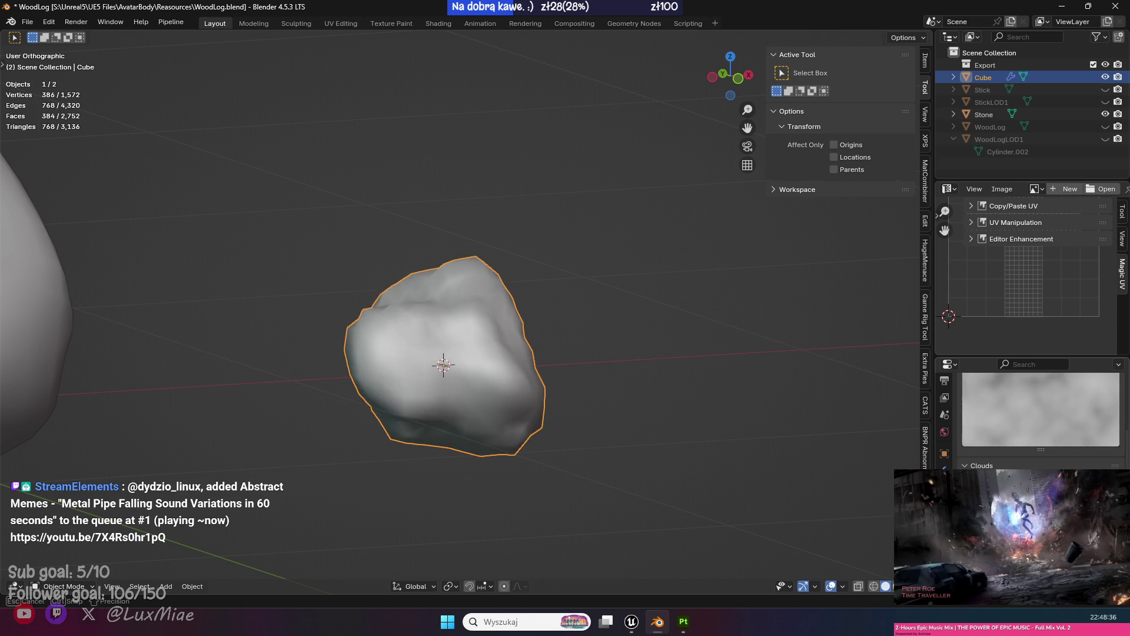
mouse_move(576, 419)
left_mouse_down()
mouse_move(711, 334)
mouse_move(703, 359)
mouse_move(308, 394)
mouse_move(575, 419)
mouse_move(602, 390)
left_mouse_up()
key("r")
left_click(746, 340)
left_click_drag(747, 340, 402, 349)
key("r")
left_click(651, 341)
mouse_move(652, 342)
left_mouse_down()
mouse_move(654, 370)
mouse_move(556, 474)
left_mouse_up()
scroll(574, 394, "up", 3)
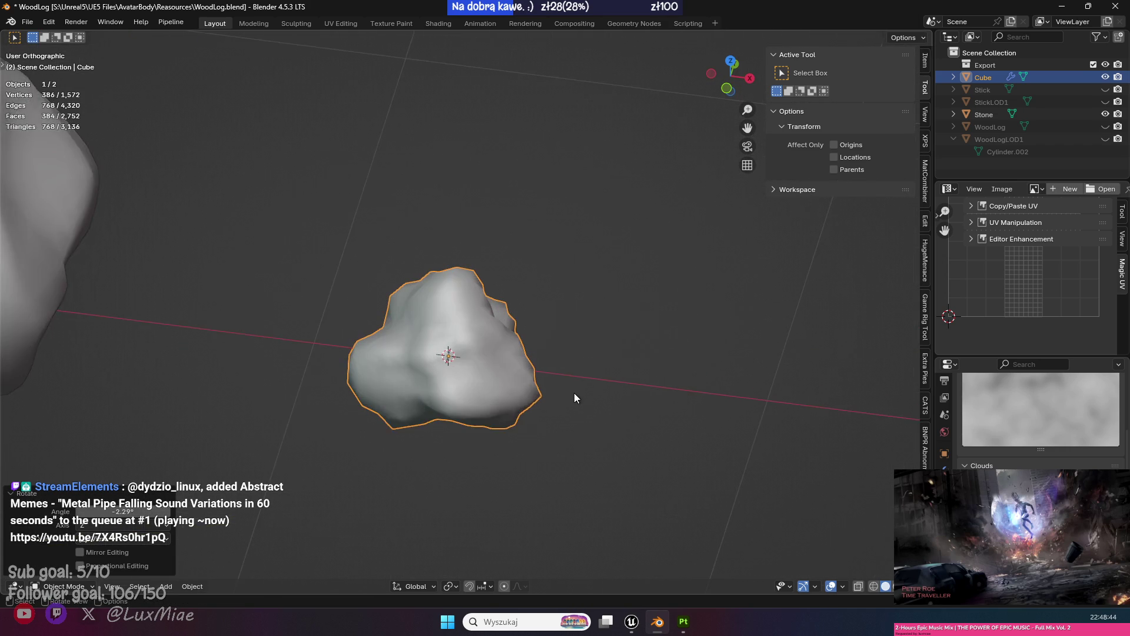
Try Shade Smooth, Shade Flat and Shade Auto Smooth on the rock, ending with Shade Smooth.
right_click(492, 361)
left_click(492, 360)
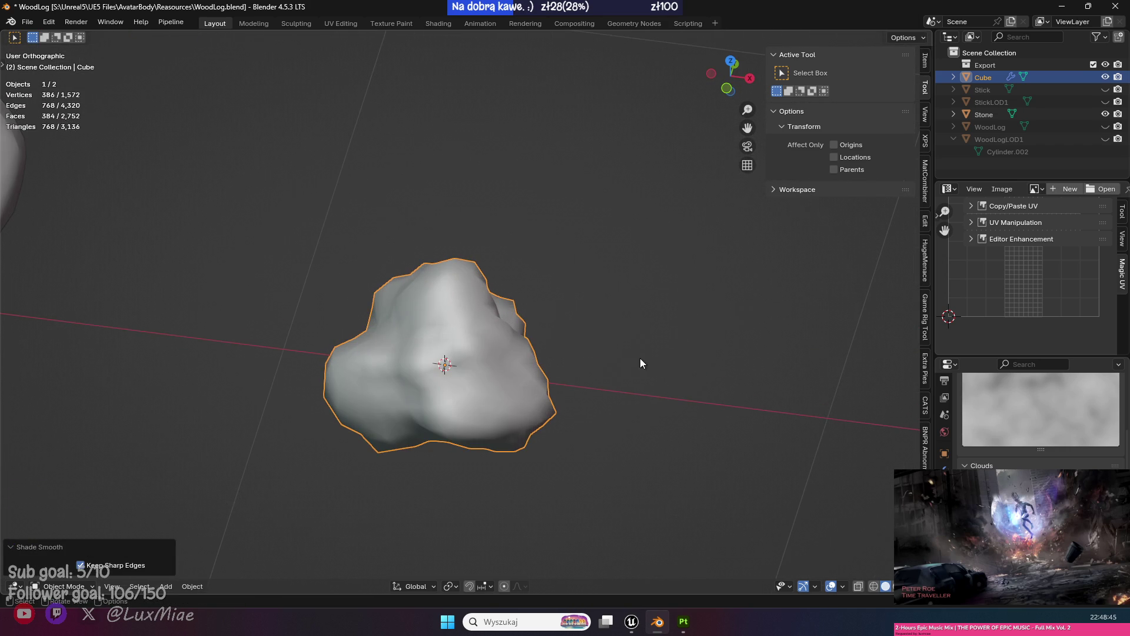
right_click(679, 358)
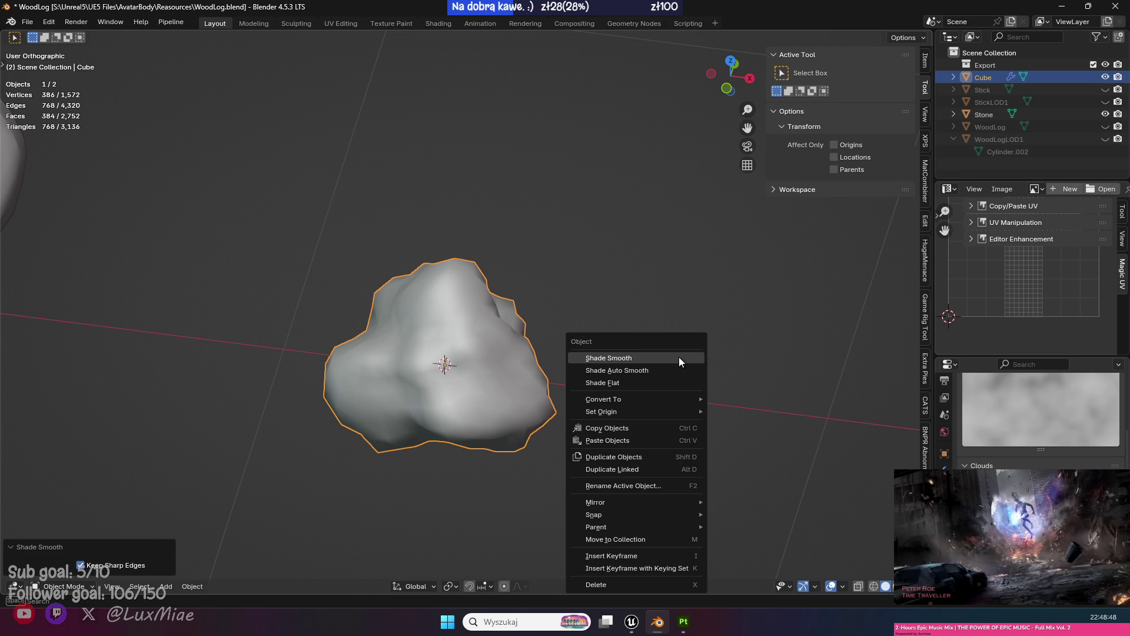
left_click(652, 380)
mouse_move(672, 395)
left_mouse_down()
mouse_move(610, 303)
mouse_move(605, 313)
left_mouse_up()
right_click(605, 313)
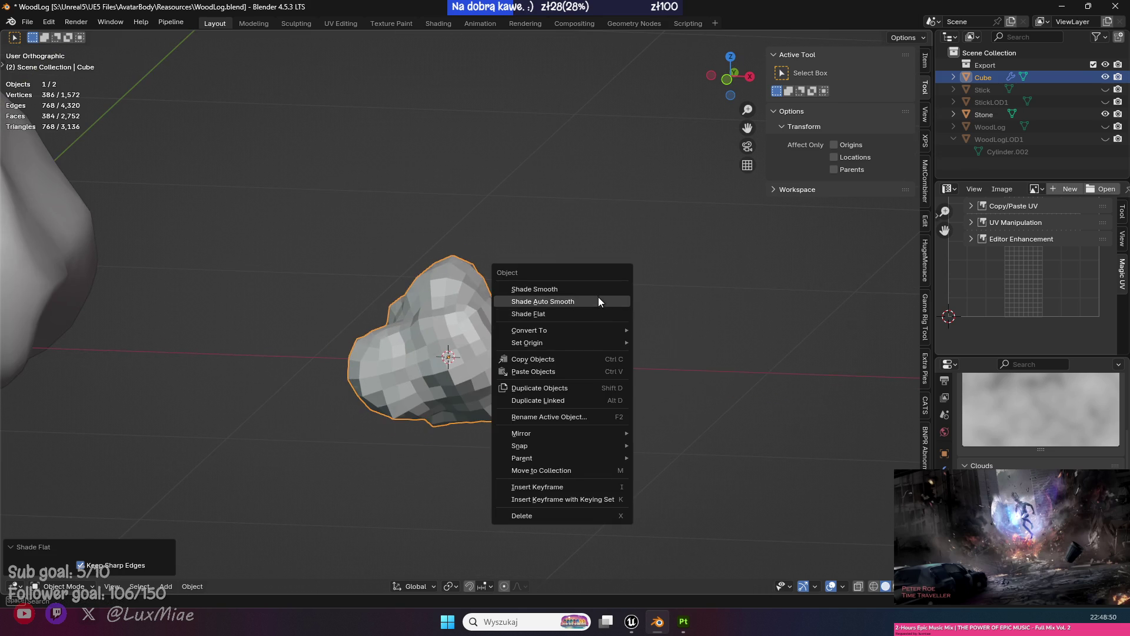
left_click(598, 295)
mouse_move(726, 274)
left_mouse_down()
mouse_move(475, 270)
mouse_move(560, 375)
left_mouse_up()
right_click(637, 273)
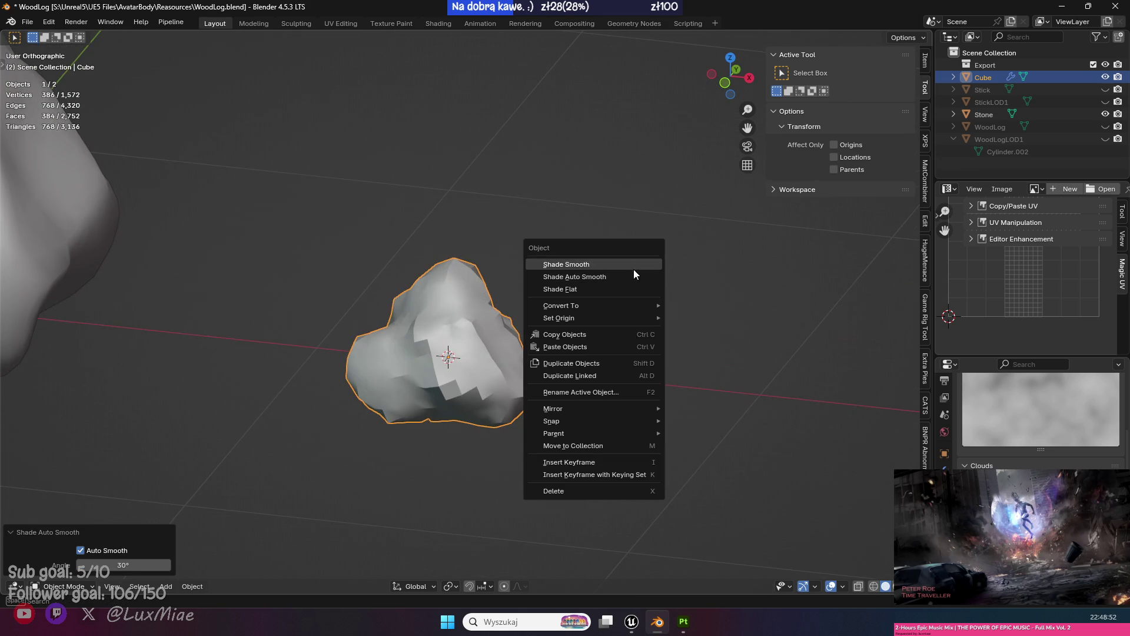
left_click(635, 260)
mouse_move(717, 329)
left_mouse_down()
mouse_move(182, 295)
mouse_move(632, 401)
mouse_move(475, 363)
mouse_move(570, 348)
left_mouse_up()
Save the file and inspect the smooth-shaded small rock from closer angles.
left_click(636, 387)
key("ctrl+s")
scroll(570, 348, "up", 2)
left_click(493, 335)
mouse_move(493, 336)
left_mouse_down()
mouse_move(688, 363)
mouse_move(544, 436)
mouse_move(571, 336)
left_mouse_up()
scroll(544, 437, "down", 2)
mouse_move(677, 440)
left_mouse_down()
mouse_move(436, 391)
mouse_move(597, 358)
left_mouse_up()
scroll(434, 391, "up", 2)
scroll(461, 422, "up", 2)
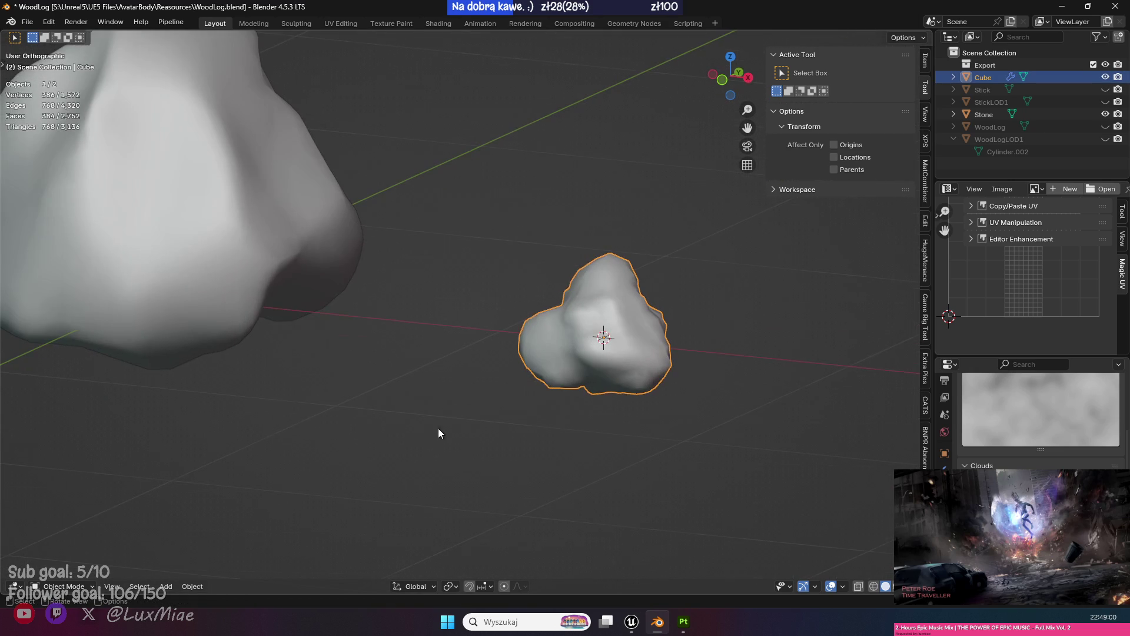
mouse_move(432, 429)
left_mouse_down()
mouse_move(628, 431)
mouse_move(587, 446)
left_mouse_up()
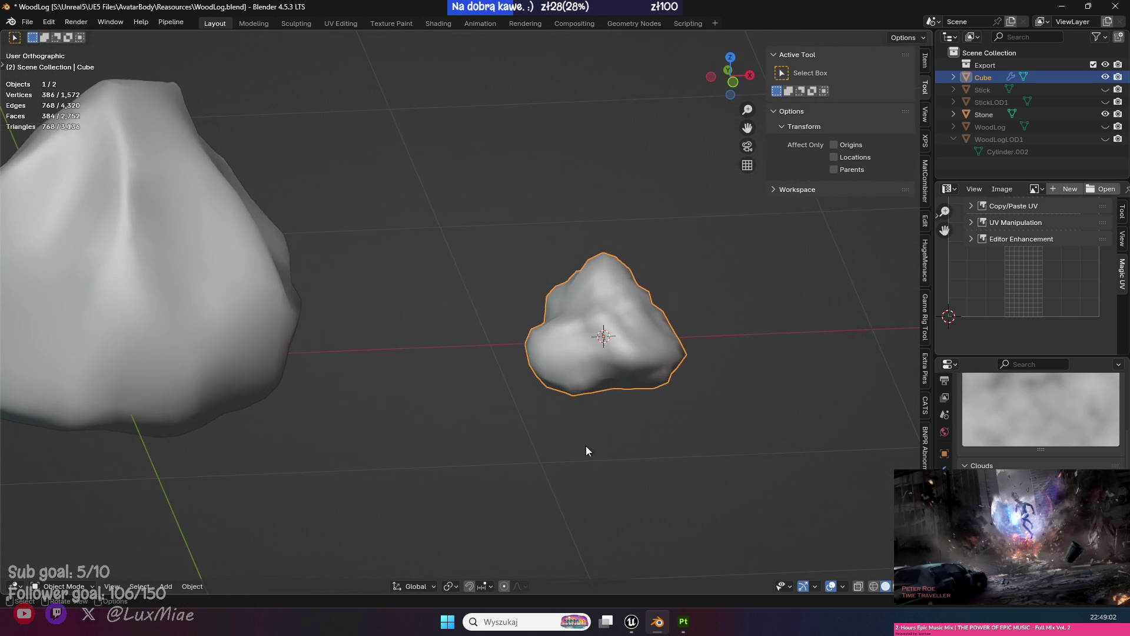
Enter Edit Mode on the cube and look over its mesh and UV layout.
key("Tab")
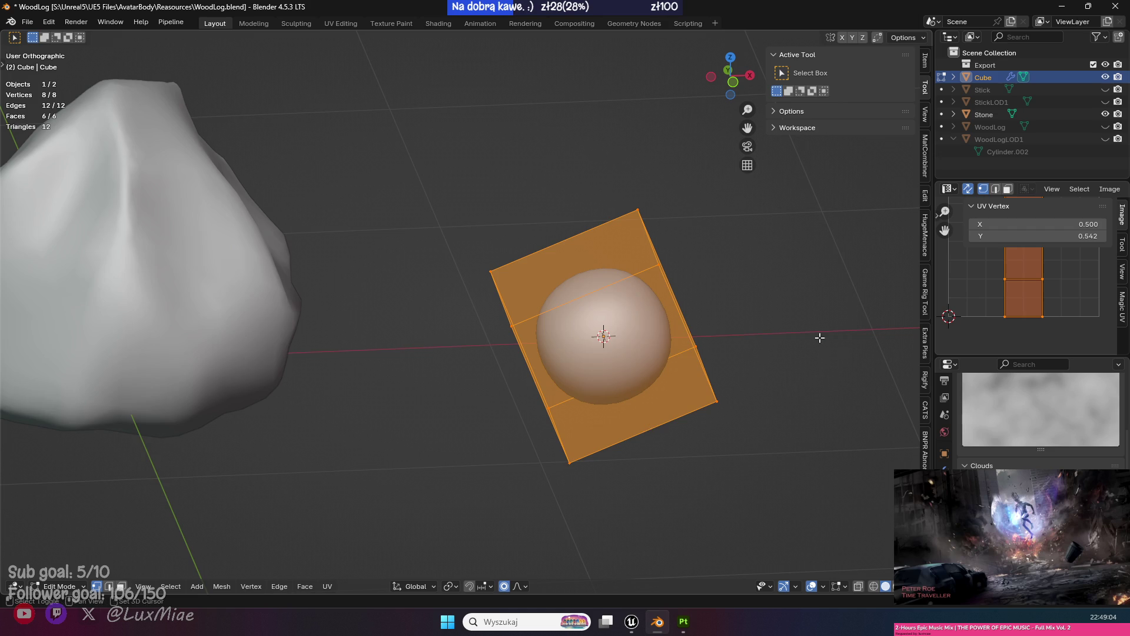
scroll(1083, 313, "down", 3)
scroll(1071, 323, "up", 2)
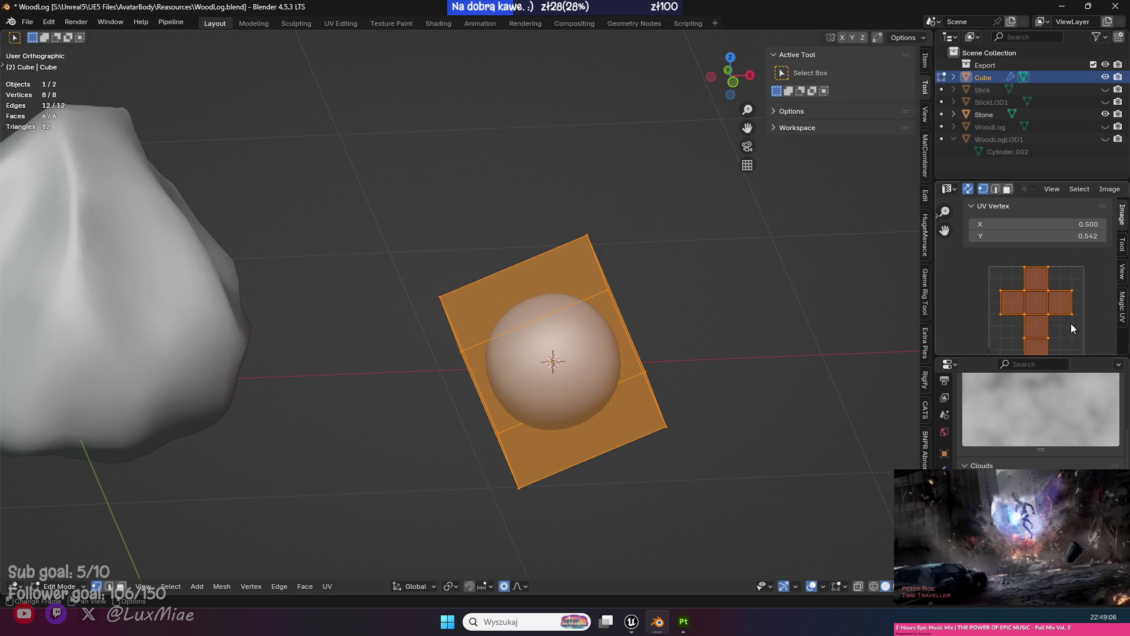
left_click_drag(1093, 317, 1093, 289)
mouse_move(727, 318)
left_mouse_down()
mouse_move(631, 387)
mouse_move(671, 432)
left_mouse_up()
scroll(631, 386, "up", 3)
scroll(665, 420, "down", 2)
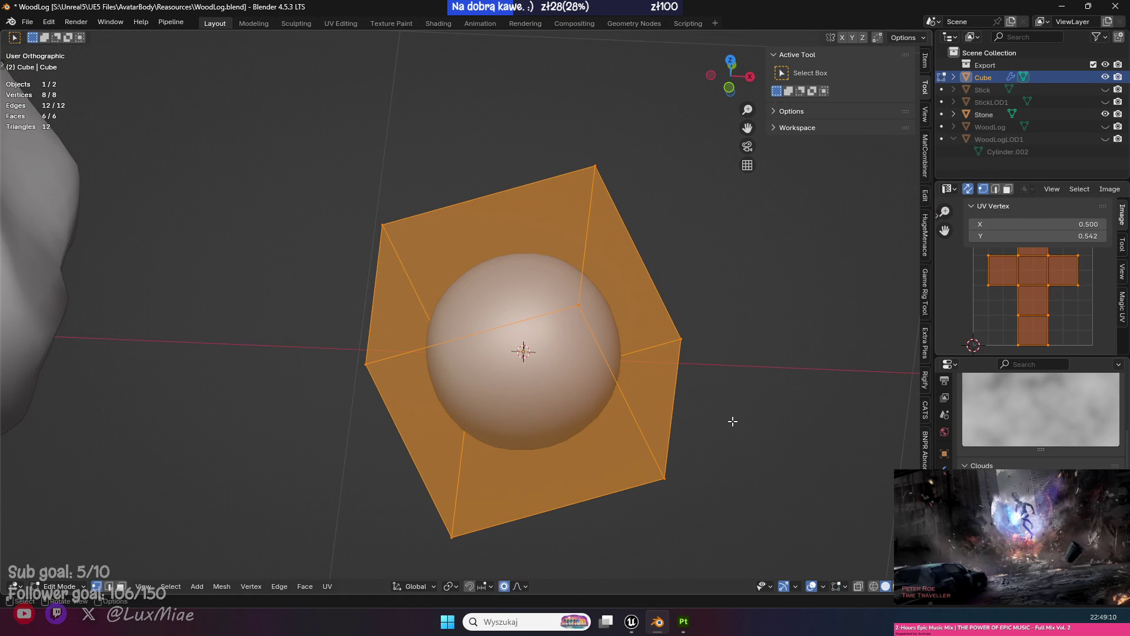
left_click(1109, 190)
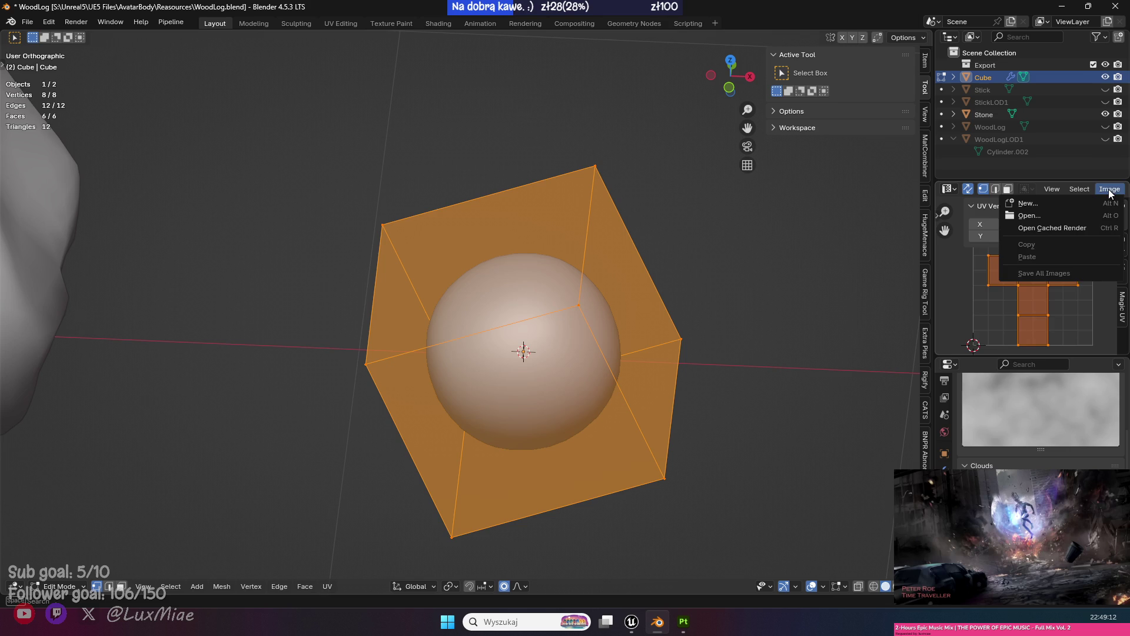
key("Escape")
Run UV > Seams from Islands, then return the cube to Object Mode.
scroll(1061, 192, "down", 4)
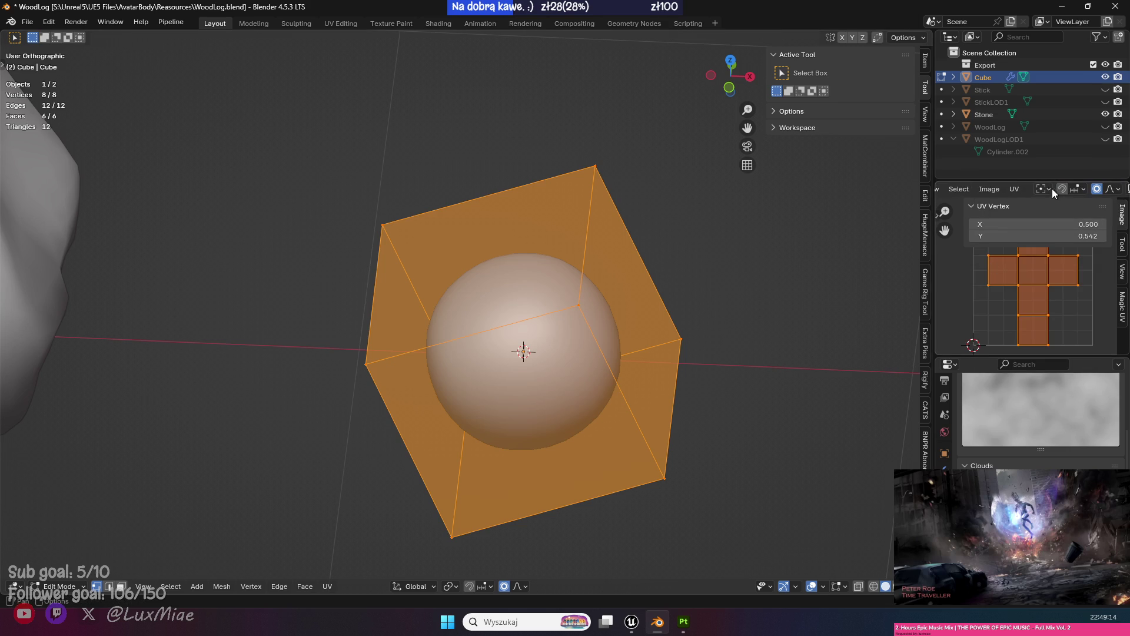
left_click(1015, 189)
left_click(970, 408)
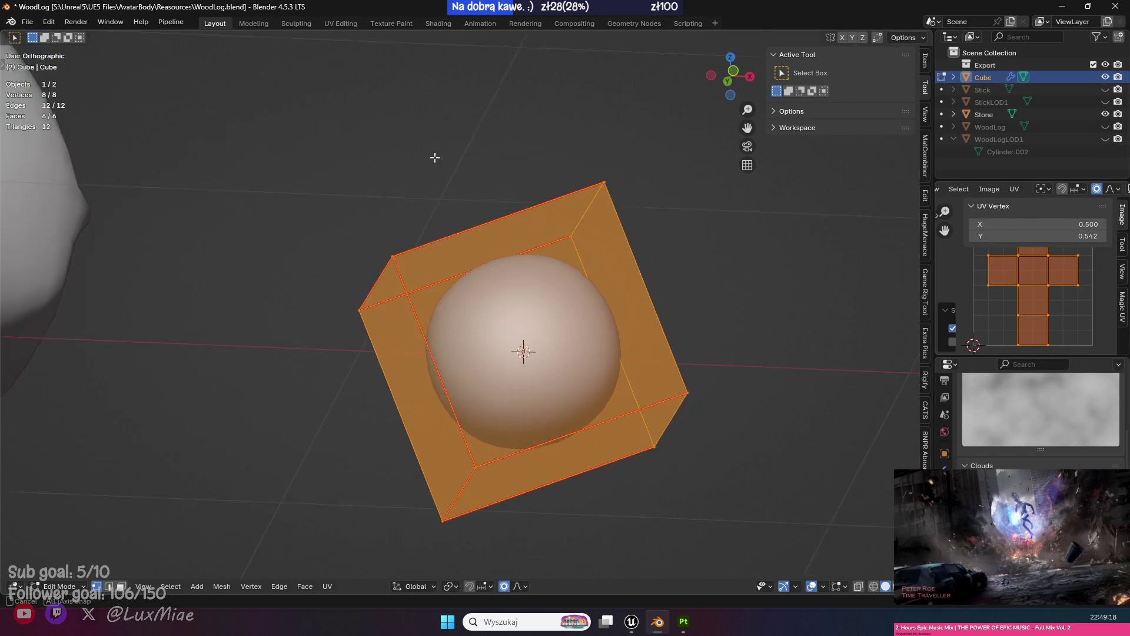
key("Tab")
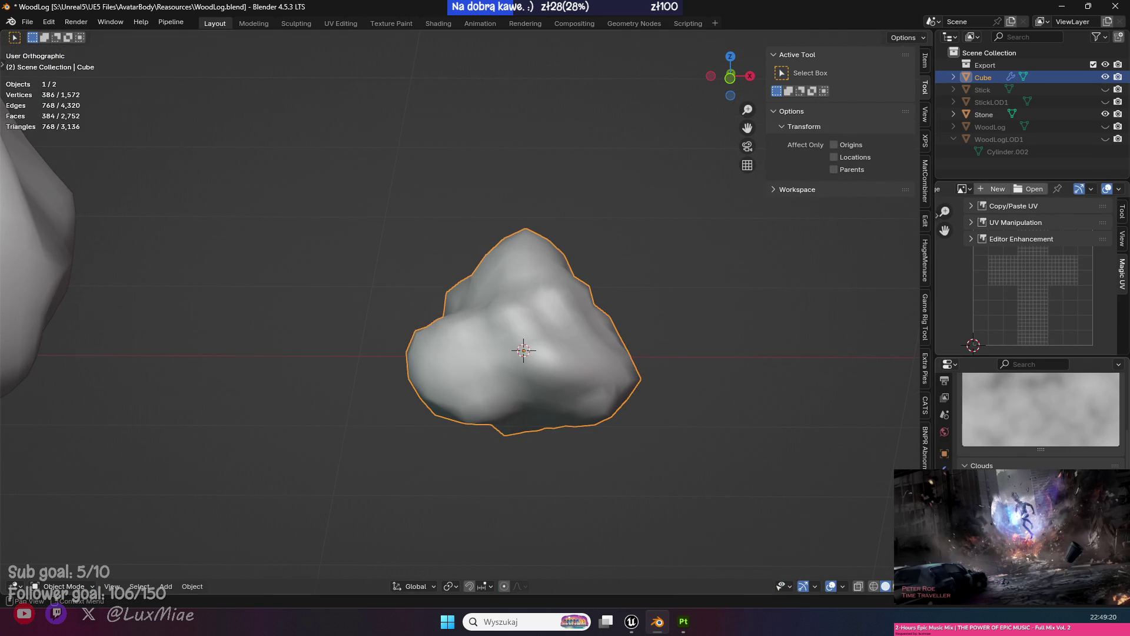
scroll(1040, 412, "down", 5)
scroll(1041, 424, "up", 2)
right_click(625, 419)
mouse_move(625, 418)
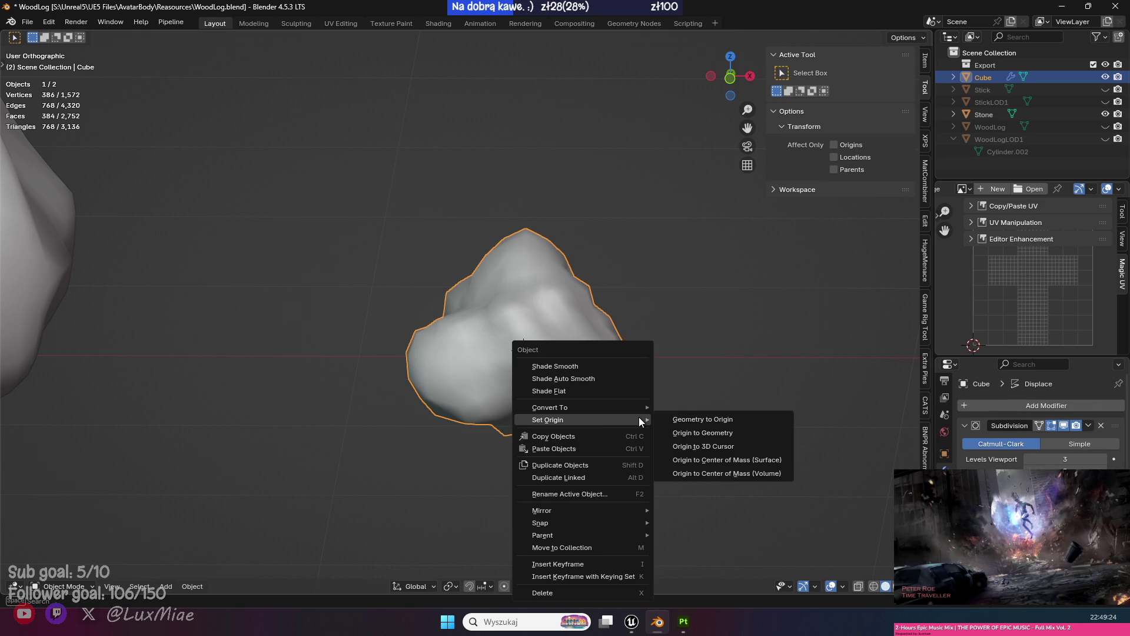
Convert the rock to a mesh with modifiers applied and check it in Edit Mode.
left_click(683, 409)
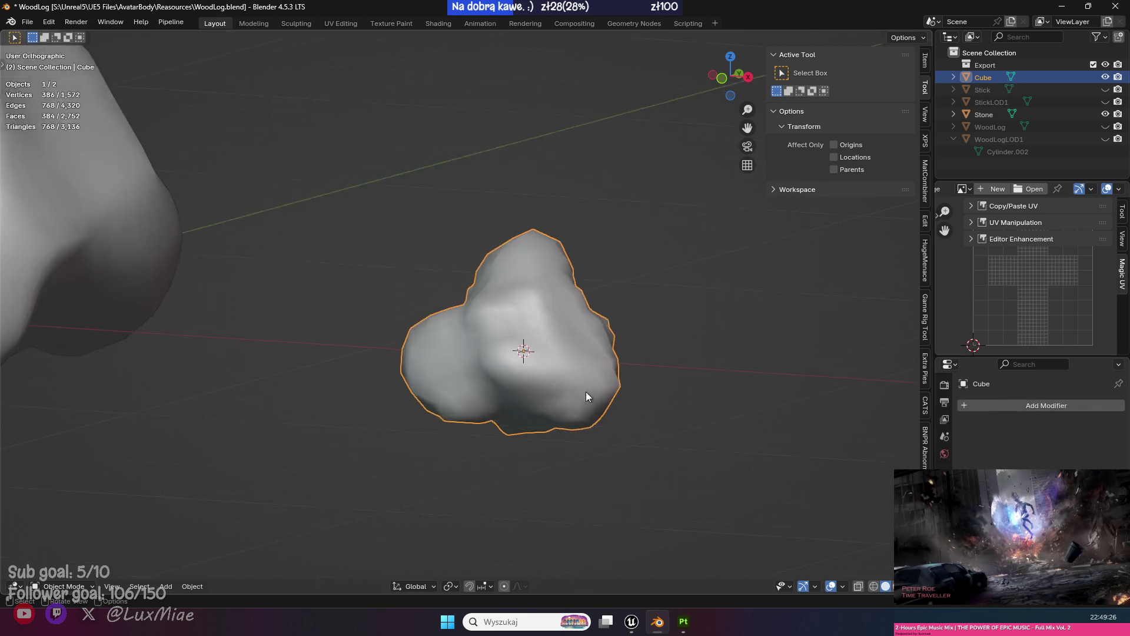
key("Tab")
scroll(735, 455, "up", 5)
scroll(735, 455, "down", 5)
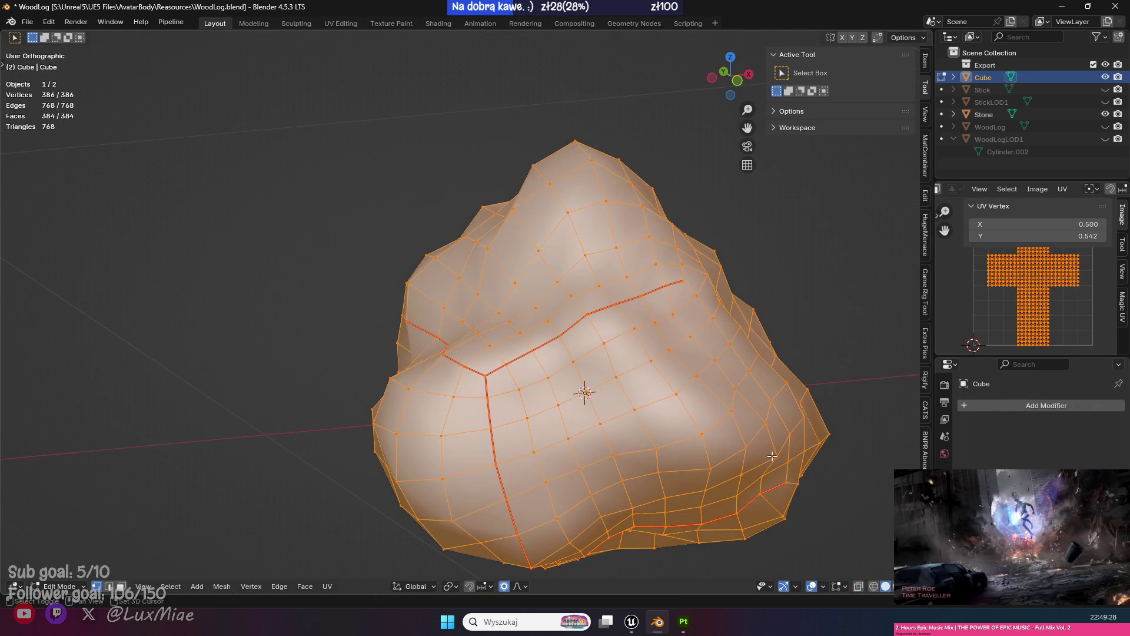
key("Tab")
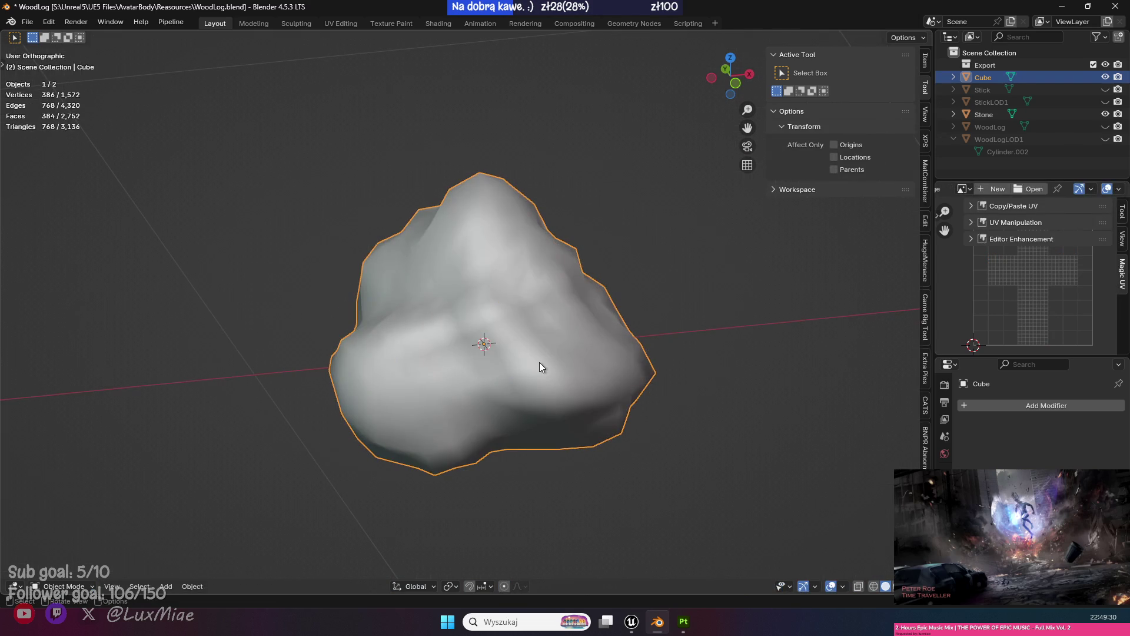
key("Tab")
Apply Shade Smooth with Keep Sharp Edges to the converted rock.
key("Tab")
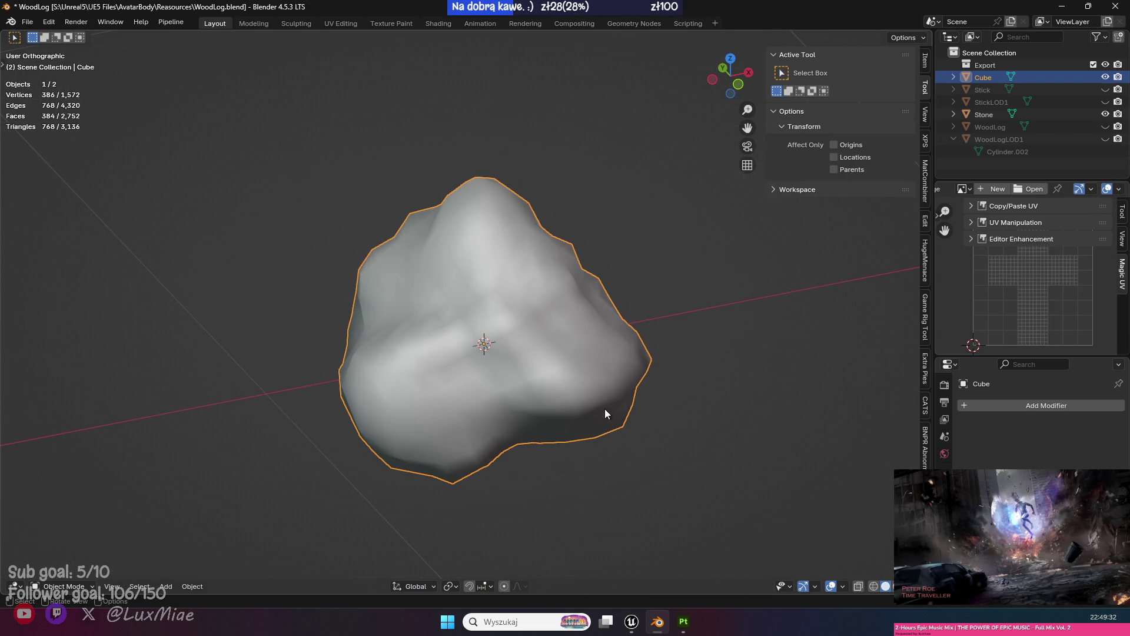
right_click(549, 293)
left_click(549, 293)
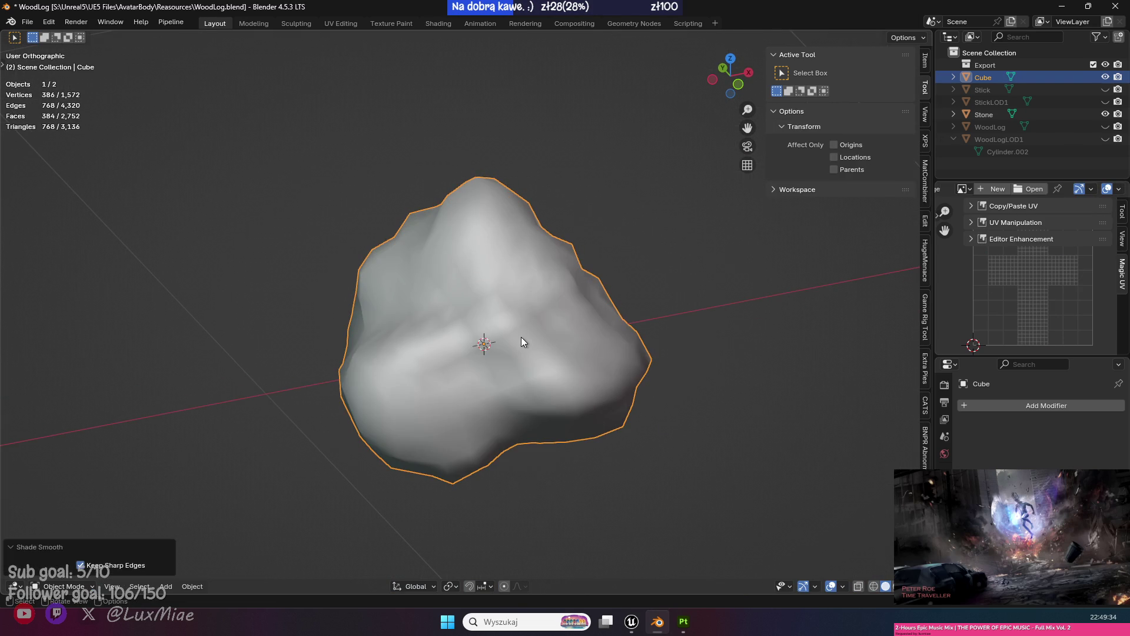
left_click(190, 586)
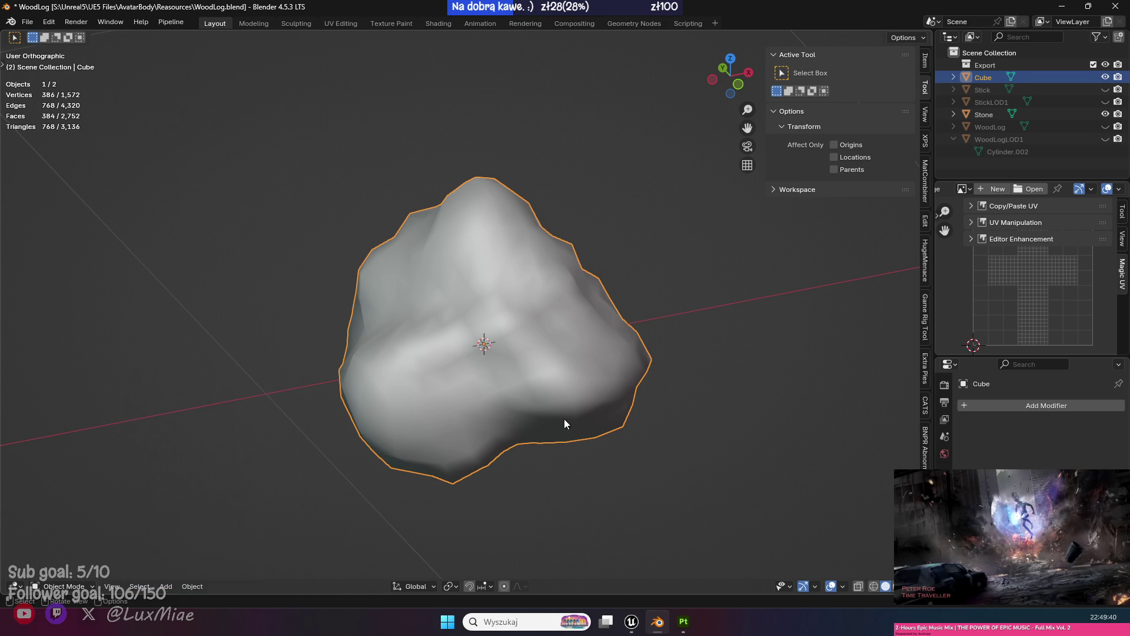
key("Tab")
left_click(234, 587)
Decimate the rock mesh with Decimate Geometry at ratio 0.120.
mouse_move(271, 489)
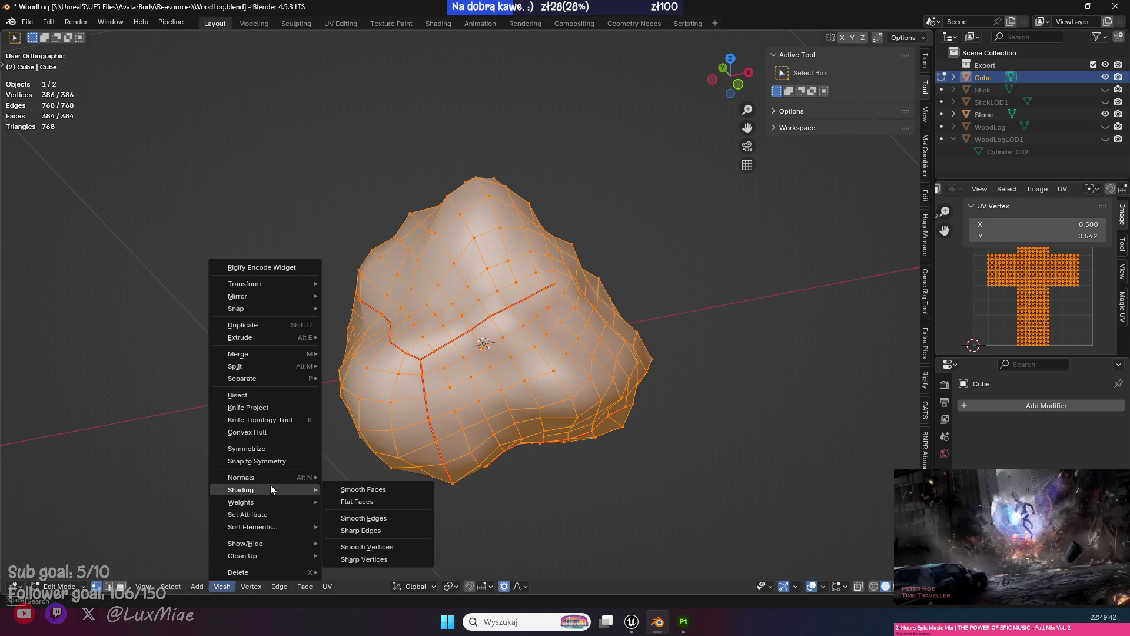
mouse_move(268, 556)
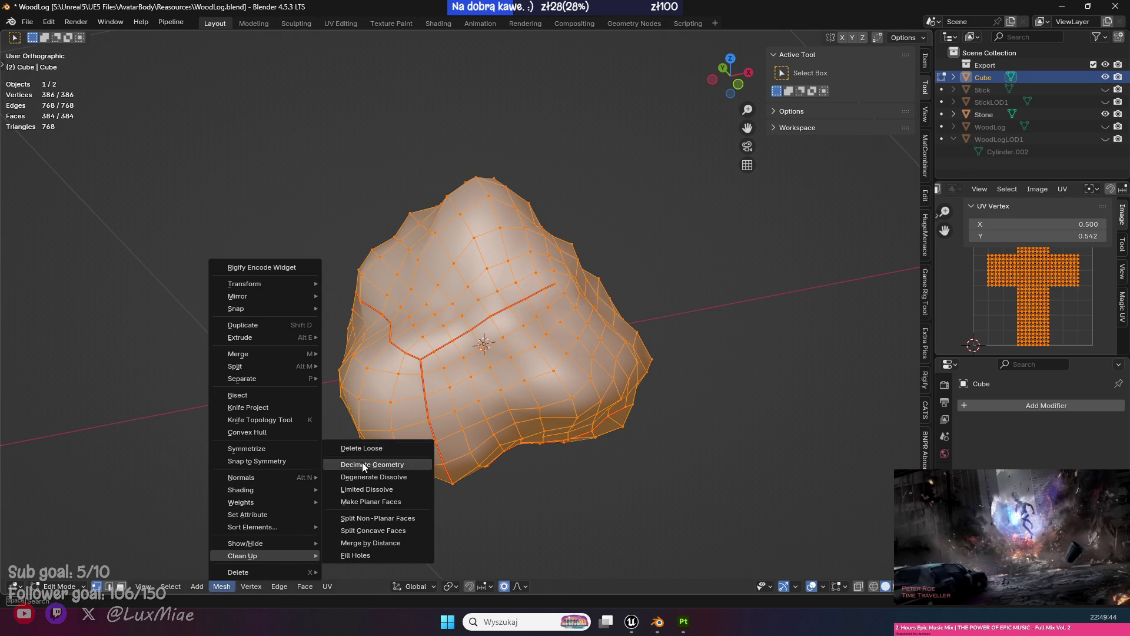
left_click(366, 464)
mouse_move(214, 501)
left_mouse_down()
mouse_move(323, 454)
mouse_move(221, 444)
mouse_move(200, 532)
mouse_move(94, 512)
mouse_move(112, 512)
left_mouse_up()
mouse_move(290, 394)
left_mouse_down()
mouse_move(479, 343)
mouse_move(603, 343)
left_mouse_up()
Try an Angle Based UV unwrap, undo it, and return to Object Mode.
key("u")
left_click(562, 203)
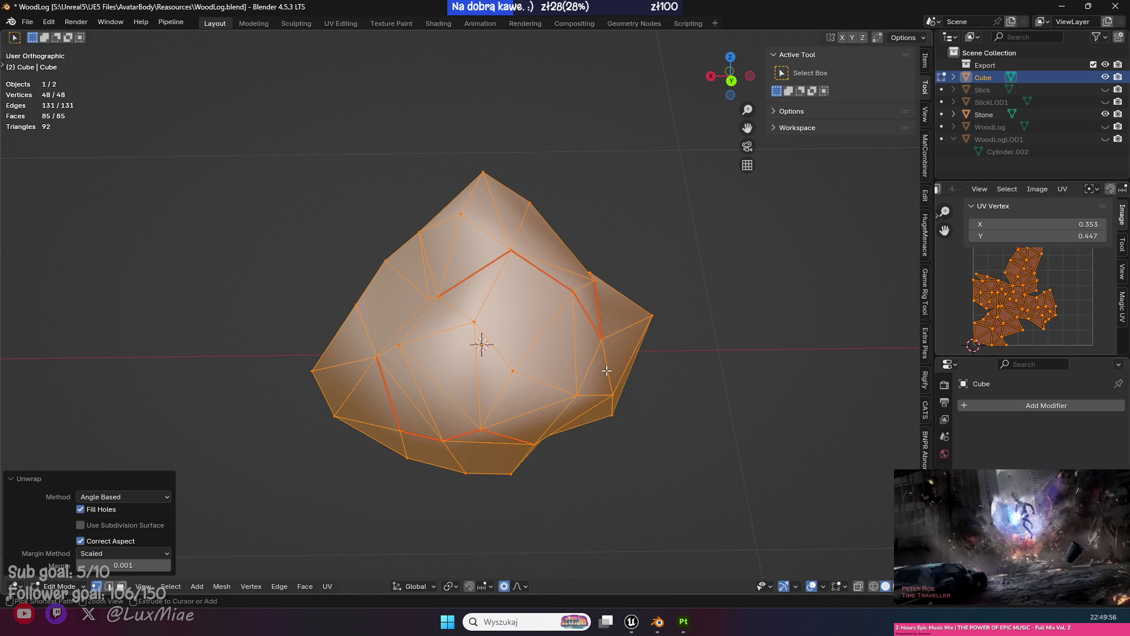
key("ctrl+z")
mouse_move(296, 426)
left_mouse_down()
mouse_move(612, 419)
mouse_move(651, 406)
mouse_move(601, 391)
mouse_move(703, 257)
mouse_move(709, 306)
mouse_move(764, 383)
mouse_move(306, 379)
mouse_move(629, 401)
left_mouse_up()
key("Tab")
left_click(658, 323)
mouse_move(658, 324)
left_mouse_down()
mouse_move(453, 455)
mouse_move(532, 411)
mouse_move(381, 375)
mouse_move(528, 359)
mouse_move(552, 396)
mouse_move(386, 508)
mouse_move(302, 401)
left_mouse_up()
Move the small rock along X so it sits over the big stone.
left_click(465, 320)
key("g")
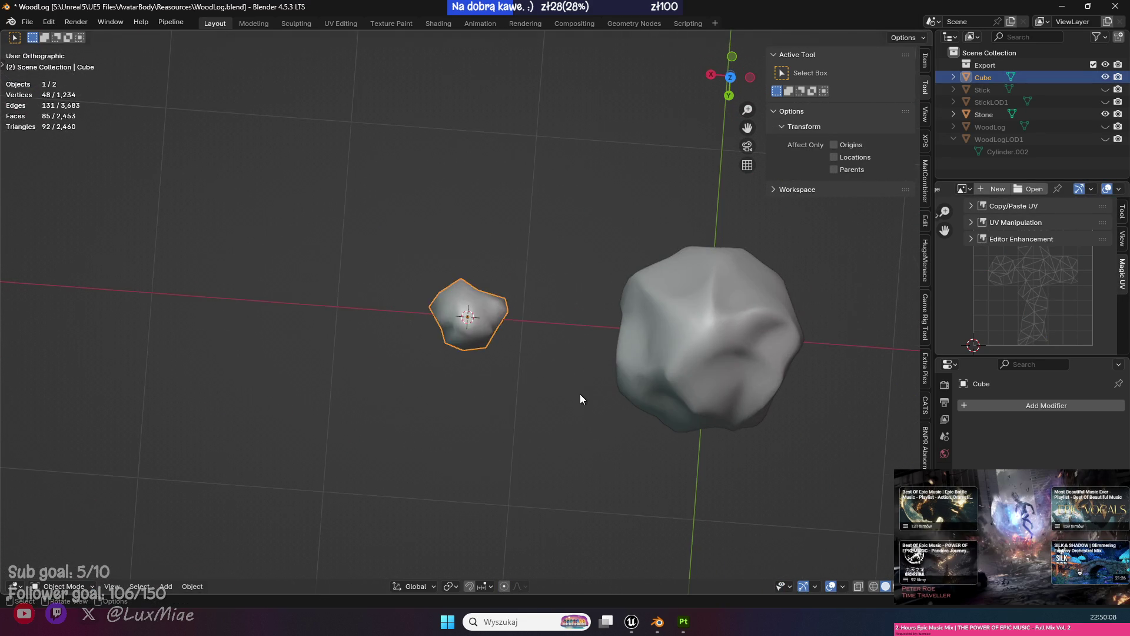
key("KP_1")
key("g")
left_click(511, 330)
key("g")
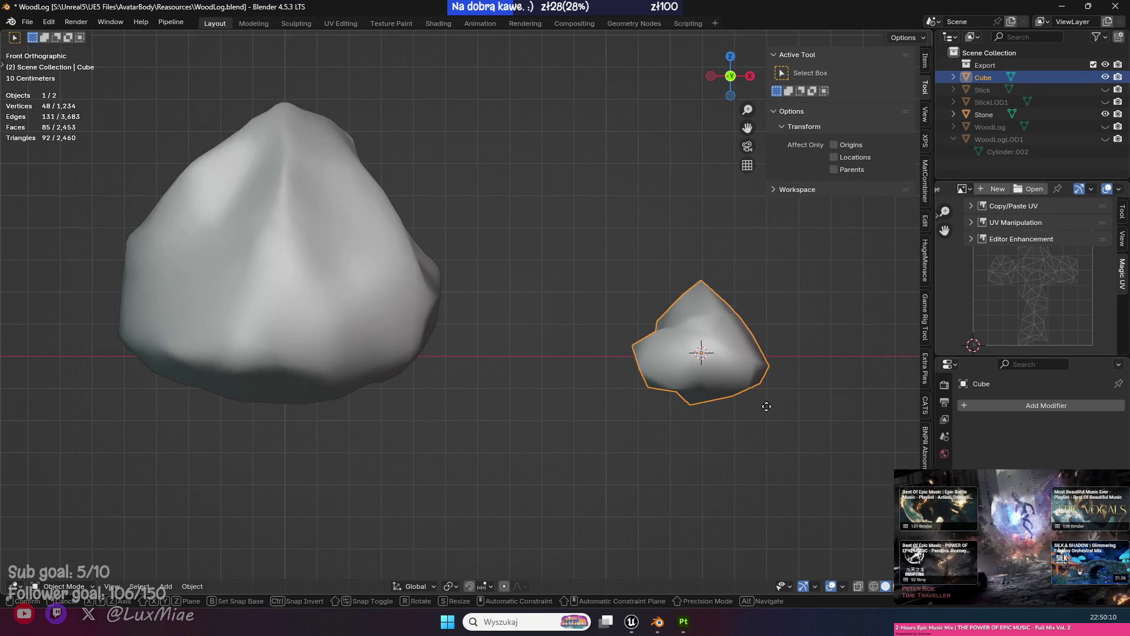
key("x")
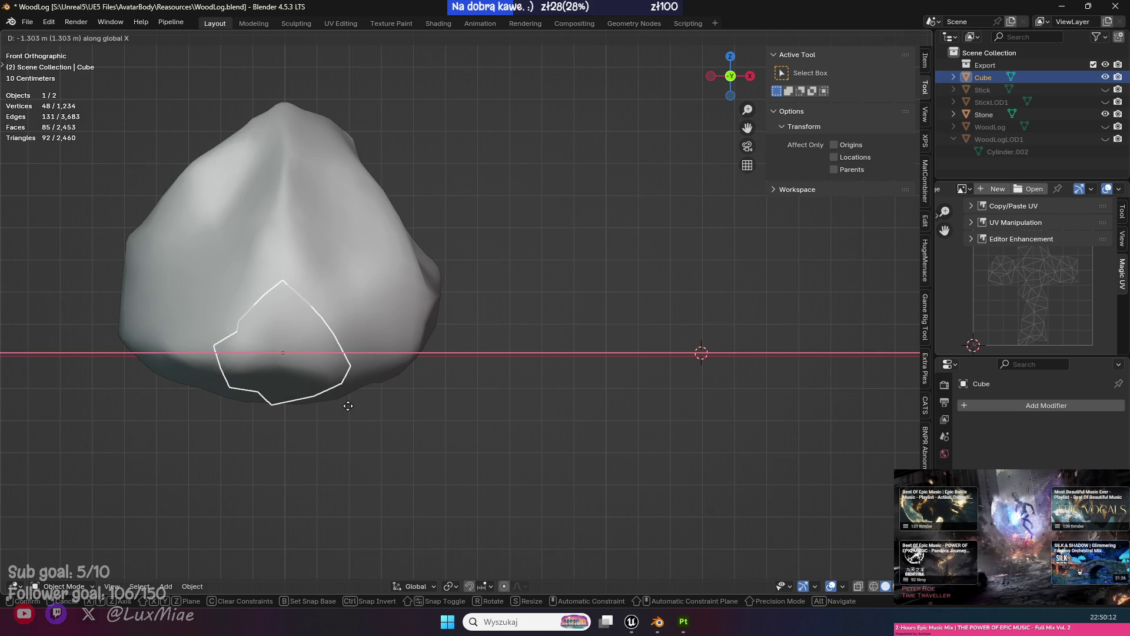
left_click(348, 405)
left_click_drag(454, 429, 240, 383)
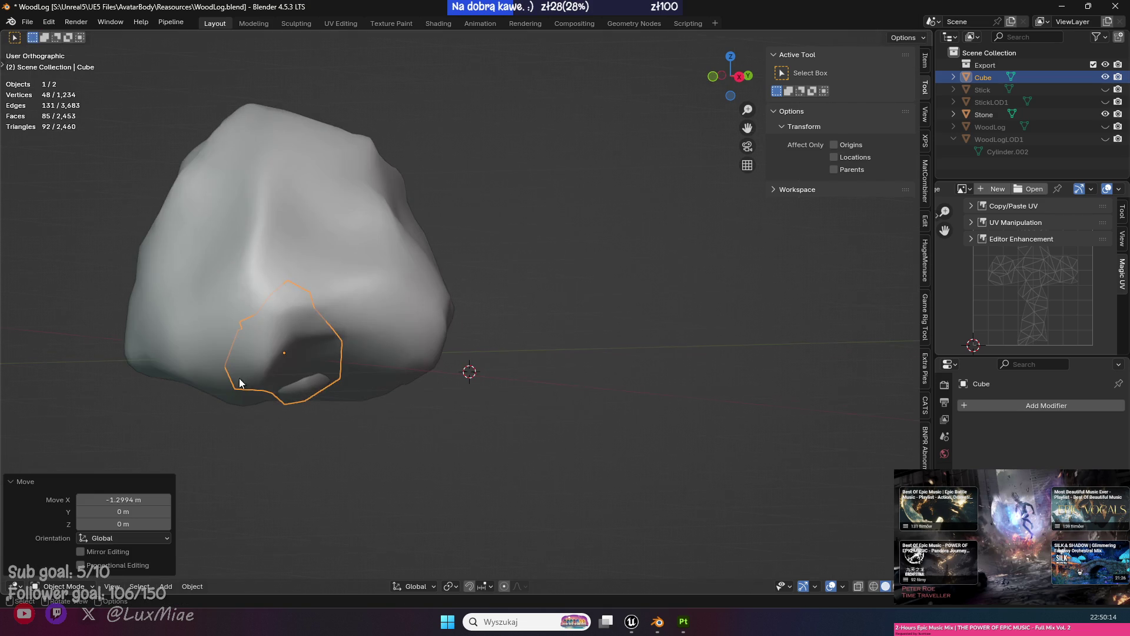
Hide the big stone and reset the 3D cursor to the world origin.
left_click(375, 292)
key("h")
key("a")
key("KP_1")
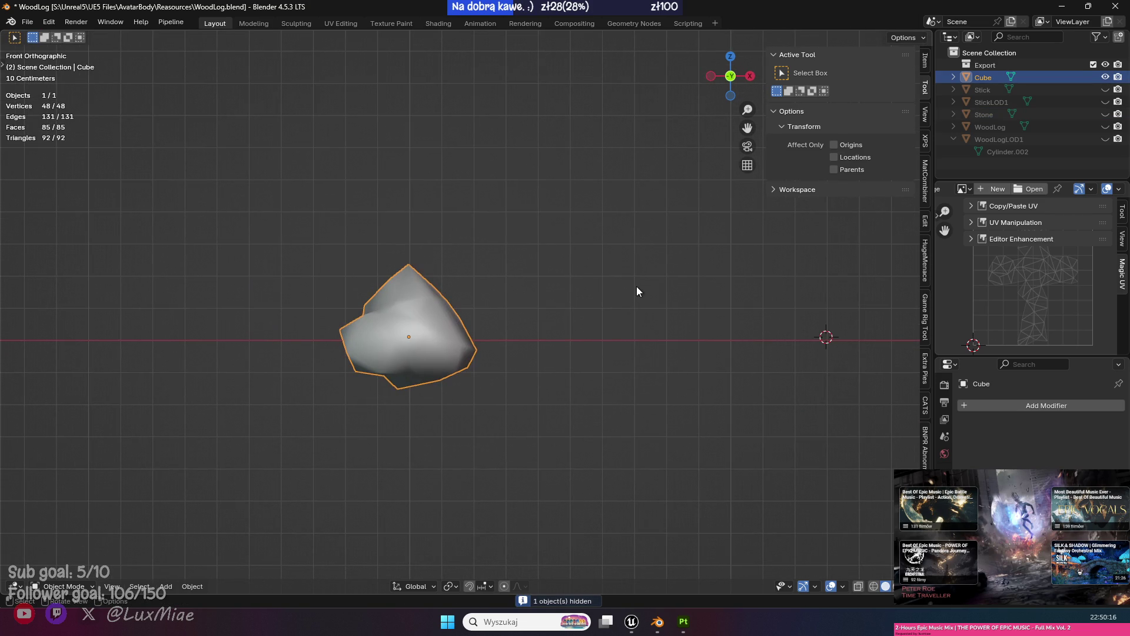
left_click(928, 59)
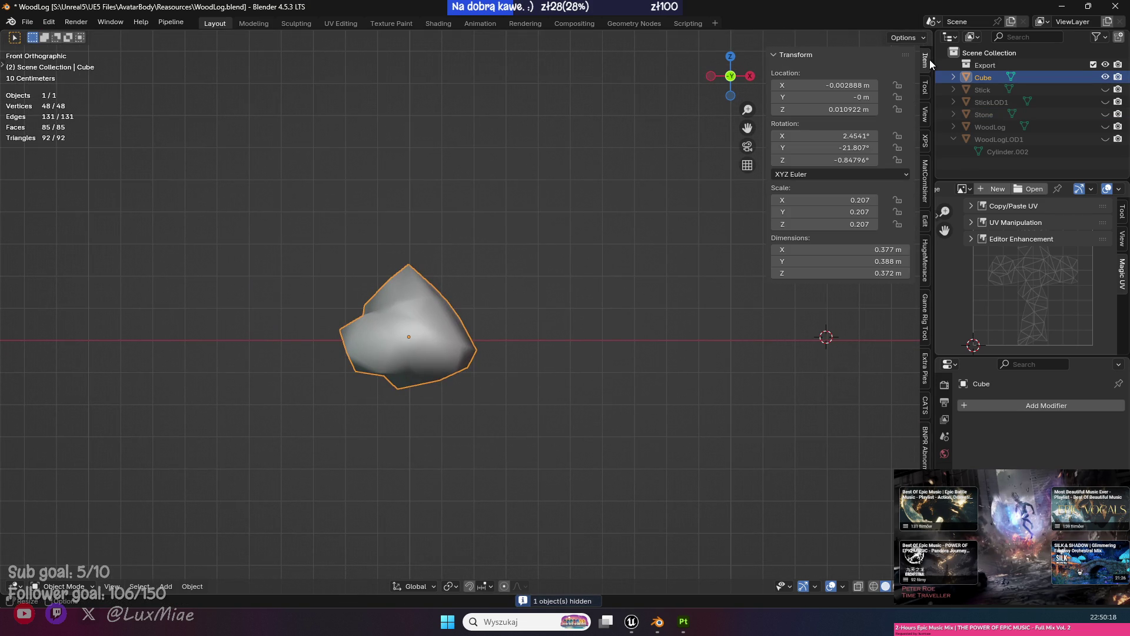
left_click(927, 81)
left_click(927, 121)
key("BackSpace")
key("BackSpace")
key("BackSpace")
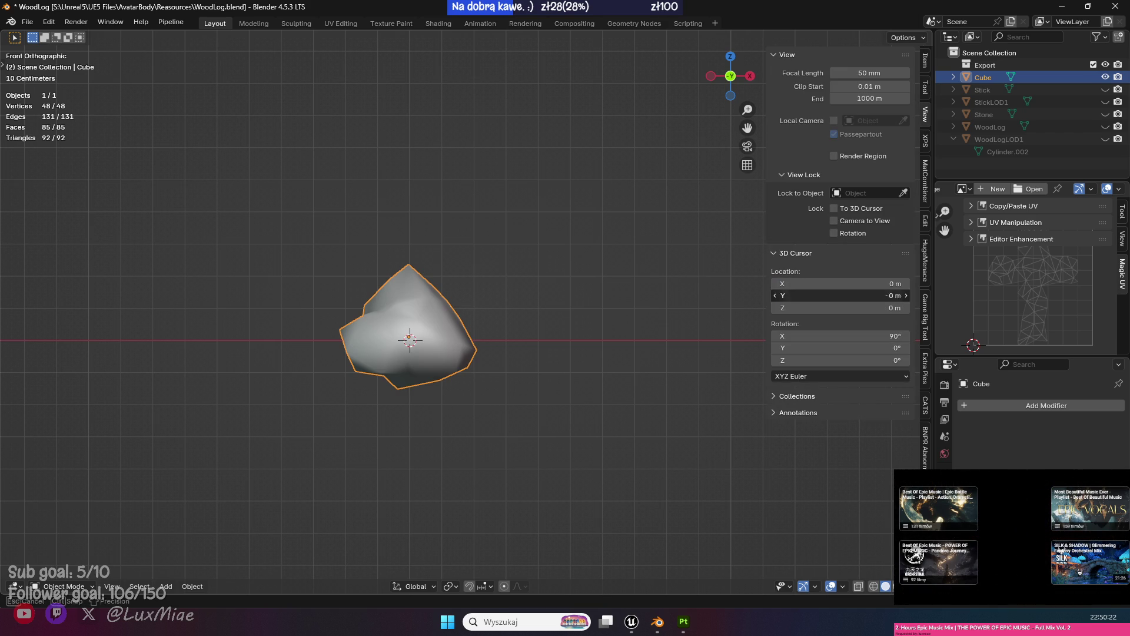
Set the rock's origin to the 3D cursor and save the file.
right_click(548, 281)
mouse_move(520, 333)
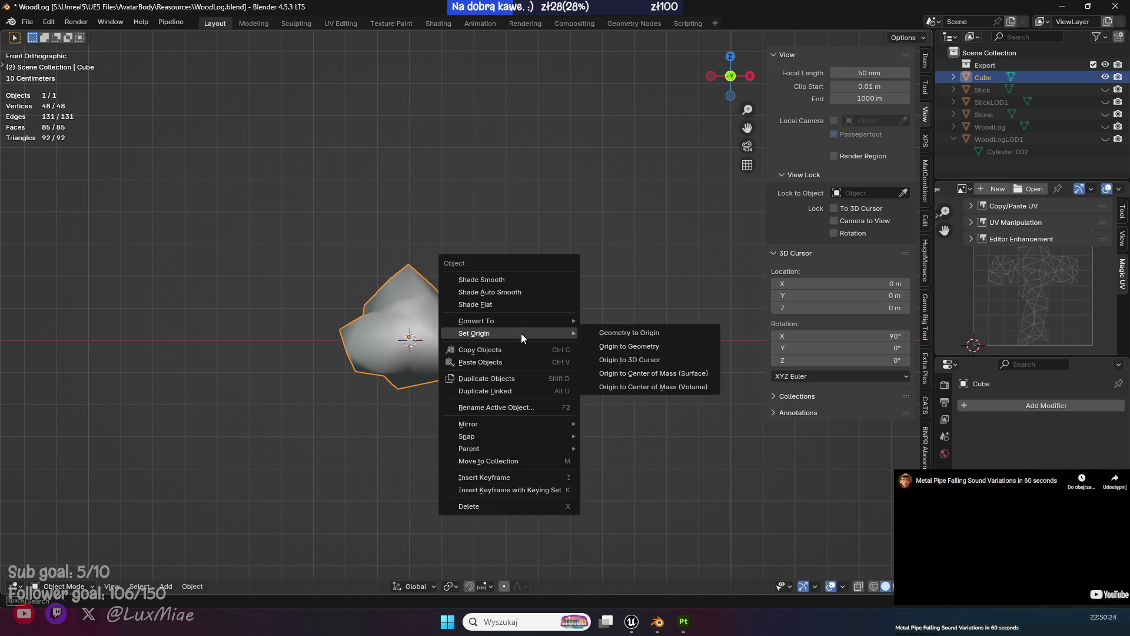
left_click(655, 357)
mouse_move(656, 356)
left_mouse_down()
mouse_move(588, 285)
mouse_move(560, 273)
left_mouse_up()
key("ctrl+s")
mouse_move(430, 346)
left_mouse_down()
mouse_move(529, 381)
mouse_move(573, 380)
left_mouse_up()
mouse_move(434, 295)
left_mouse_down()
mouse_move(544, 313)
mouse_move(530, 394)
mouse_move(474, 373)
left_mouse_up()
Raise the rock about 4 cm on Z, save, and reset its origin to the 3D cursor.
key("g")
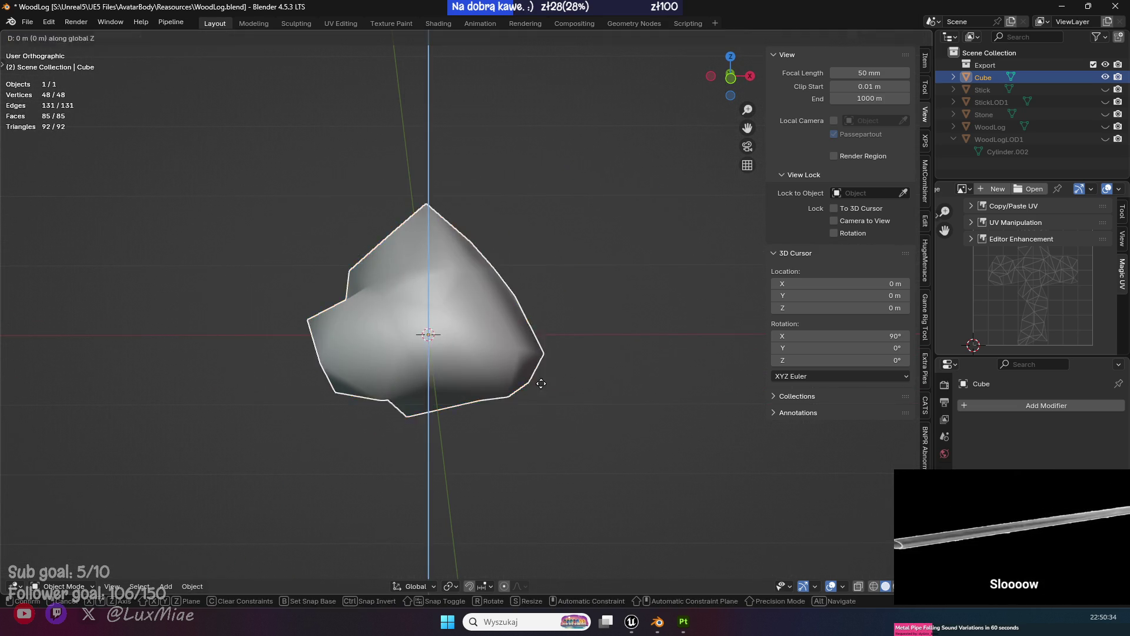
key("KP_1")
key("z")
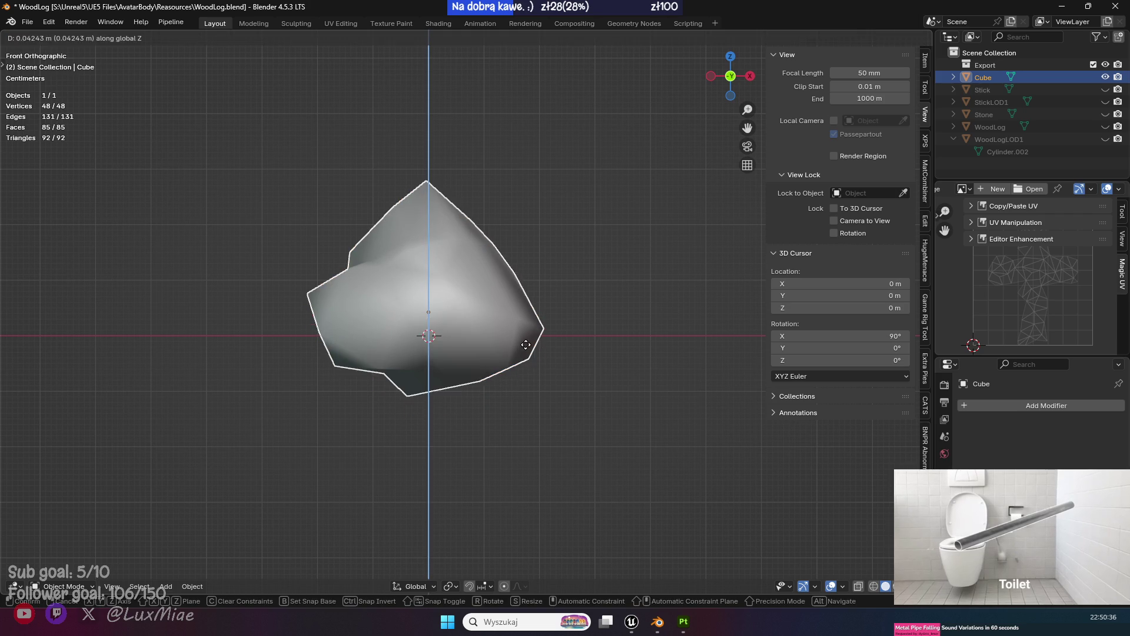
left_click(526, 345)
key("ctrl+s")
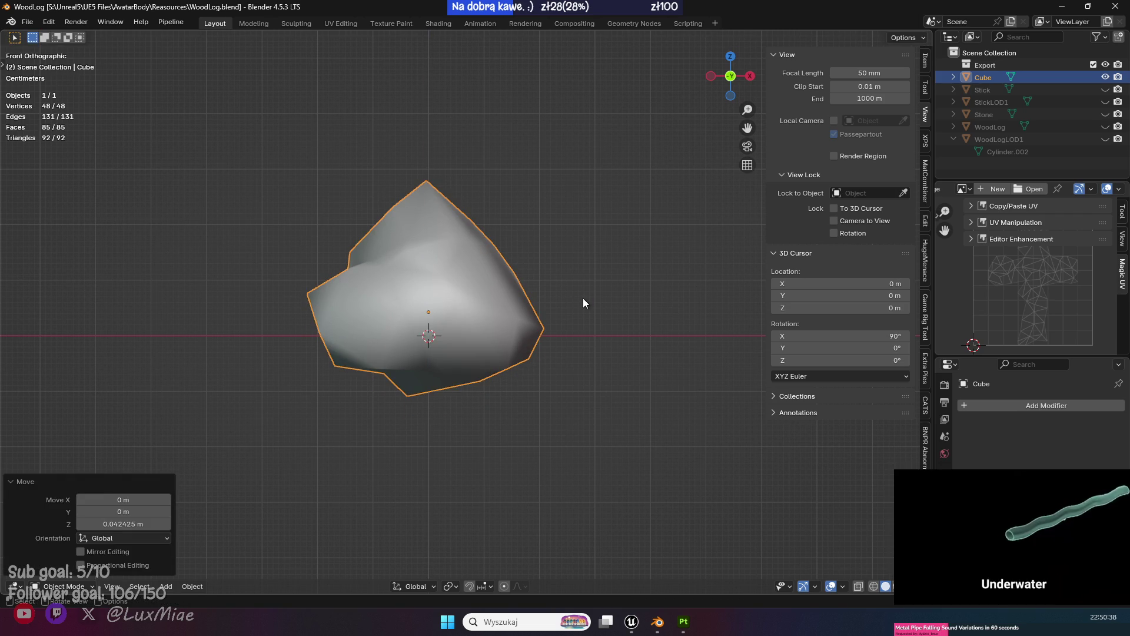
right_click(582, 297)
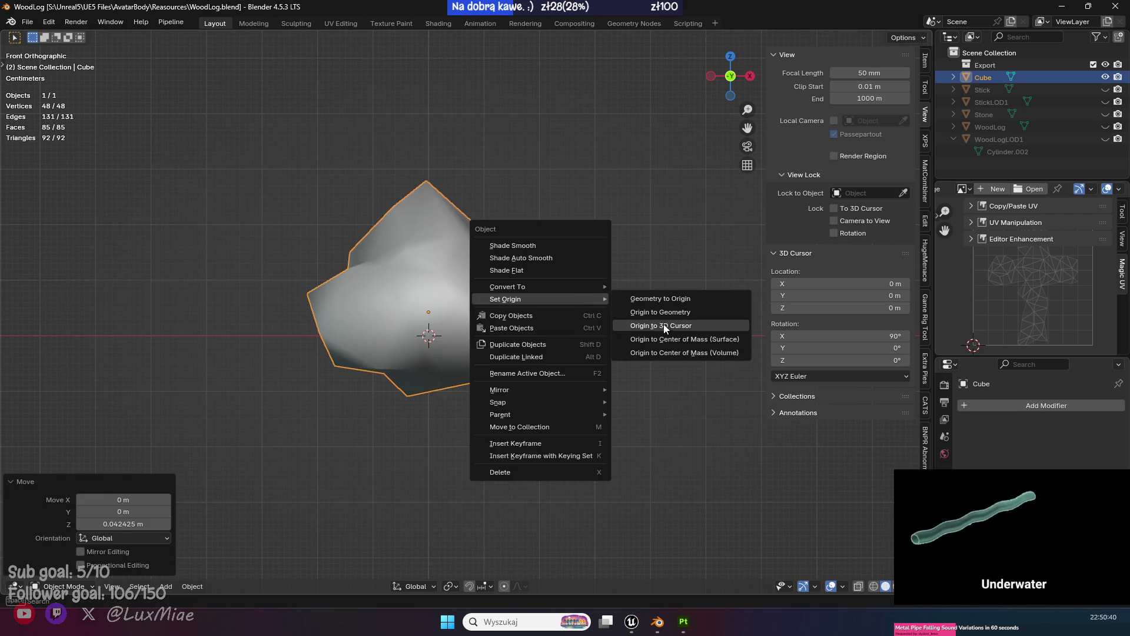
left_click(662, 324)
left_click(609, 267)
key("a")
mouse_move(615, 271)
left_mouse_down()
mouse_move(461, 361)
mouse_move(317, 344)
mouse_move(633, 319)
left_mouse_up()
Lower the rock about 5.6 cm on Z, set its origin to the 3D cursor, and save.
key("KP_1")
scroll(517, 273, "up", 2)
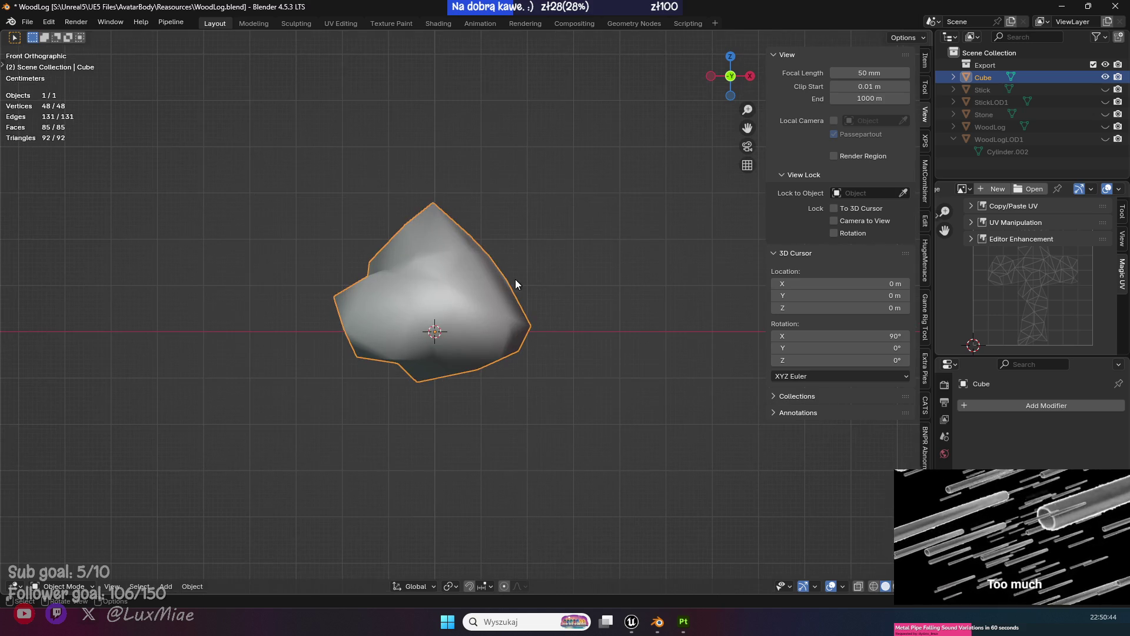
key("g")
key("z")
left_click(482, 364)
right_click(559, 295)
mouse_move(604, 295)
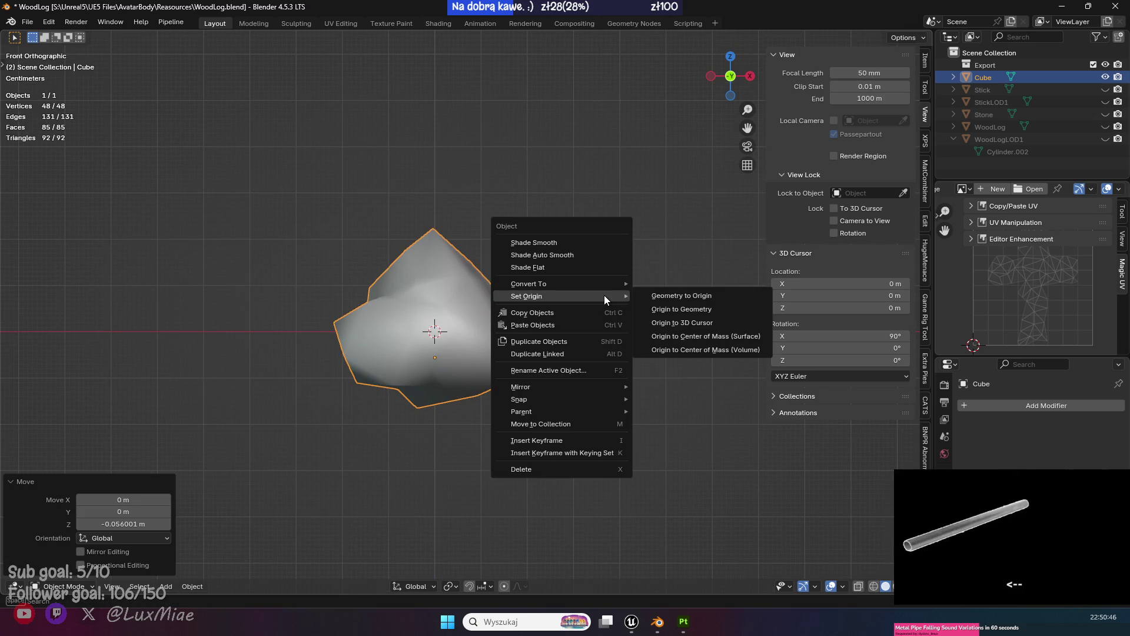
left_click(750, 321)
left_click(640, 266)
key("a")
mouse_move(647, 273)
left_mouse_down()
mouse_move(565, 364)
mouse_move(476, 324)
mouse_move(284, 507)
mouse_move(206, 453)
mouse_move(648, 272)
mouse_move(575, 327)
mouse_move(528, 410)
left_mouse_up()
key("ctrl+s")
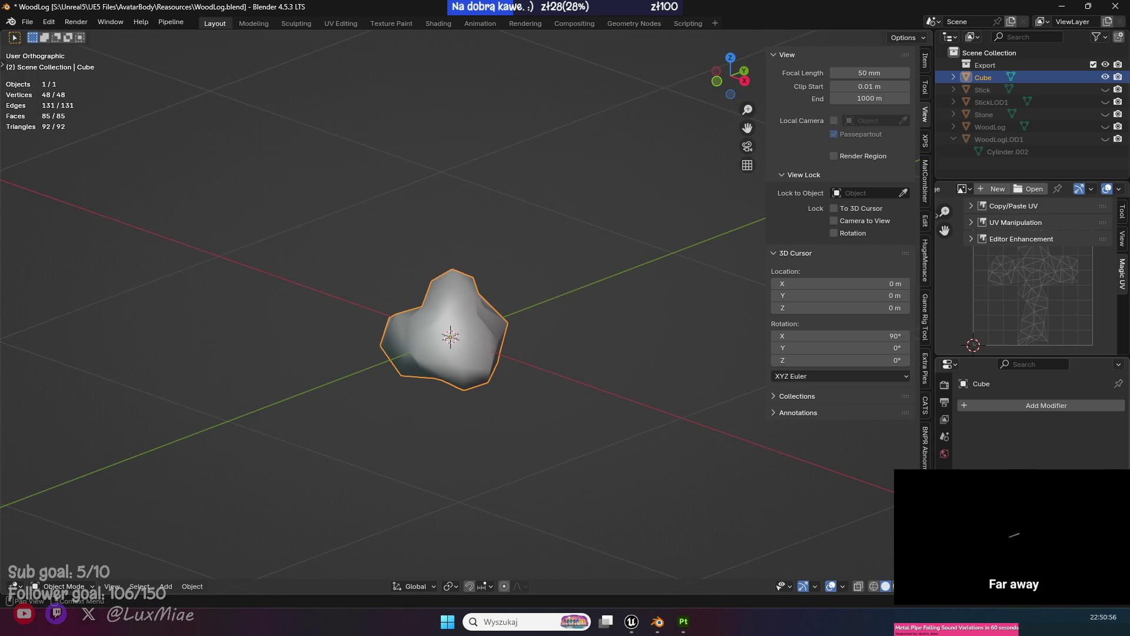
left_click_drag(301, 362, 382, 377)
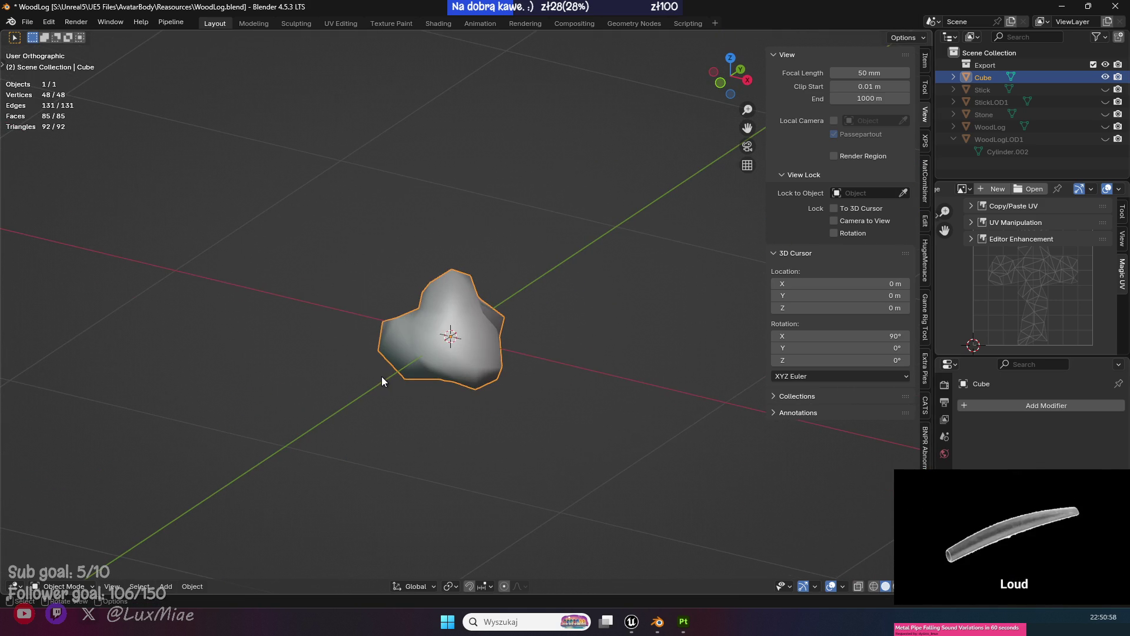
key("F2")
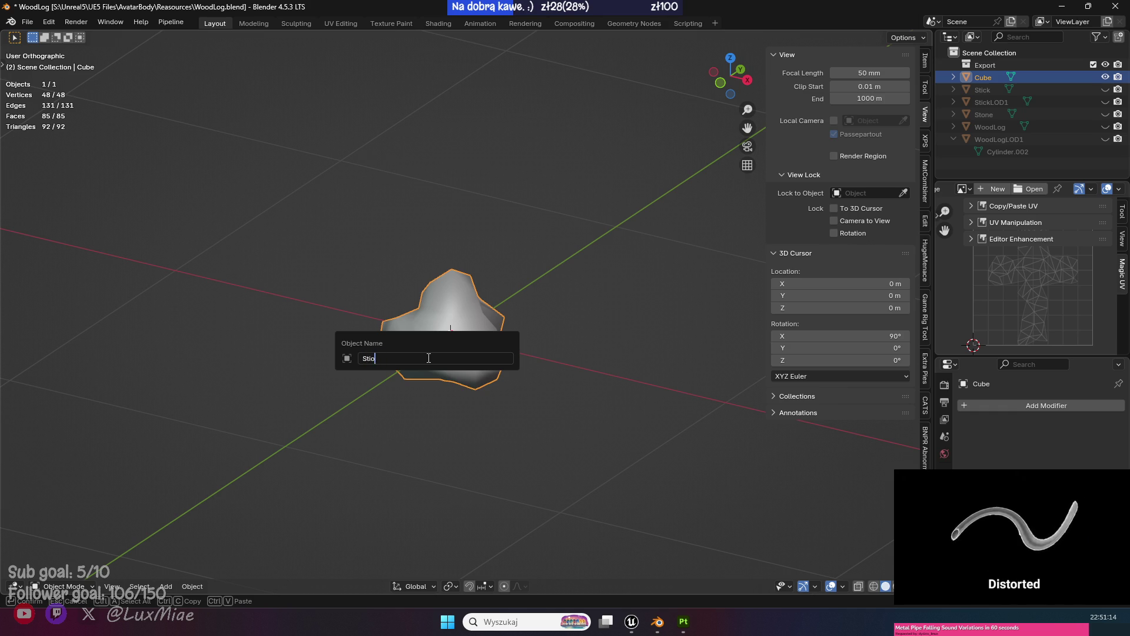
Name the rock object Stone (it becomes Stone.001) and switch over to Unreal Engine.
type("ne")
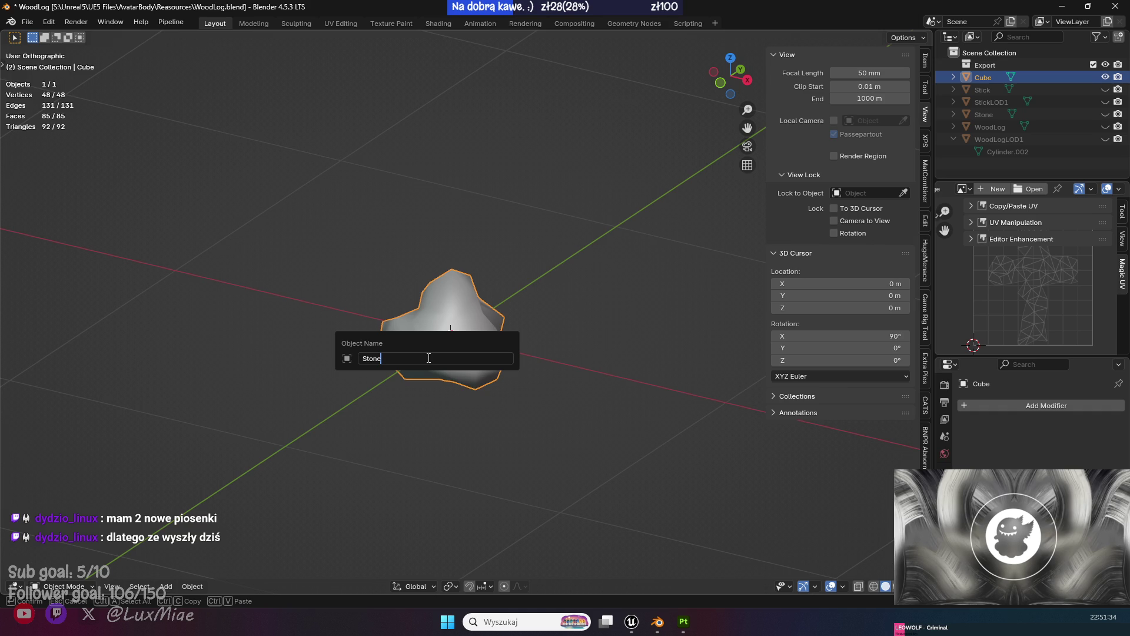
key("Return")
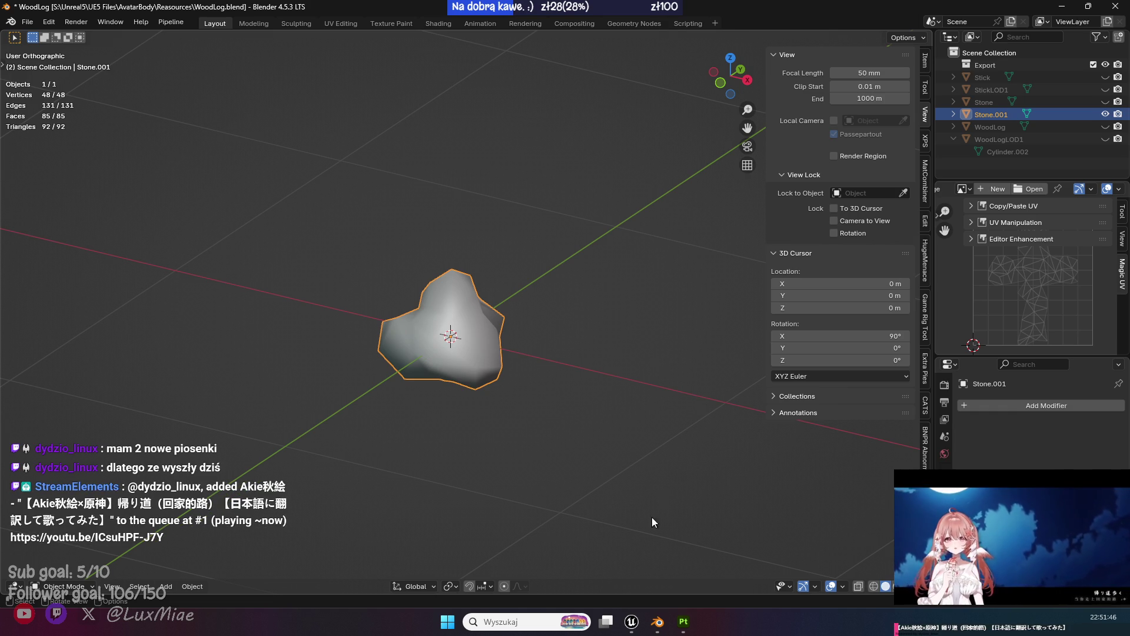
left_click(639, 631)
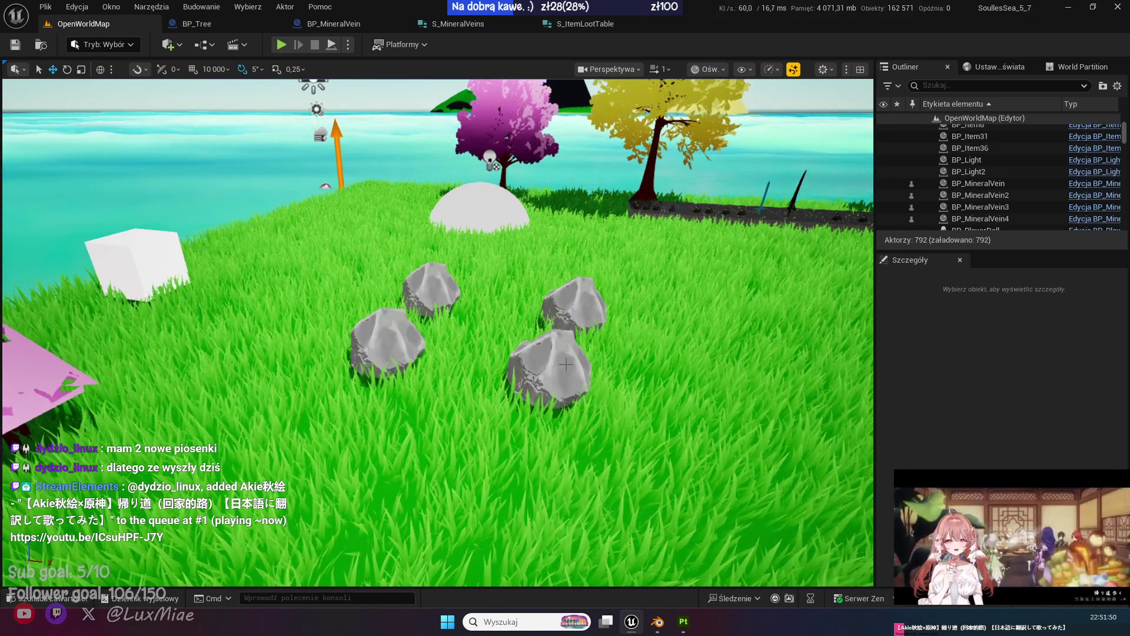
Select a placed rock on the grass, nudge the camera, and close the S_ItemLootTable tab.
left_click(565, 364)
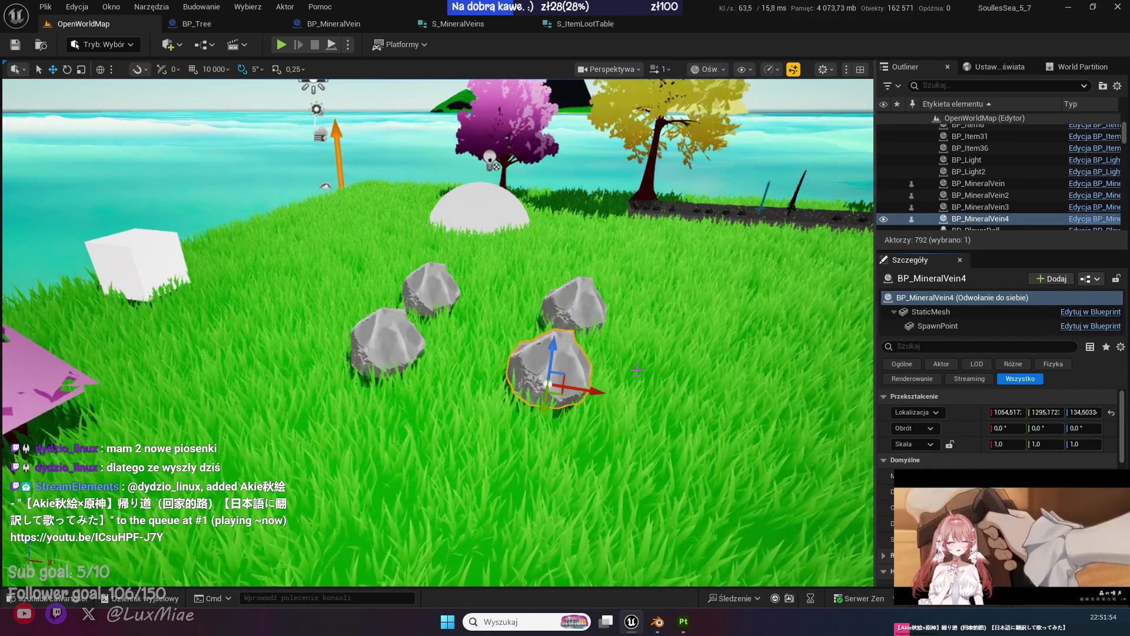
key("Down")
key("Right")
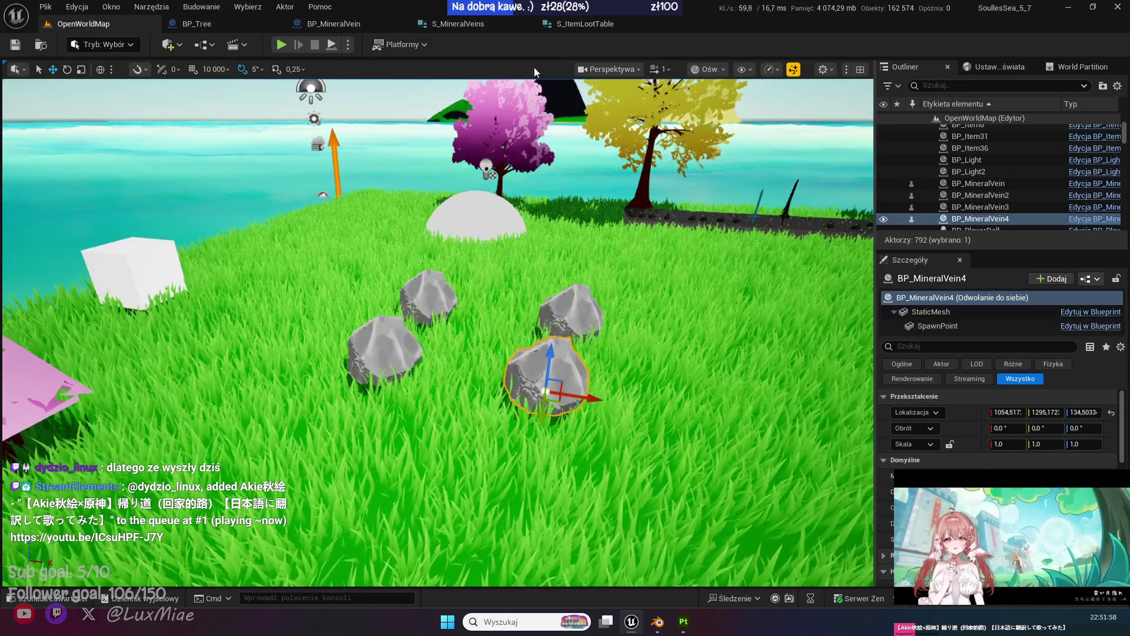
left_click(595, 27)
middle_click(594, 27)
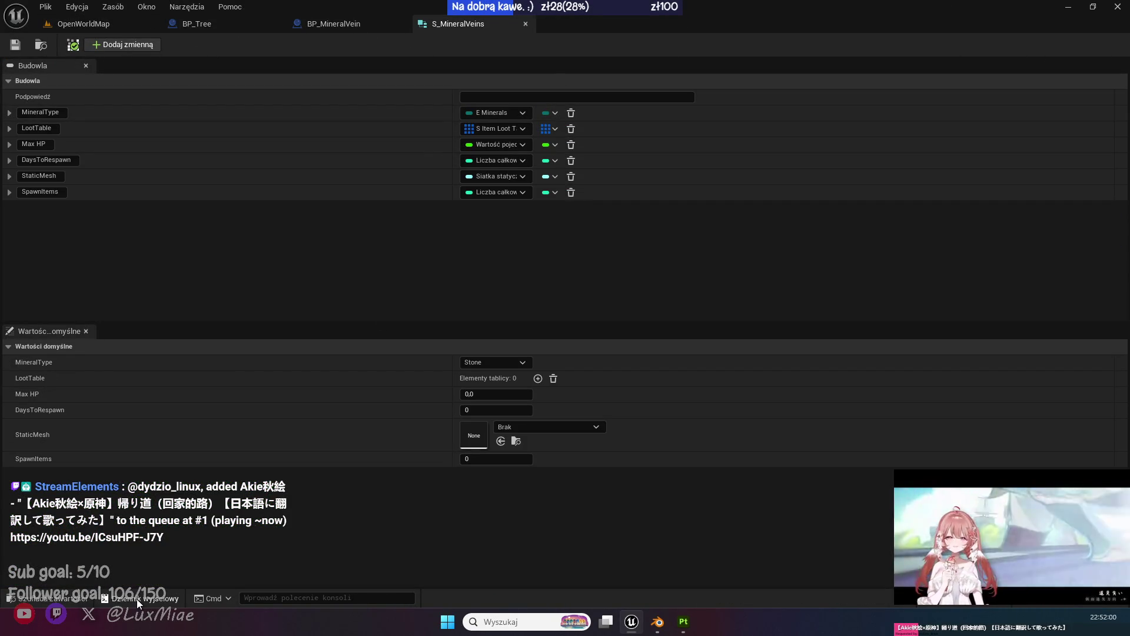
left_click(53, 598)
Open DT_Minerals and confirm the Stone row's first loot entry uses the Stone resource row.
double_click(244, 451)
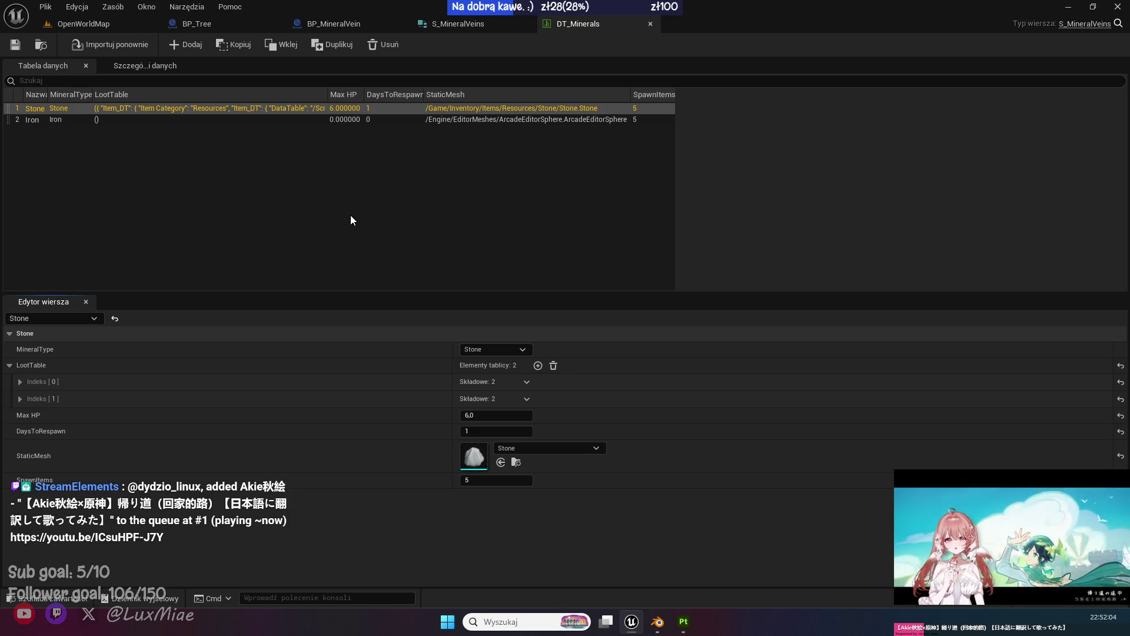
left_click(20, 381)
left_click(29, 398)
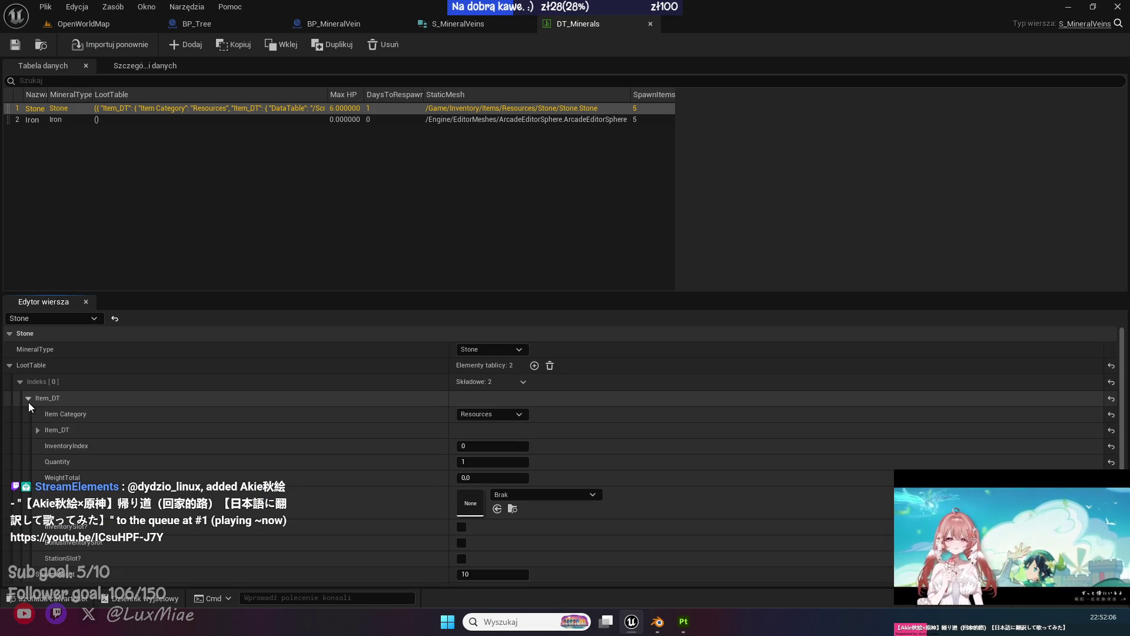
left_click(38, 429)
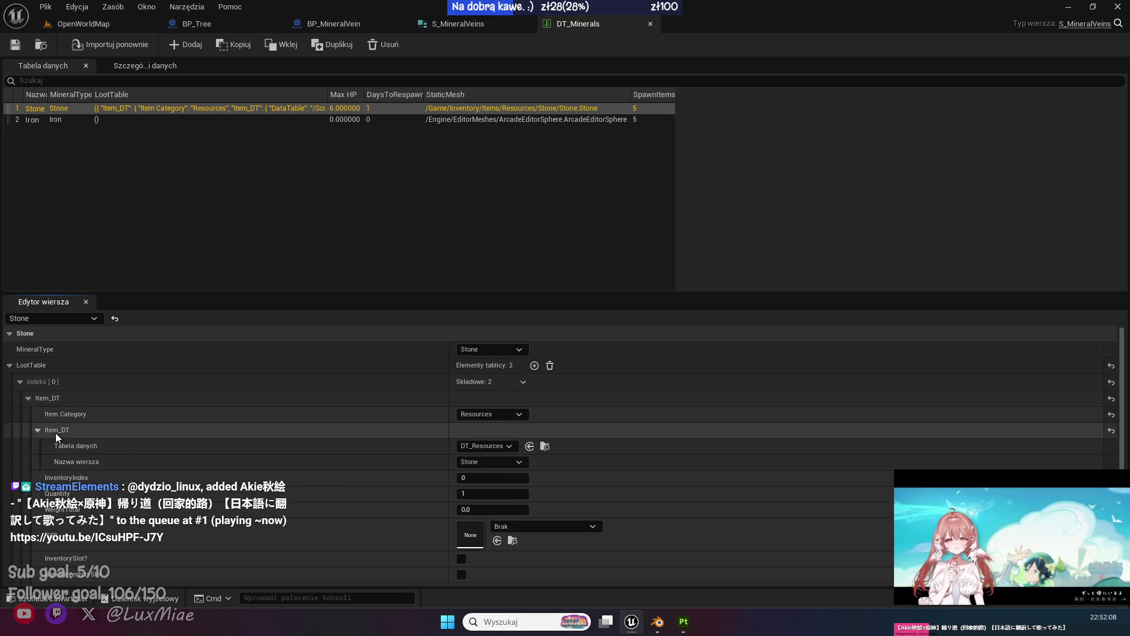
left_click(517, 461)
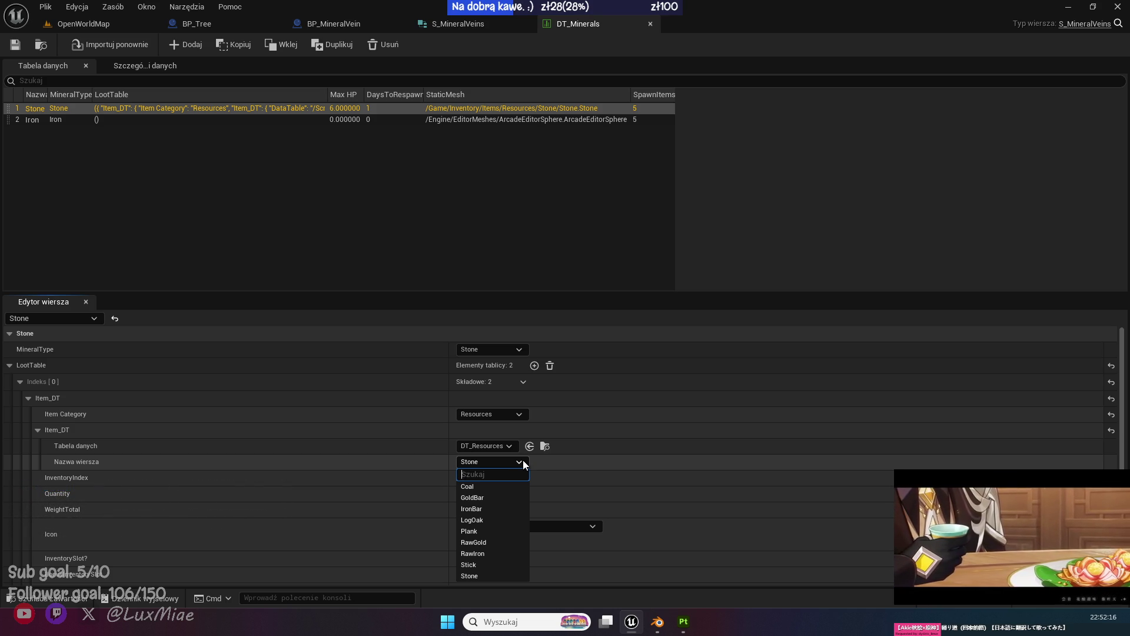
left_click(523, 460)
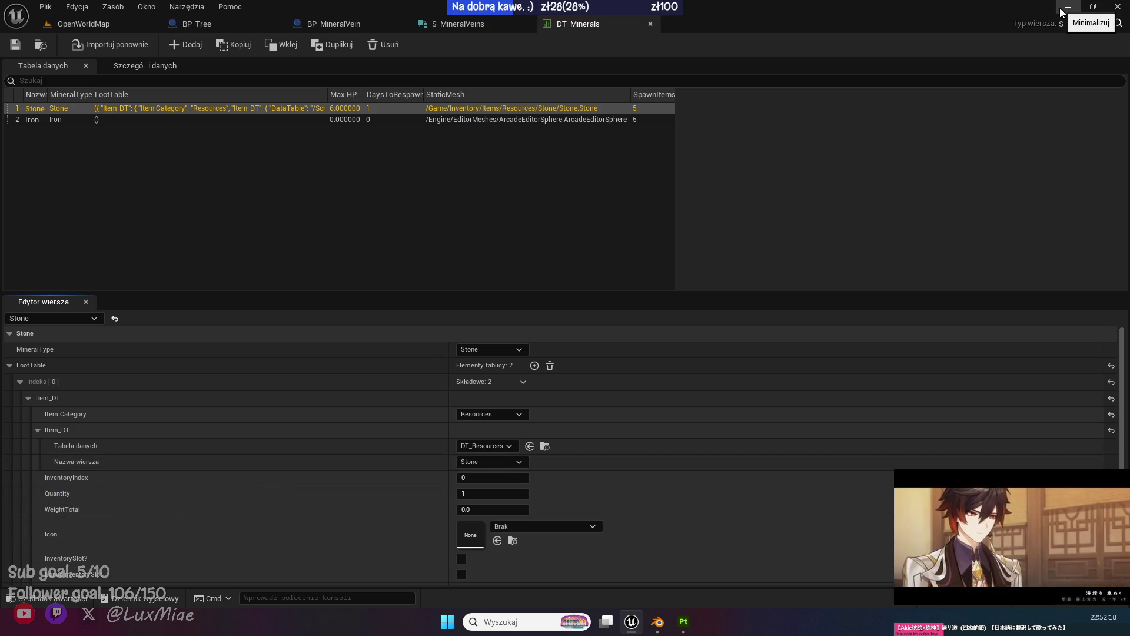
left_click(1062, 11)
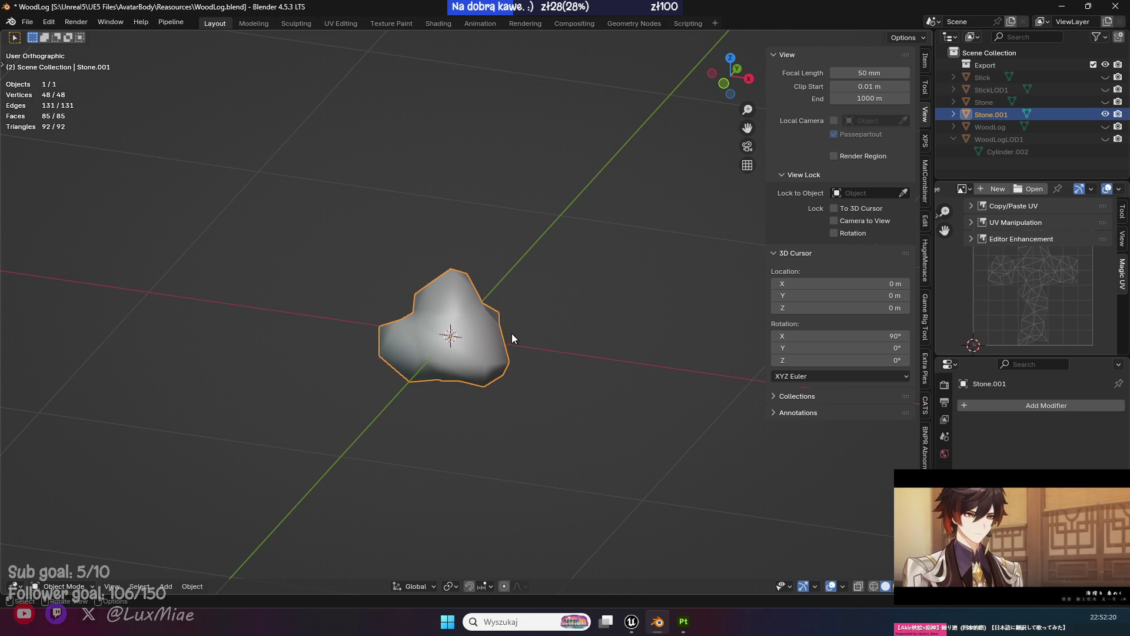
Rename the rock object to RawStone and save the Blender file.
key("F2")
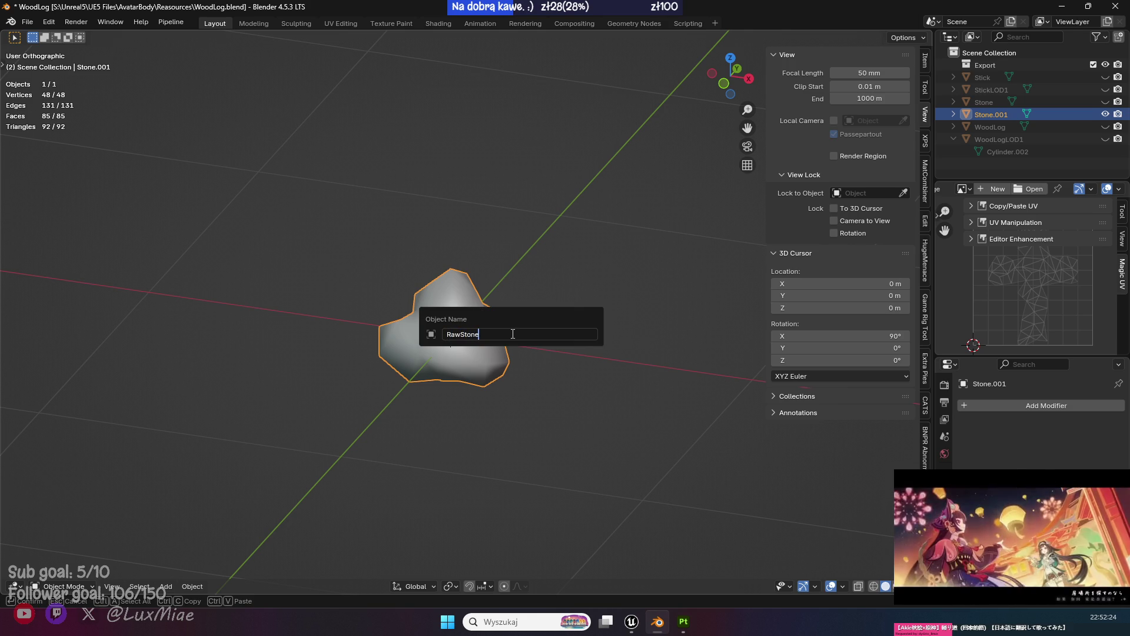
key("Return")
key("ctrl+s")
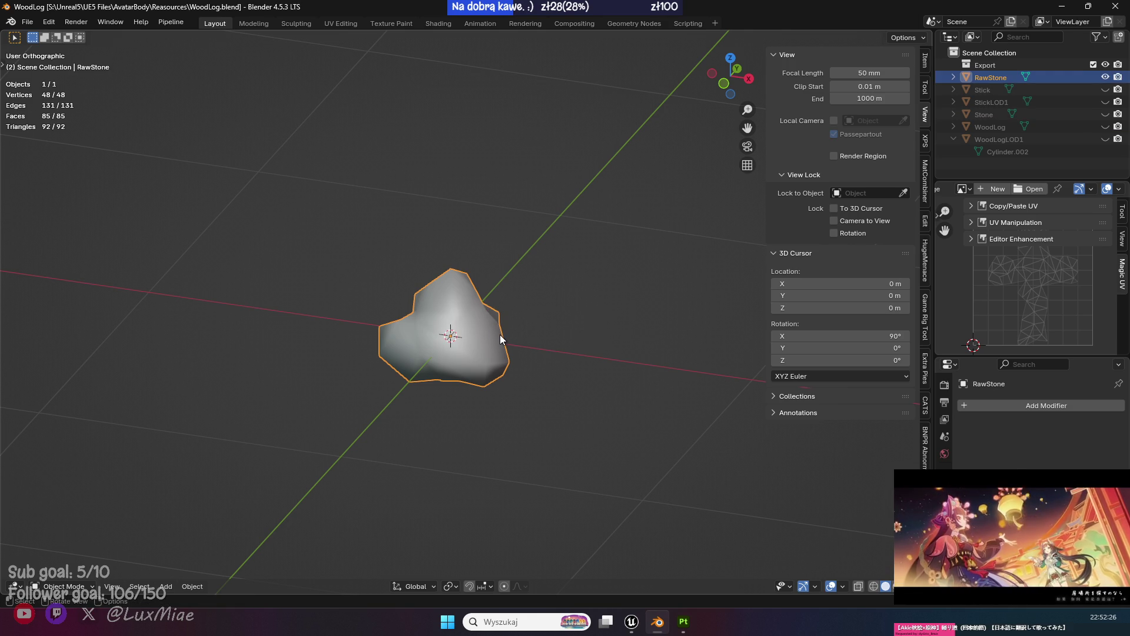
key("shift+a")
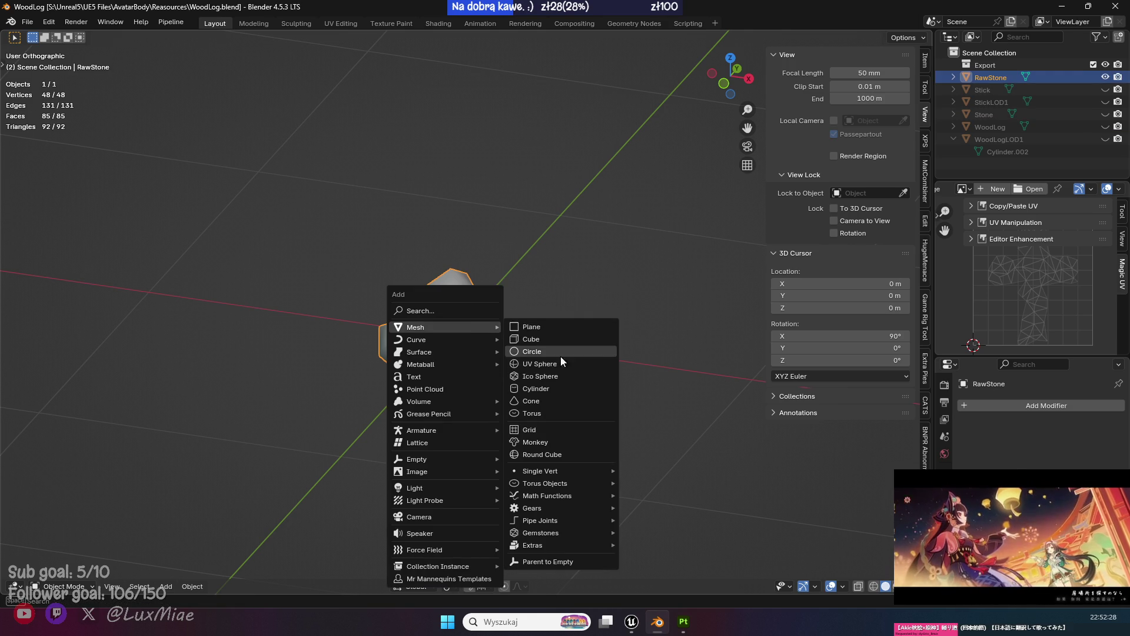
Apply all transforms to the rock and set its origin to the geometry centre.
key("ctrl+a")
left_click(785, 300)
right_click(552, 305)
mouse_move(552, 304)
left_click(628, 318)
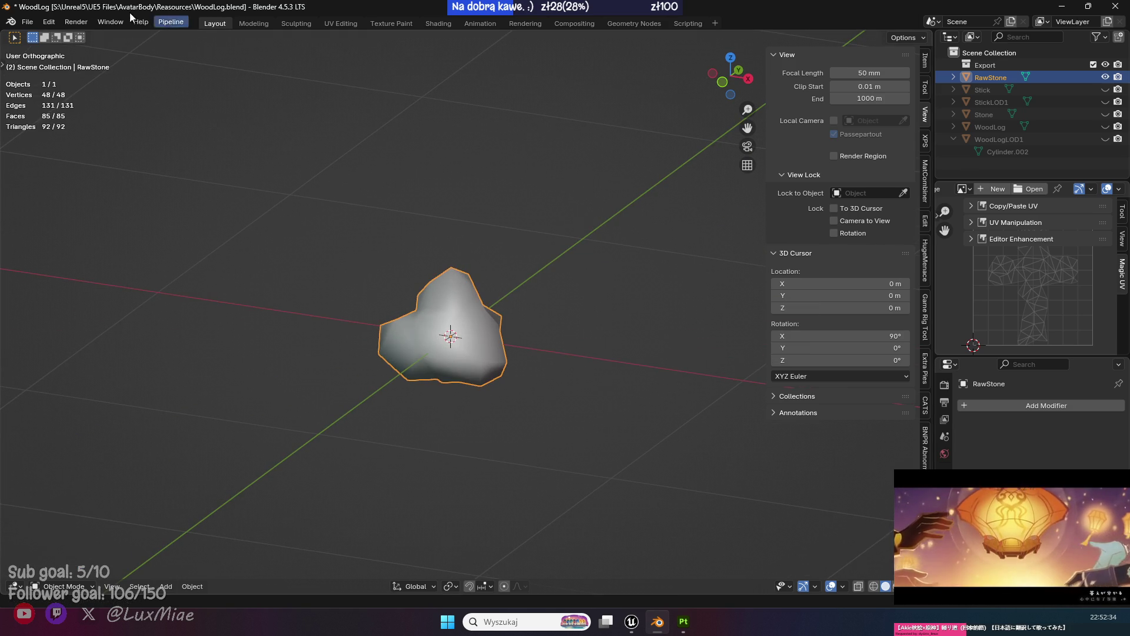
Export the rock as RawStone.fbx to the Resources folder.
left_click(28, 22)
mouse_move(73, 207)
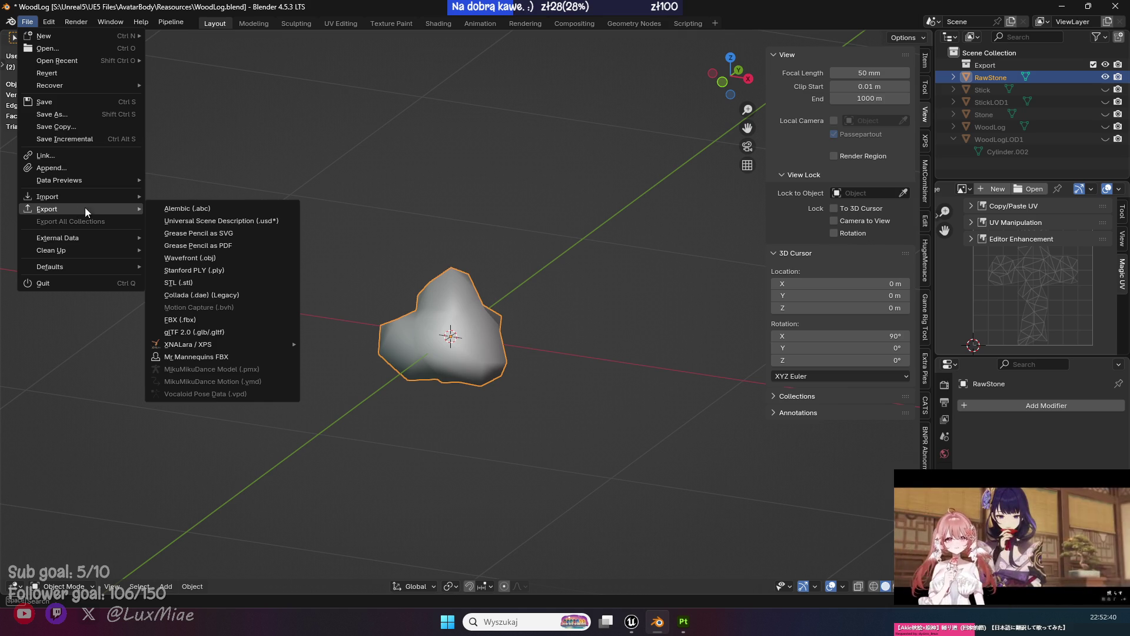
left_click(200, 321)
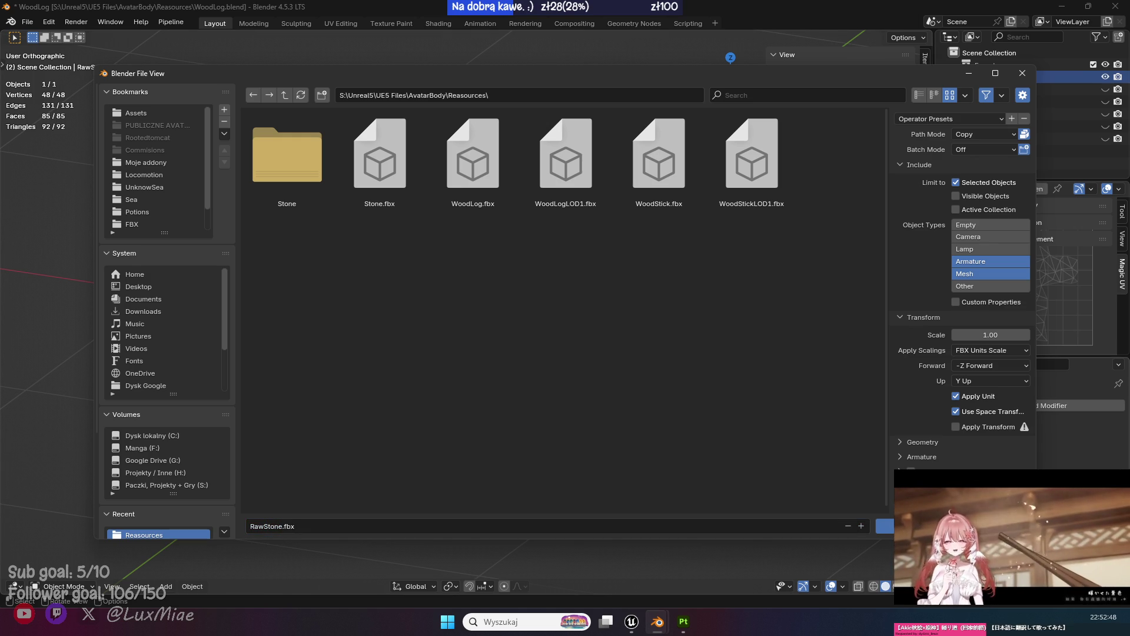
left_click(910, 525)
left_click_drag(569, 439, 606, 431)
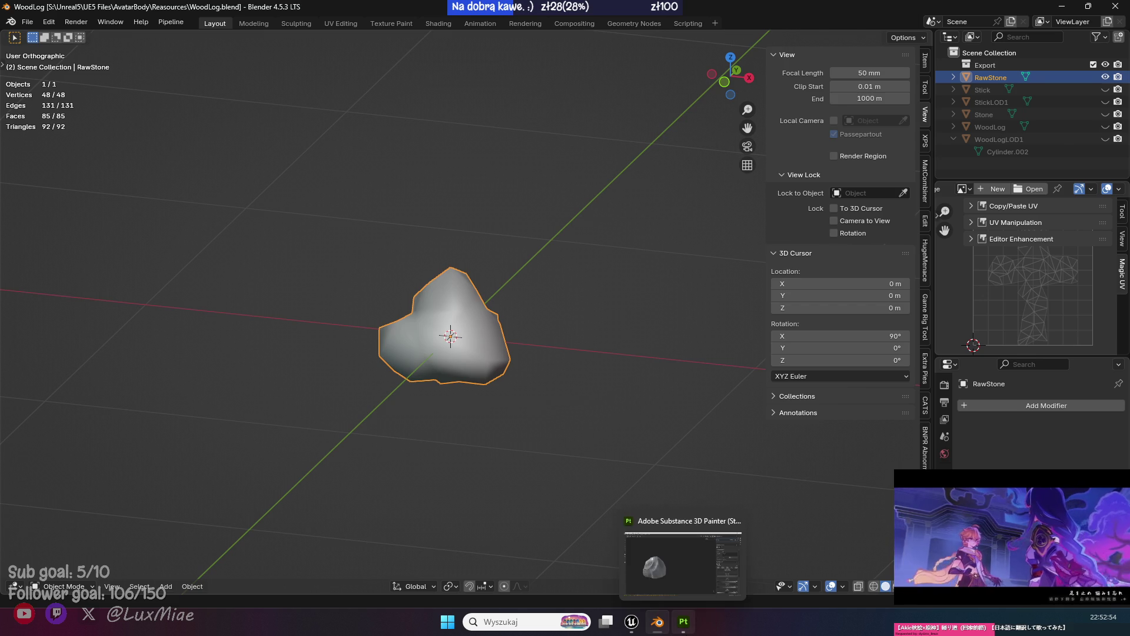
In Substance Painter, swap the project mesh for RawStone.fbx through Project configuration.
left_click(683, 621)
left_click(875, 86)
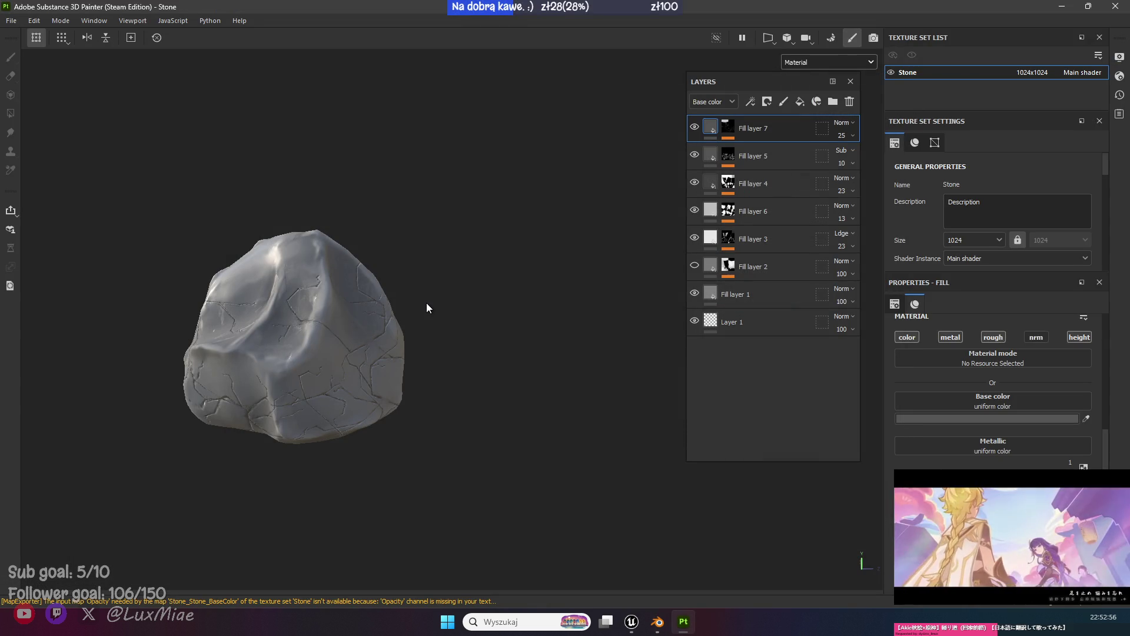
left_click_drag(510, 291, 439, 313)
left_click(41, 22)
left_click(63, 61)
left_click(667, 216)
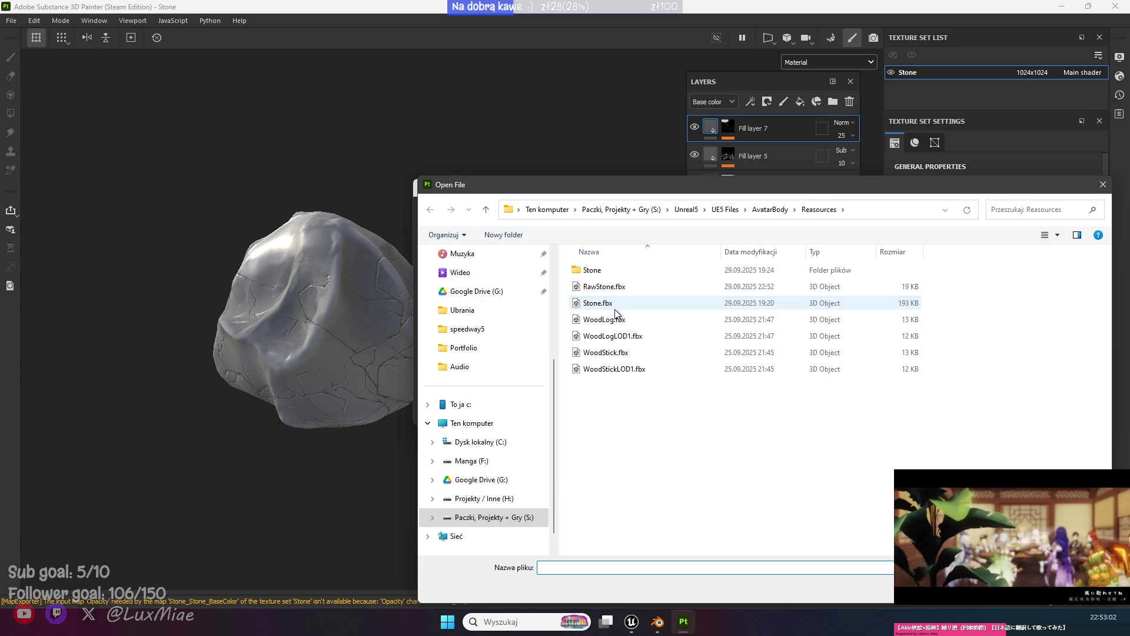
left_click(604, 286)
double_click(604, 287)
left_click(597, 409)
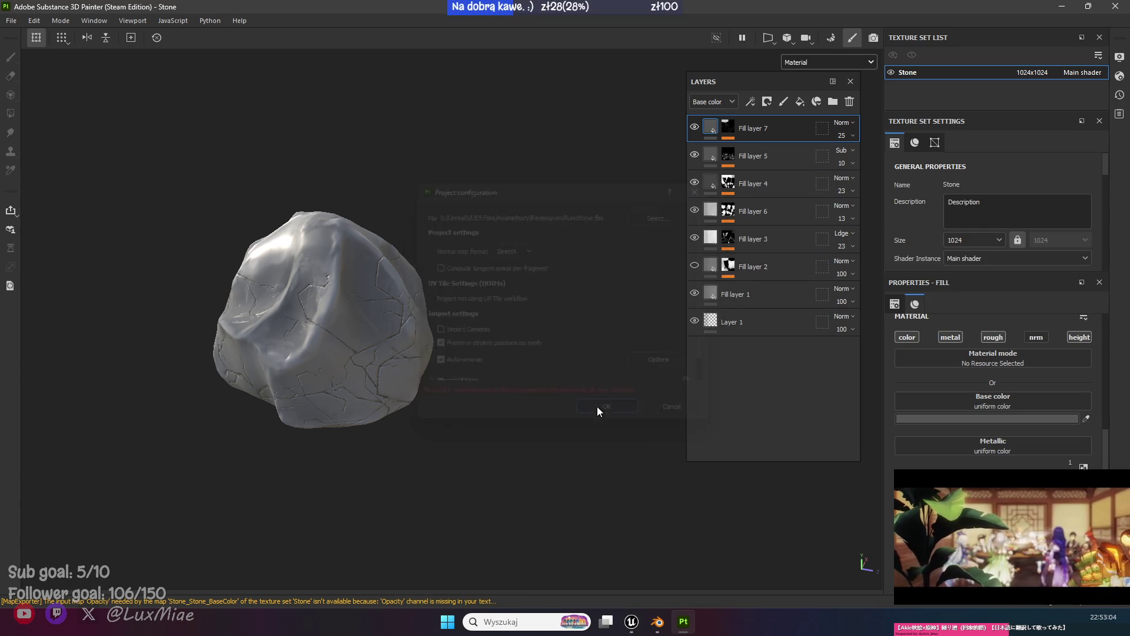
Bake the mesh maps for the new RawStone mesh and return to painting mode.
left_click_drag(322, 334, 479, 284)
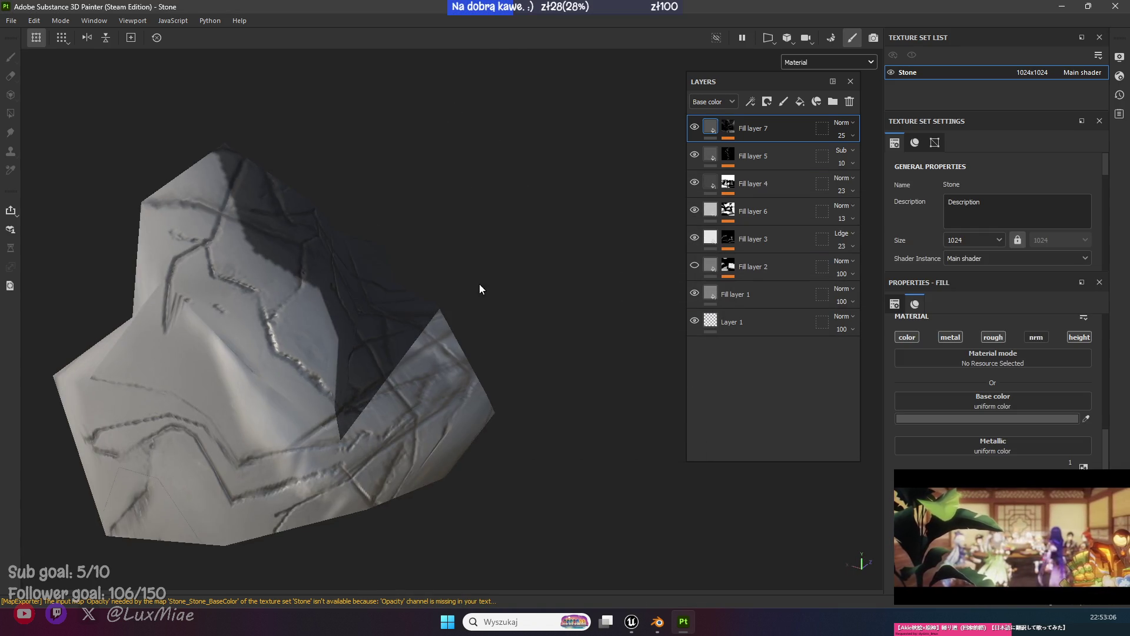
scroll(479, 284, "down", 5)
left_click(59, 21)
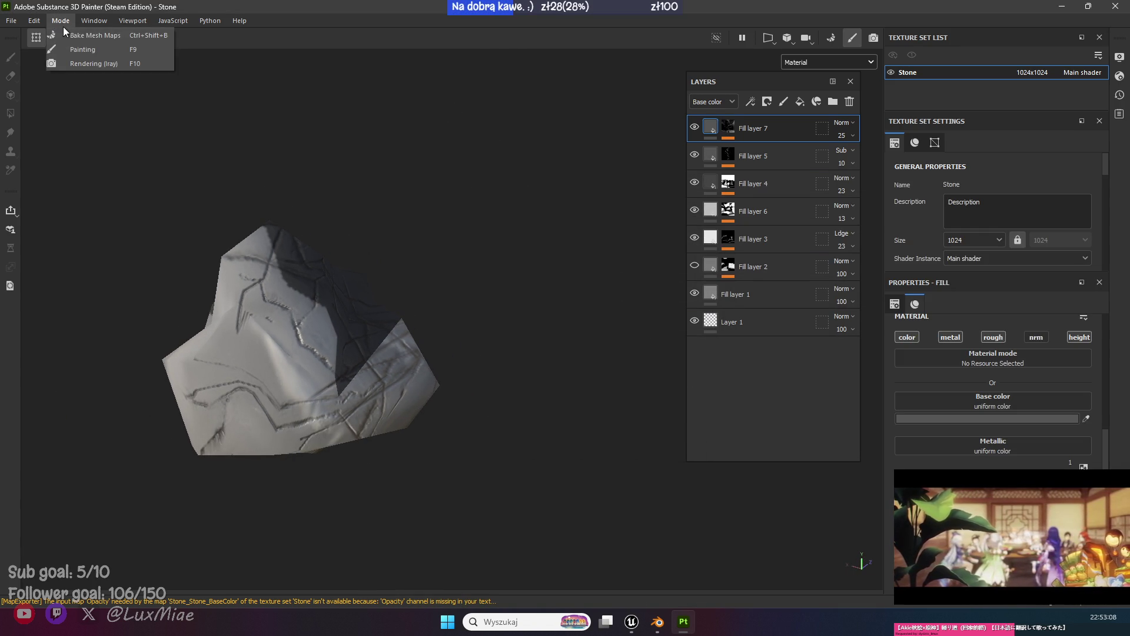
left_click(87, 41)
left_click(716, 562)
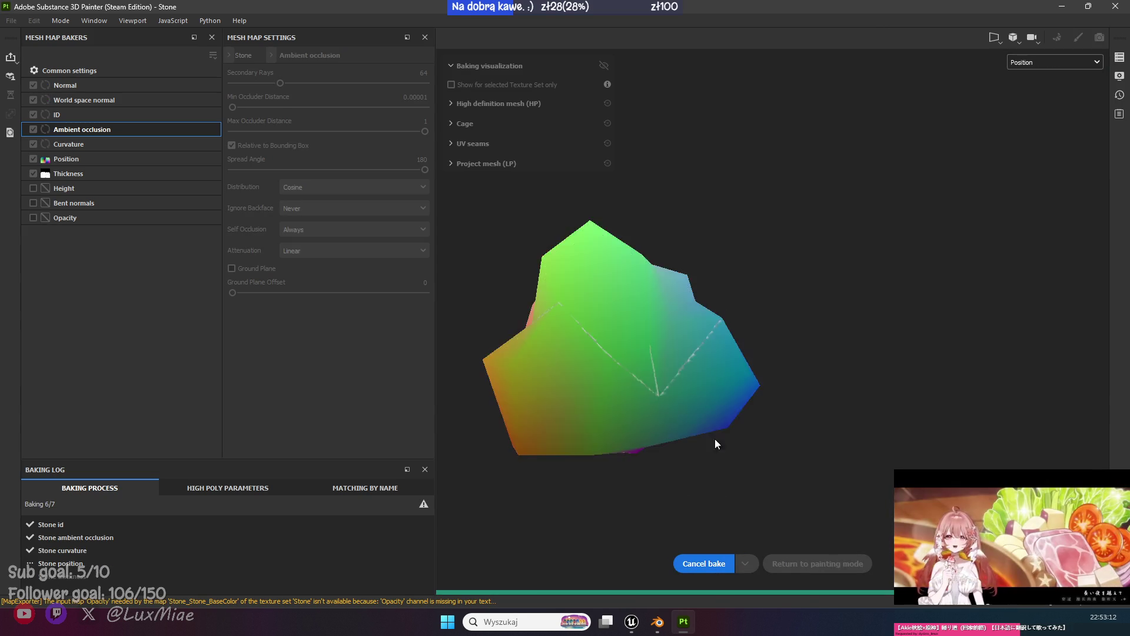
left_click(848, 566)
mouse_move(455, 374)
left_mouse_down()
mouse_move(165, 335)
mouse_move(263, 343)
mouse_move(321, 371)
mouse_move(581, 383)
left_mouse_up()
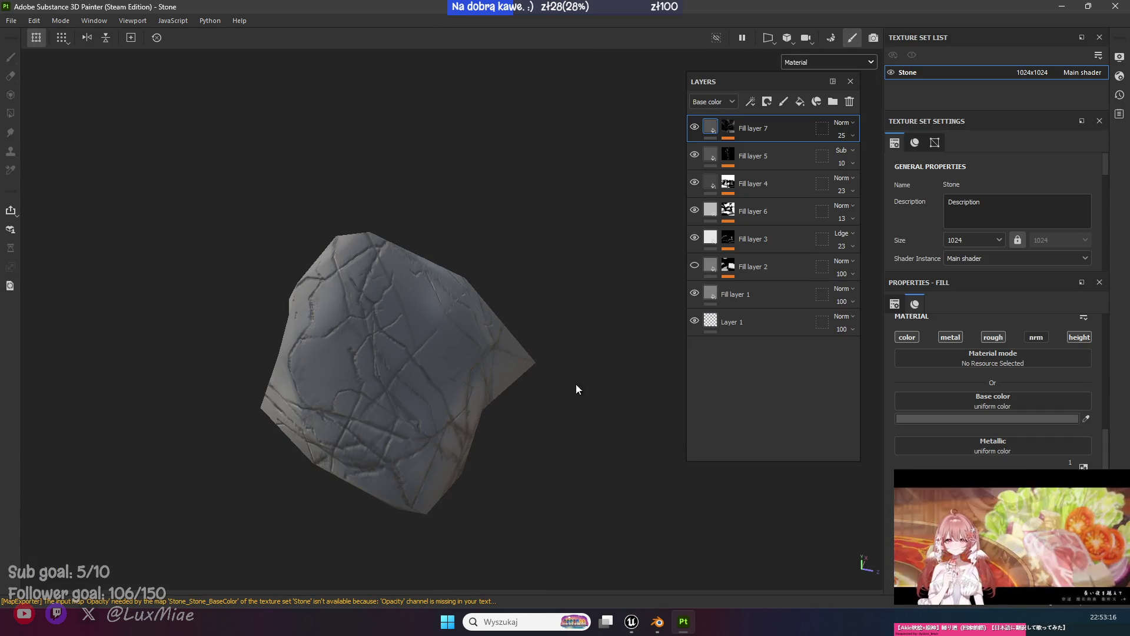
left_click(833, 58)
Show the stone in the Base color channel only and toggle a fill layer to compare.
left_click(807, 112)
mouse_move(633, 191)
left_mouse_down()
mouse_move(550, 262)
mouse_move(582, 263)
mouse_move(547, 363)
mouse_move(545, 311)
mouse_move(205, 396)
mouse_move(108, 312)
mouse_move(386, 381)
left_mouse_up()
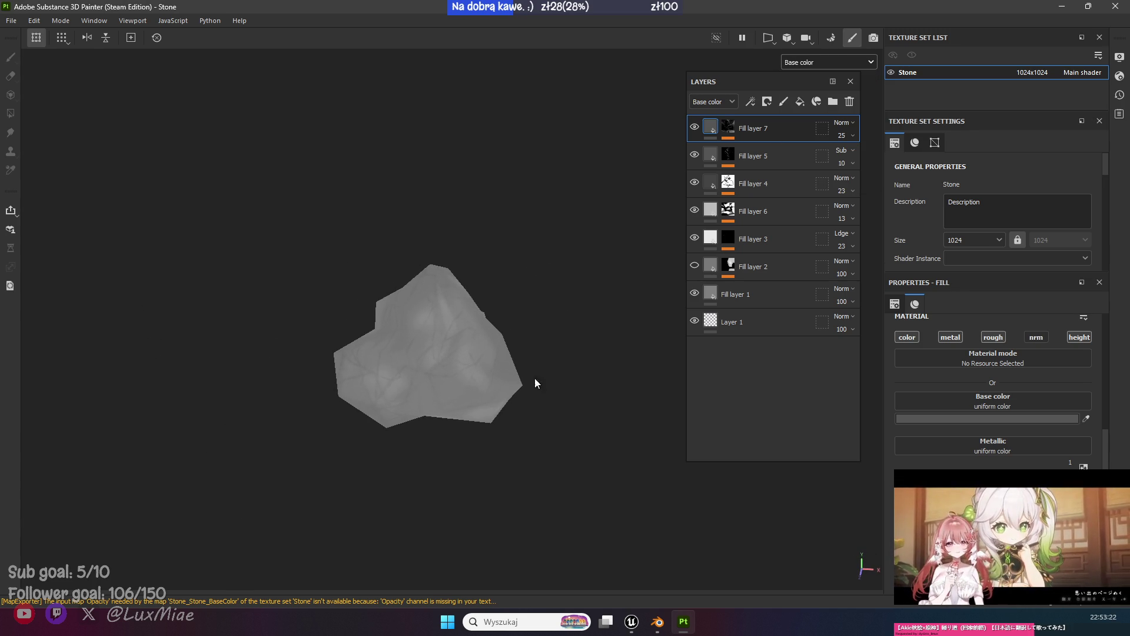
left_click(694, 156)
left_click(694, 156)
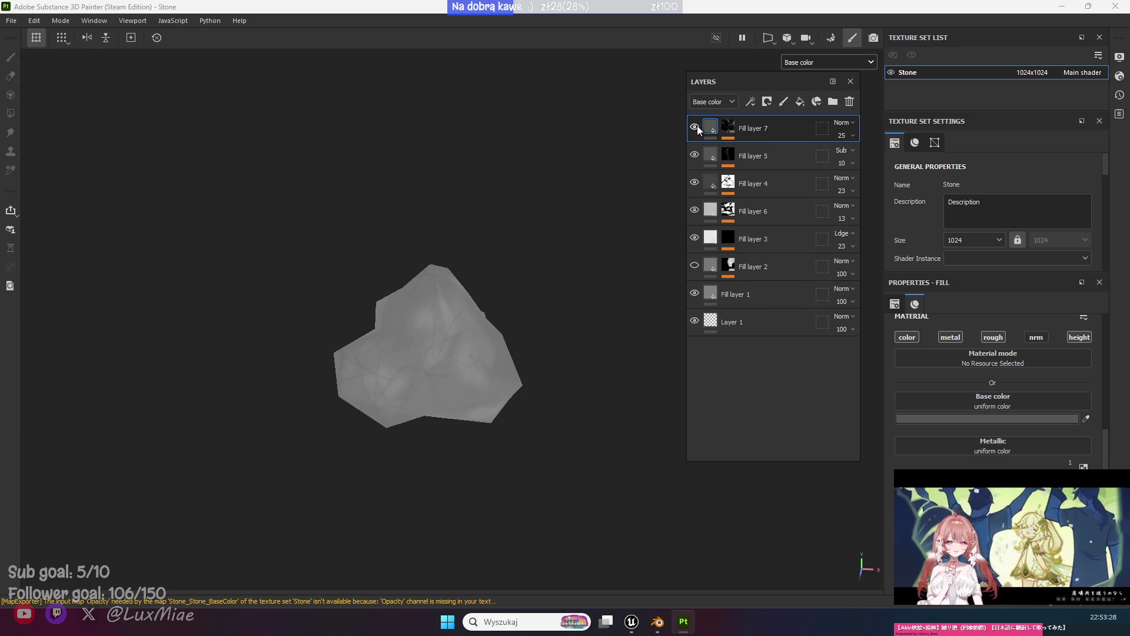
Lower Fill layer 7's opacity from 25 to 13 to make its cracks faint.
left_click(728, 126)
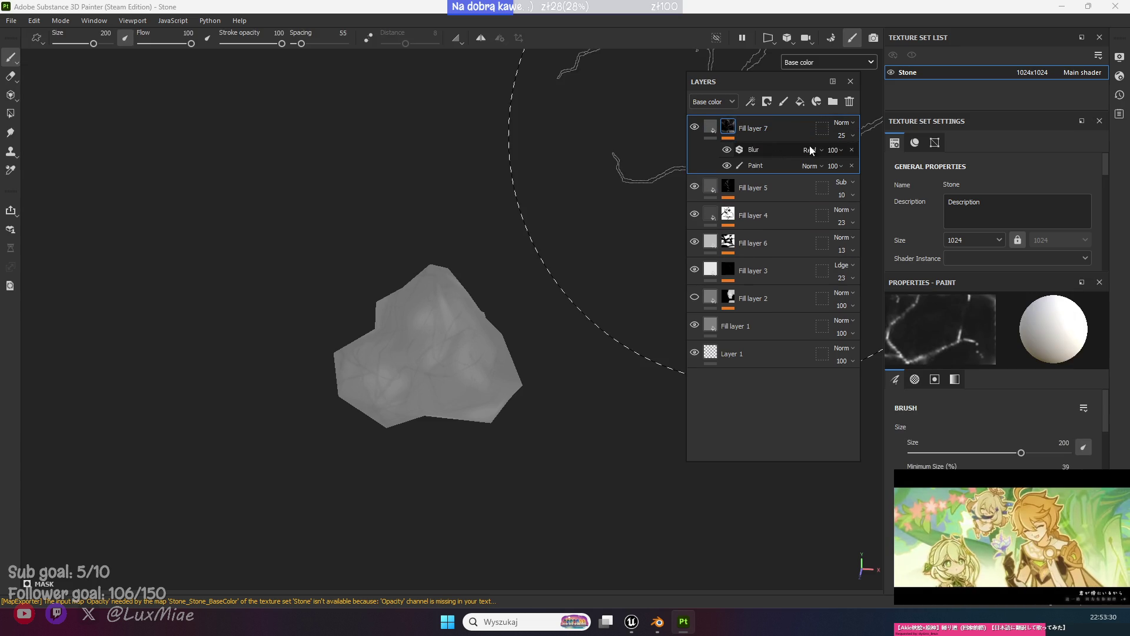
left_click(852, 136)
left_click_drag(848, 157, 875, 157)
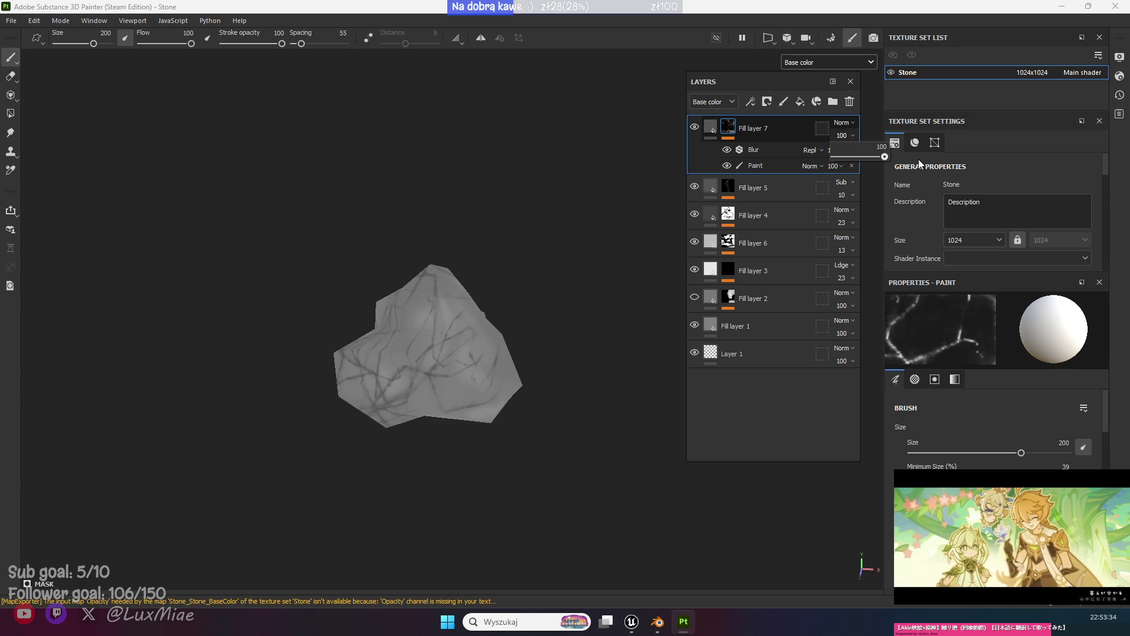
mouse_move(918, 159)
left_mouse_down()
mouse_move(818, 170)
mouse_move(842, 157)
left_mouse_up()
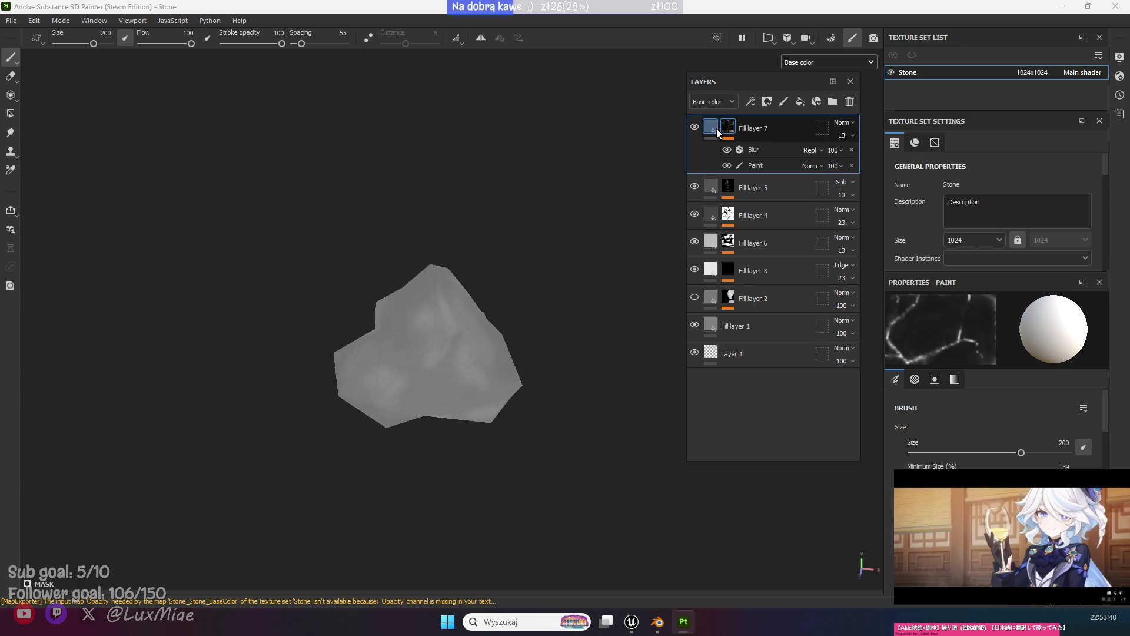
left_click(715, 128)
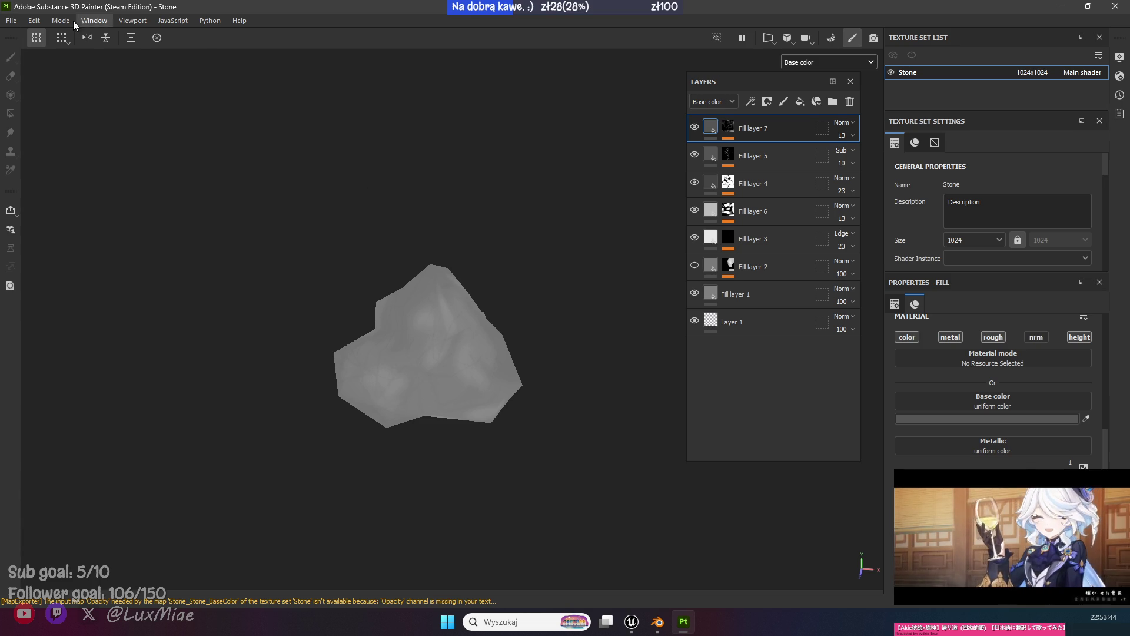
left_click(11, 20)
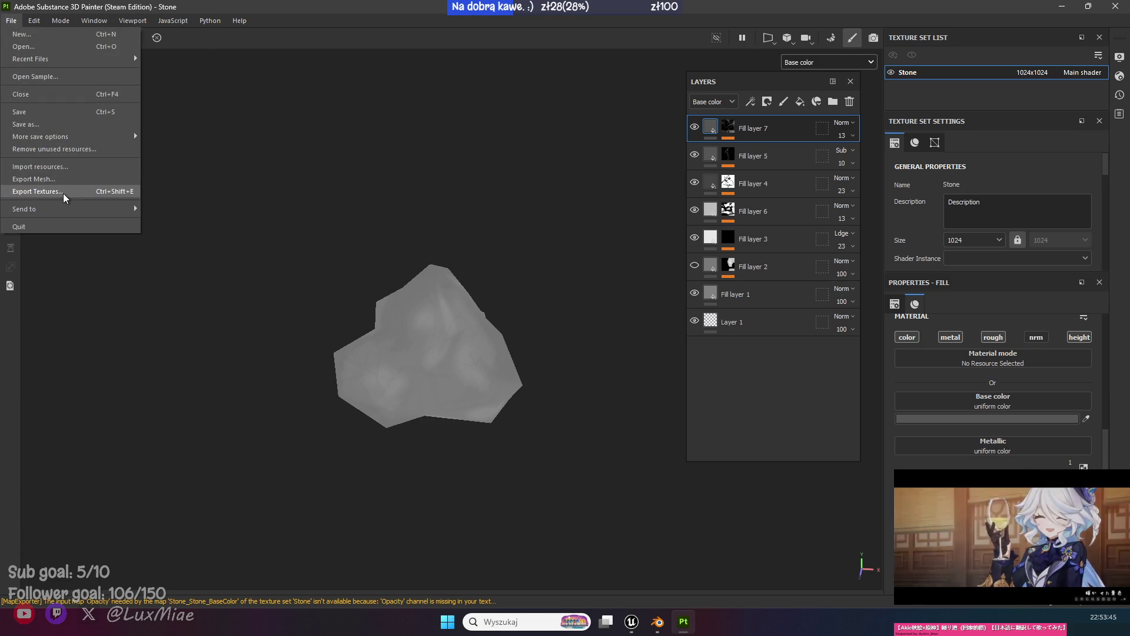
Rename the Stone texture set to RawStone.
double_click(938, 70)
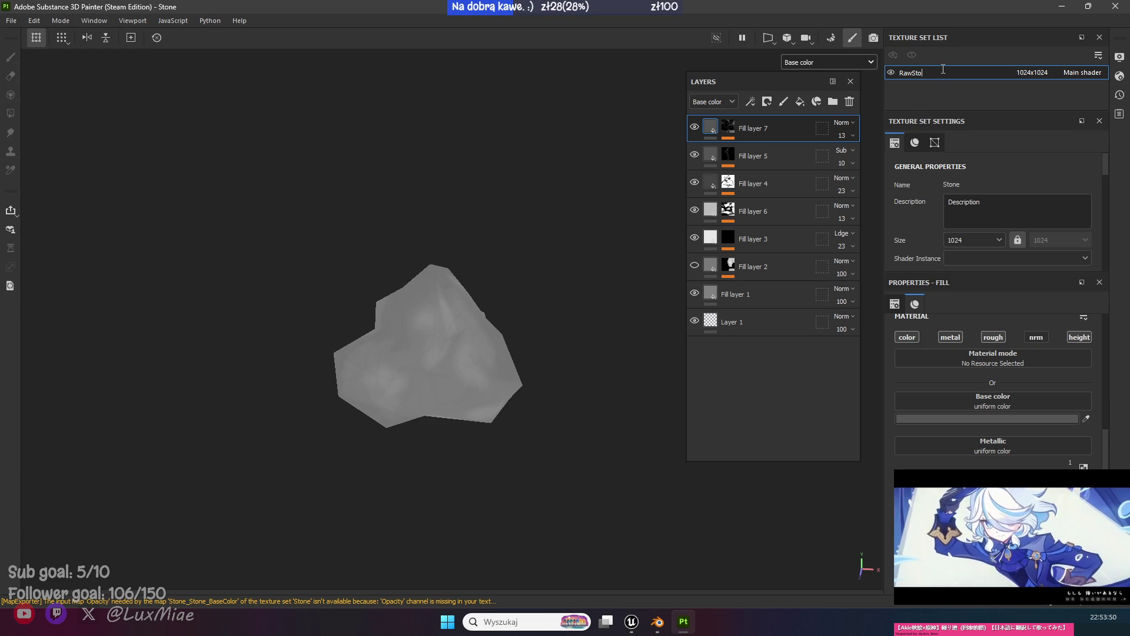
type("ne")
key("Return")
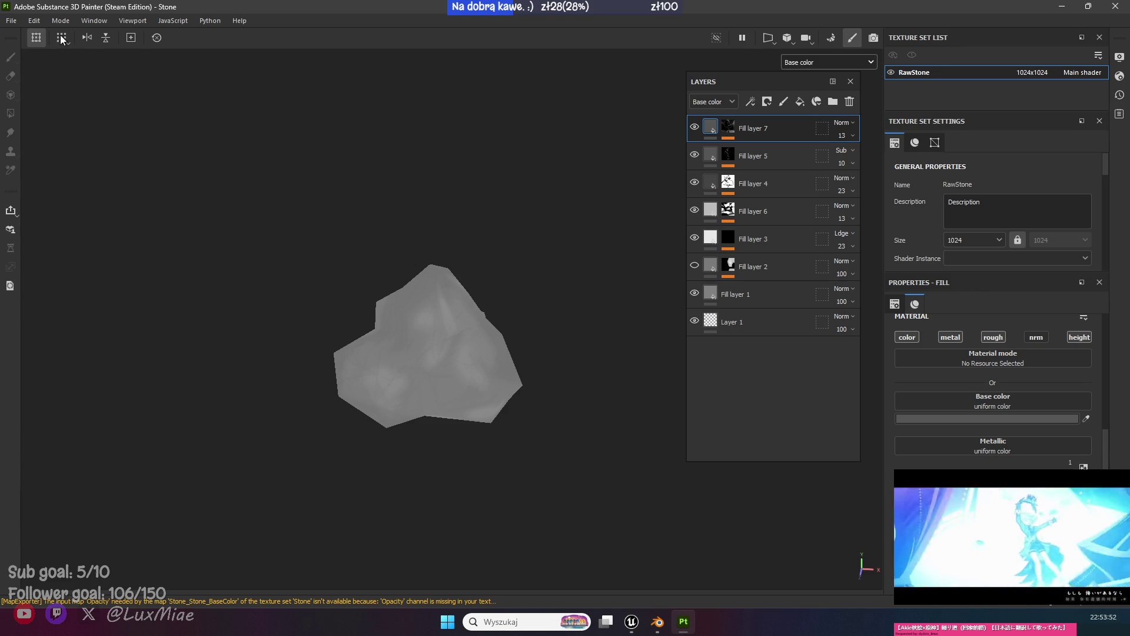
In Export Textures, exclude the Metallic and Emissive maps from RawStone's export.
left_click(12, 22)
left_click(65, 192)
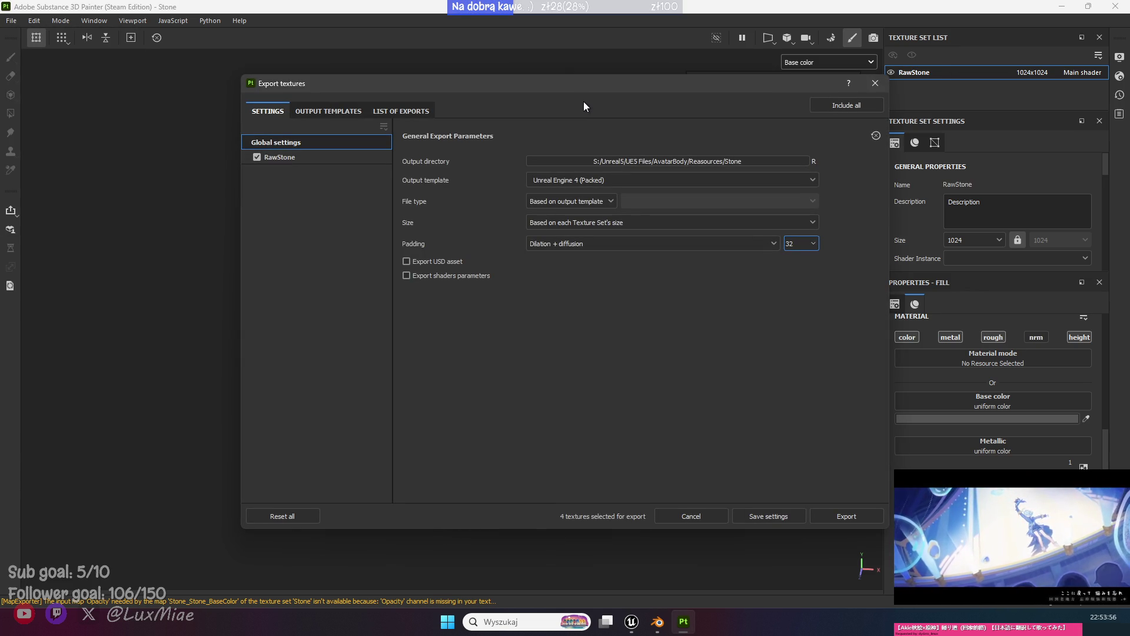
left_click(302, 158)
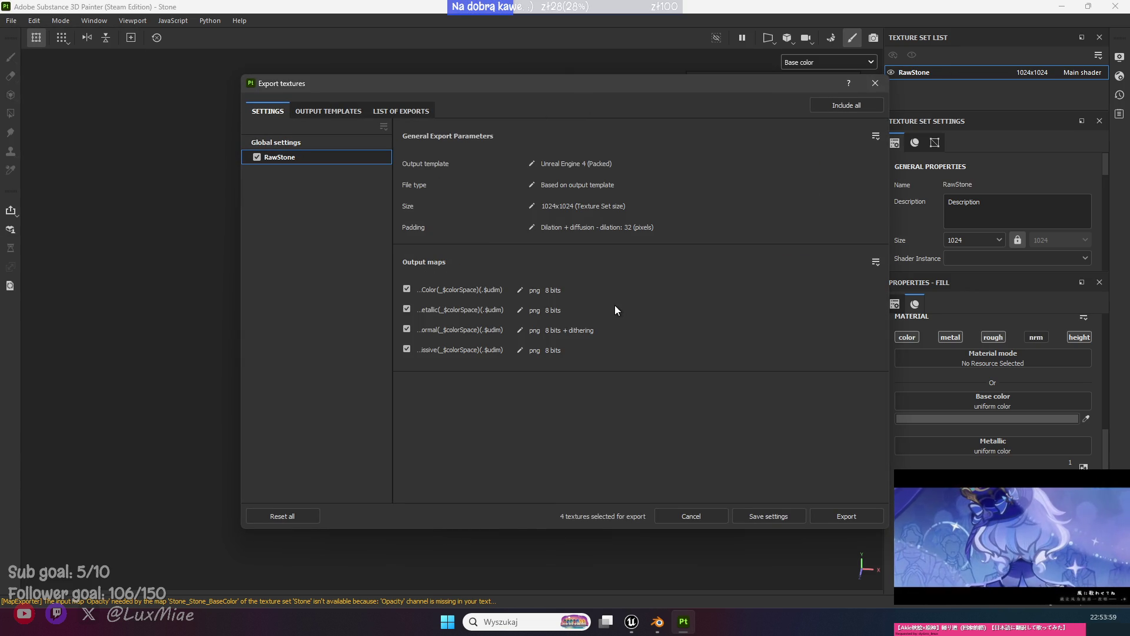
left_click(319, 141)
left_click(307, 157)
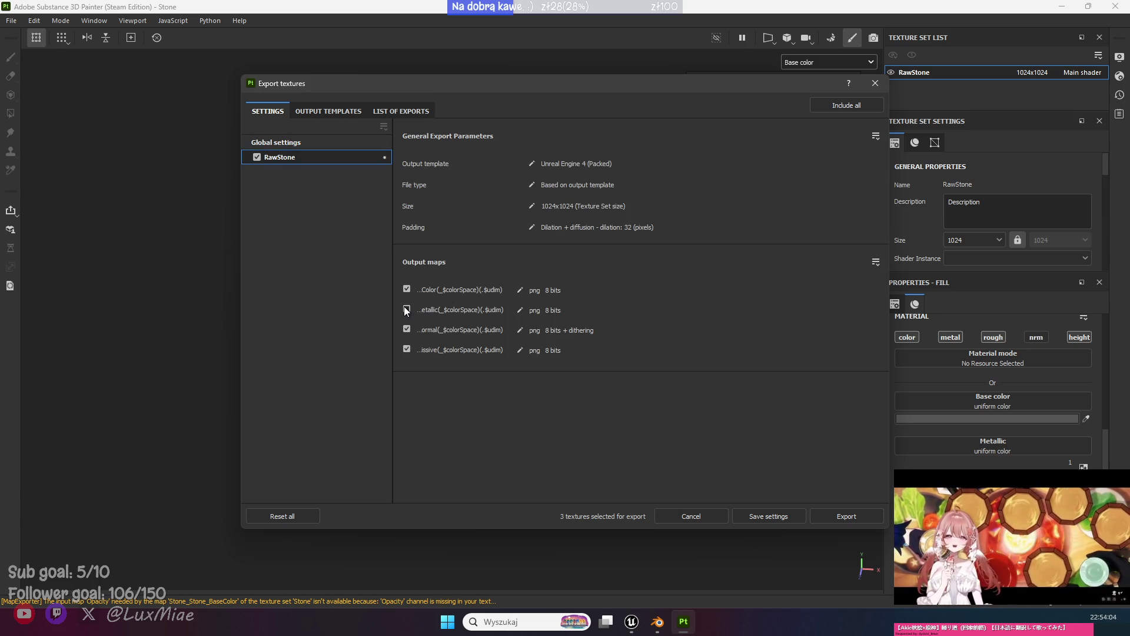
left_click(406, 308)
left_click(406, 347)
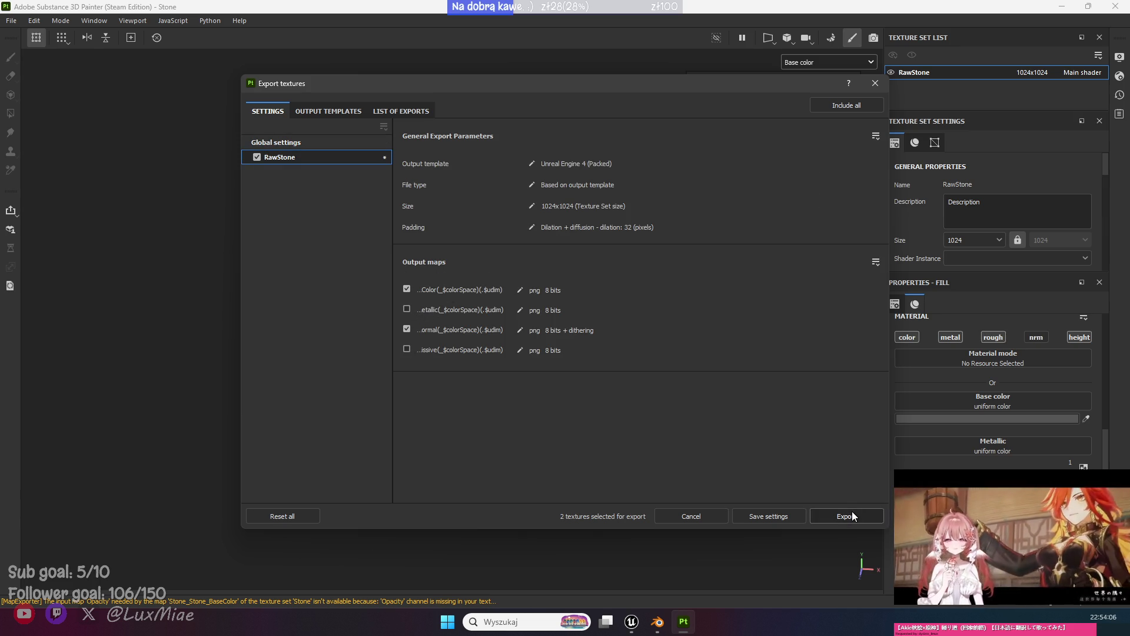
Set the export size to 512x512 and export the base colour and normal maps.
left_click(532, 205)
left_click(567, 210)
left_click(647, 245)
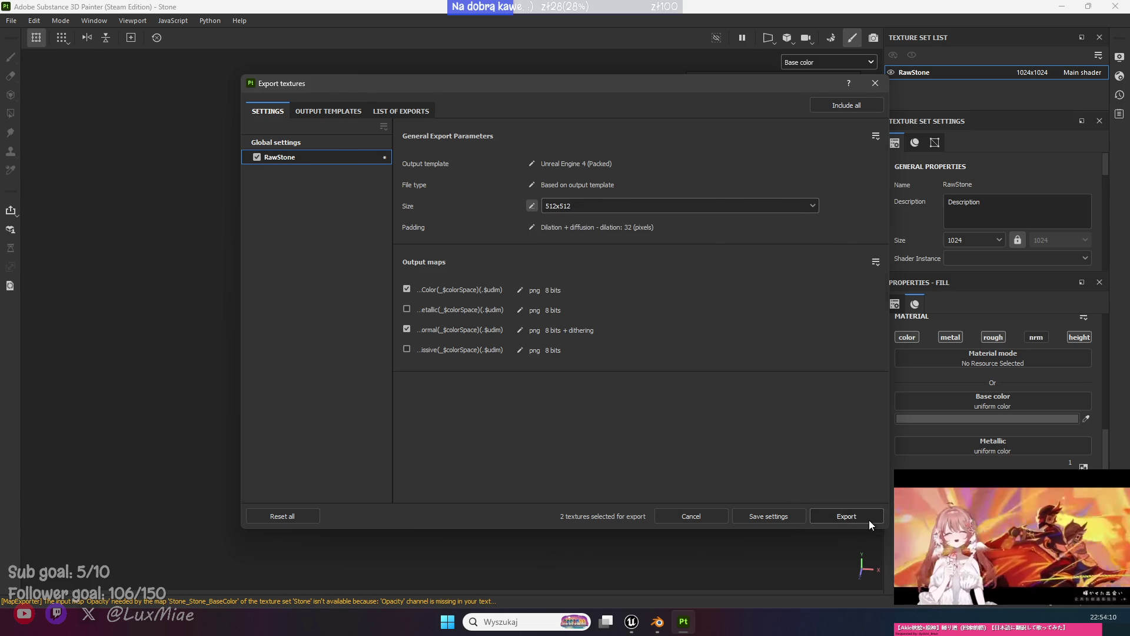
left_click(865, 517)
left_click(875, 83)
left_click(1070, 7)
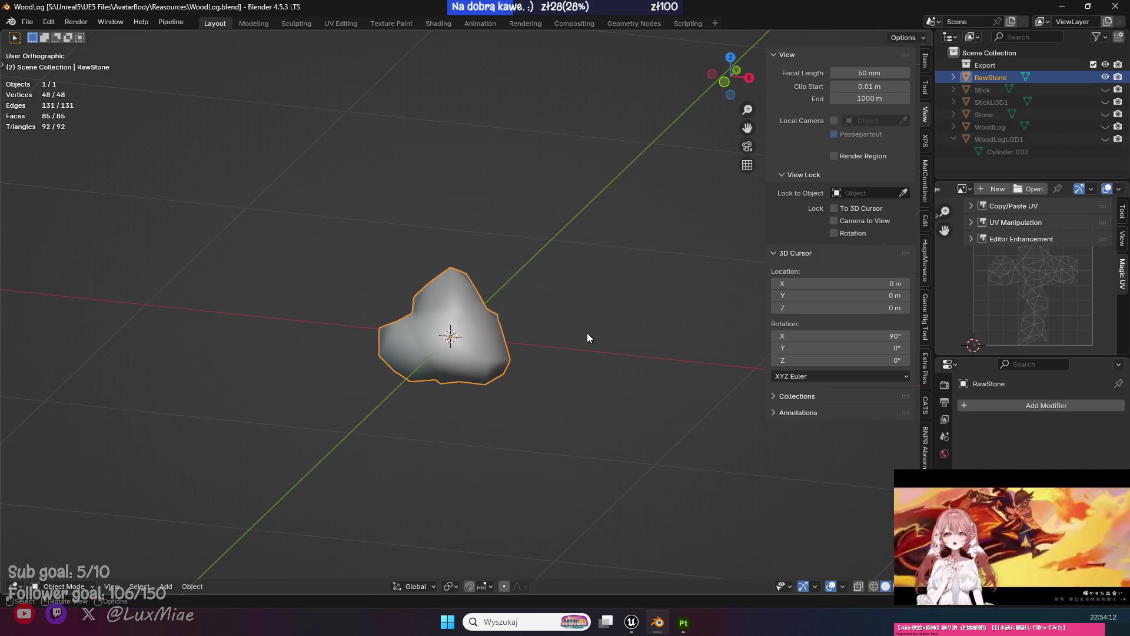
Switch to Unreal on DT_Minerals and open the Content Drawer at Resources/Stone.
key("alt+Tab")
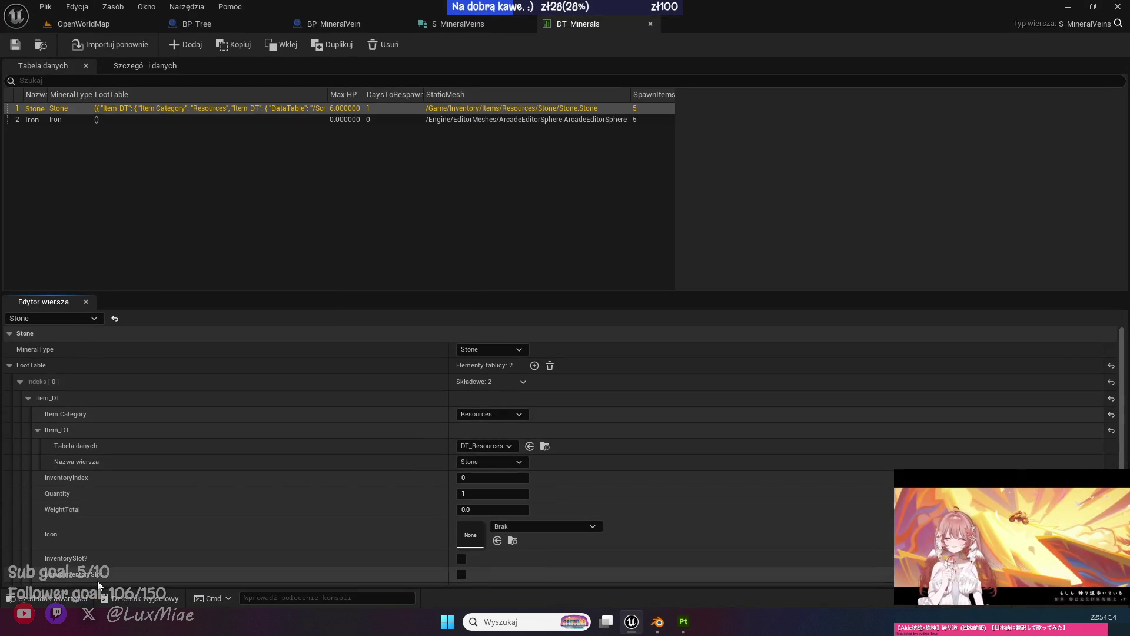
key("ctrl+space")
left_click(392, 538)
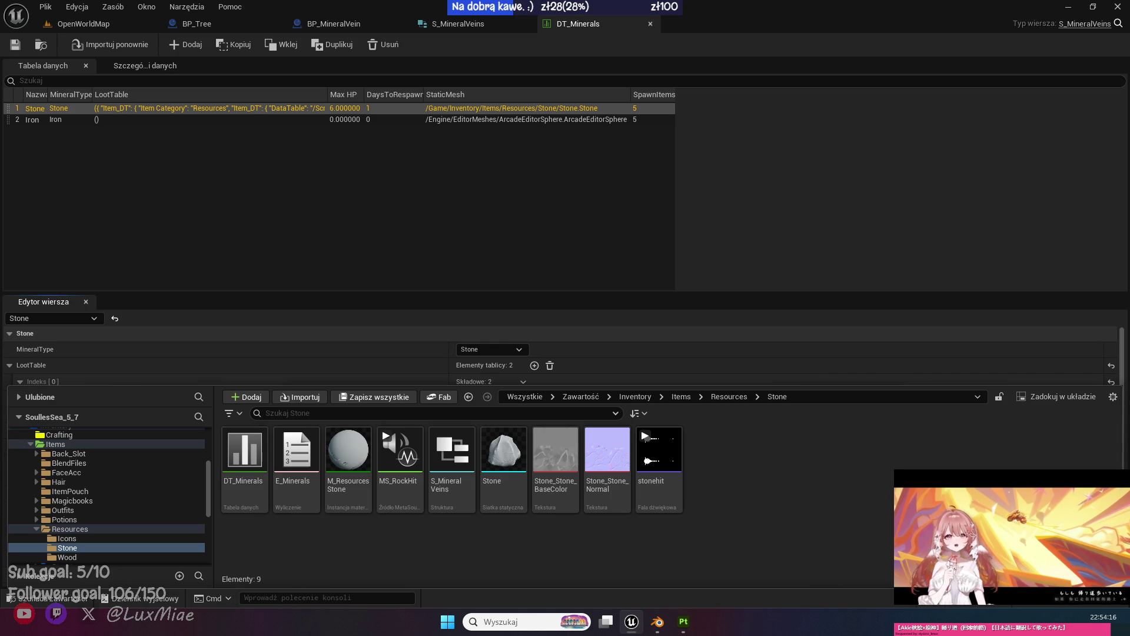
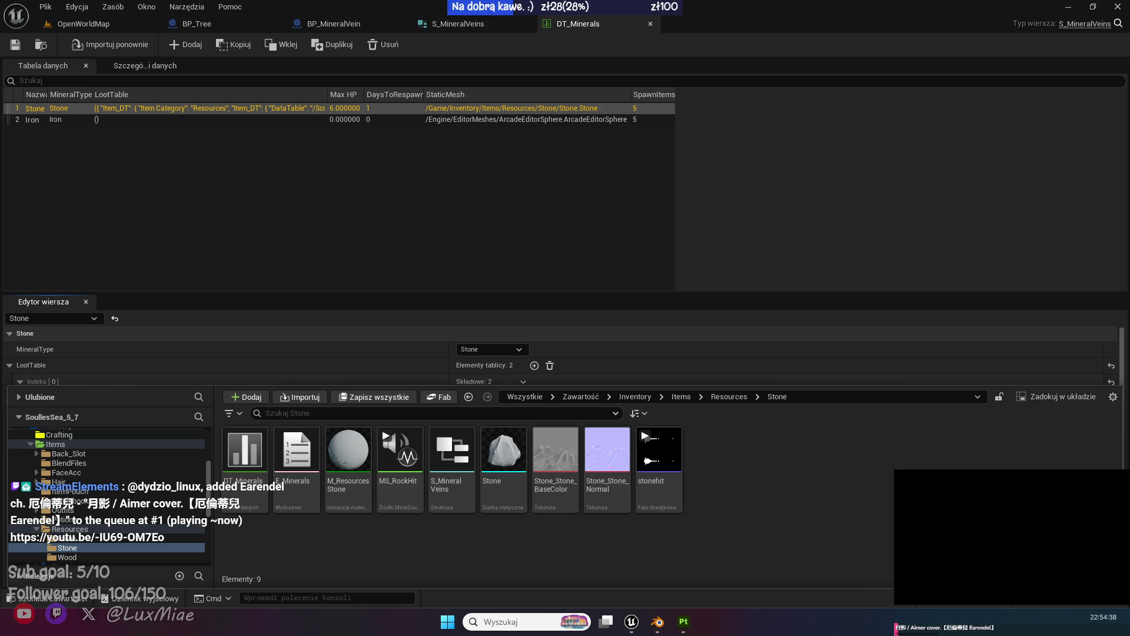
Import RawStone.fbx into the Resources/Stone folder as a RawStone static mesh.
left_click_drag(436, 543, 436, 543)
left_click_drag(846, 259, 861, 411)
mouse_move(613, 96)
left_mouse_down()
mouse_move(652, 559)
mouse_move(629, 550)
mouse_move(790, 280)
mouse_move(771, 83)
left_mouse_up()
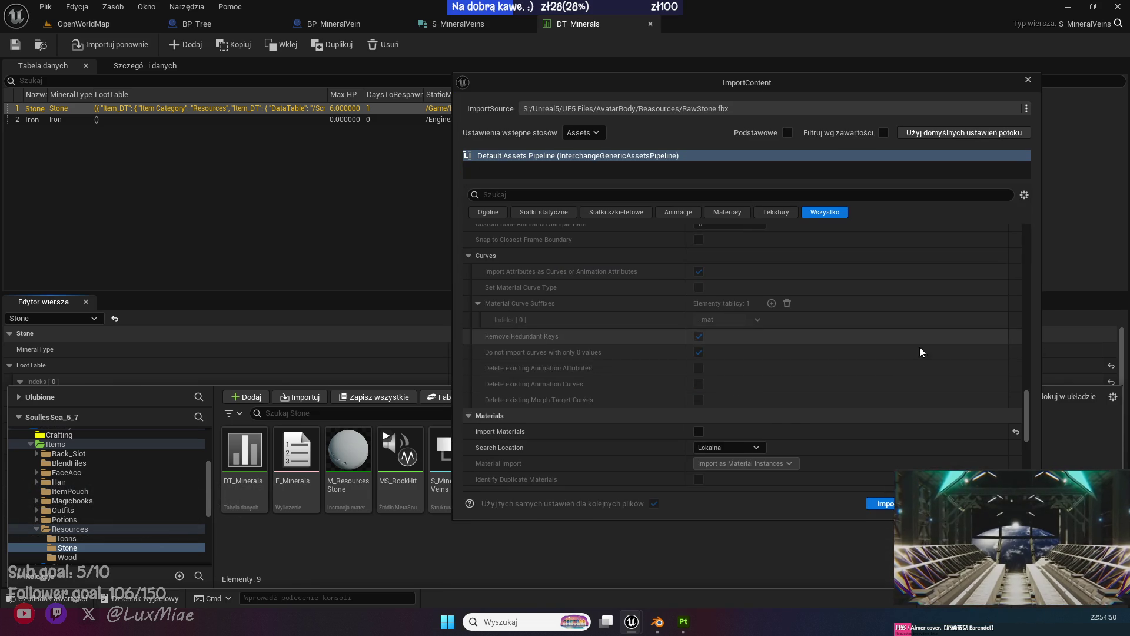
scroll(882, 356, "down", 3)
scroll(879, 361, "down", 2)
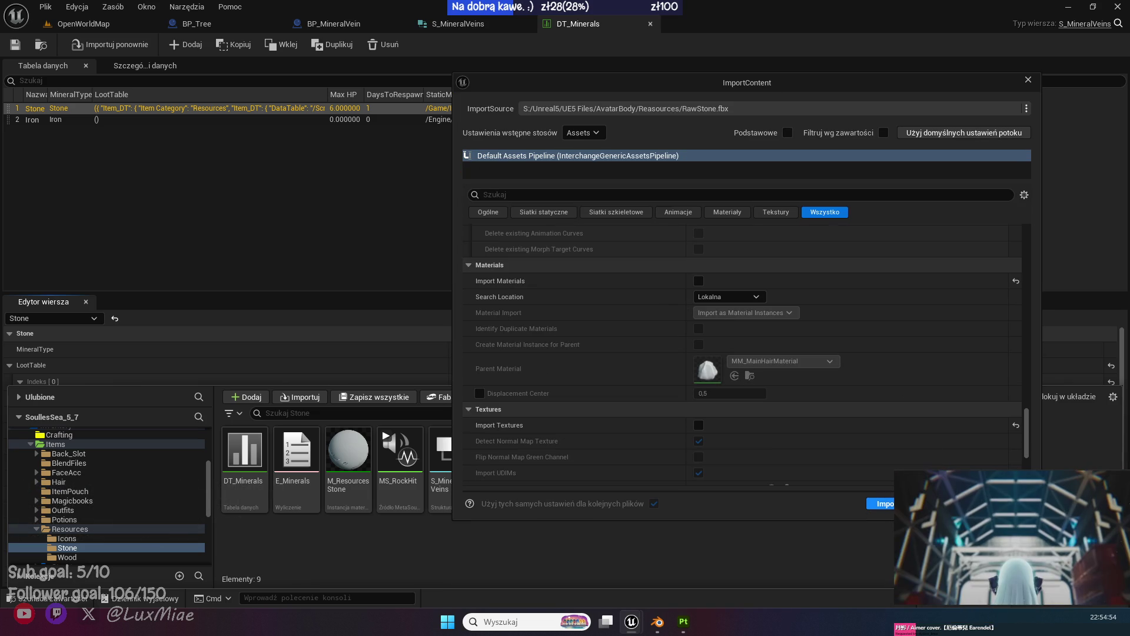
left_click(881, 504)
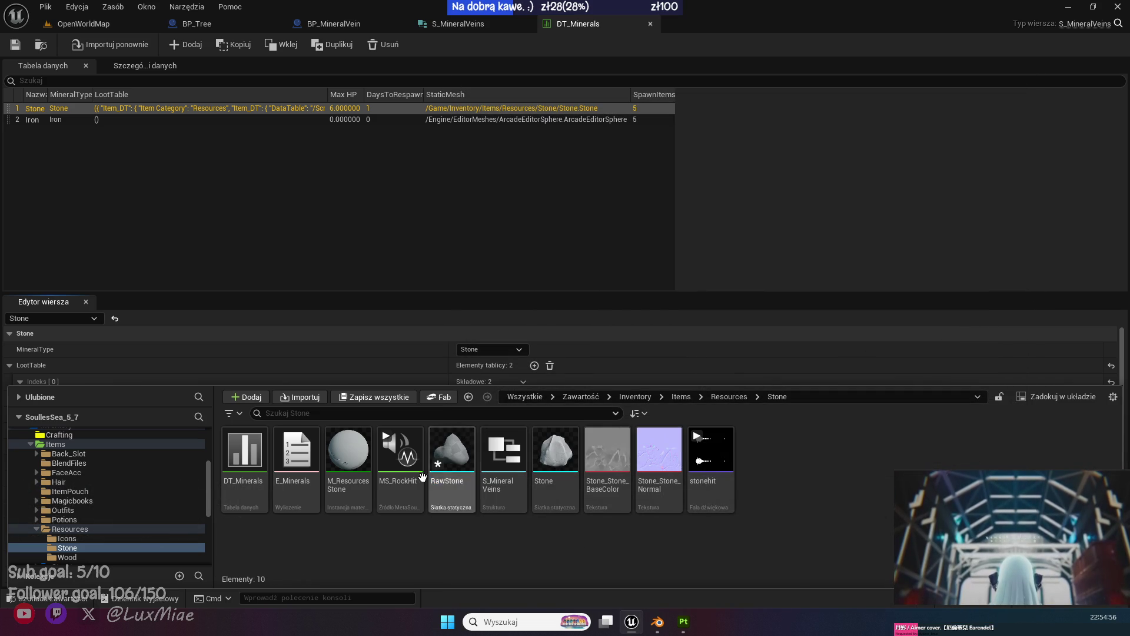
Duplicate the M_Resources Stone material instance as M_ResourcesRawStone.
left_click(356, 451)
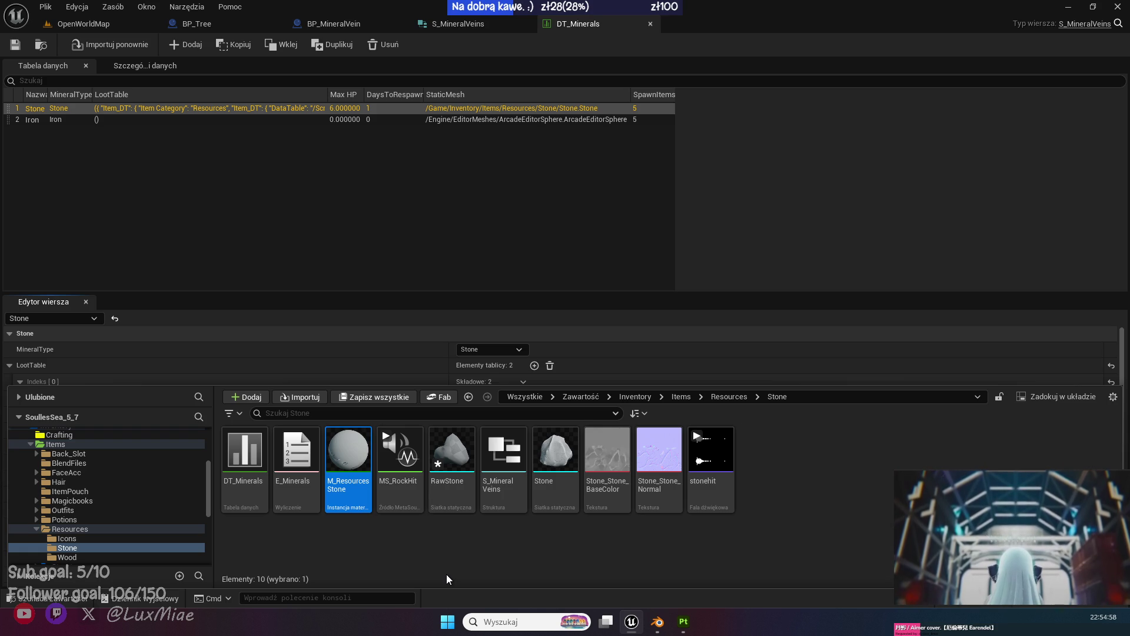
key("ctrl+d")
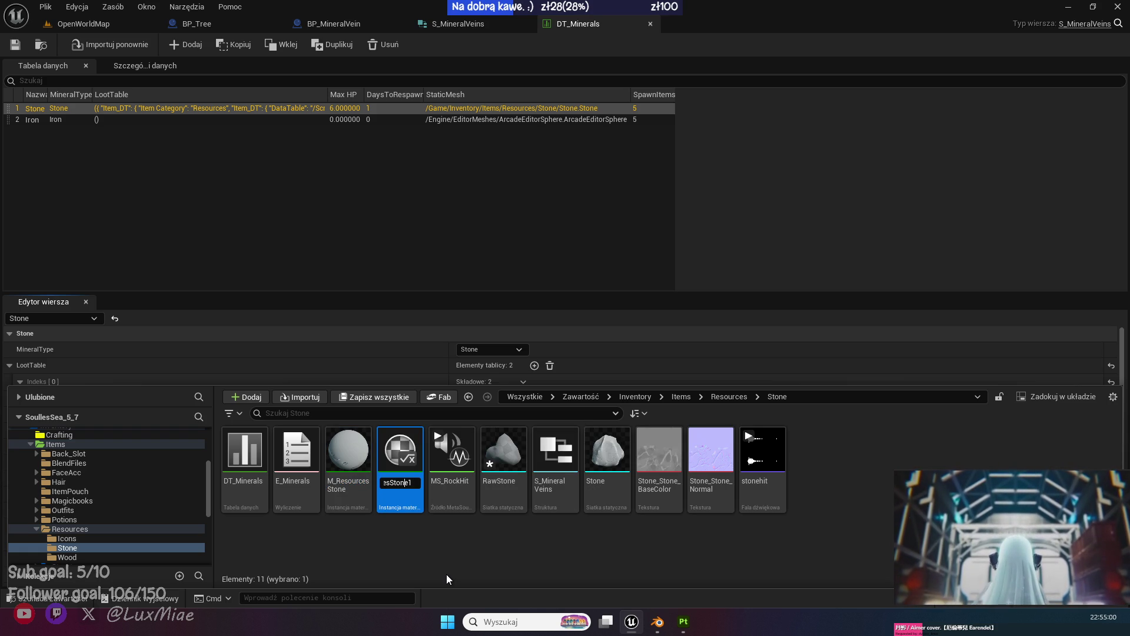
key("Left")
key("Left")
key("Left")
type("Raw")
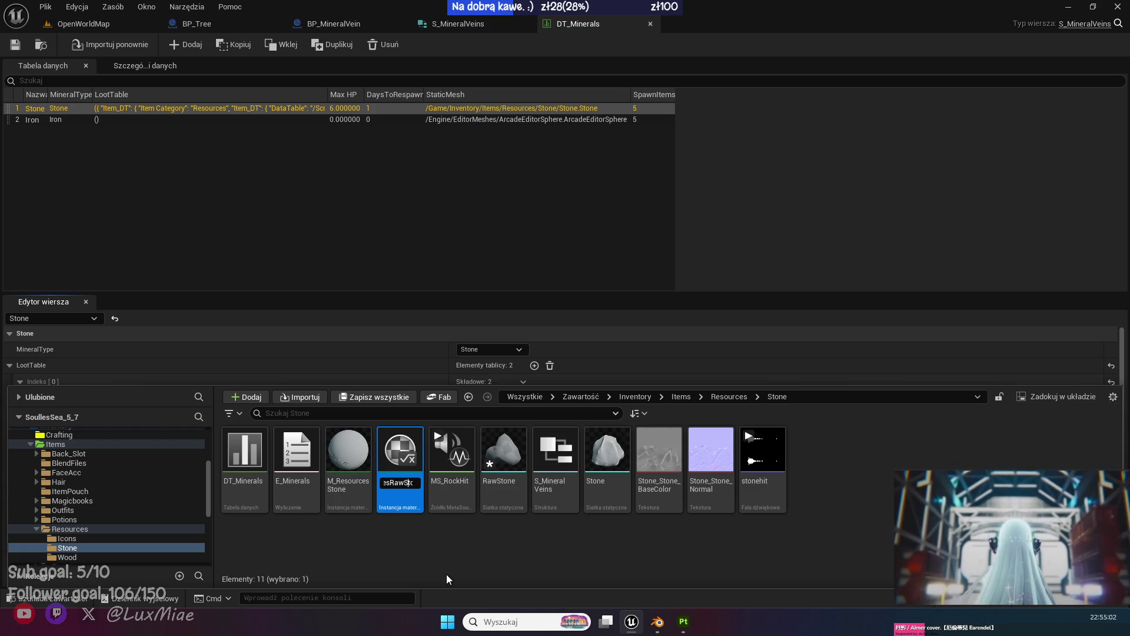
key("Return")
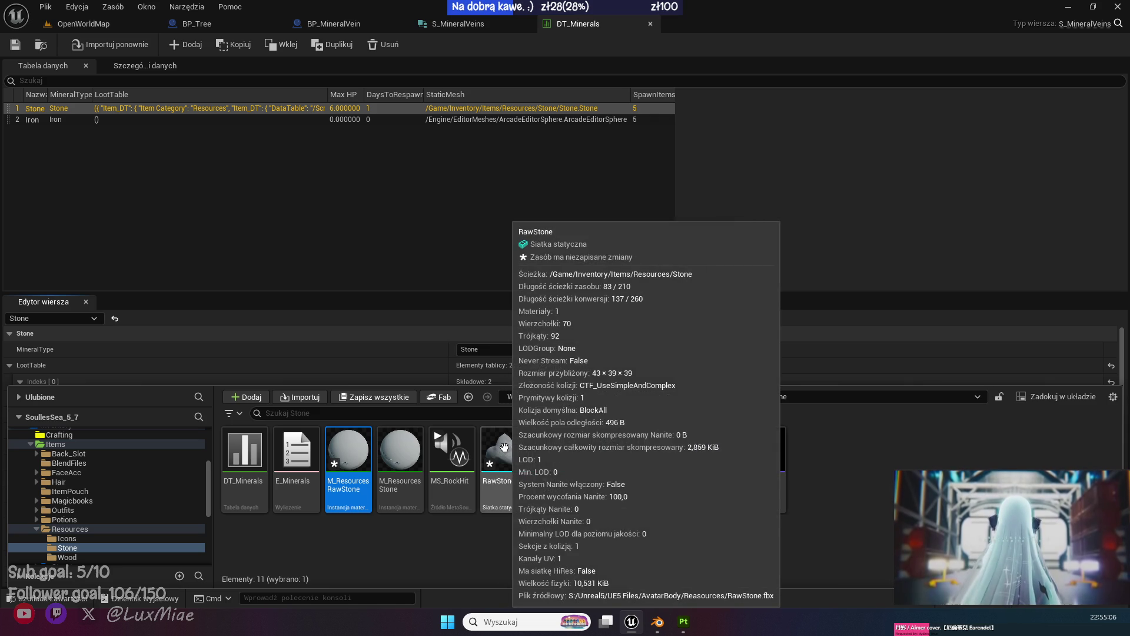
Open the Stone mesh, save it and close its editor.
left_click(607, 453)
key("Return")
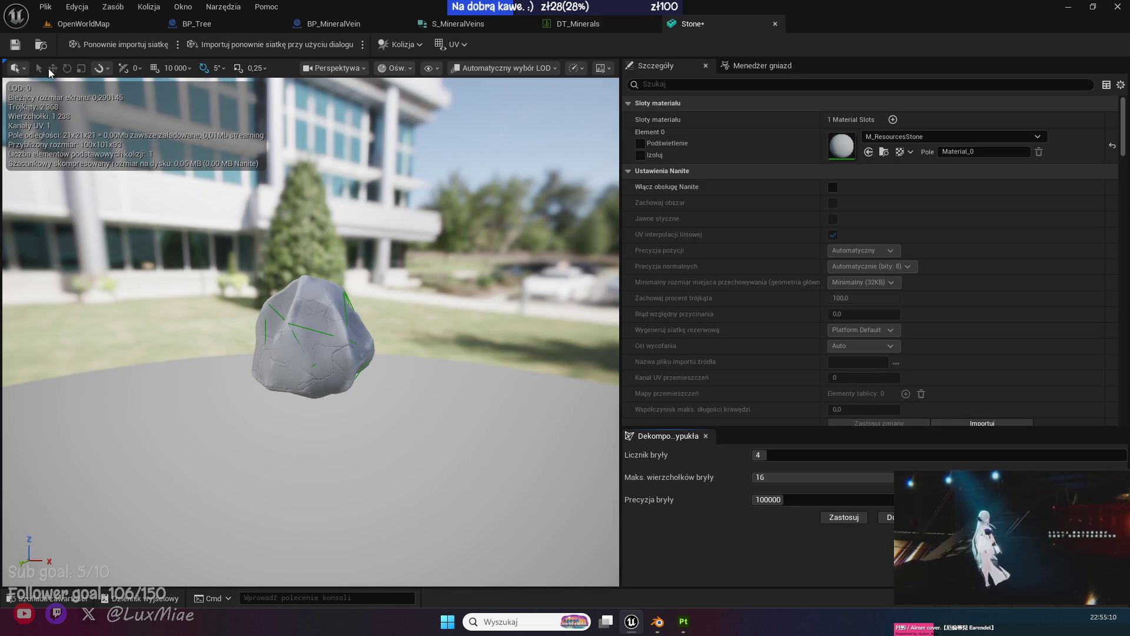
left_click(12, 44)
left_click(775, 23)
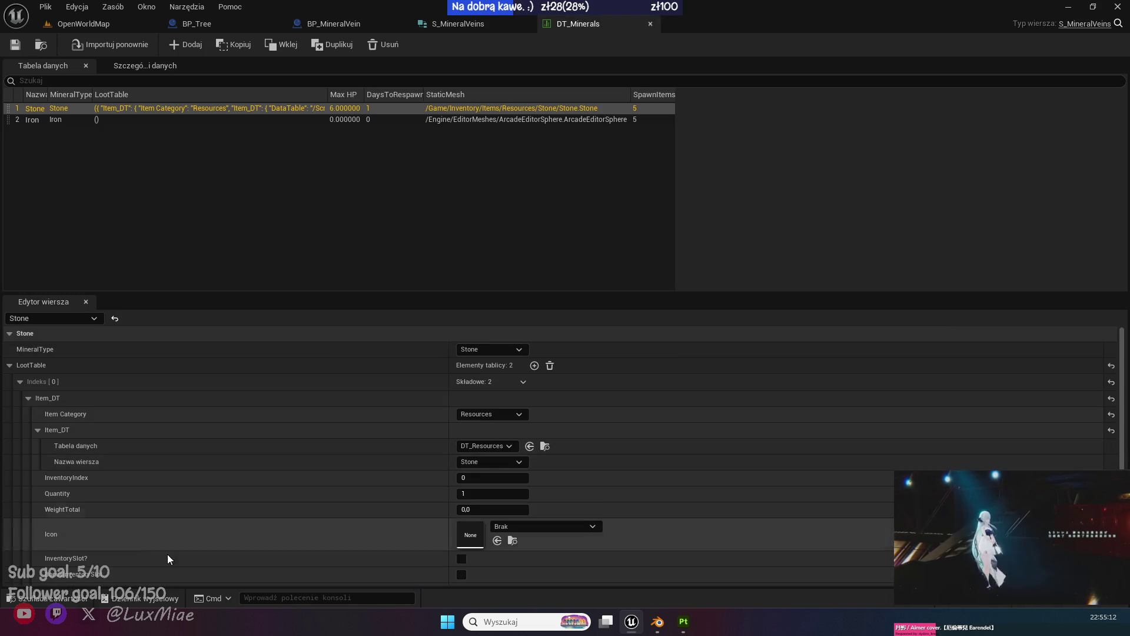
Apply Convex Decomposition collision to the RawStone mesh.
left_click(51, 599)
left_click(499, 450)
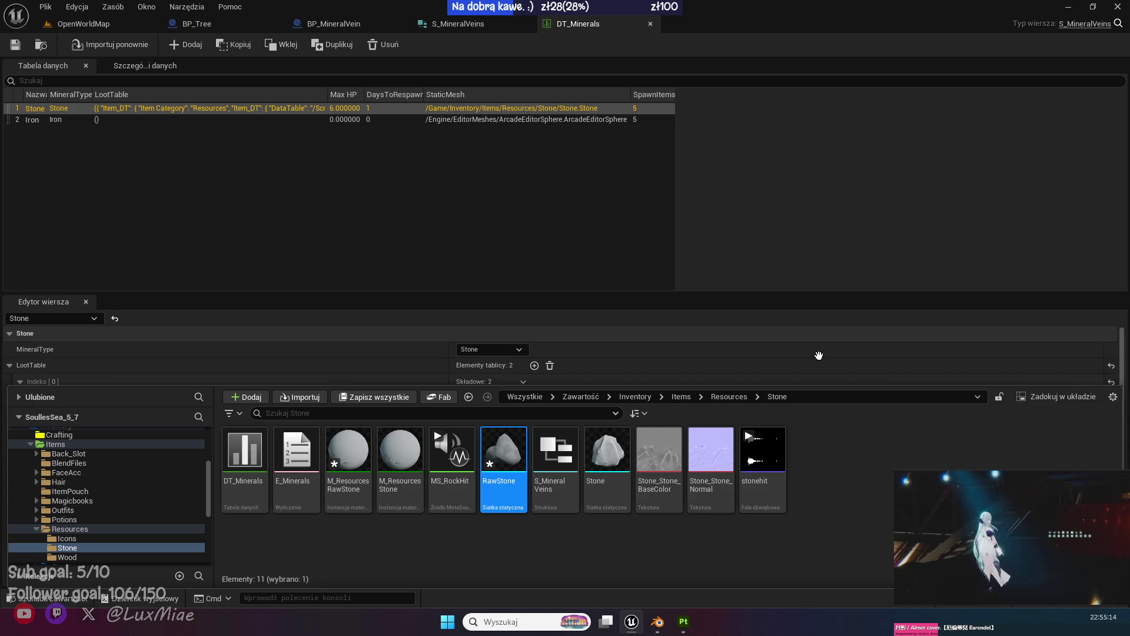
left_click(845, 519)
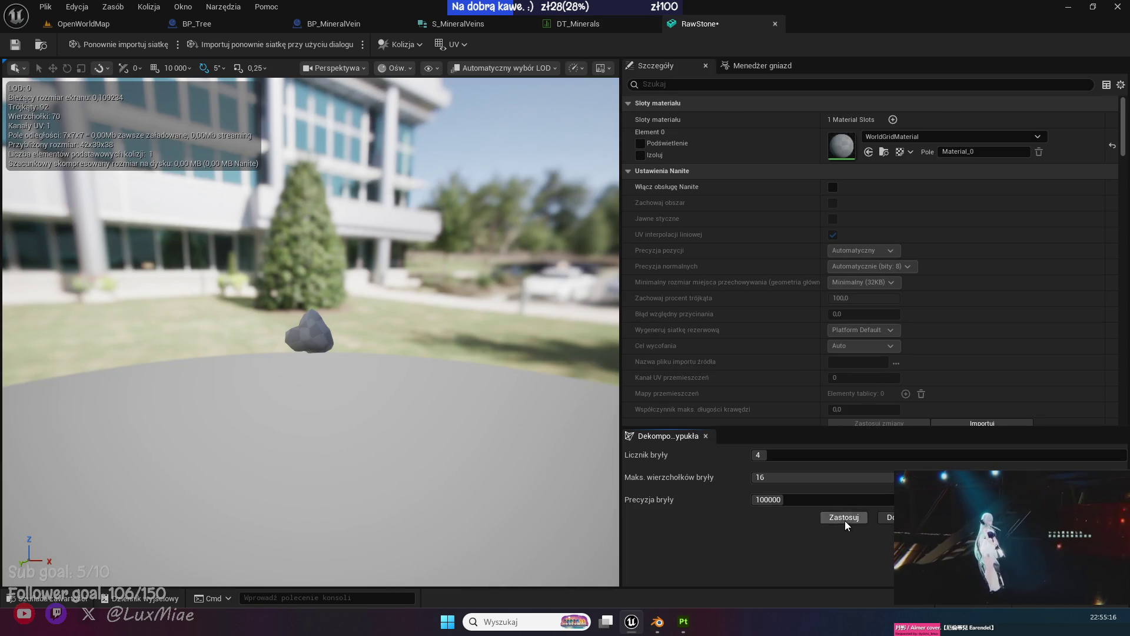
scroll(471, 400, "up", 8)
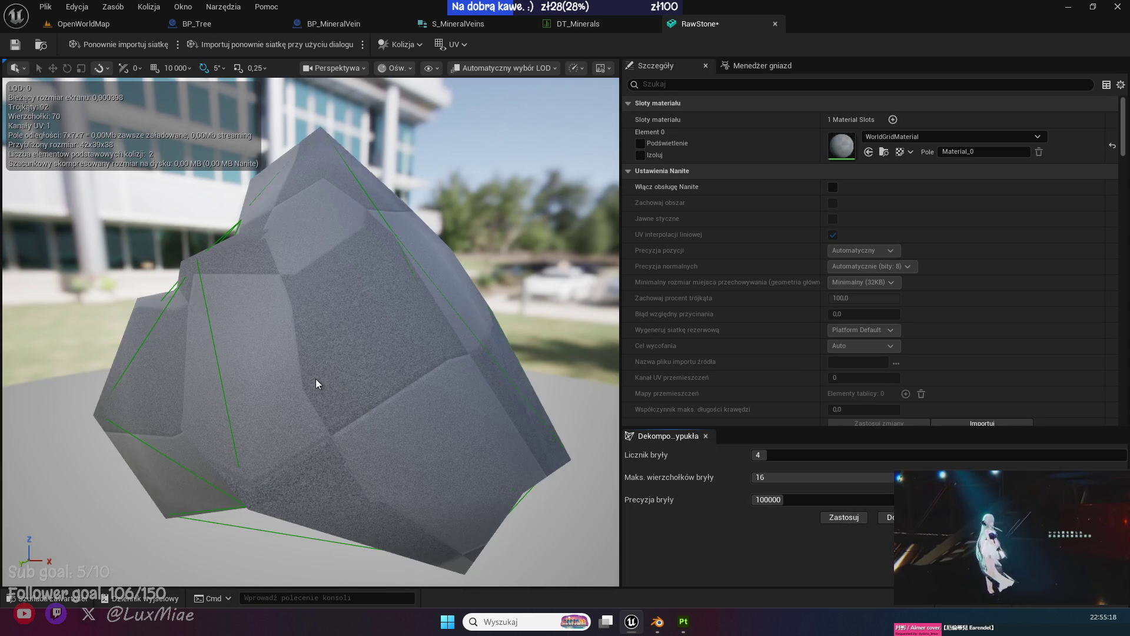
scroll(316, 383, "down", 8)
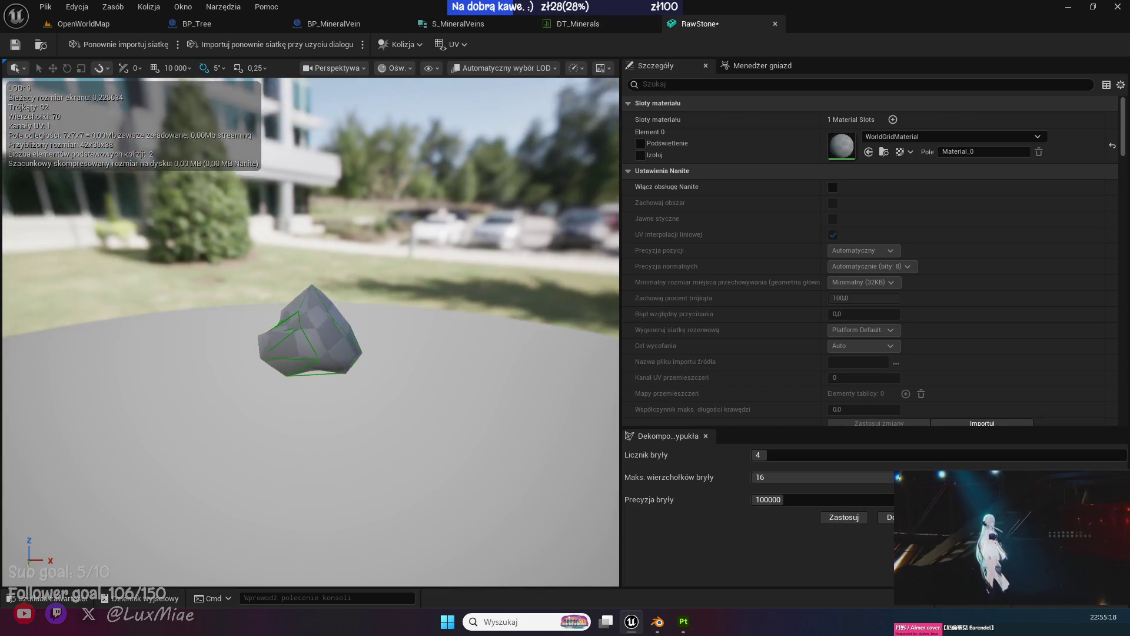
Assign M_ResourcesRawStone to RawStone's Element 0 slot and open the instance.
left_click(35, 598)
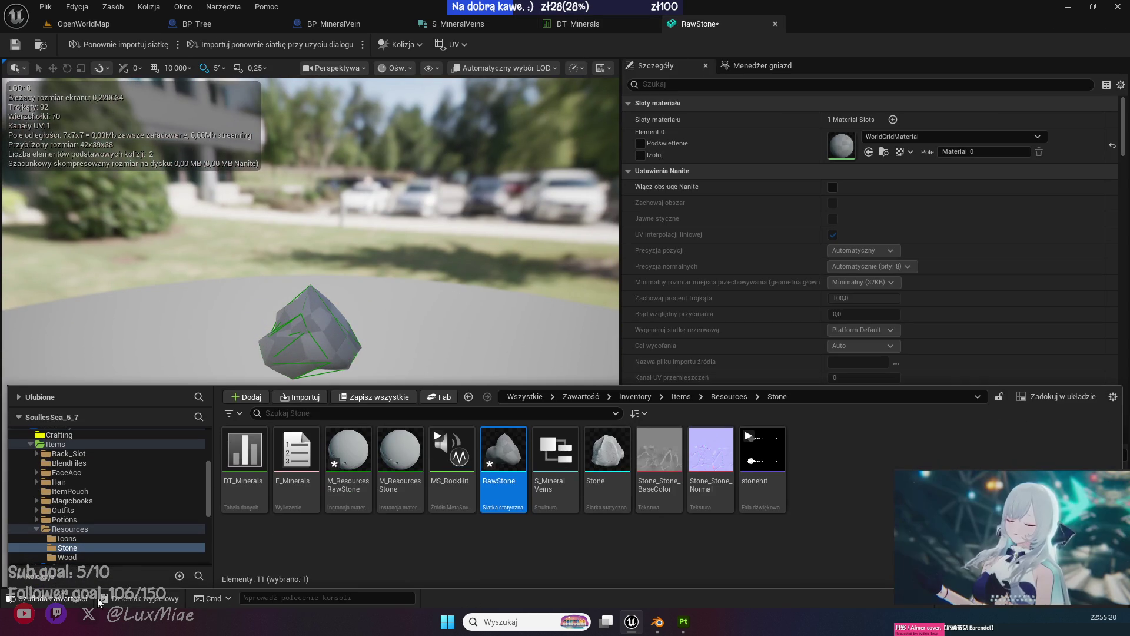
left_click_drag(349, 465, 840, 143)
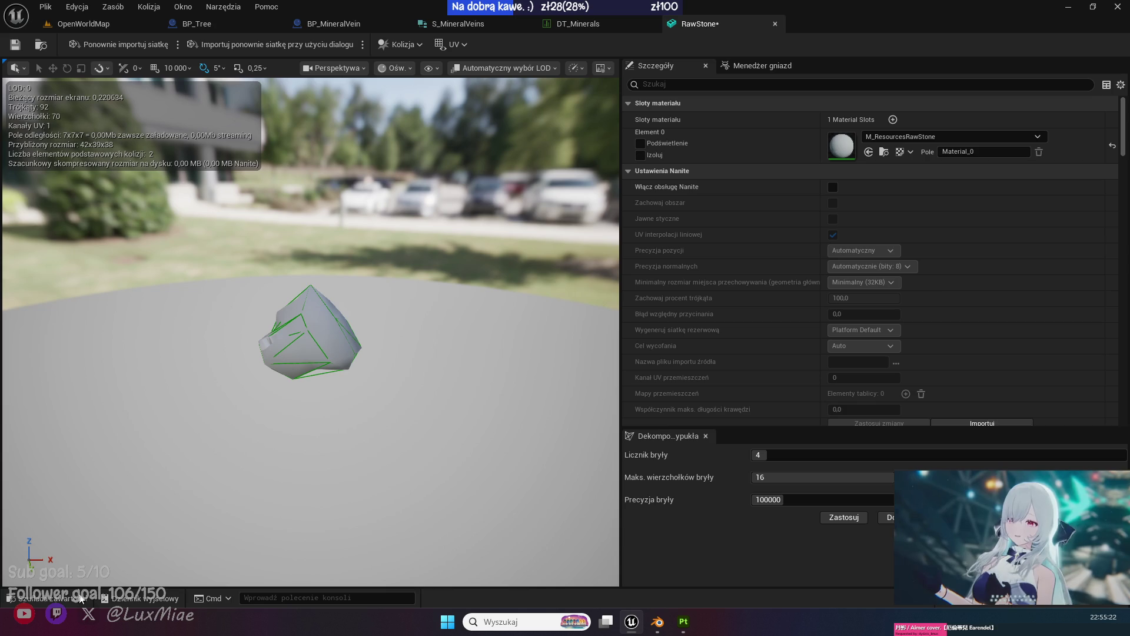
left_click(35, 598)
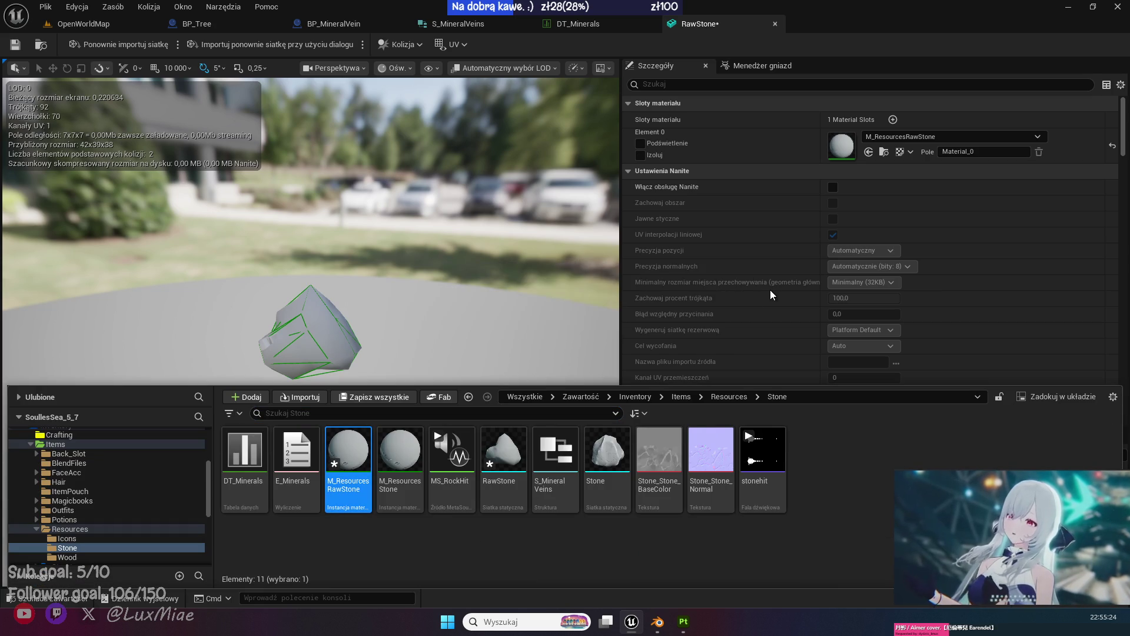
key("ctrl+e")
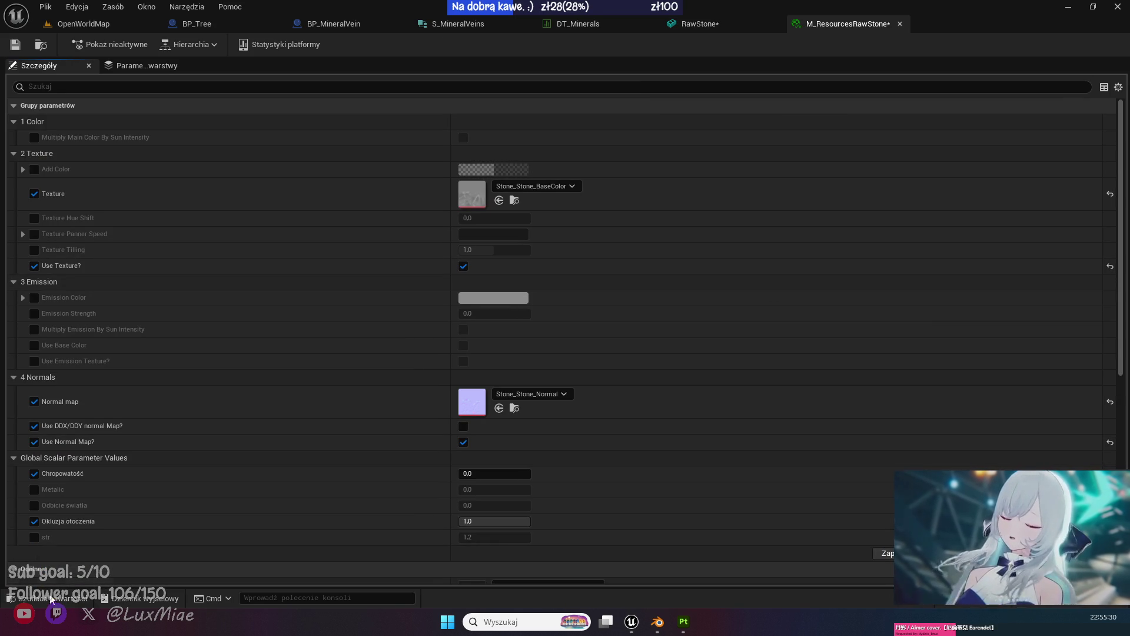
Import the RawStone base colour and normal textures.
key("ctrl+space")
left_click_drag(821, 454, 877, 466)
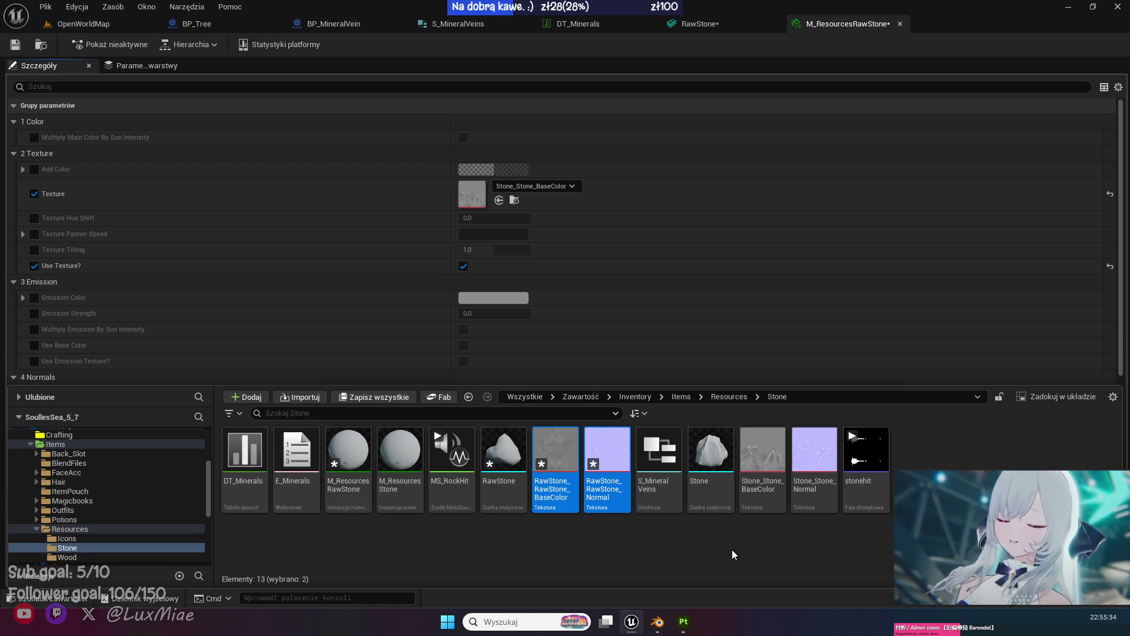
left_click(642, 273)
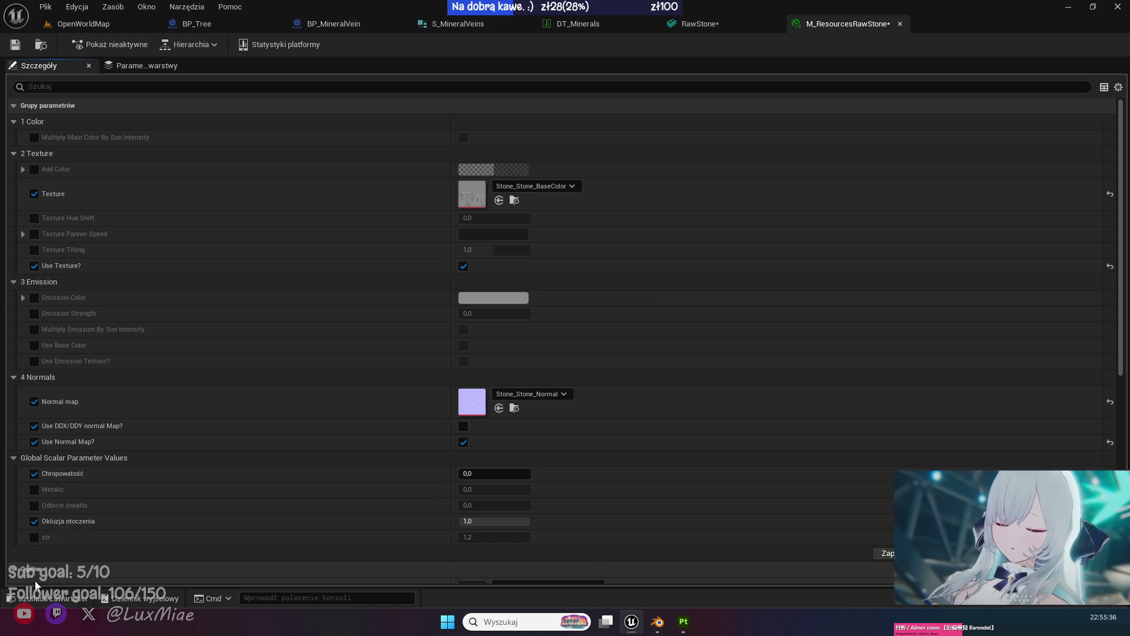
Set RawStone_RawStone_BaseColor as Texture and RawStone_RawStone_Normal as Normal map, then save.
left_click(36, 597)
left_click_drag(555, 465, 477, 186)
scroll(688, 340, "down", 5)
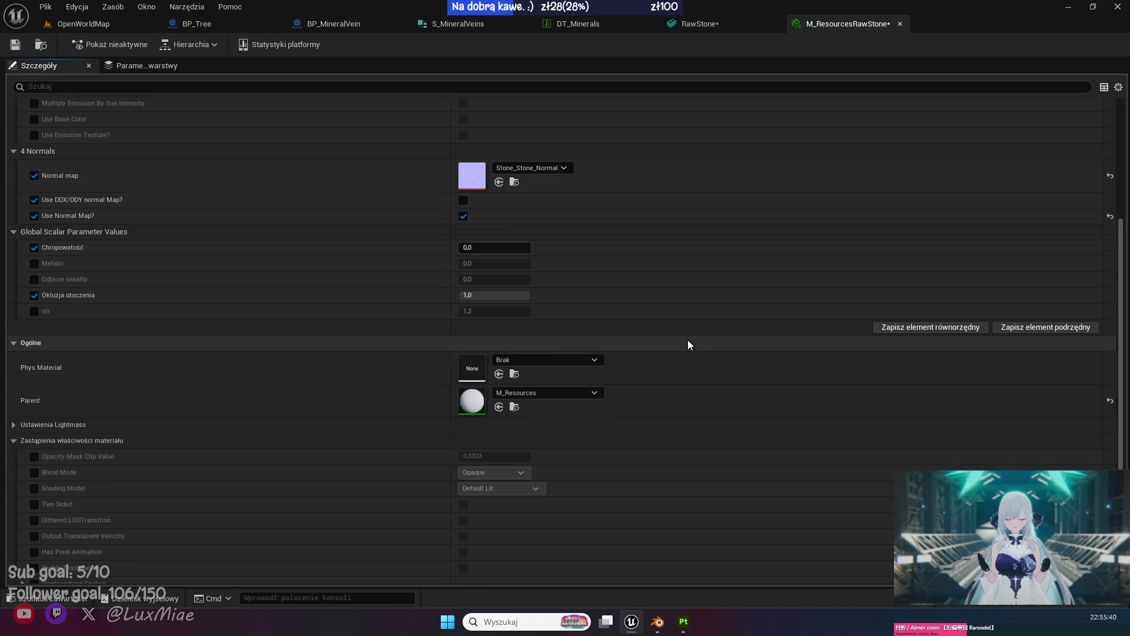
left_click(37, 597)
left_click_drag(595, 459, 471, 192)
left_click(14, 44)
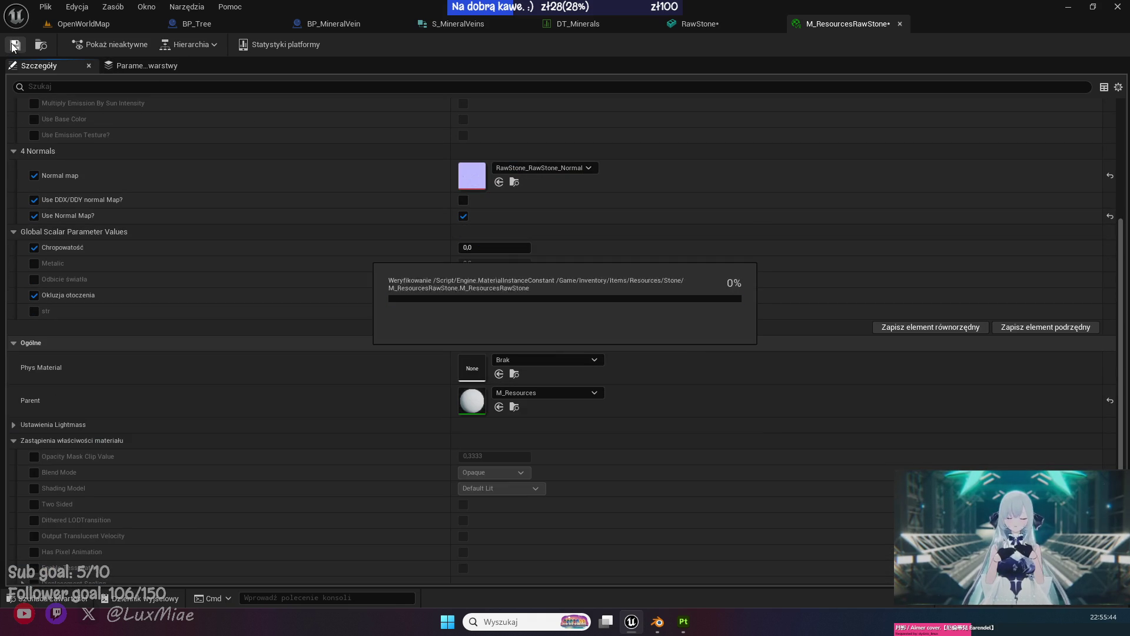
left_click(900, 24)
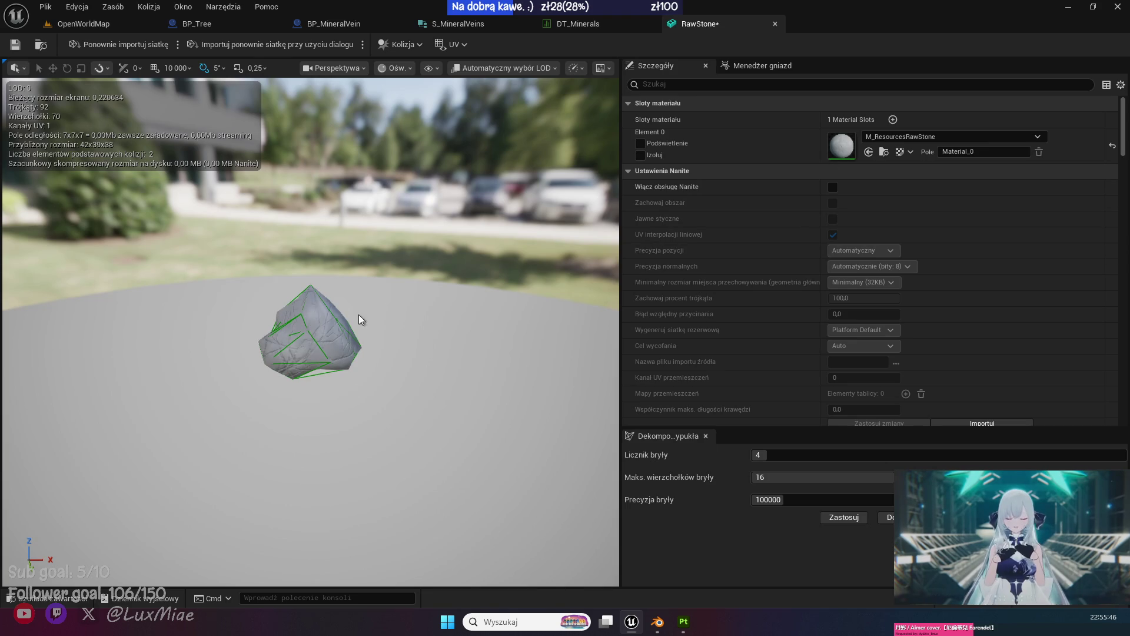
Save the textured RawStone mesh and return to the DT_Minerals data table.
left_click_drag(290, 347, 417, 351)
left_click(16, 45)
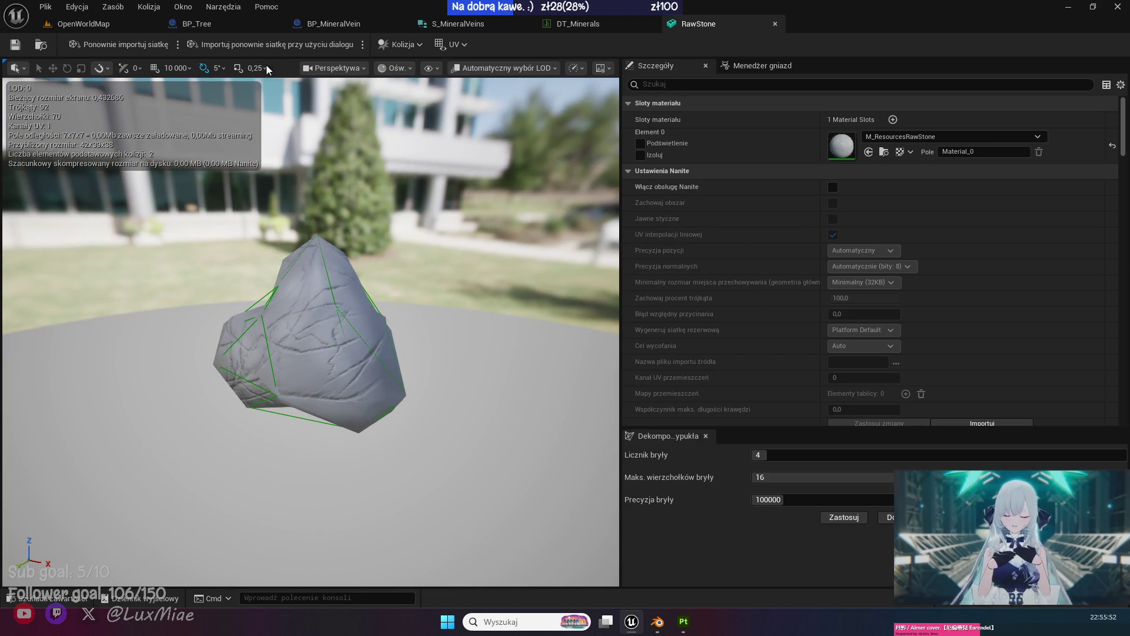
left_click(208, 24)
left_click(585, 22)
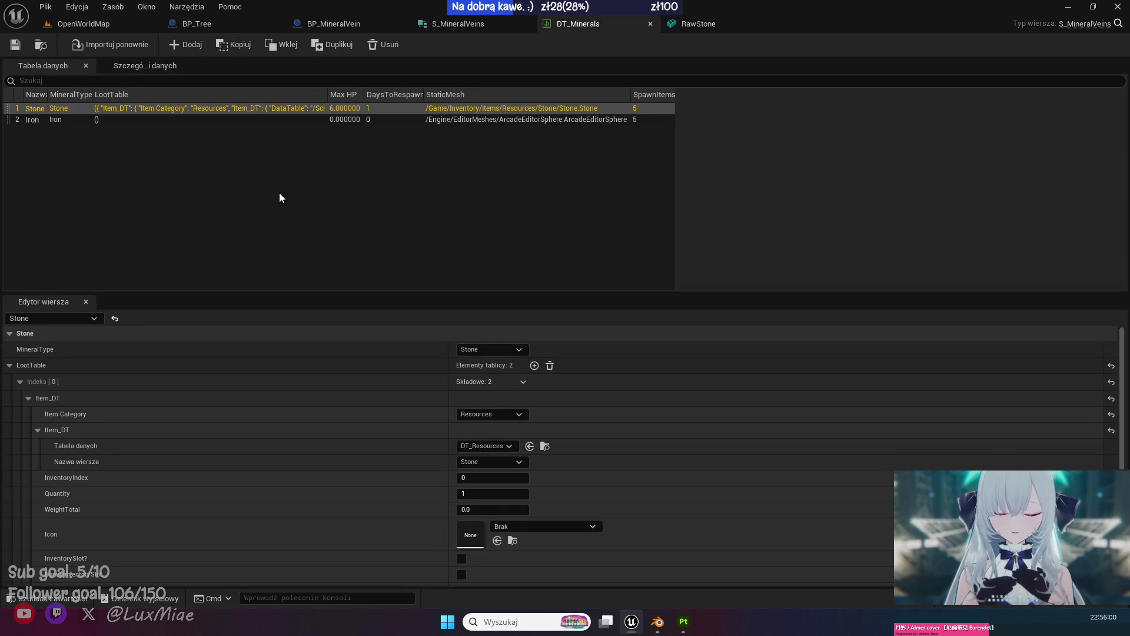
Open the DT_Resources data table from the Resources folder.
left_click(53, 598)
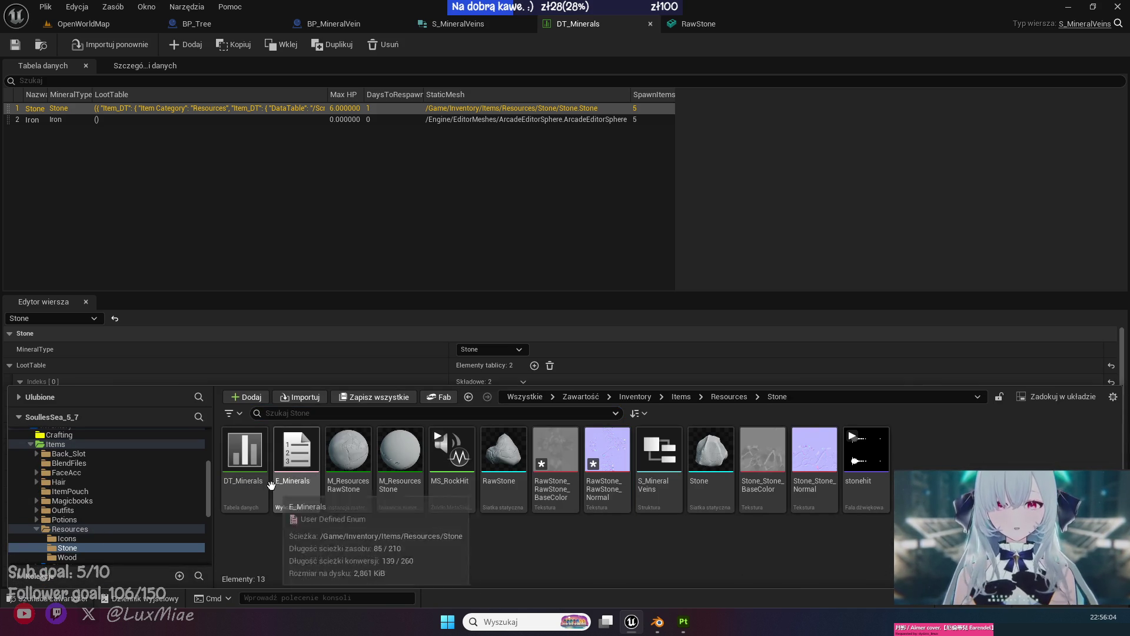
left_click(254, 459)
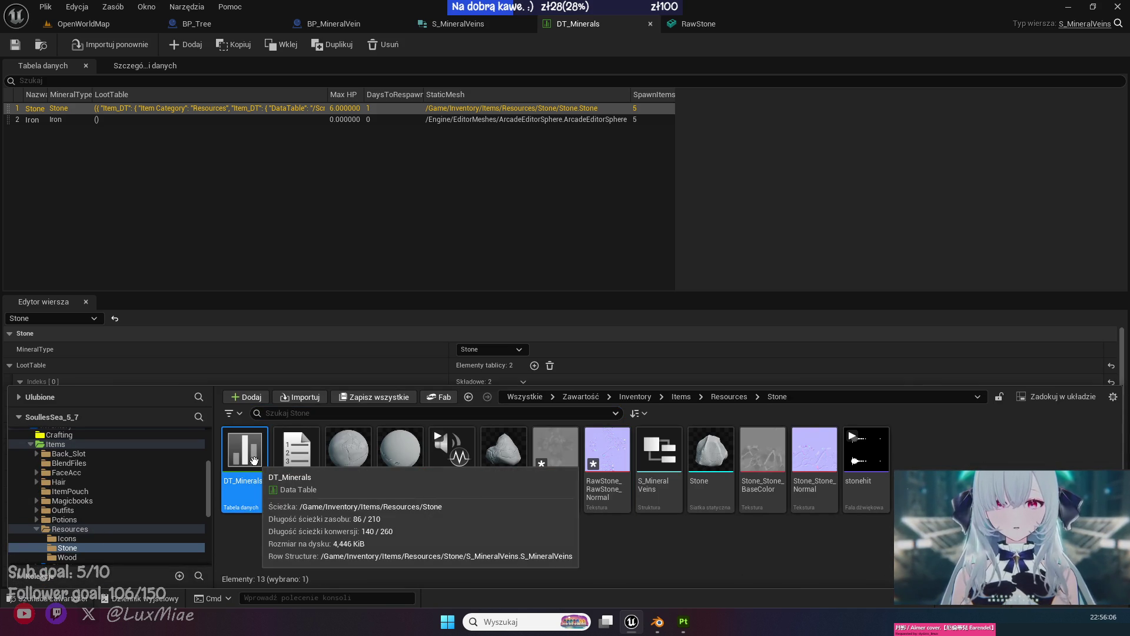
left_click(402, 539)
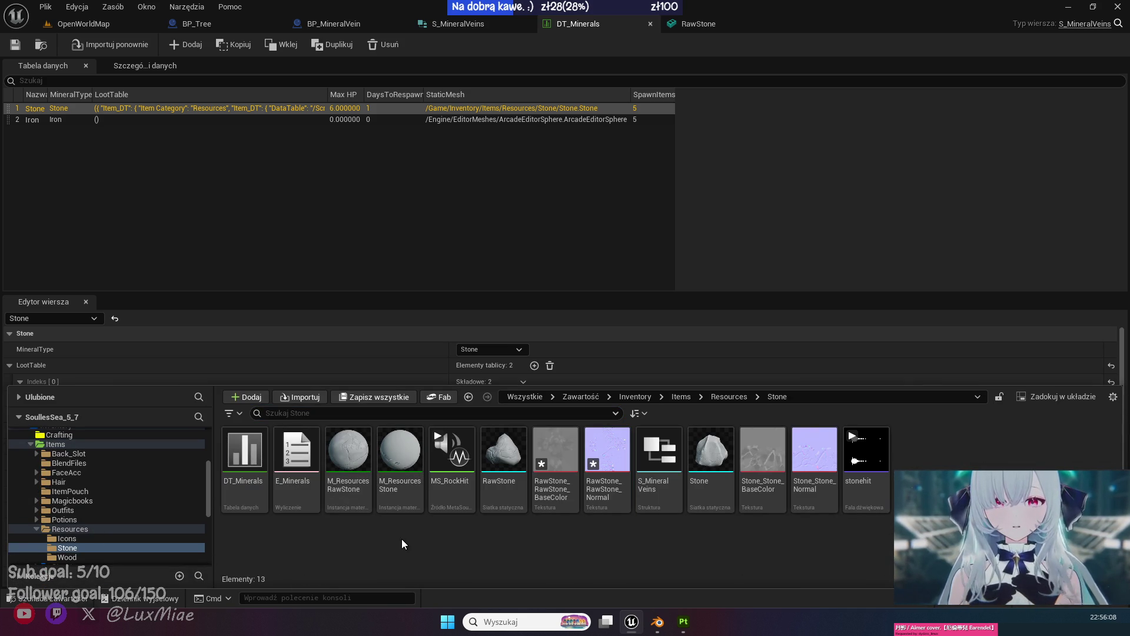
left_click(97, 528)
left_click(451, 451)
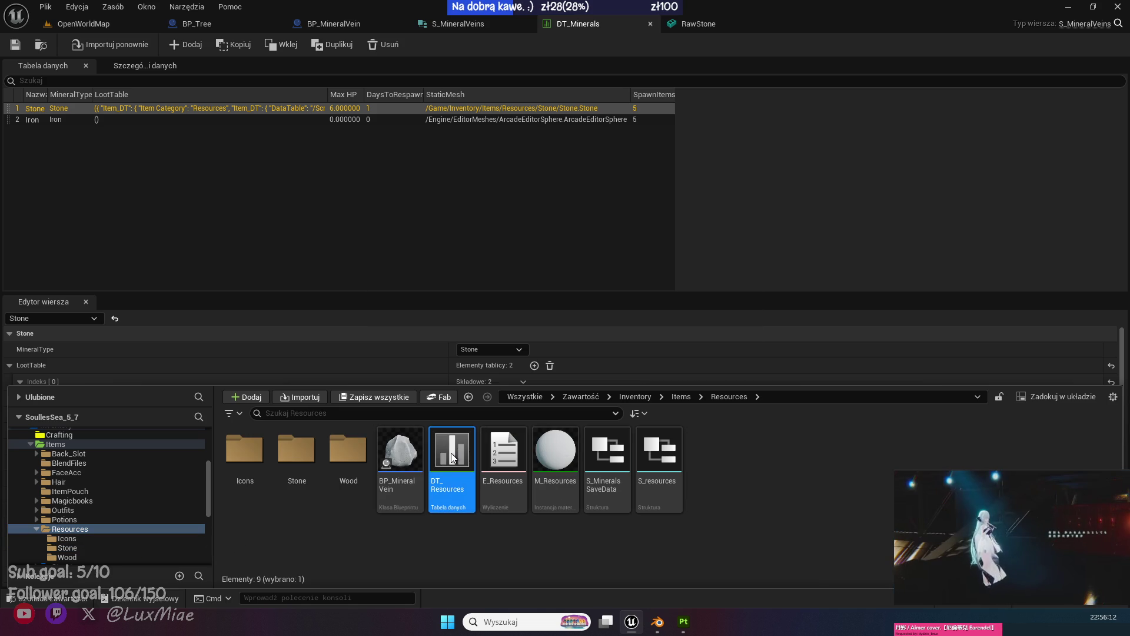
double_click(451, 454)
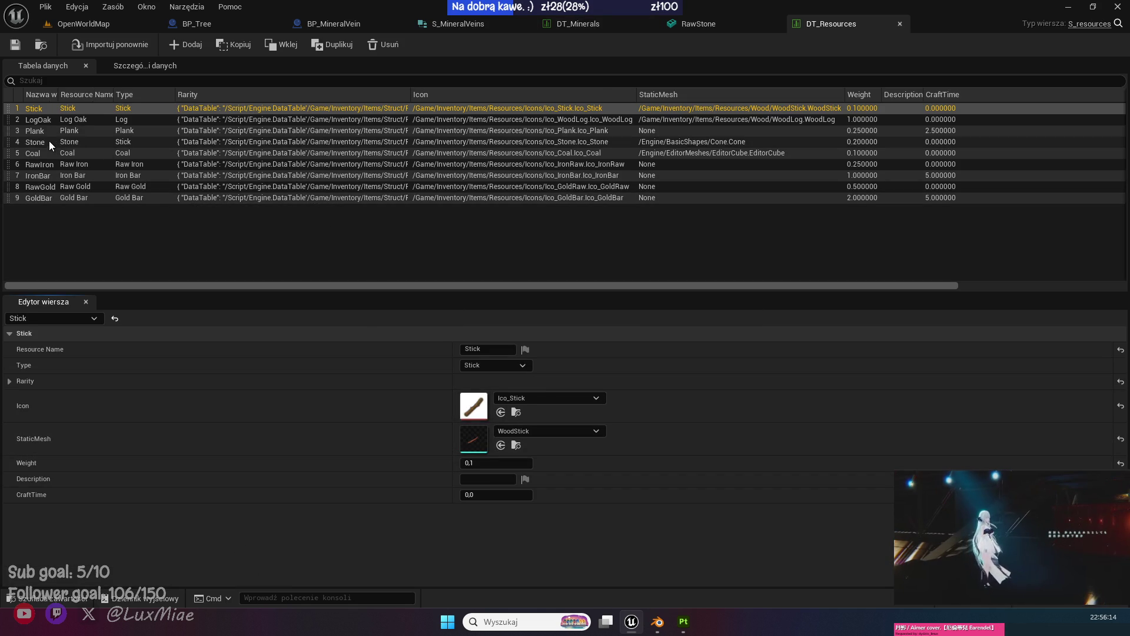
Set the Stone row's StaticMesh to RawStone and save the table.
left_click(50, 143)
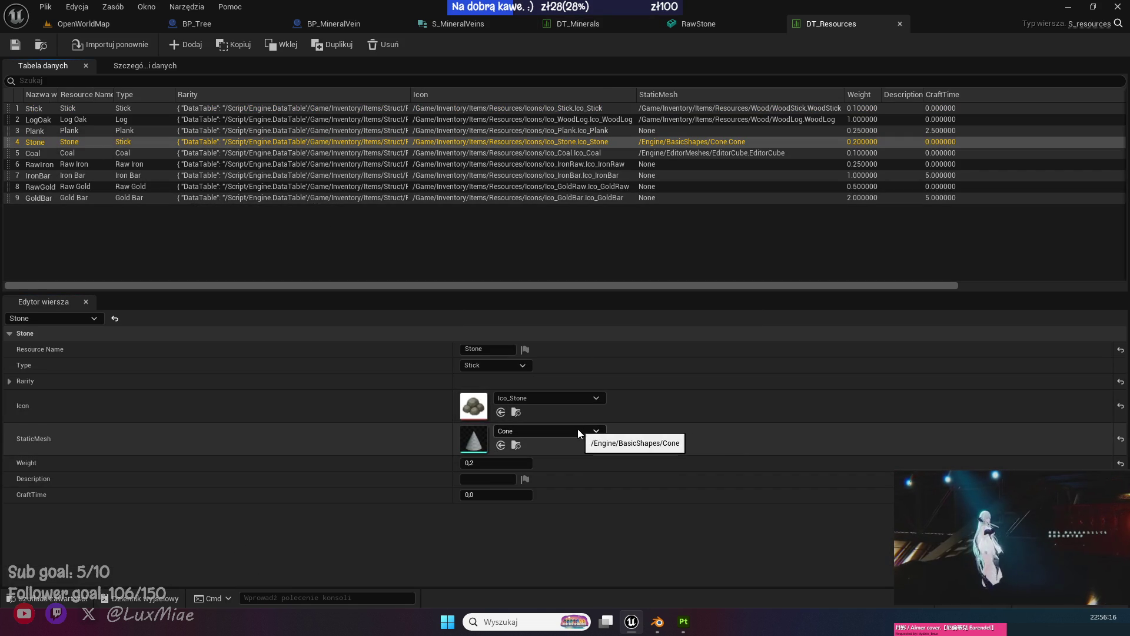
left_click(578, 431)
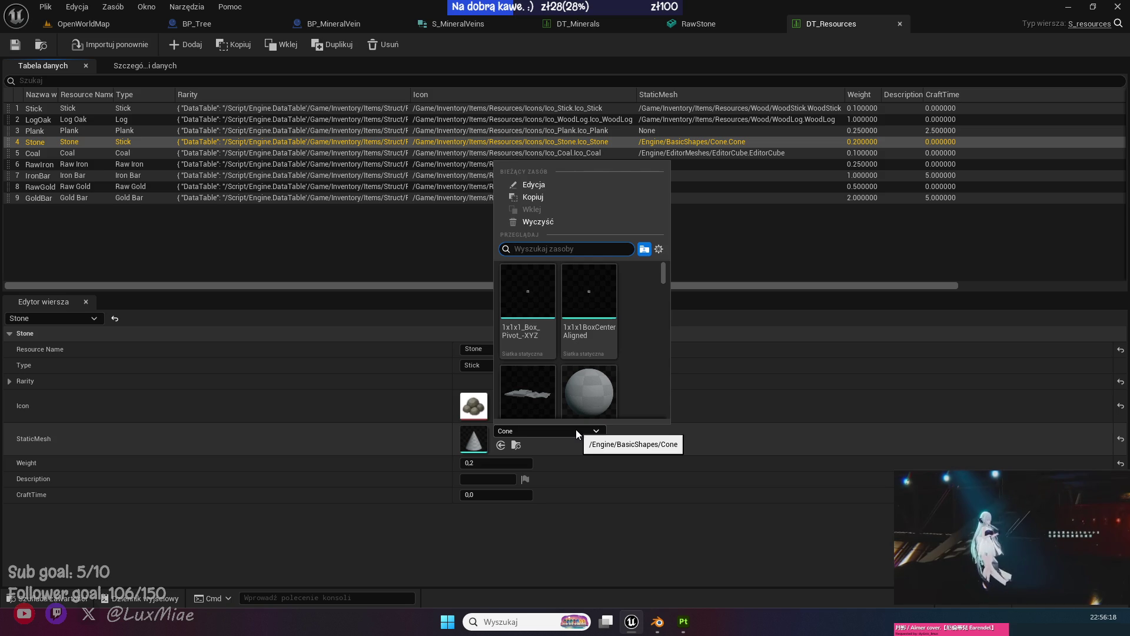
type("stone")
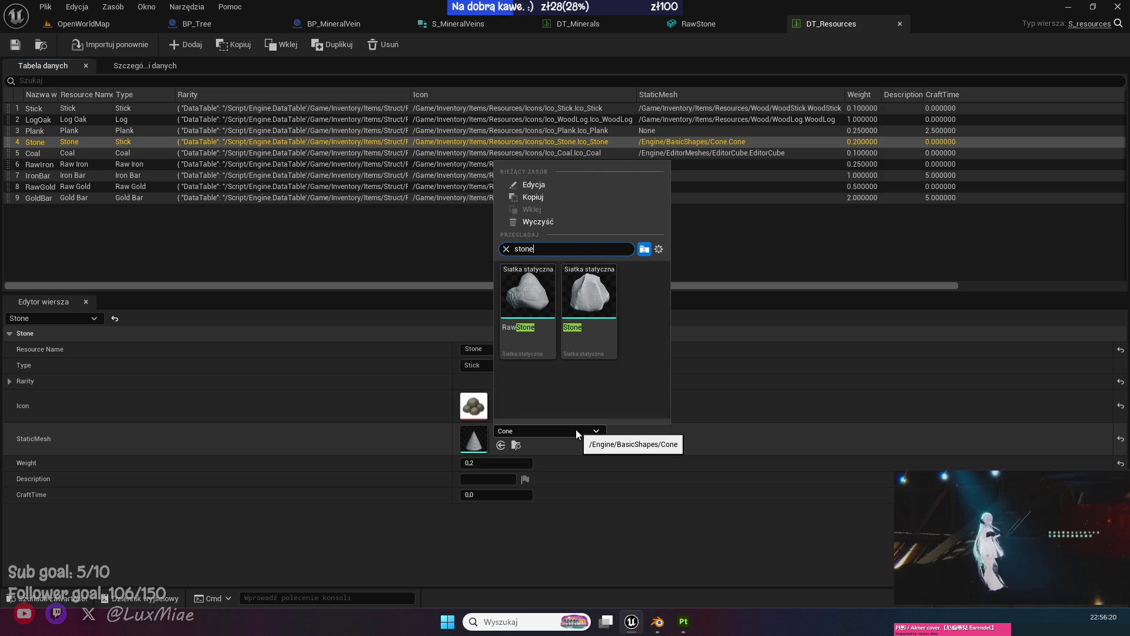
left_click(507, 300)
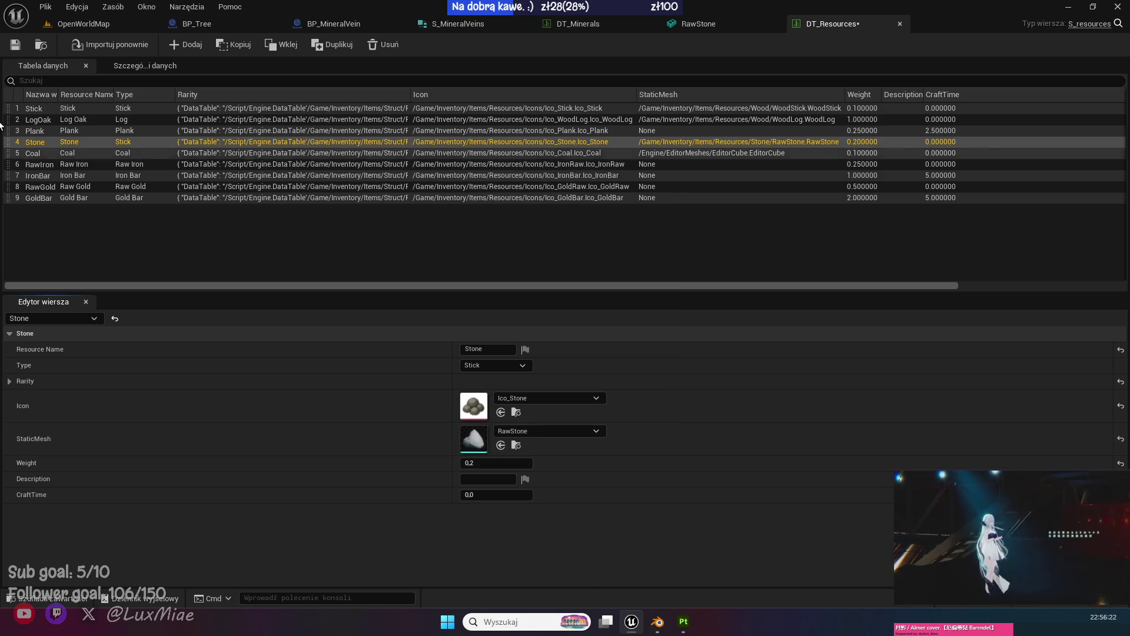
left_click(15, 44)
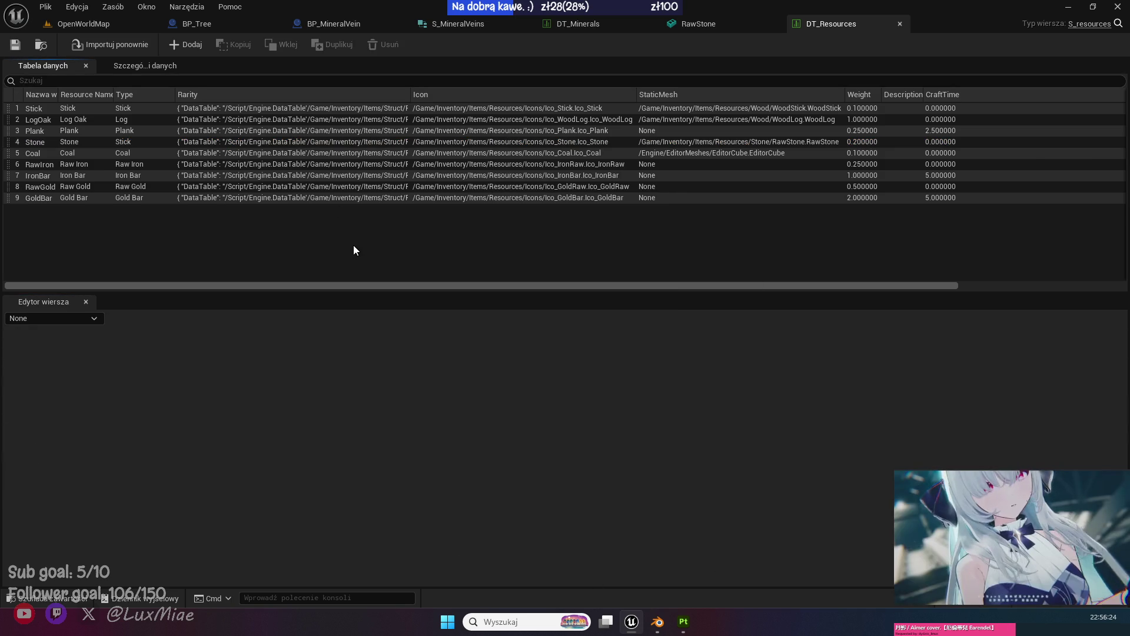
Select the Coal row, then go back to the OpenWorldMap level.
left_click(56, 154)
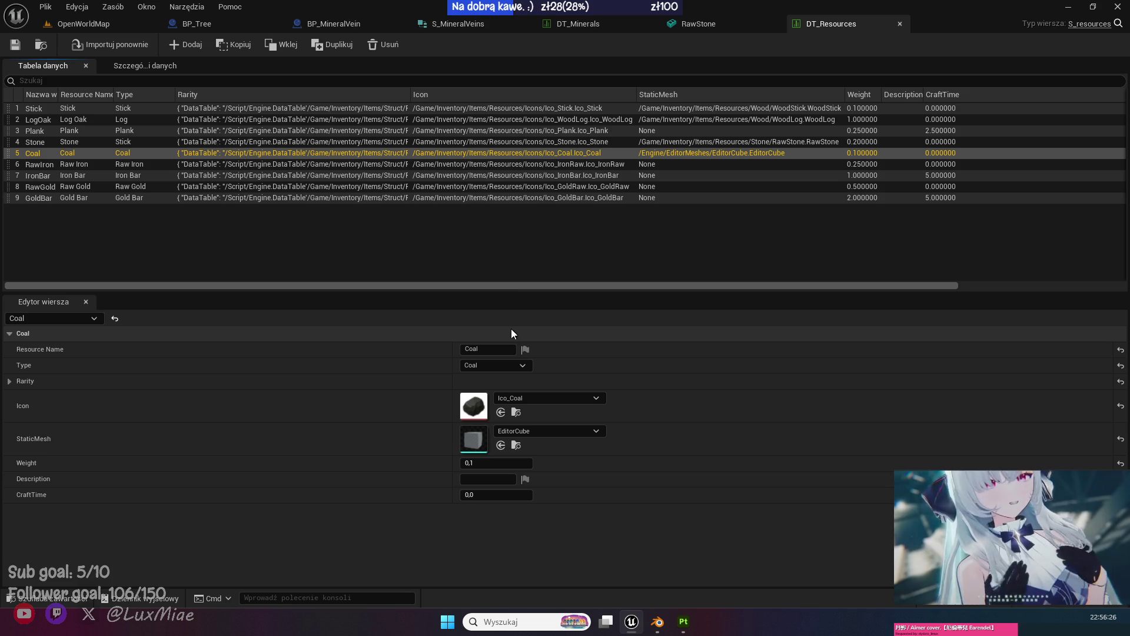
left_click(123, 23)
key("ctrl+space")
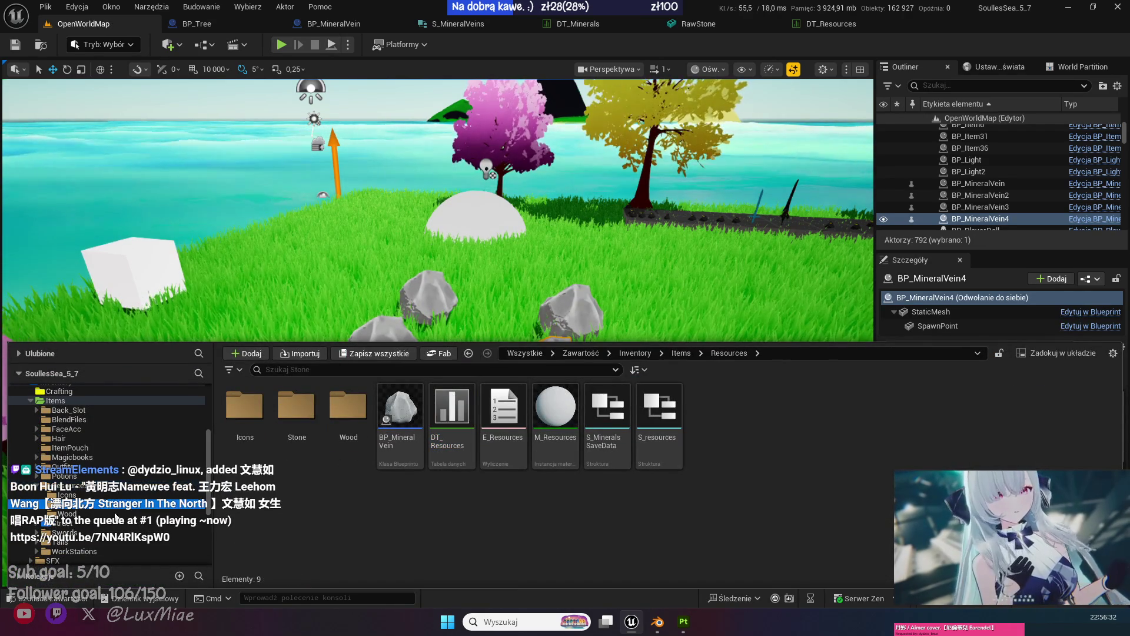
Create a material instance of M_ResourcesRawStone named M_ResourcesRawCoal in the Stone folder.
double_click(297, 406)
right_click(356, 400)
left_click(415, 451)
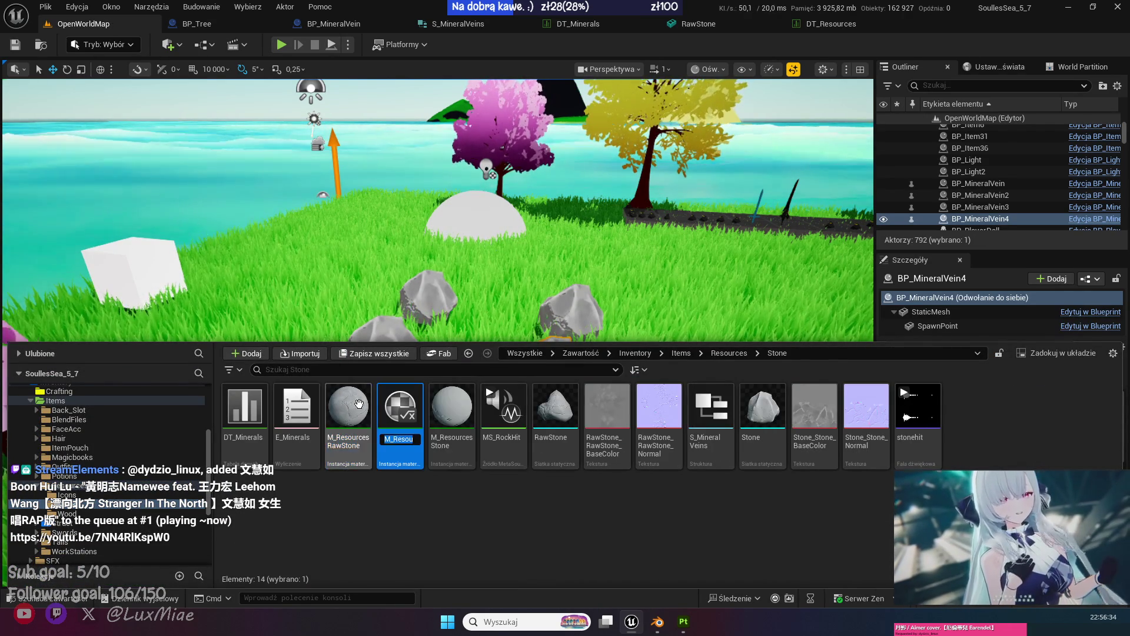
type("M_RawStone1")
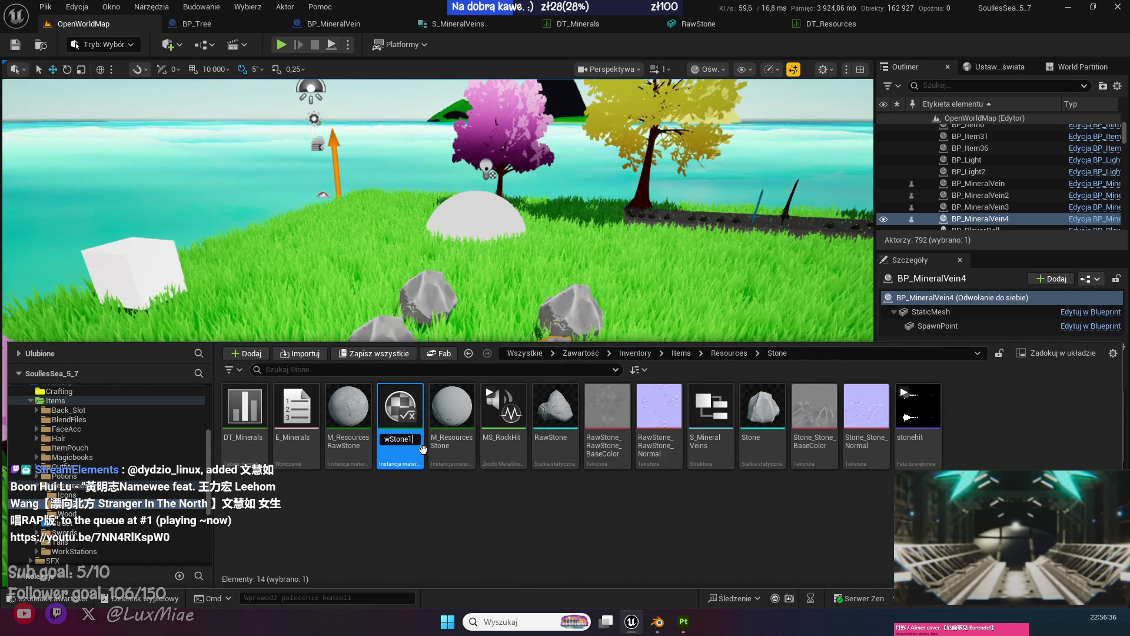
key("BackSpace")
key("BackSpace")
key("BackSpace")
key("BackSpace")
type("Coal")
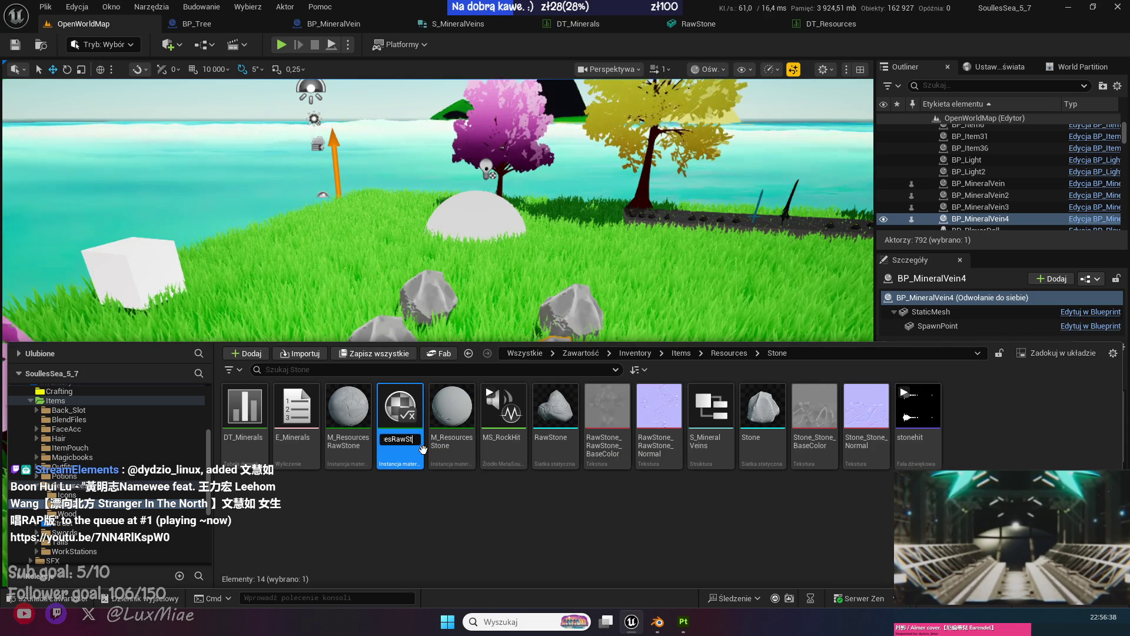
key("Return")
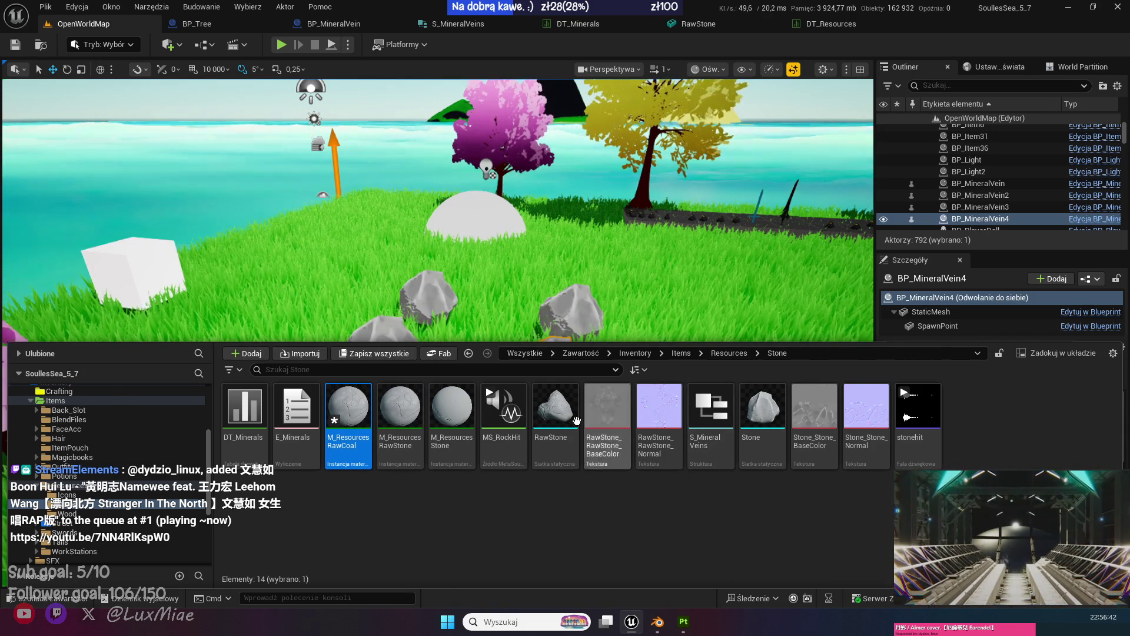
Duplicate the RawStone mesh as RawCoal and open it.
left_click(553, 412)
key("ctrl+d")
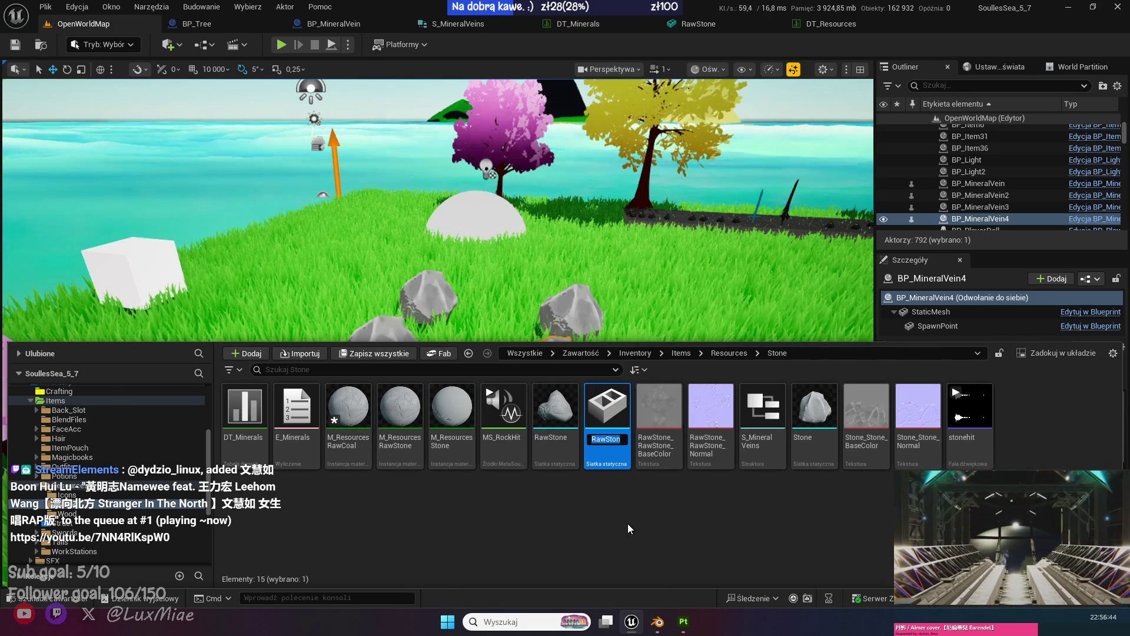
key("BackSpace")
key("BackSpace")
key("BackSpace")
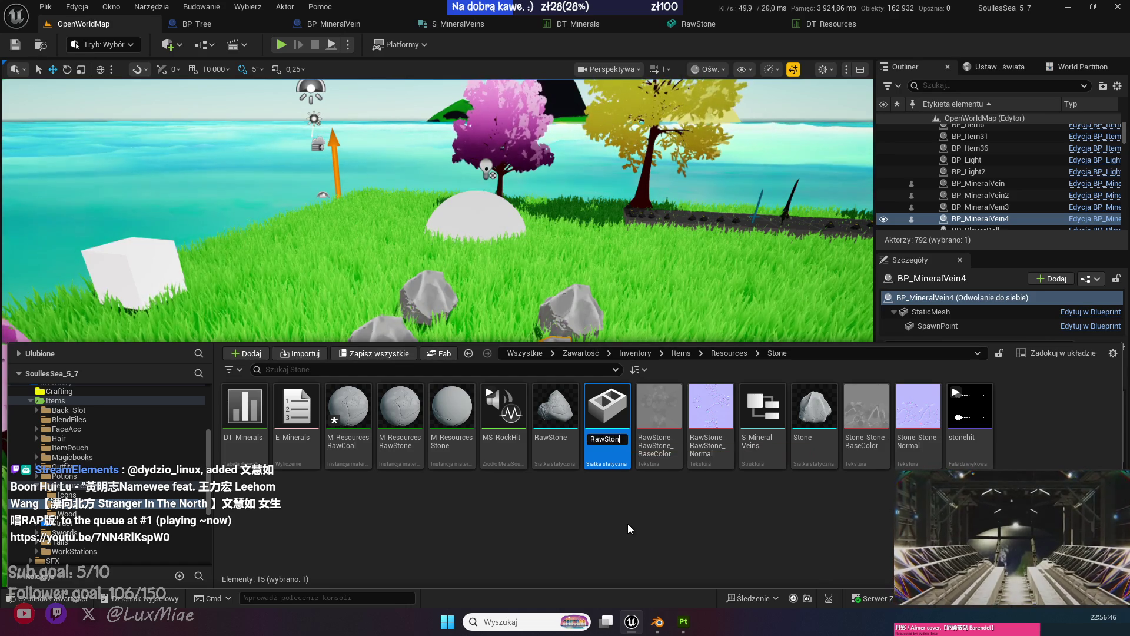
type("Coal")
key("Return")
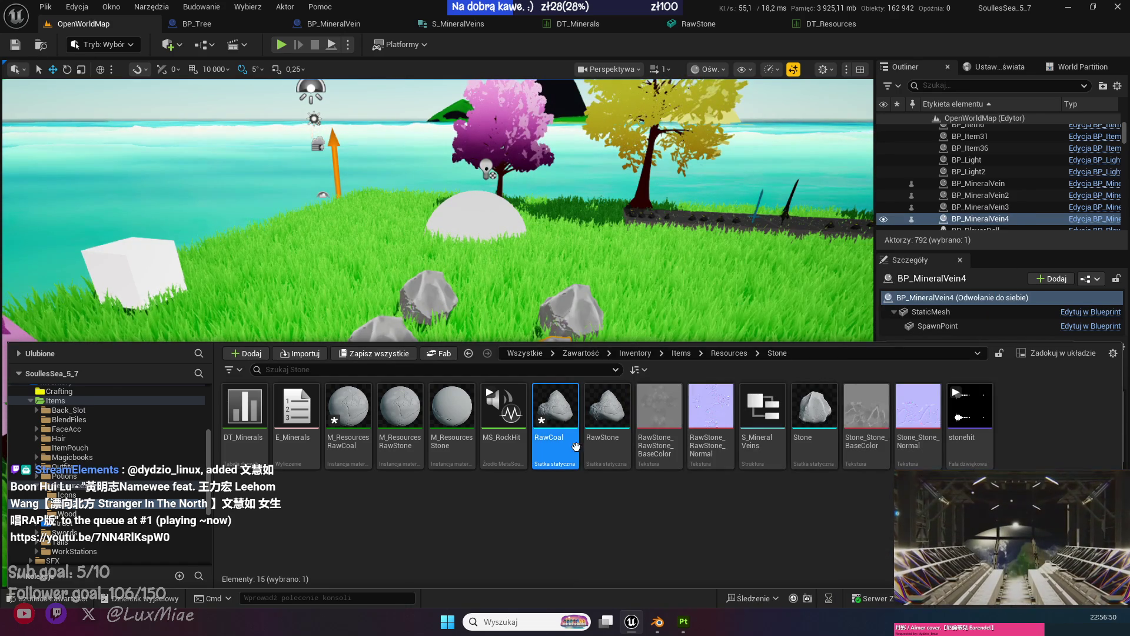
key("Return")
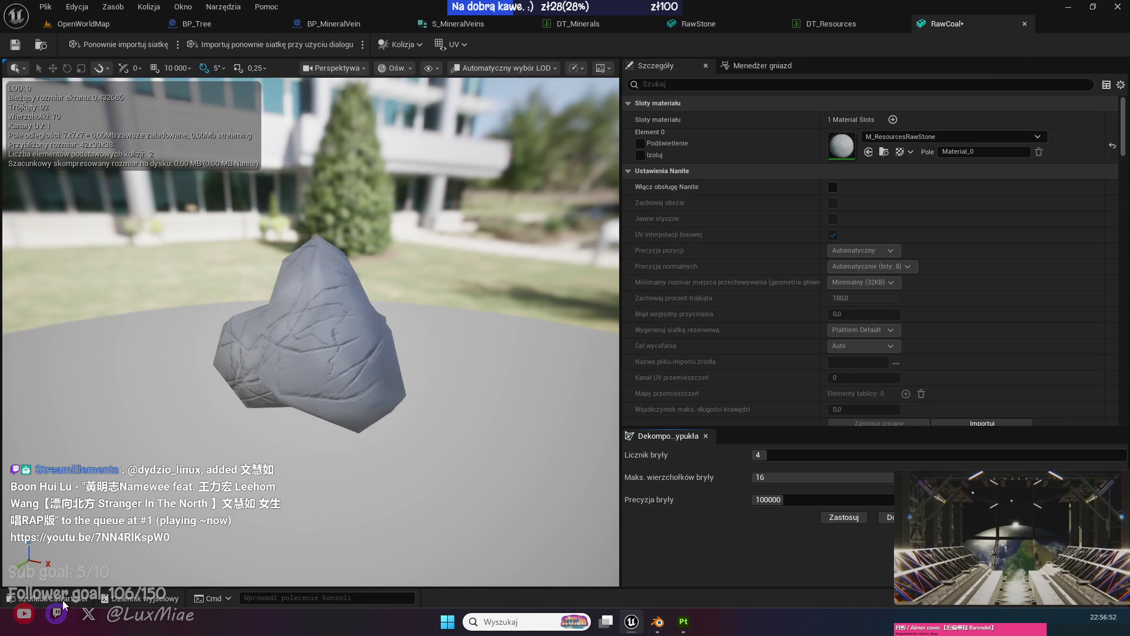
Assign M_ResourcesRawCoal to the RawCoal mesh's Element 0 slot.
left_click(64, 596)
mouse_move(348, 450)
left_mouse_down()
mouse_move(665, 235)
mouse_move(848, 141)
mouse_move(850, 160)
left_mouse_up()
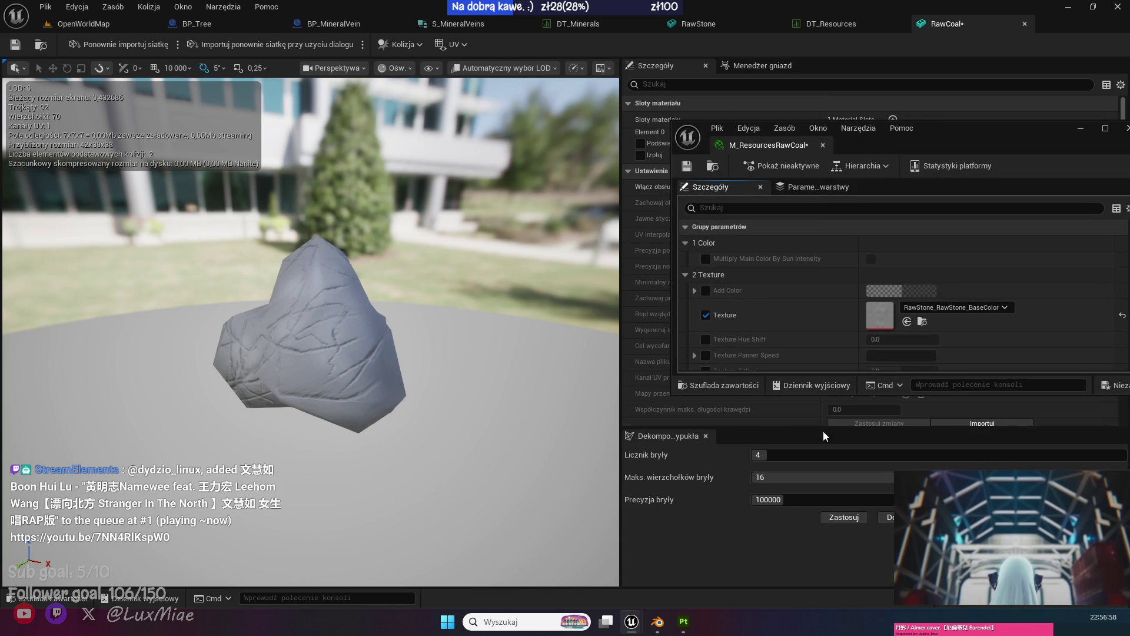
left_click_drag(765, 394, 748, 568)
Enable Add Color in M_ResourcesRawCoal and set it to opaque black.
left_click(706, 290)
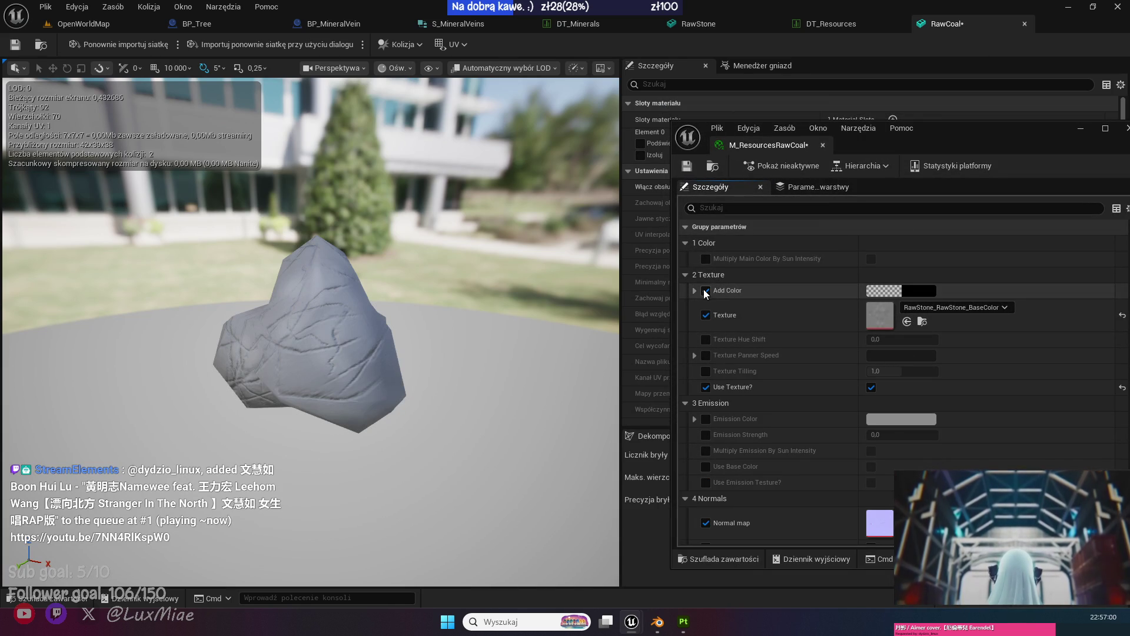
left_click(695, 290)
left_click(905, 292)
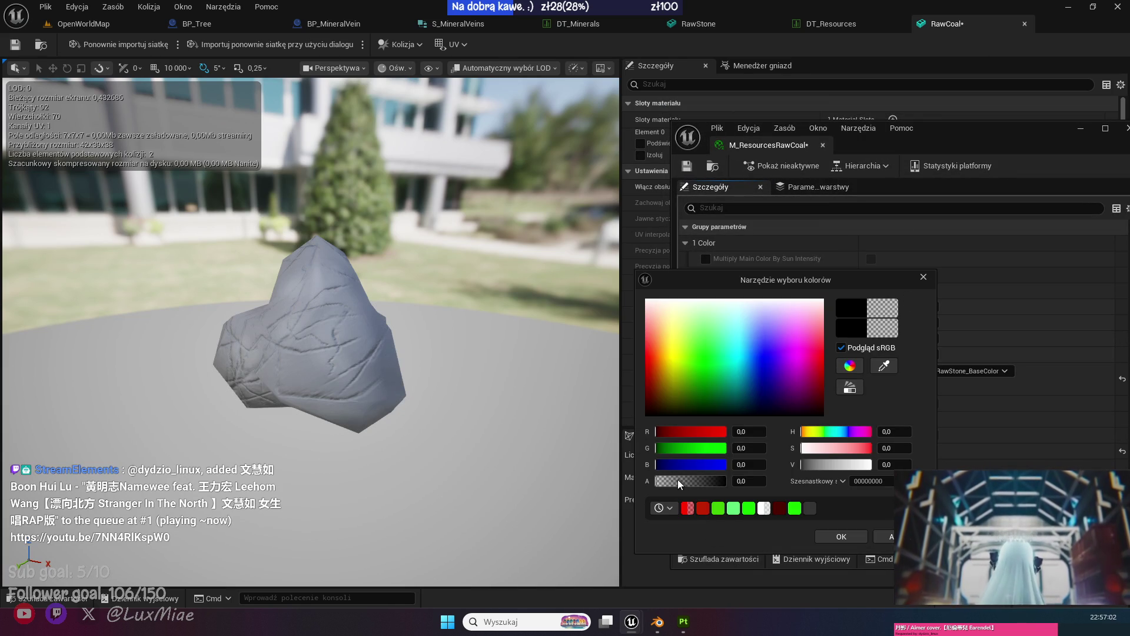
left_click_drag(677, 479, 726, 481)
left_click_drag(722, 353, 721, 416)
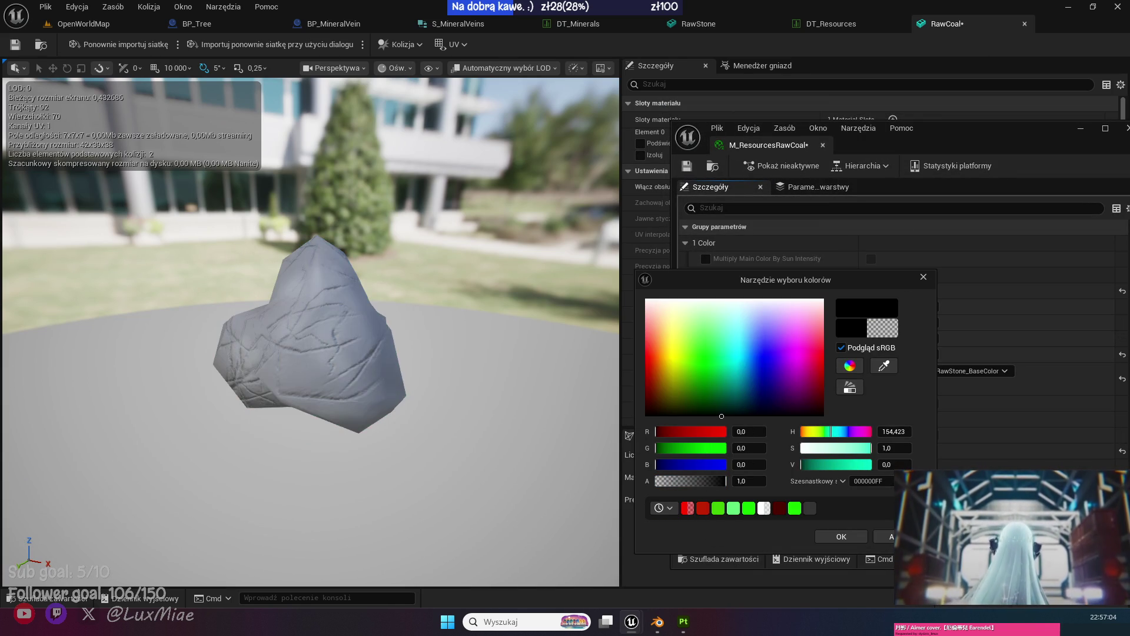
left_click(841, 536)
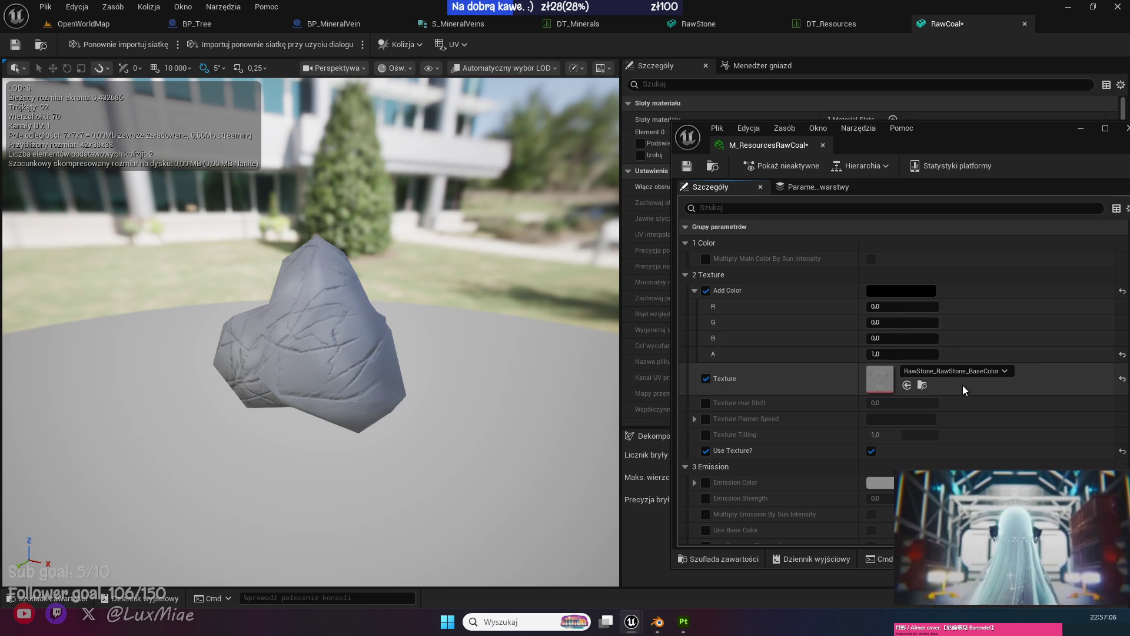
Turn off Use Texture and disable the Texture and Add Color overrides.
left_click(706, 378)
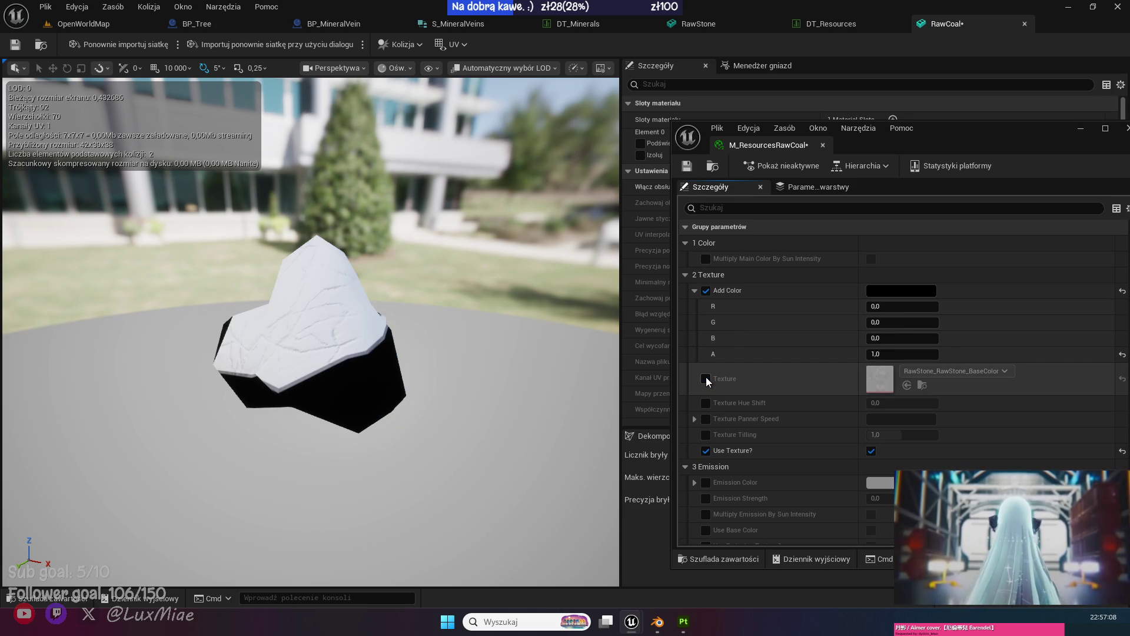
left_click(872, 451)
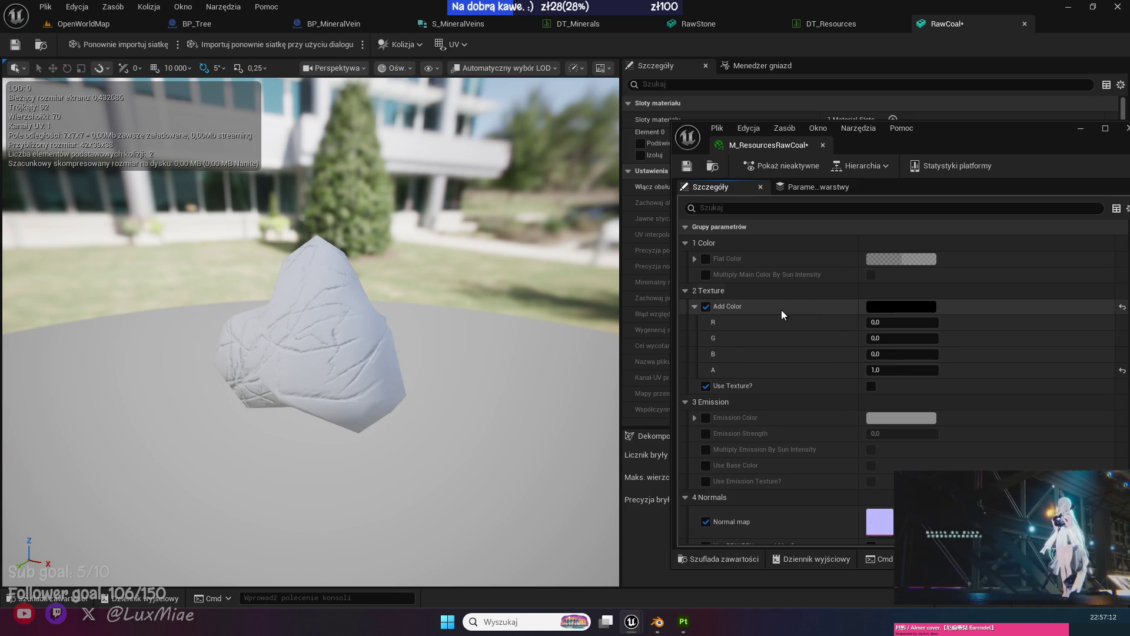
left_click(706, 306)
Disable the Add Color and Use Texture overrides and darken the Flat Color toward black.
left_click(693, 306)
left_click(706, 322)
left_click(914, 257)
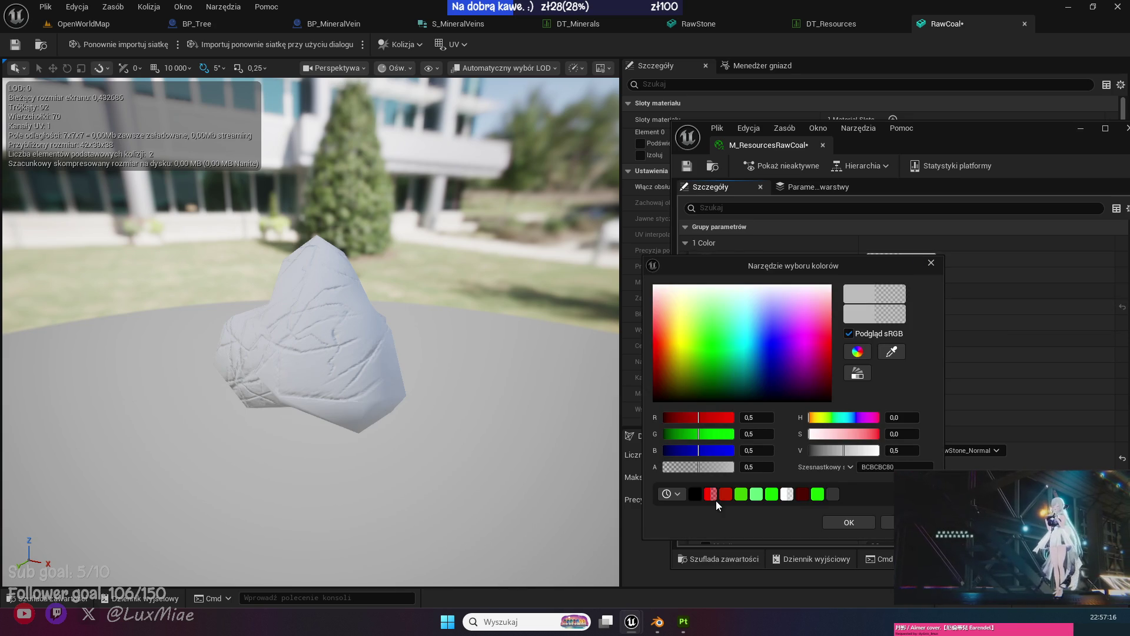
mouse_move(782, 401)
left_mouse_down()
mouse_move(782, 353)
mouse_move(740, 402)
left_mouse_up()
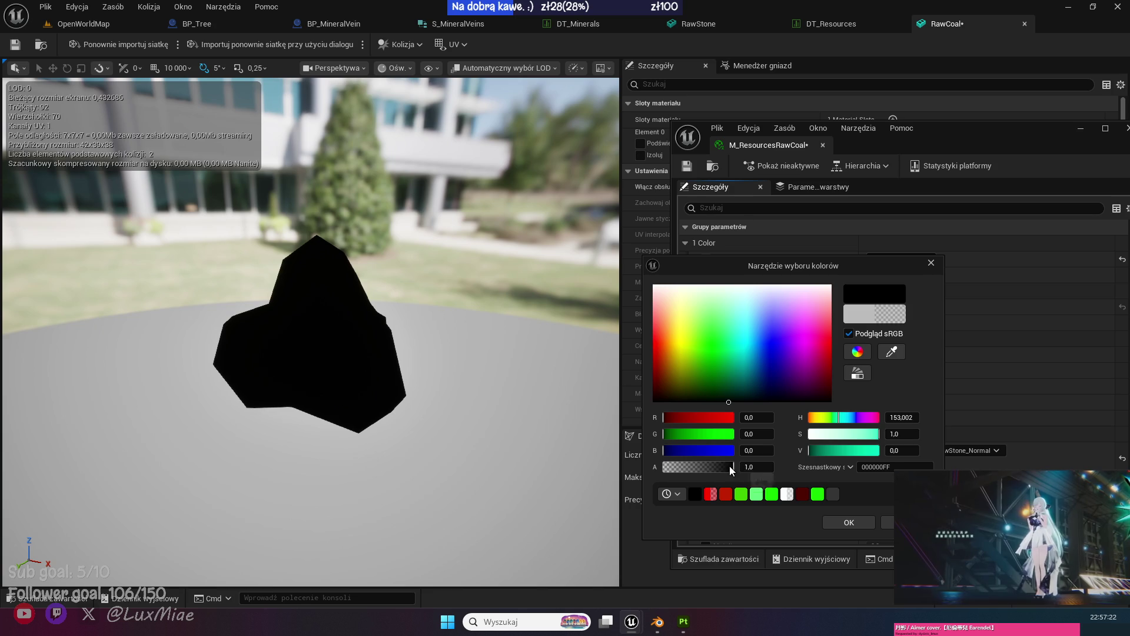
left_click_drag(733, 400, 737, 402)
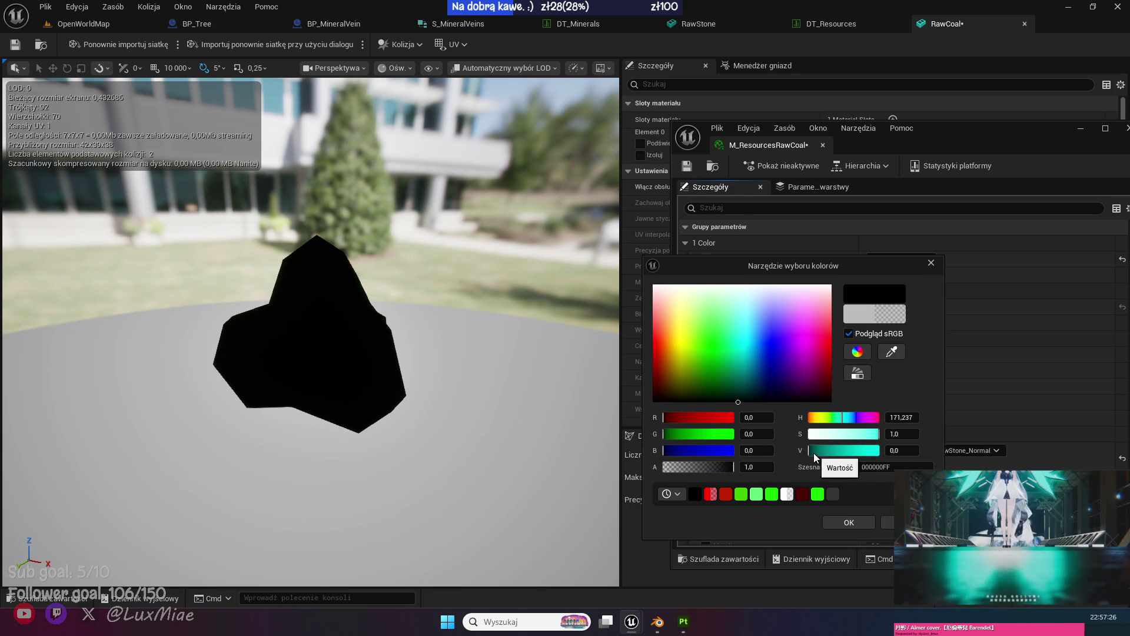
left_click_drag(861, 422, 718, 424)
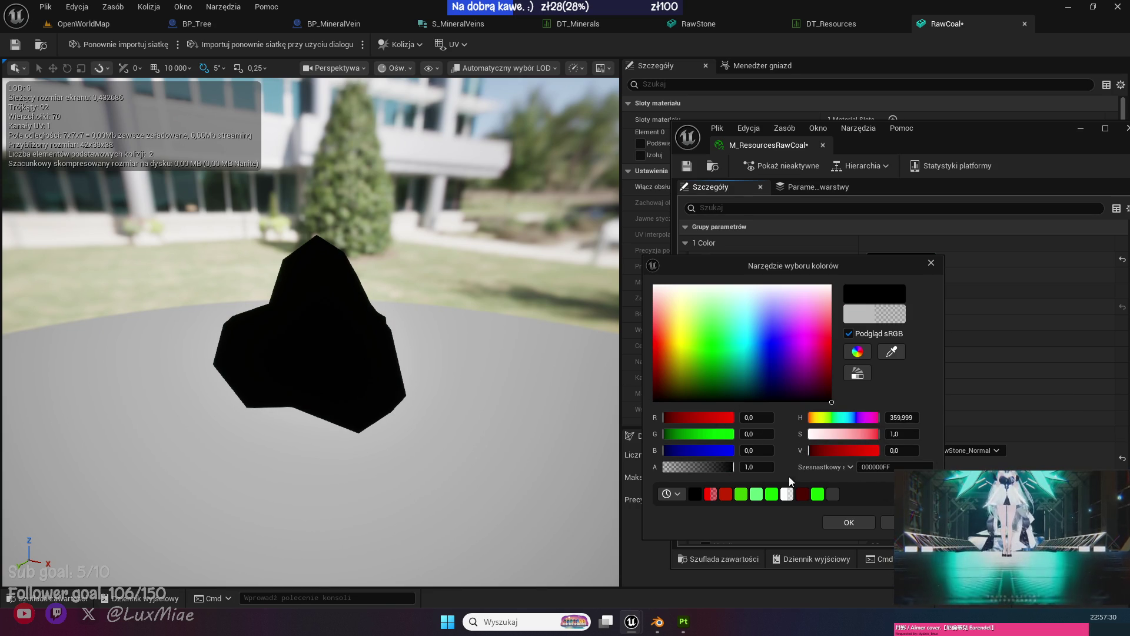
left_click(694, 493)
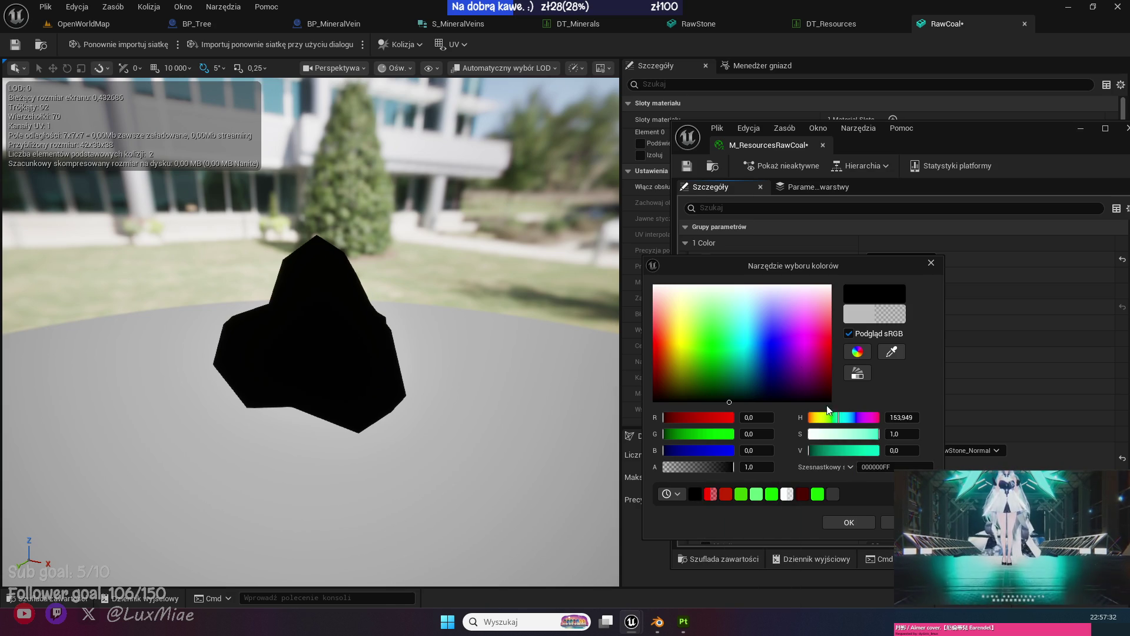
Set Flat Color to neutral dark grey 222222, save the material and close it.
left_click(857, 351)
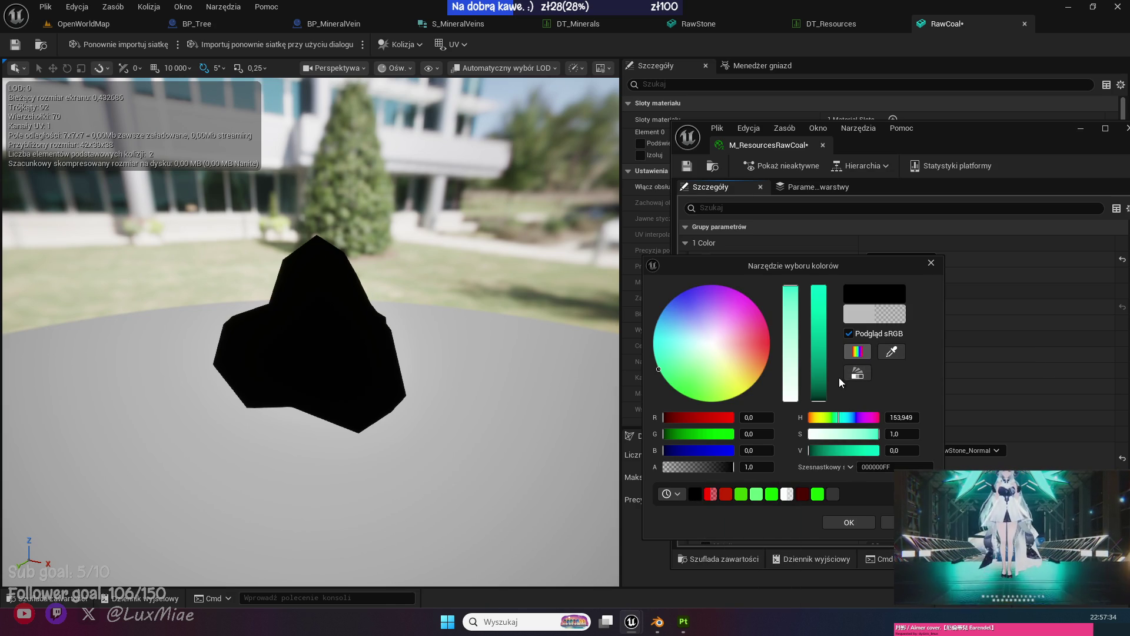
mouse_move(785, 386)
left_mouse_down()
mouse_move(791, 431)
mouse_move(819, 388)
mouse_move(812, 399)
left_mouse_up()
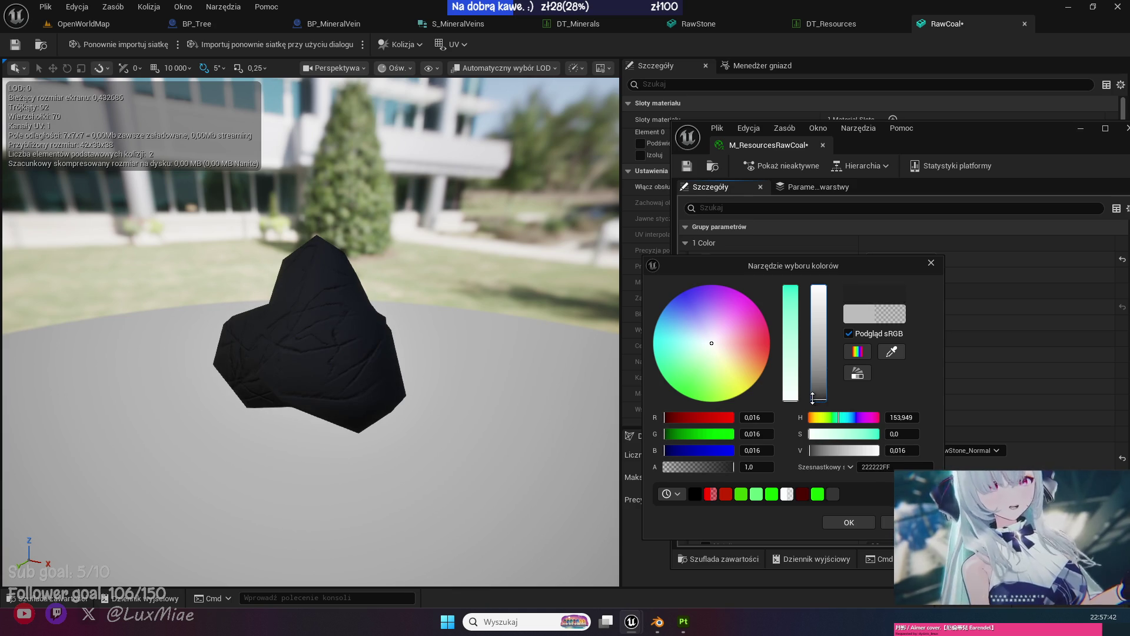
left_click(845, 522)
key("ctrl+s")
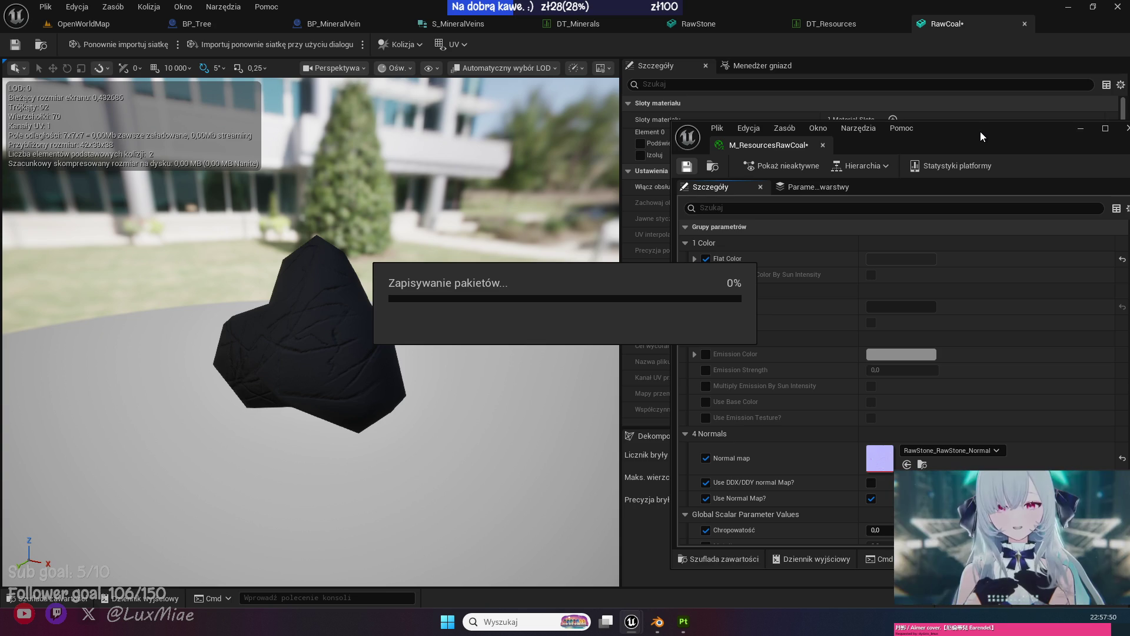
left_click_drag(980, 132, 704, 203)
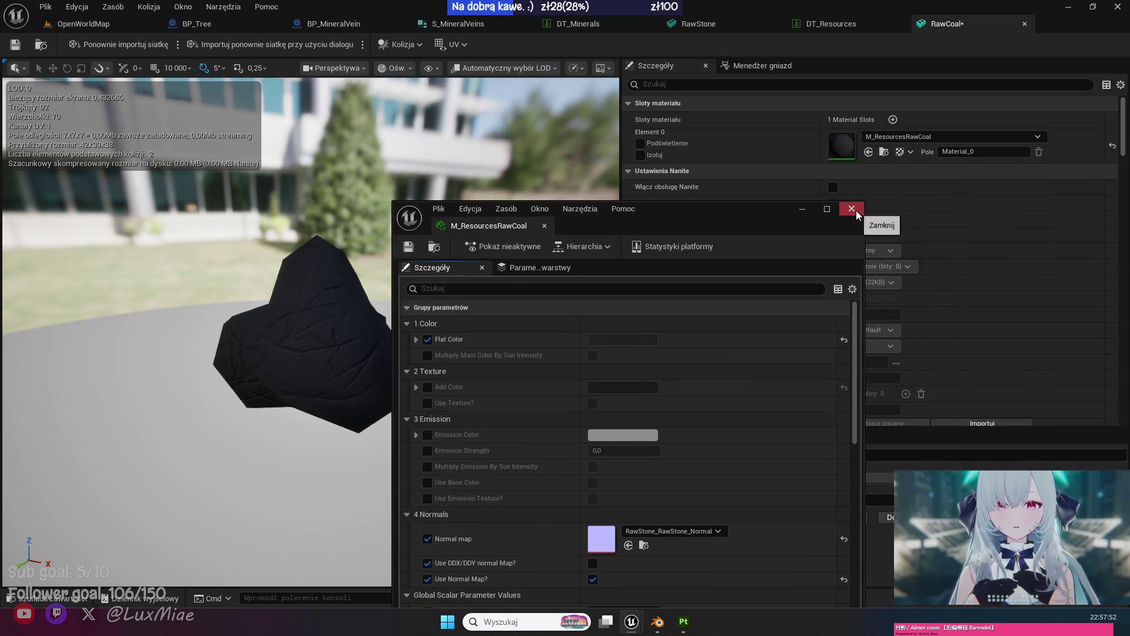